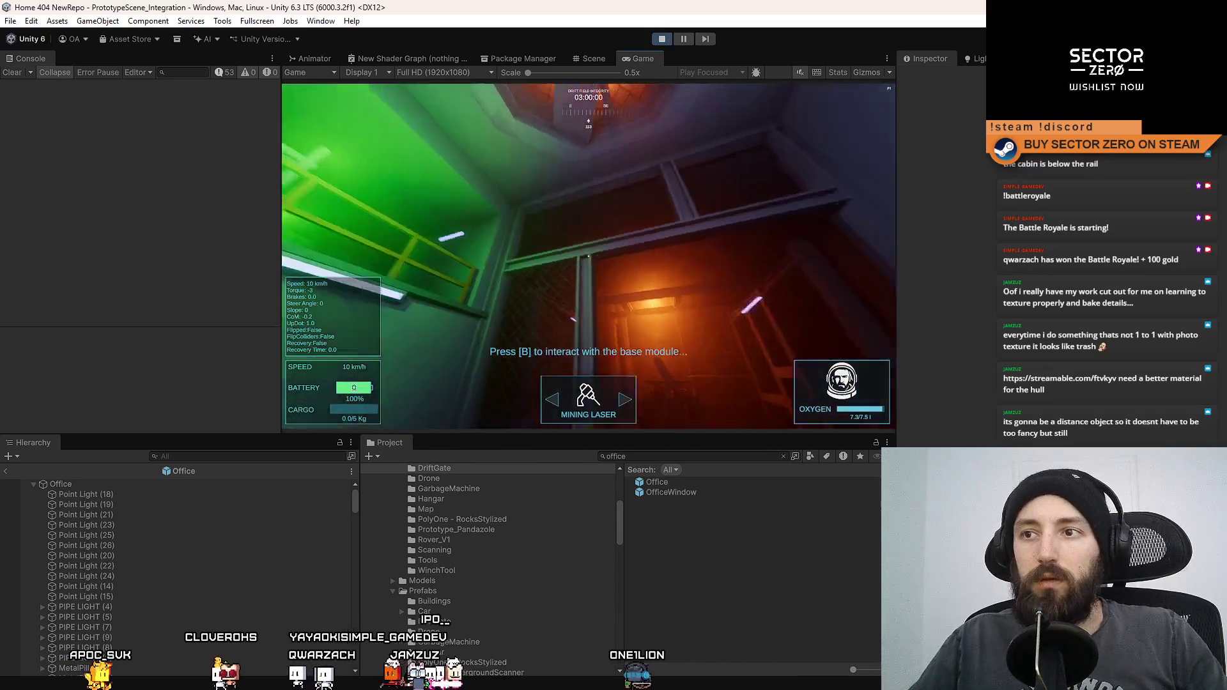
Step: Stop the running game and return to the Scene view
click(586, 57)
mouse_move(634, 274)
mouse_down()
mouse_move(503, 287)
mouse_move(636, 140)
mouse_up()
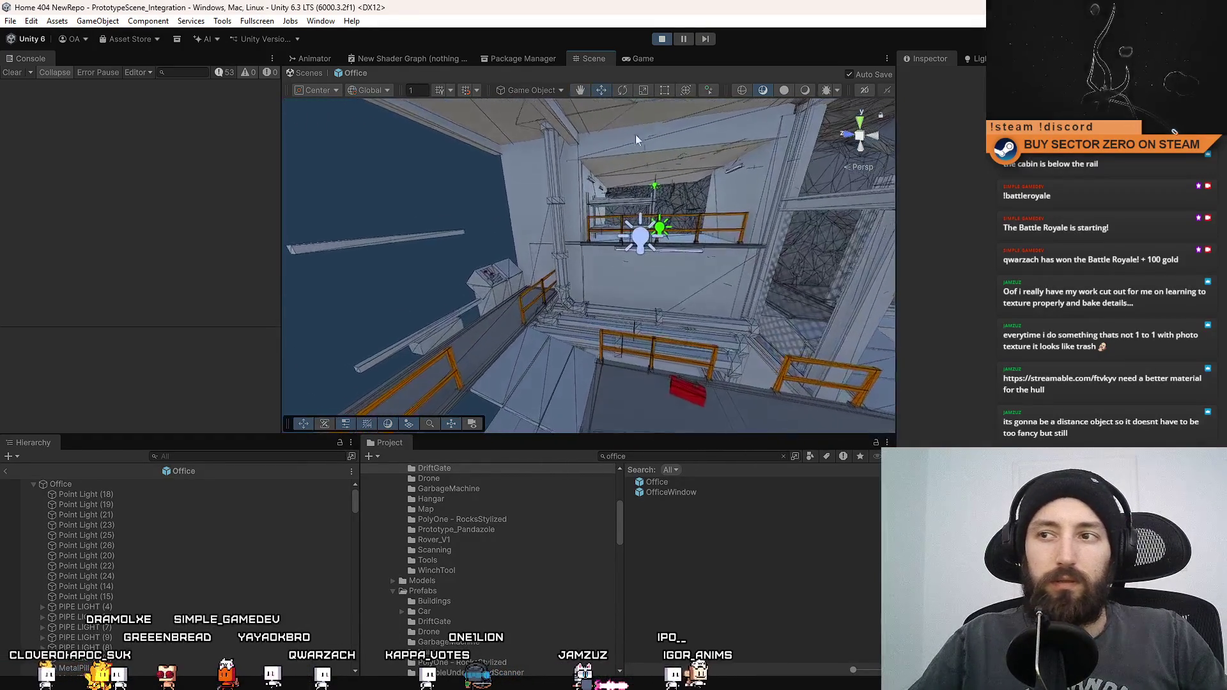
click(661, 39)
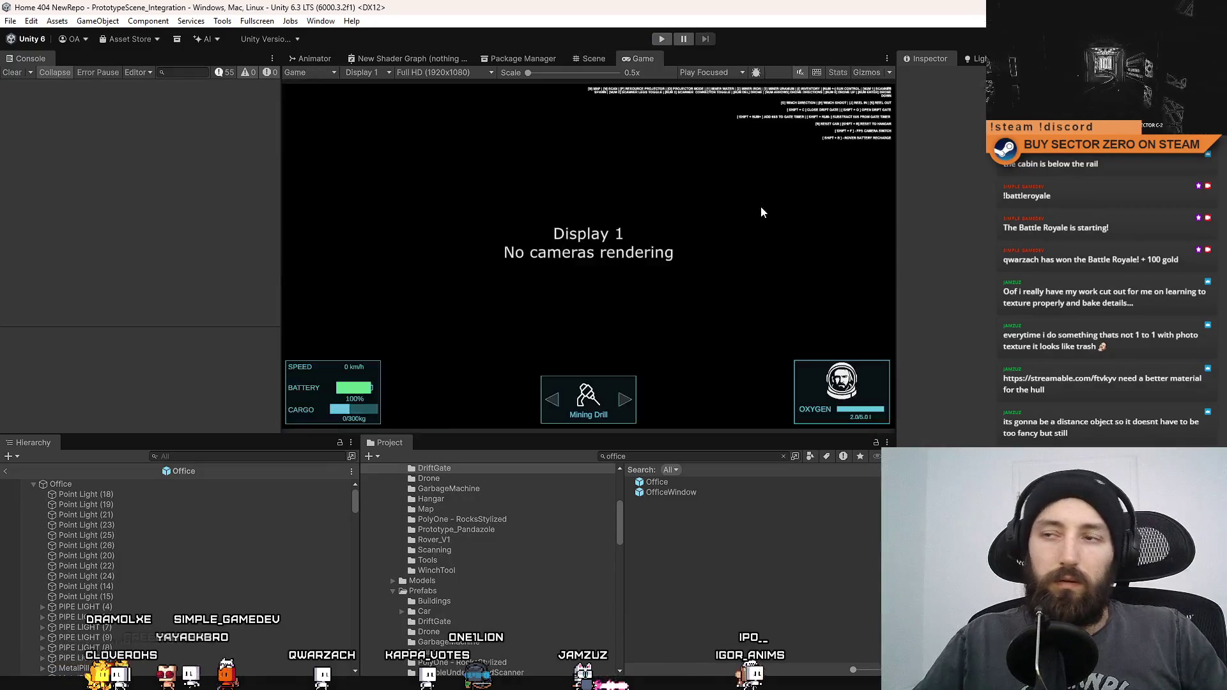
click(593, 59)
text(hangar)
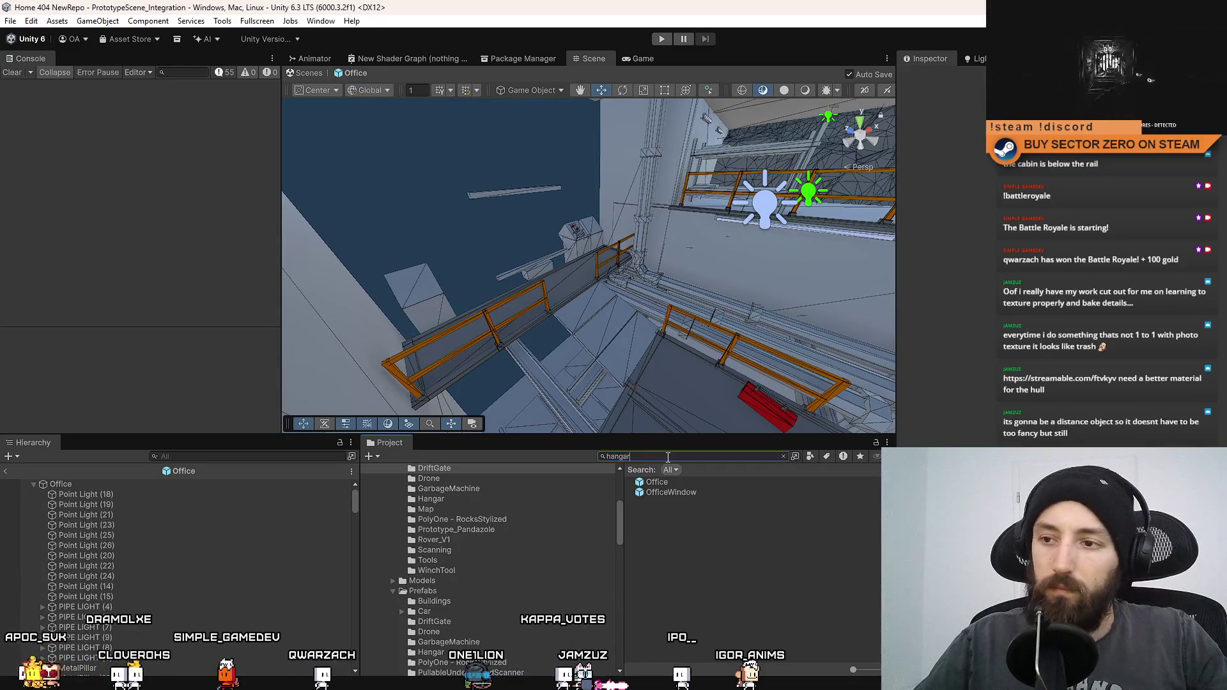
Step: Inspect the Hangar prefab's Lighting group, then find and open the Office prefab
double_click(671, 542)
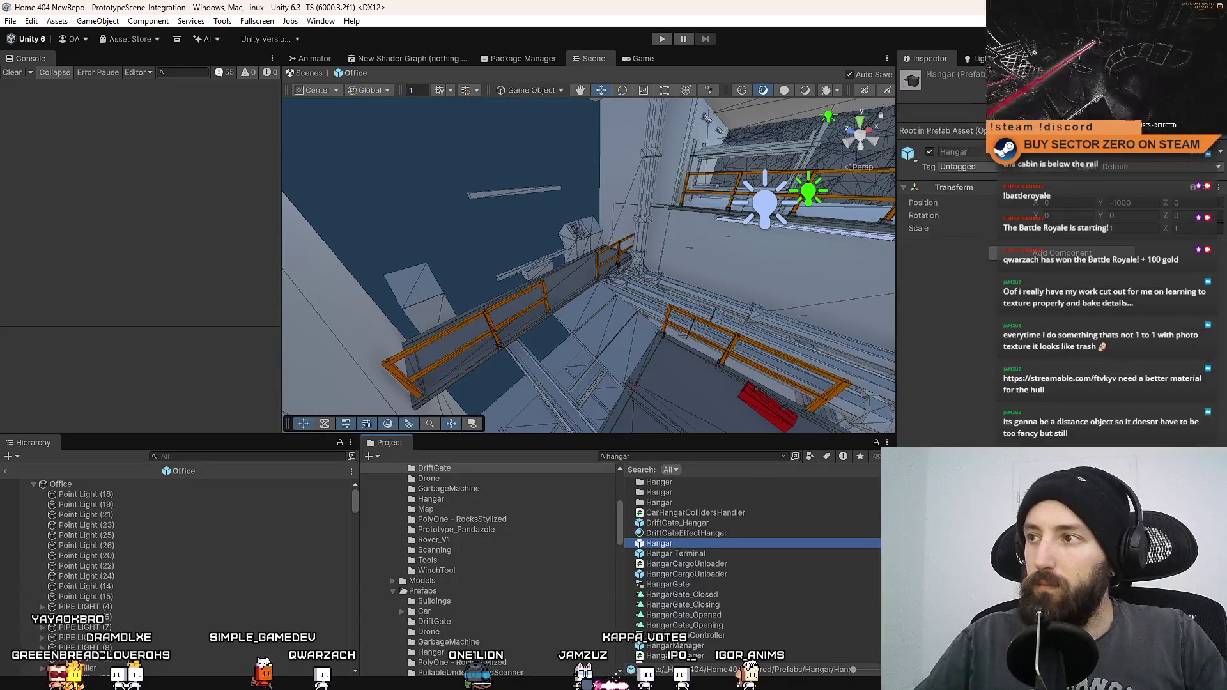
click(110, 495)
click(689, 456)
text(office)
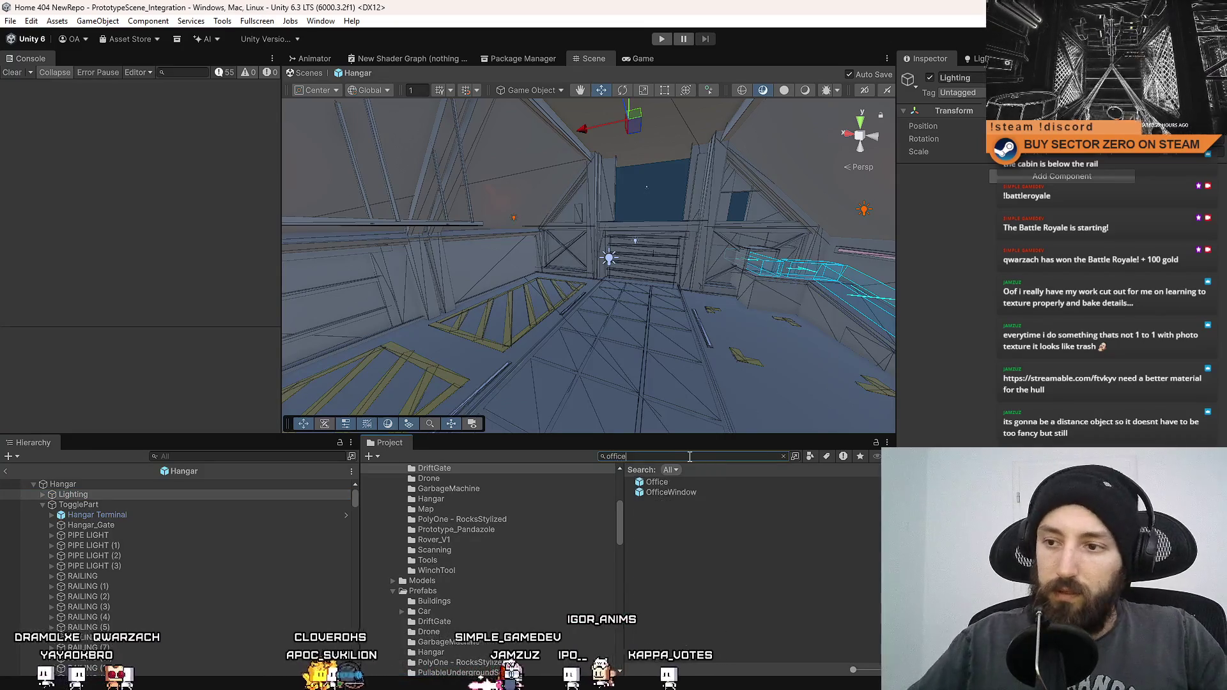
double_click(695, 482)
Step: Paste a Lighting object under Office and rename it LightingHangar
click(197, 485)
key(ctrl+v)
click(144, 491)
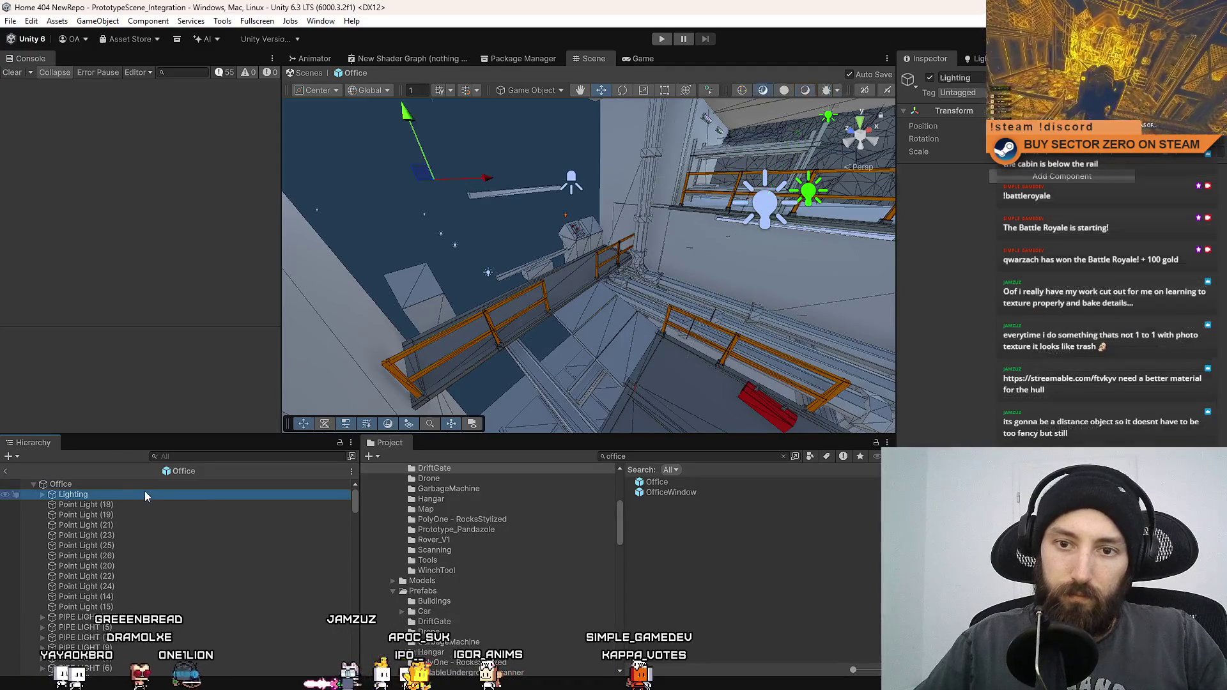
text(Hangar)
key(Return)
Step: Frame the whole office building and start the game in Play mode
mouse_move(639, 211)
mouse_down()
mouse_move(674, 182)
mouse_move(620, 212)
mouse_move(611, 266)
mouse_move(645, 270)
mouse_move(576, 295)
mouse_move(598, 326)
mouse_up()
drag(712, 344, 710, 384)
click(662, 39)
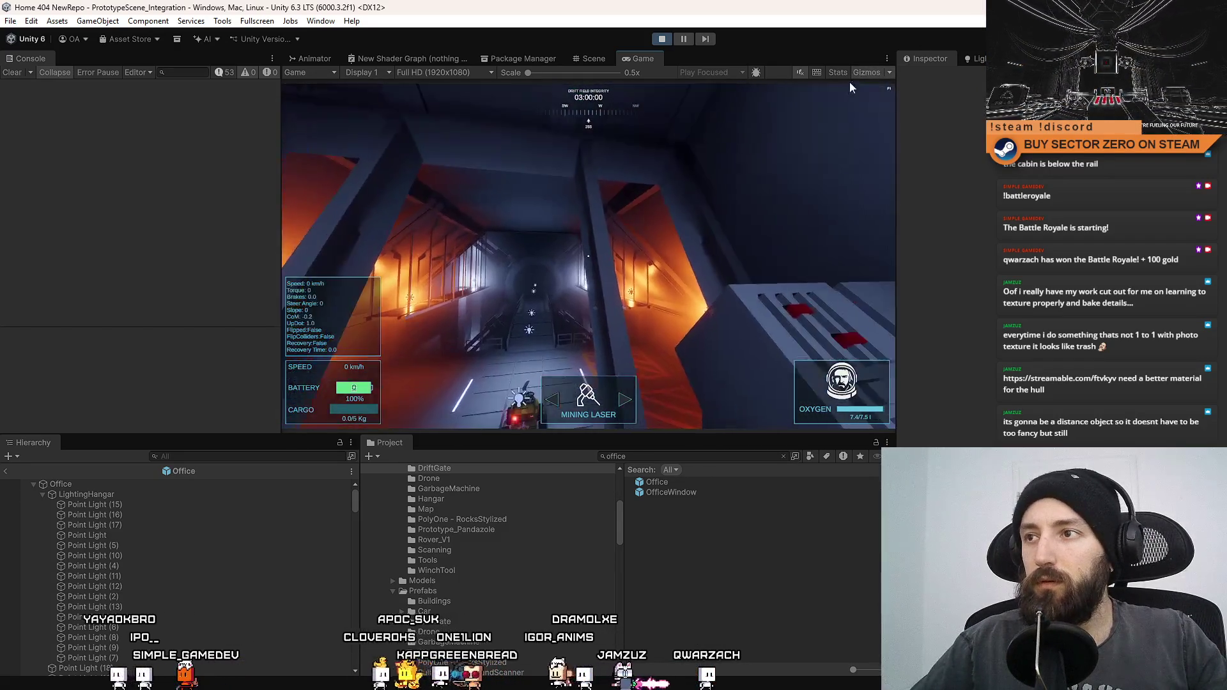
Step: Show the Stats overlay, switch to first-person and walk into the orange-lit corridor
click(837, 73)
key(e)
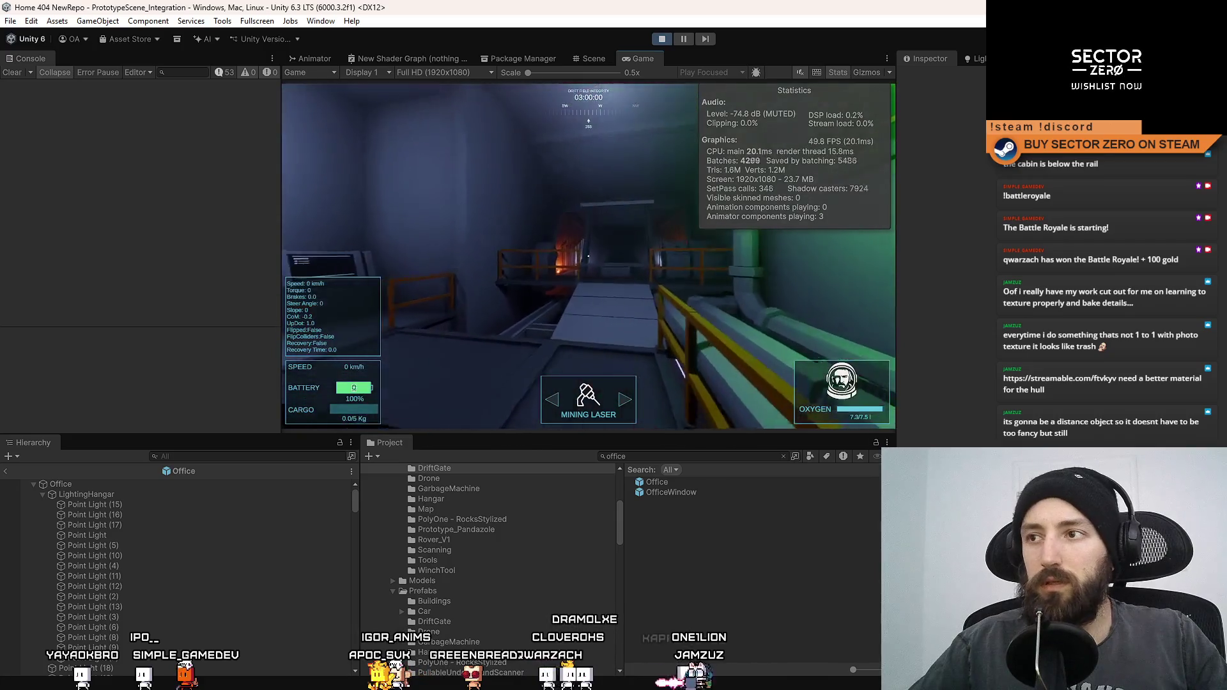
key(w)
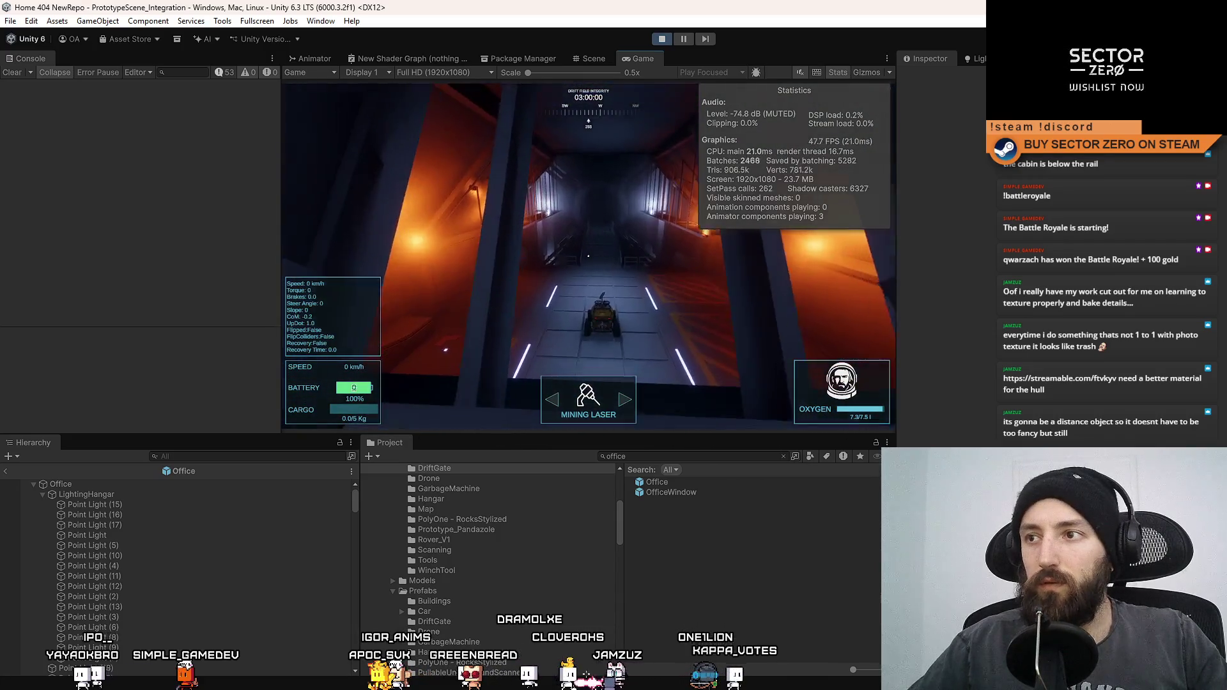
click(594, 59)
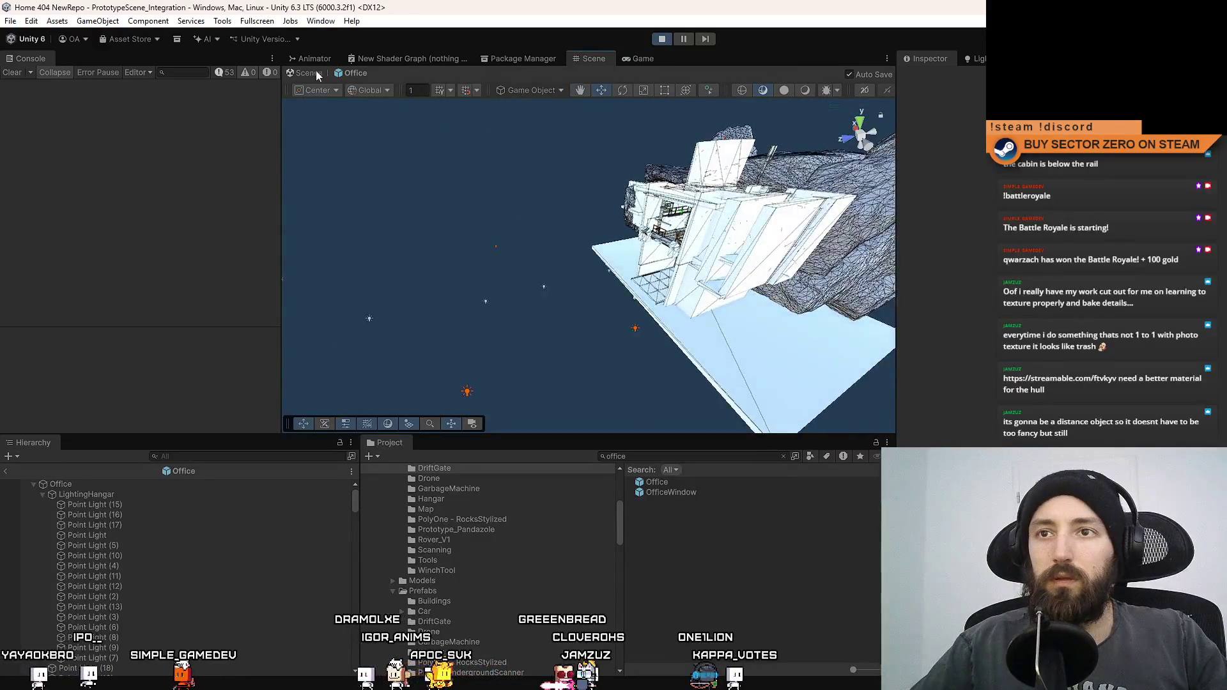
Step: Select a corridor point light in the Scene view and frame it with F
drag(575, 255, 499, 230)
click(488, 232)
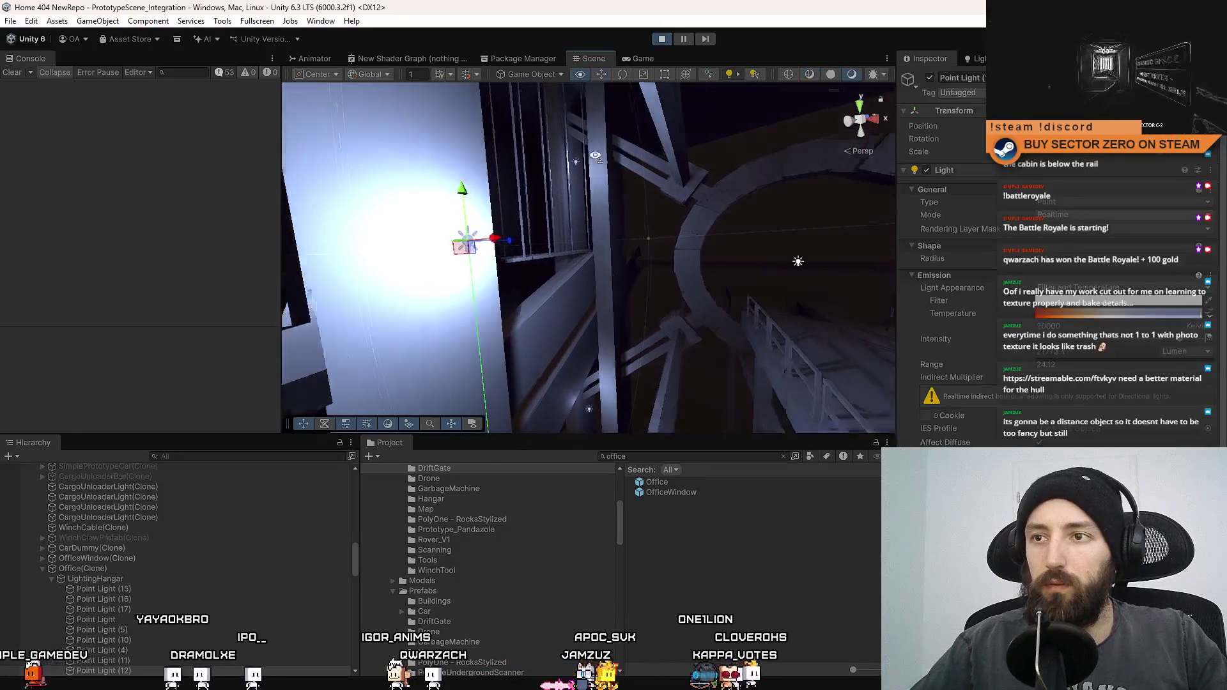
key(f)
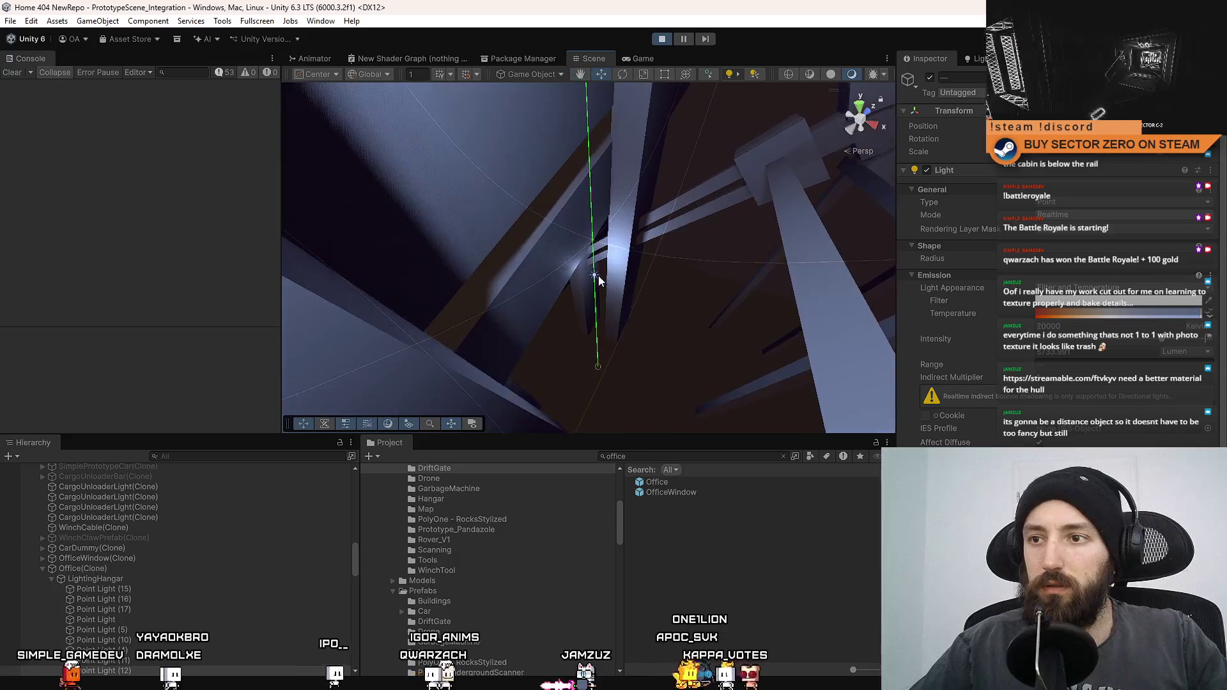
drag(594, 278, 806, 221)
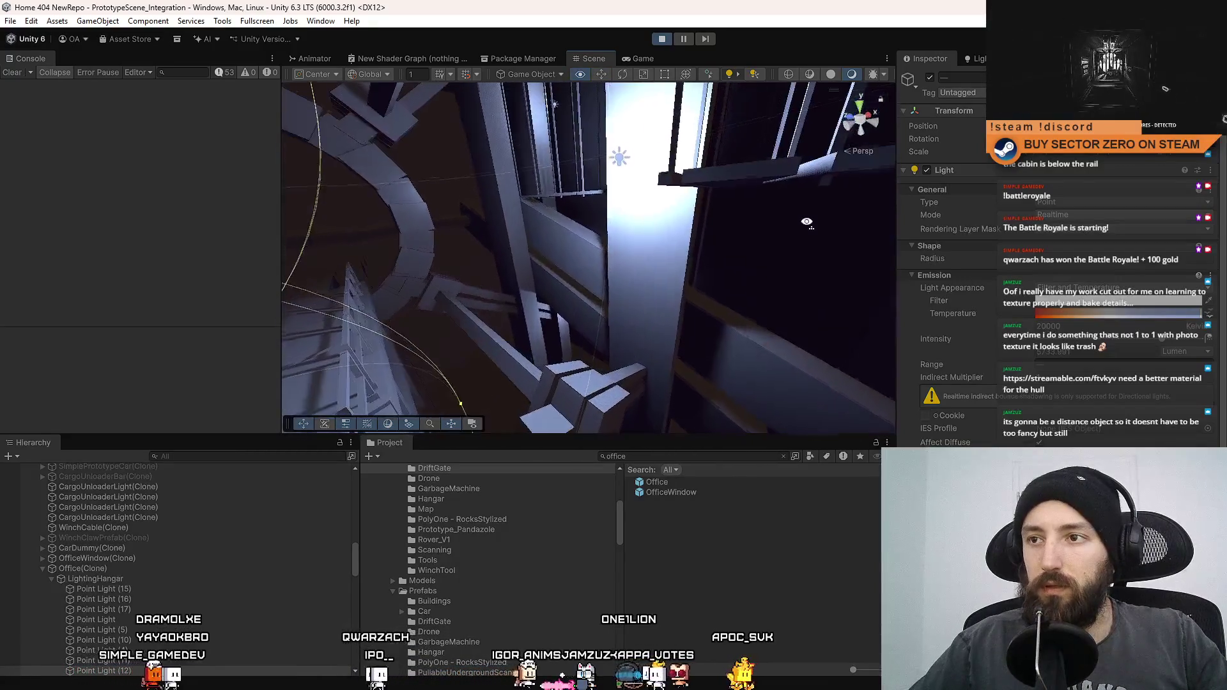
mouse_move(626, 165)
mouse_down()
mouse_move(608, 282)
mouse_move(700, 273)
mouse_up()
mouse_move(505, 322)
mouse_down()
mouse_move(543, 307)
mouse_move(582, 186)
mouse_up()
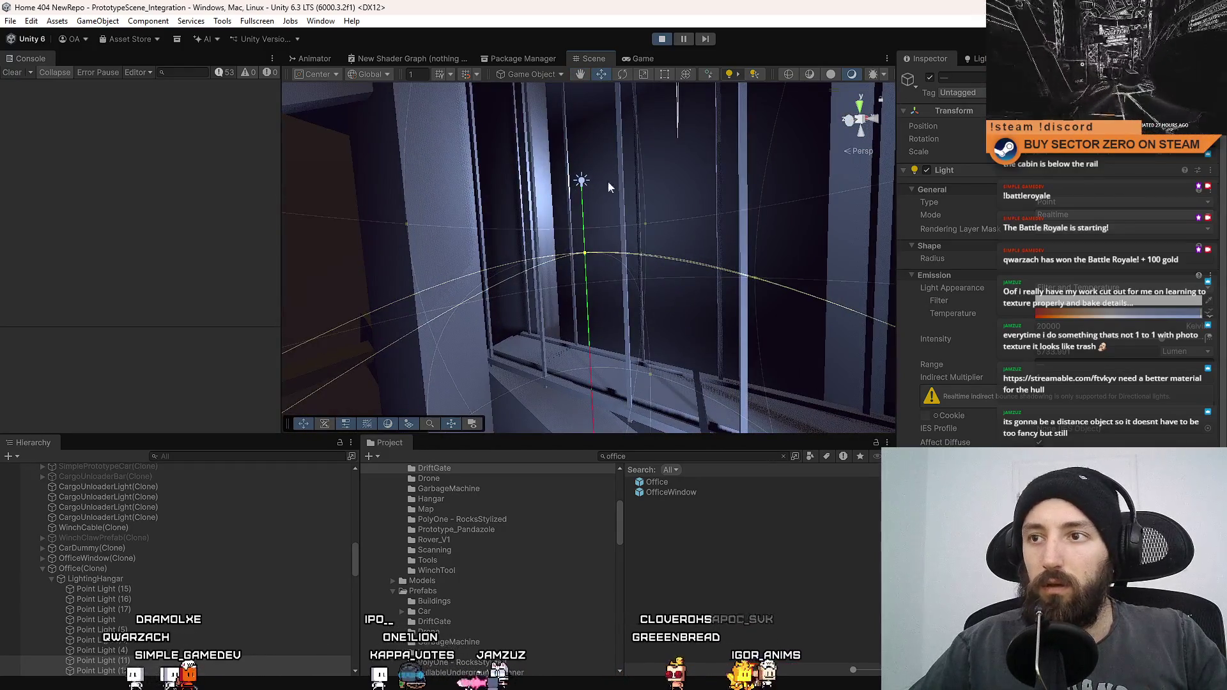
click(641, 59)
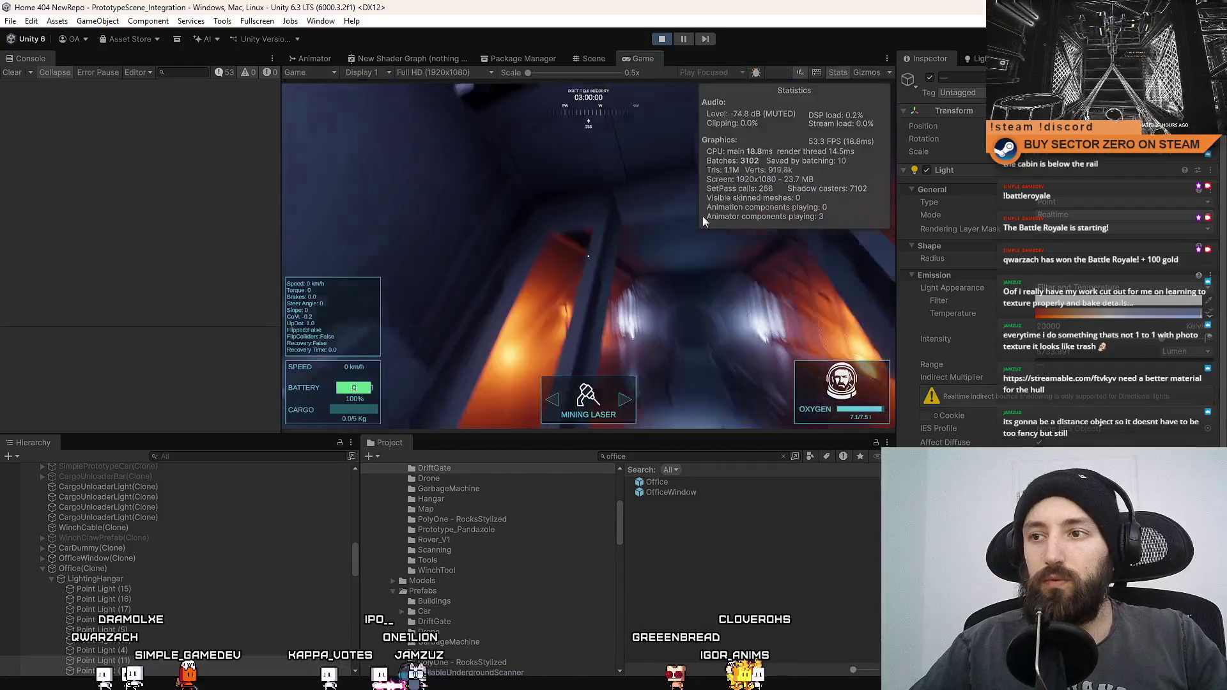
Step: Toggle the point light and its shadow map off and on to compare frame rate
click(929, 83)
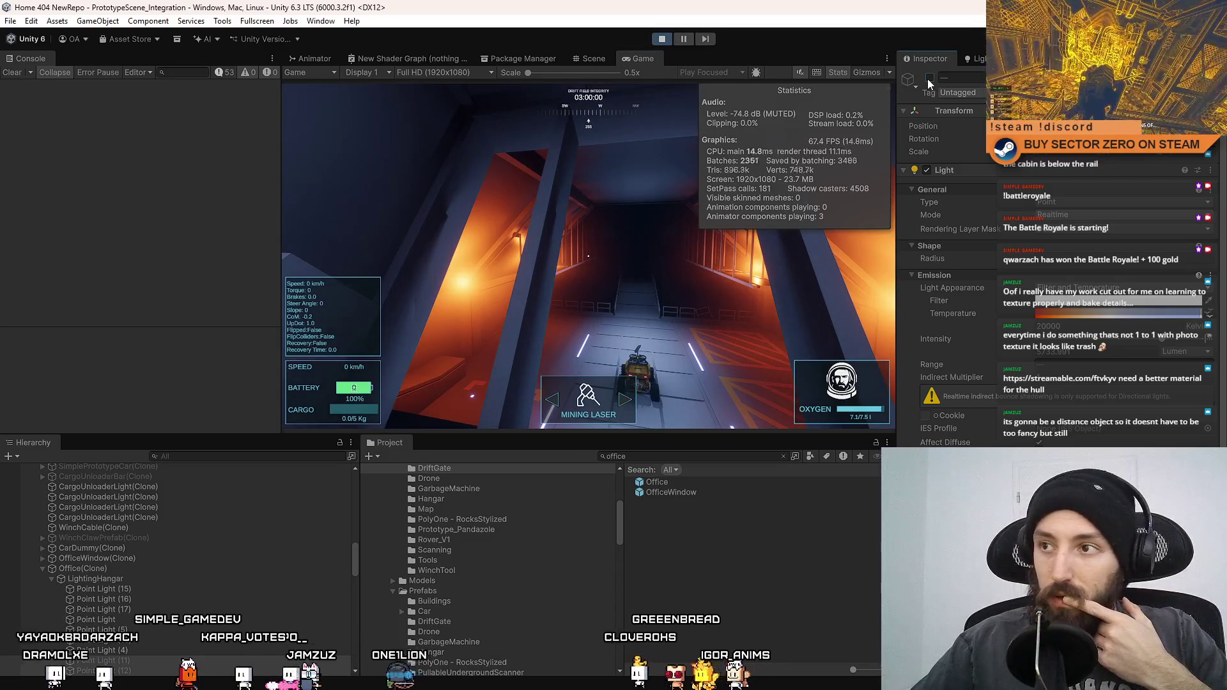
click(929, 79)
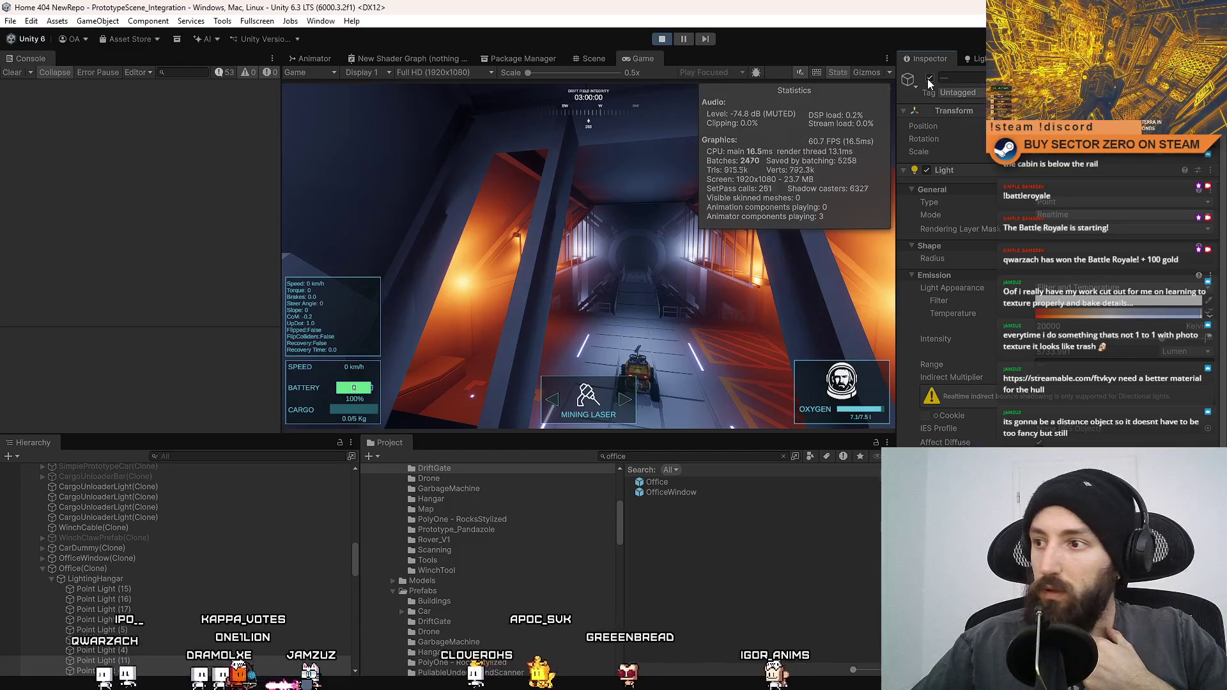
scroll(946, 256, down, 5)
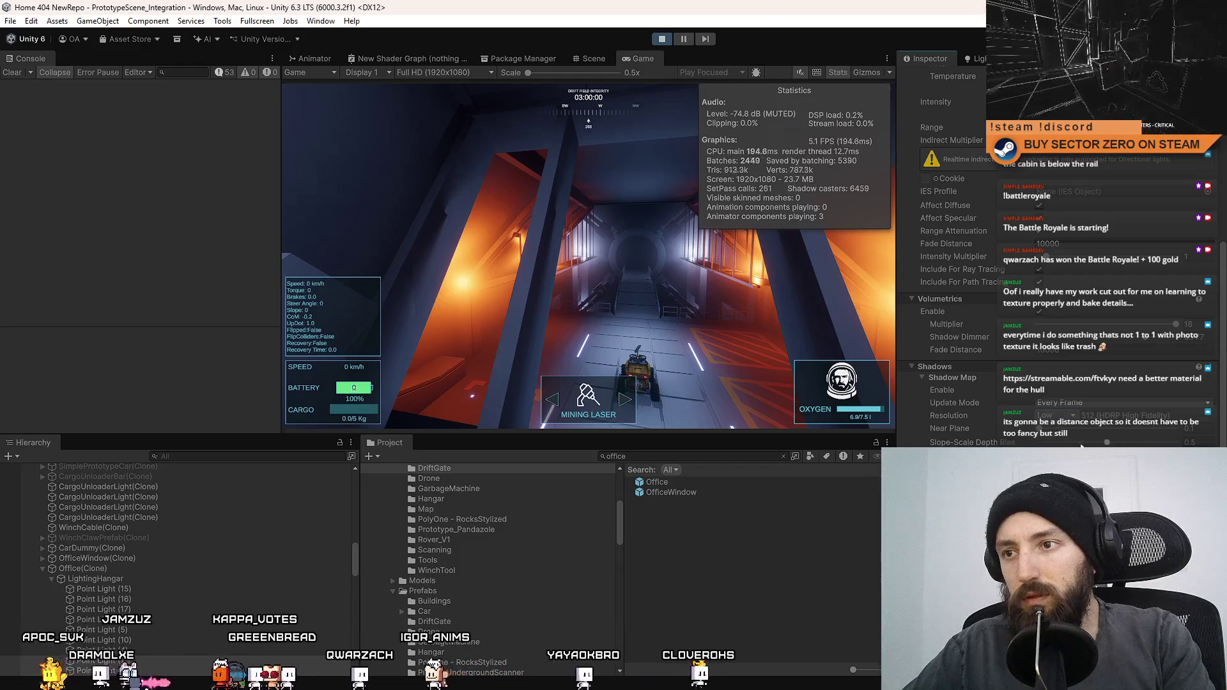
click(1040, 391)
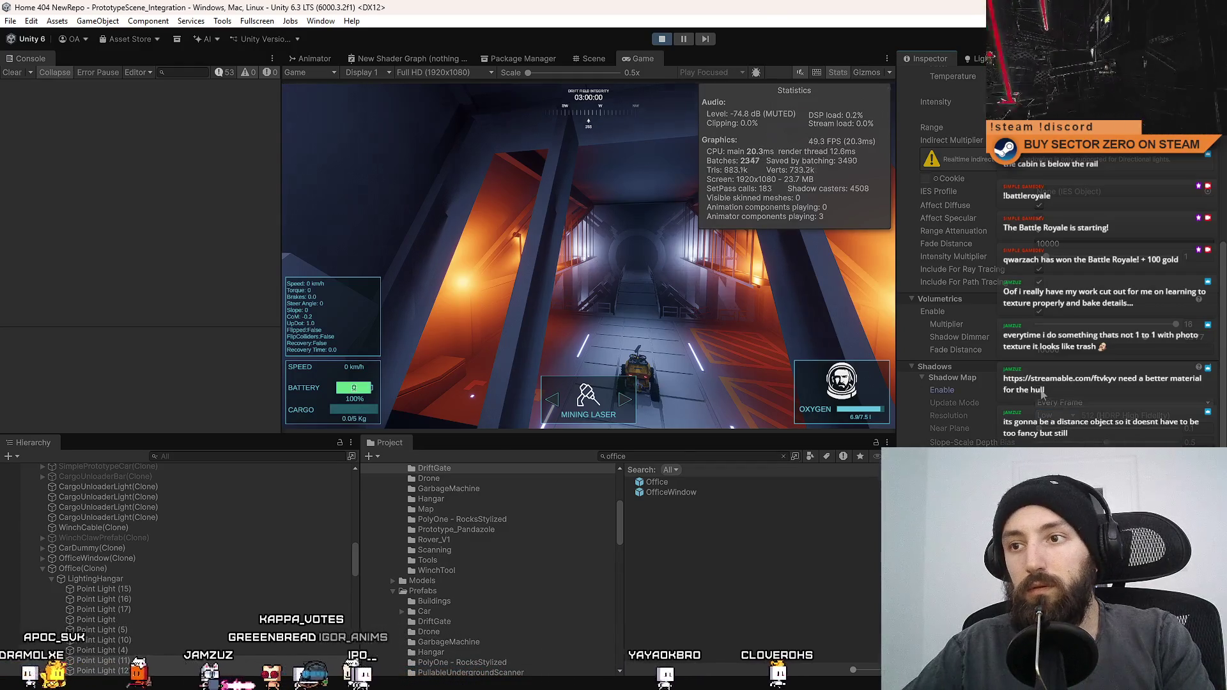
click(1040, 391)
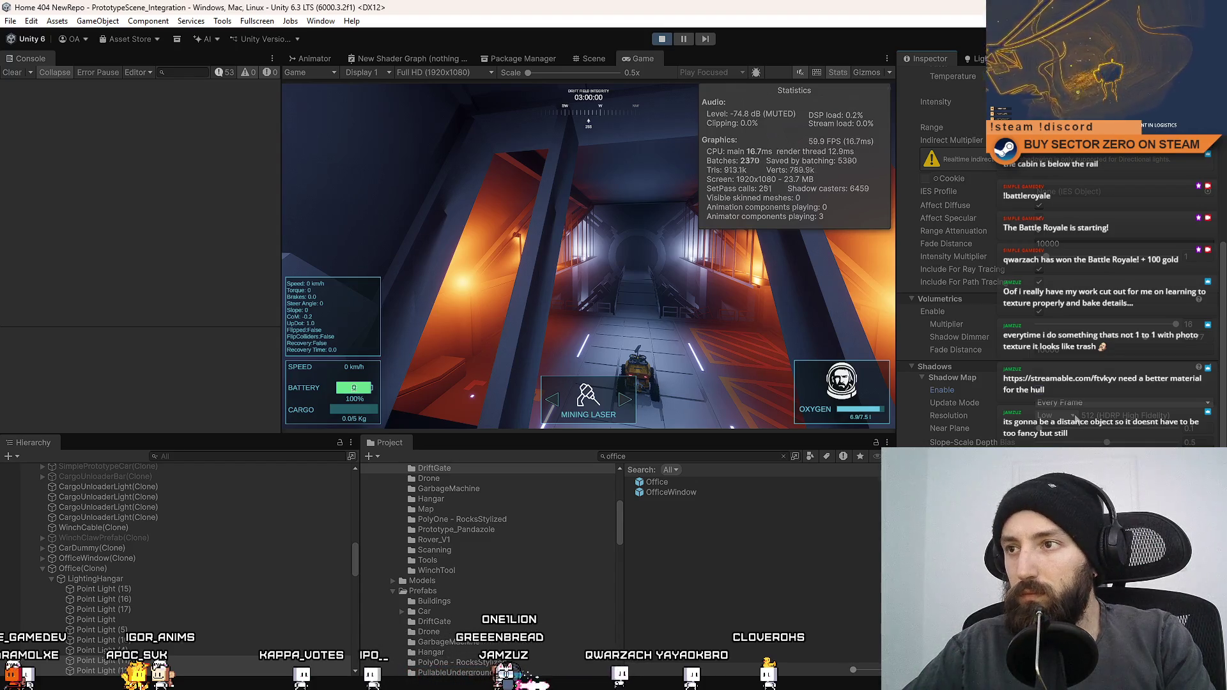
click(1040, 390)
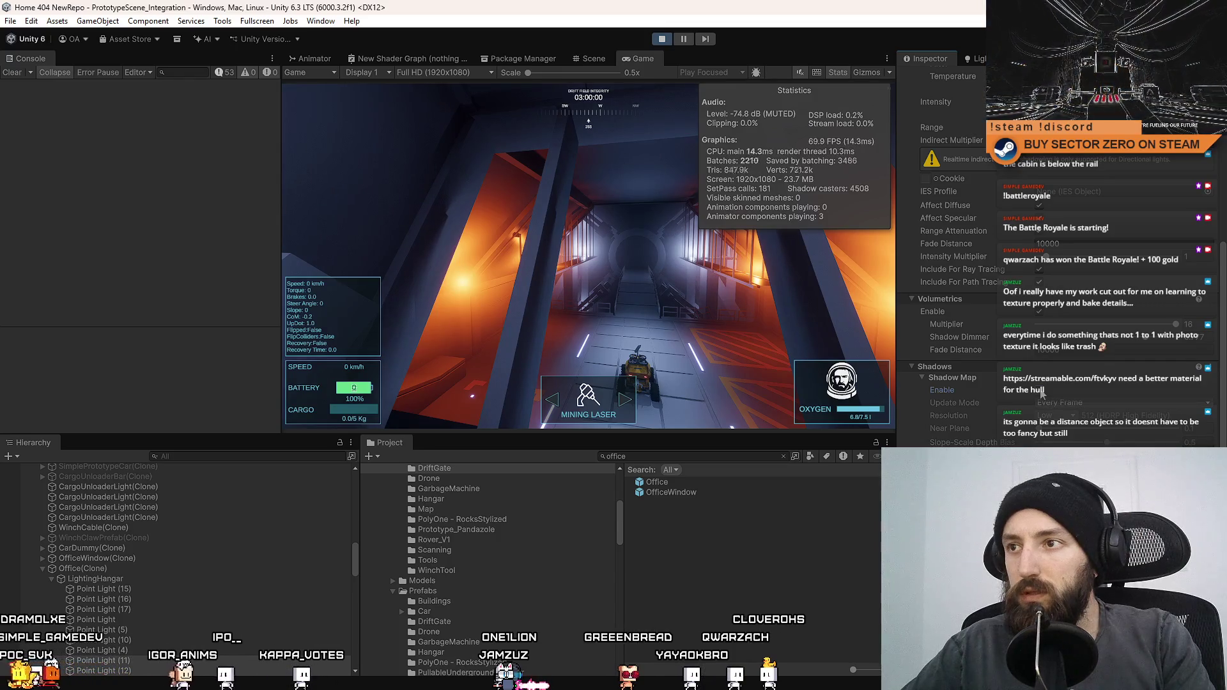
click(1040, 390)
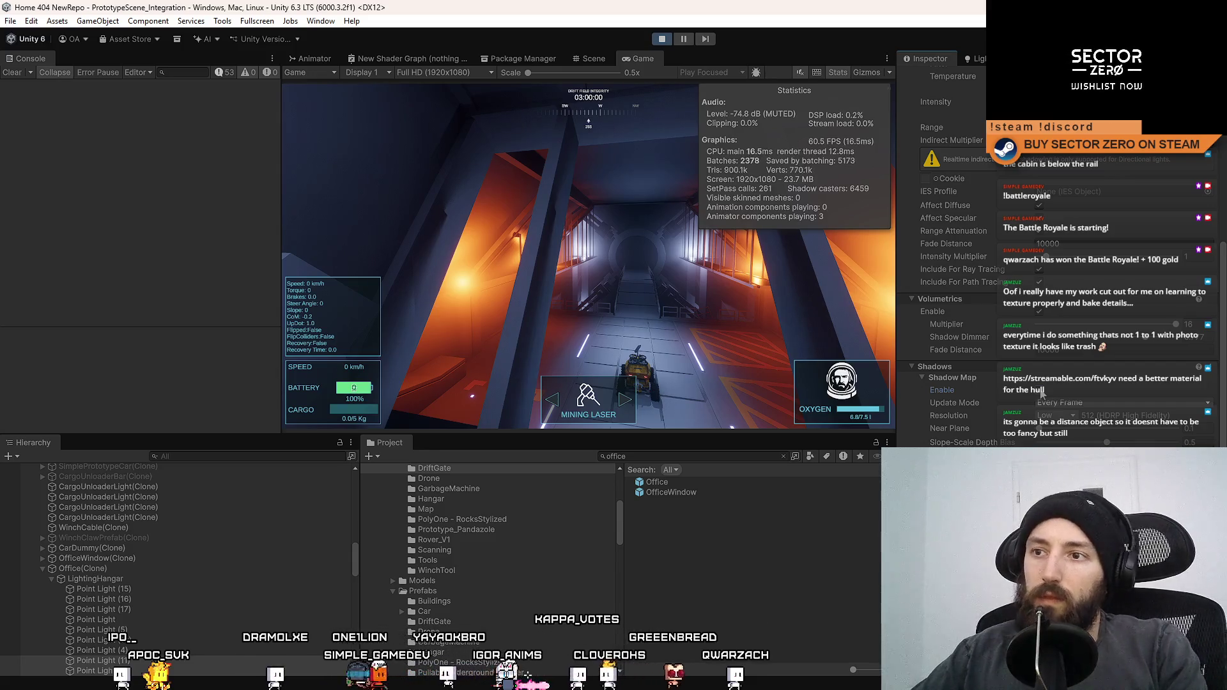
Step: Try Ultra 4096 and Low 512, then set shadow resolution to Medium 1024
click(1051, 416)
click(1066, 484)
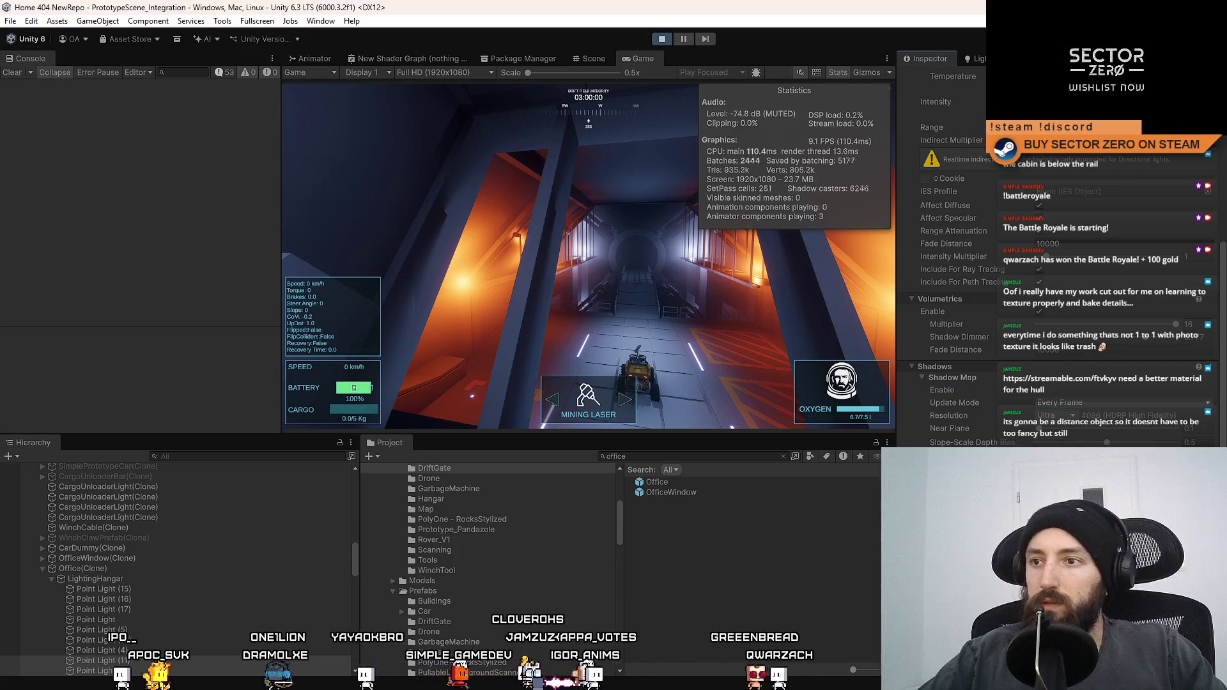
click(1069, 419)
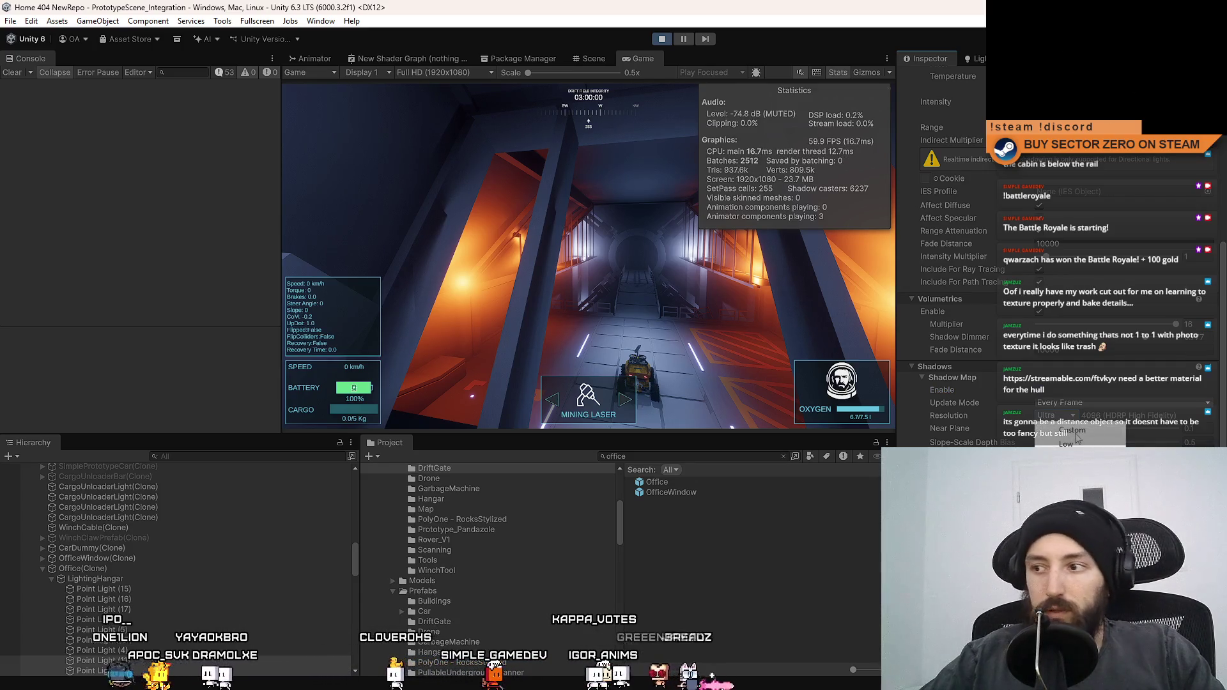
click(1074, 444)
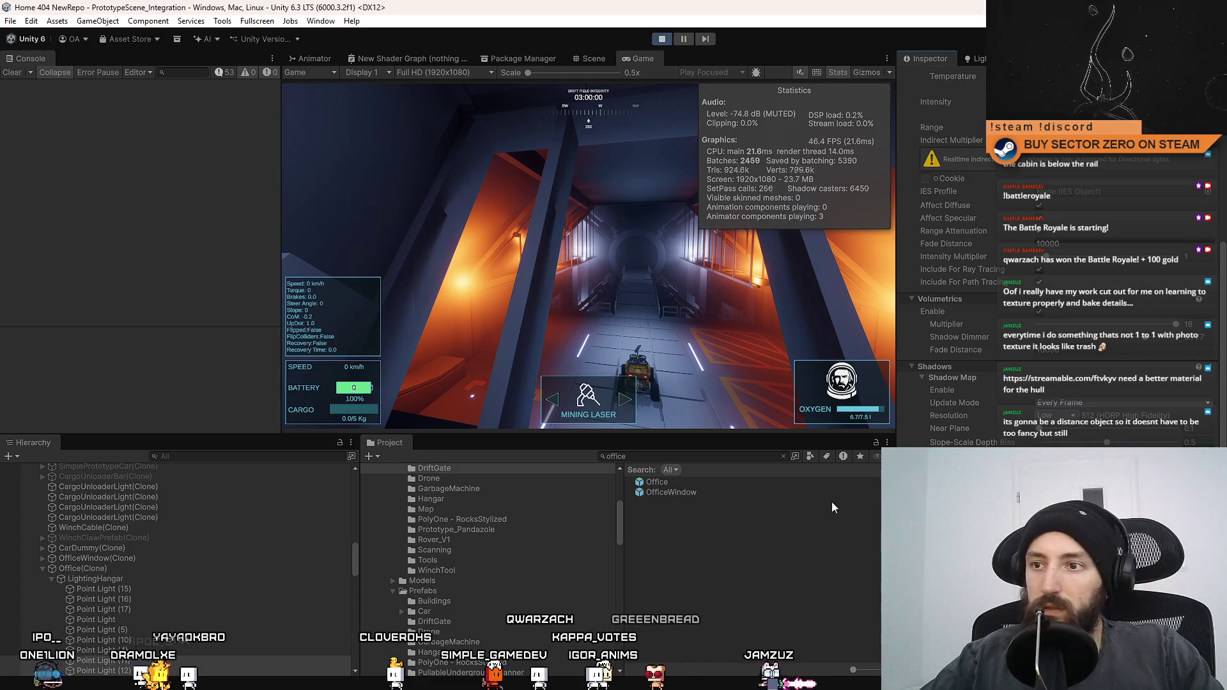
click(1066, 457)
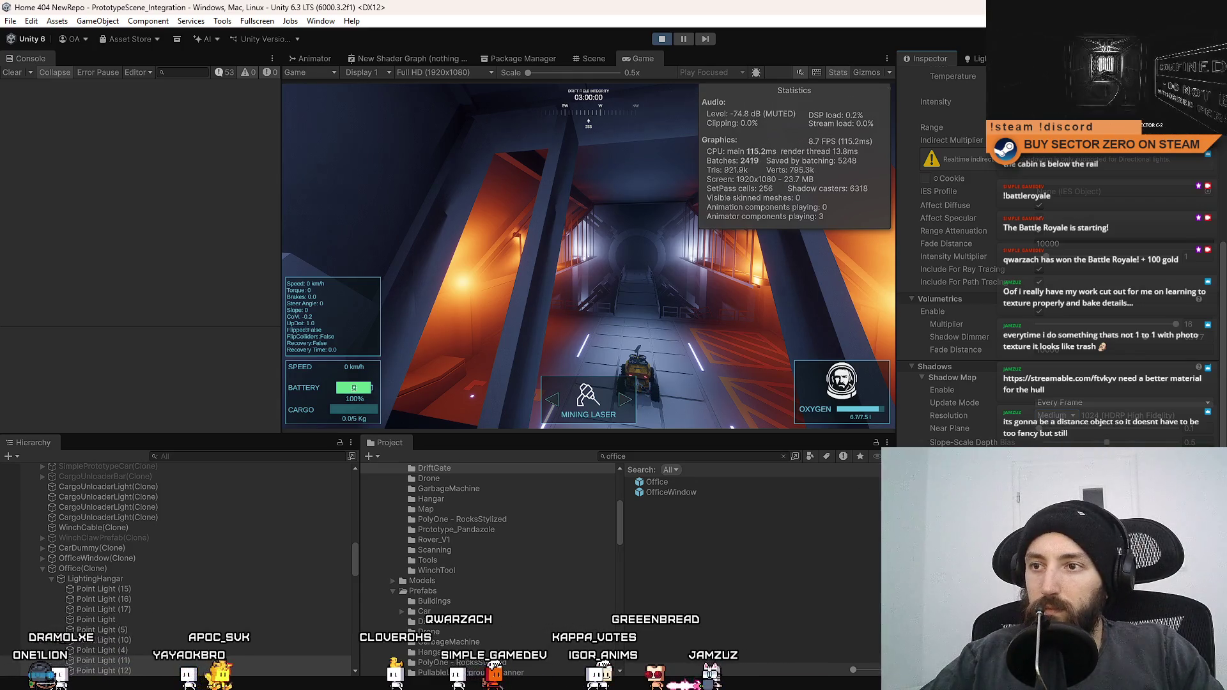
click(764, 544)
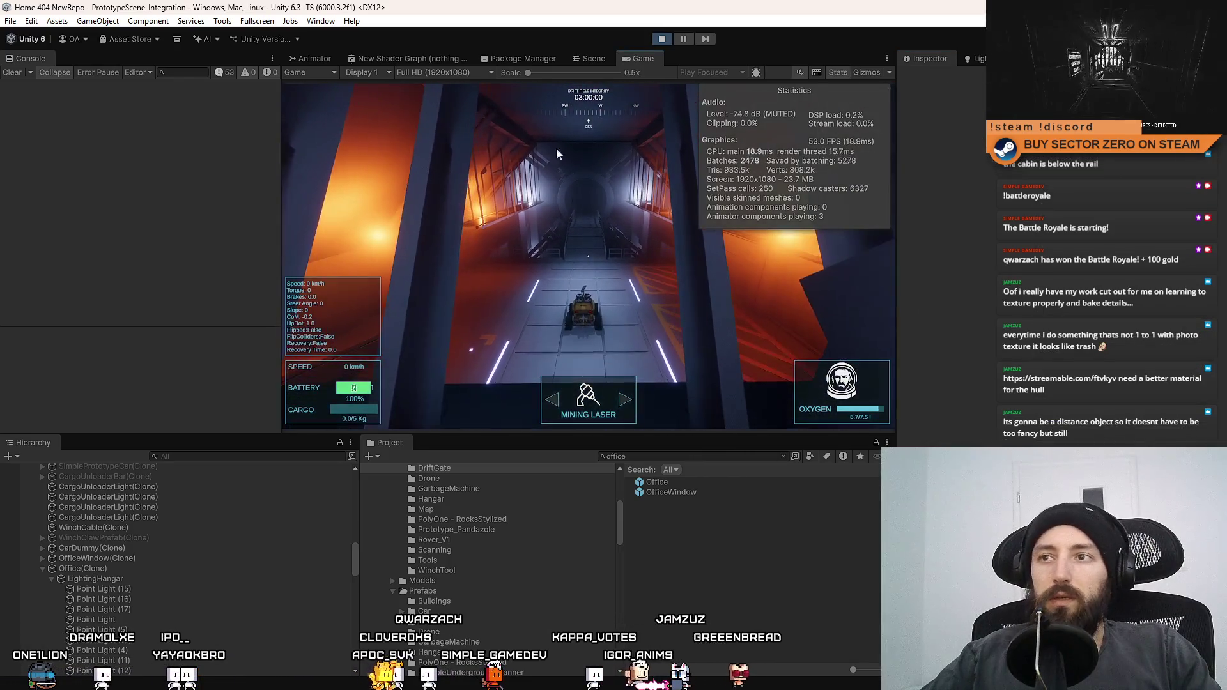
click(585, 60)
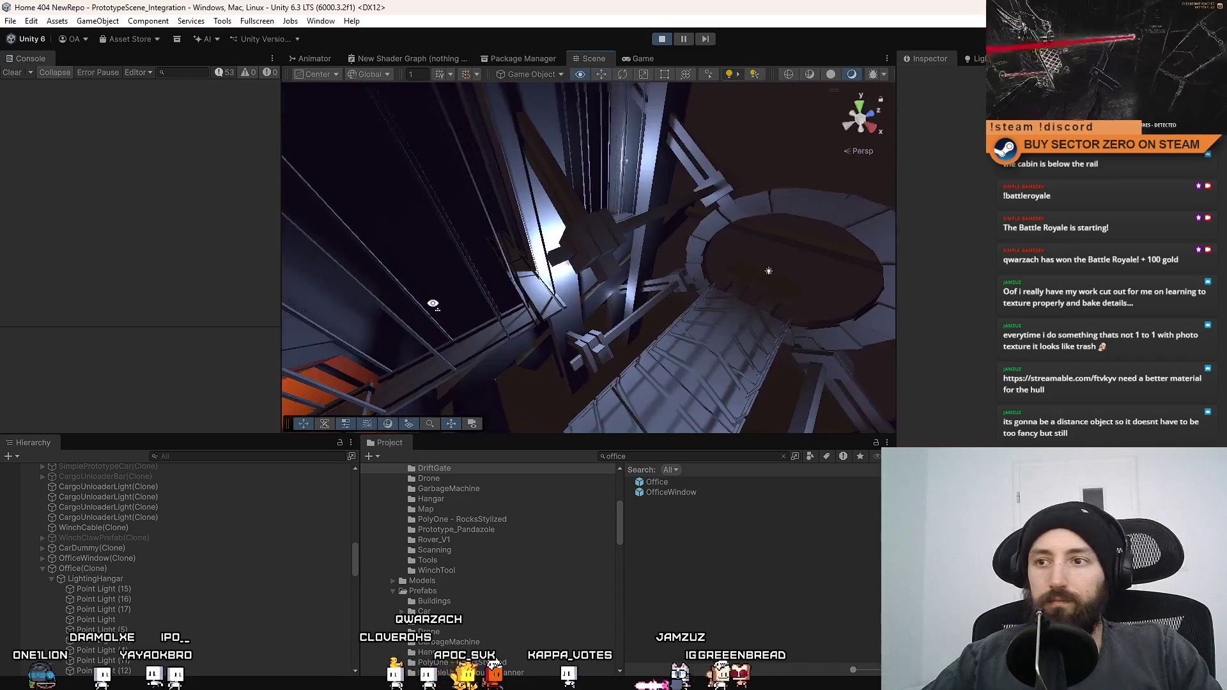
Step: Select Point Light (17) above the office floor, then view the game with statistics
mouse_move(822, 252)
mouse_down()
mouse_move(469, 192)
mouse_move(557, 283)
mouse_move(678, 250)
mouse_move(596, 284)
mouse_up()
click(678, 249)
click(596, 284)
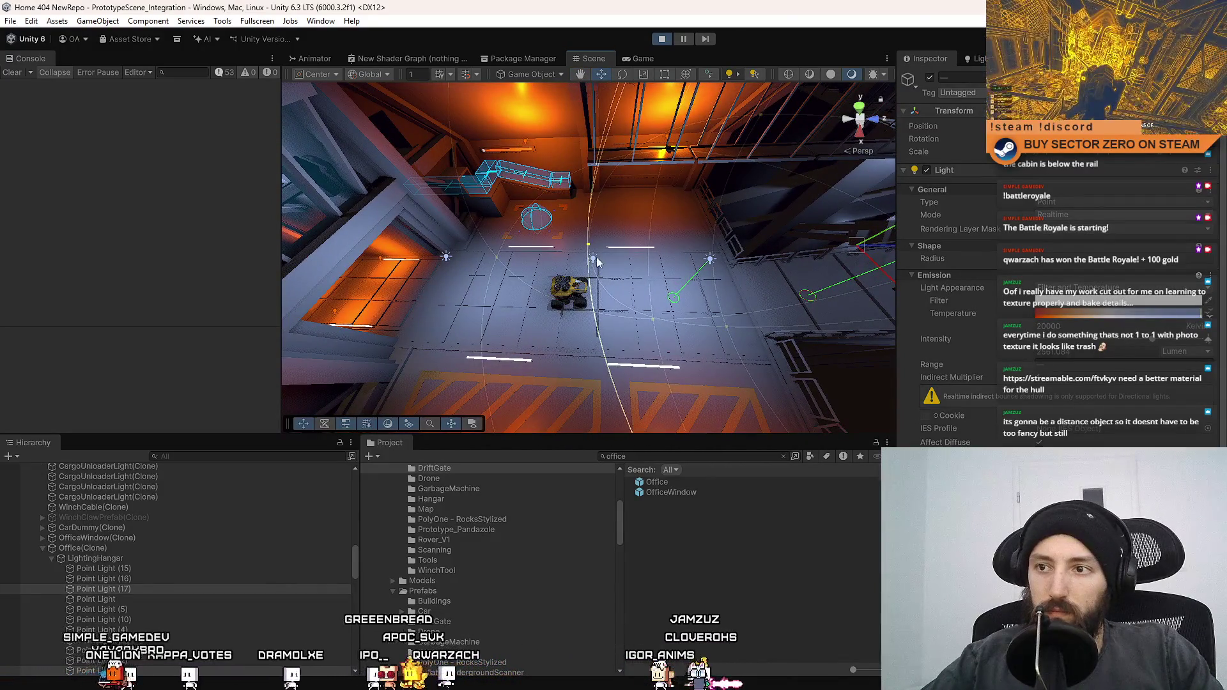
drag(597, 262, 545, 285)
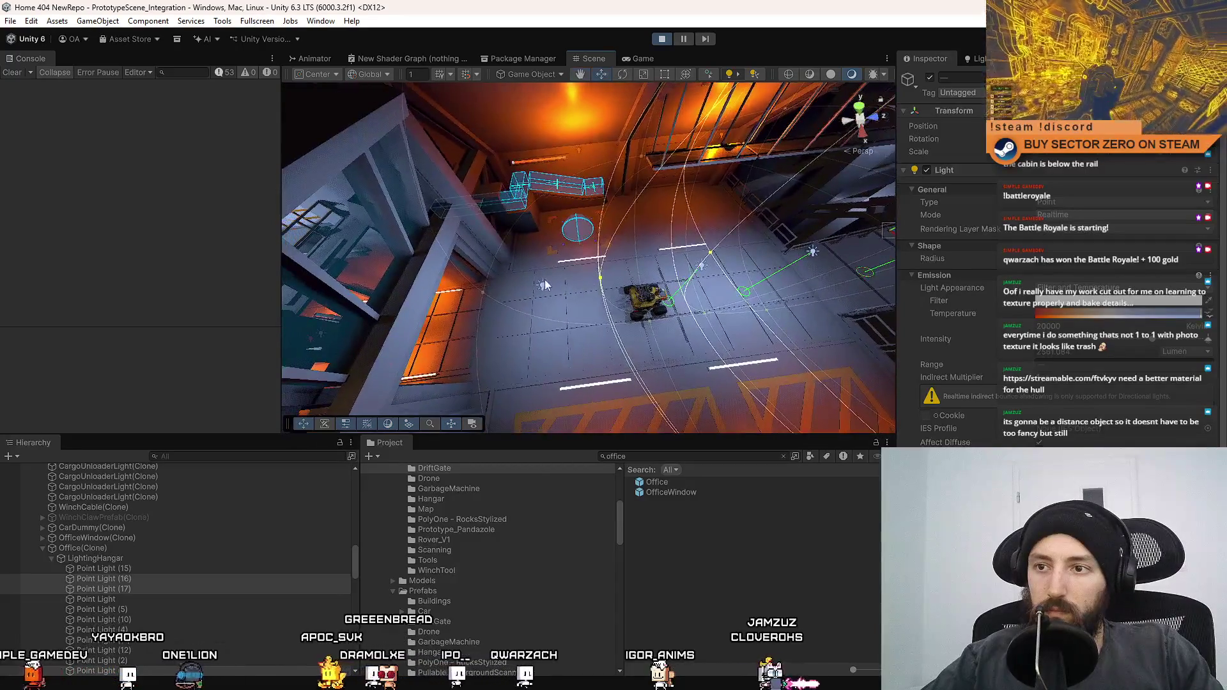
click(638, 57)
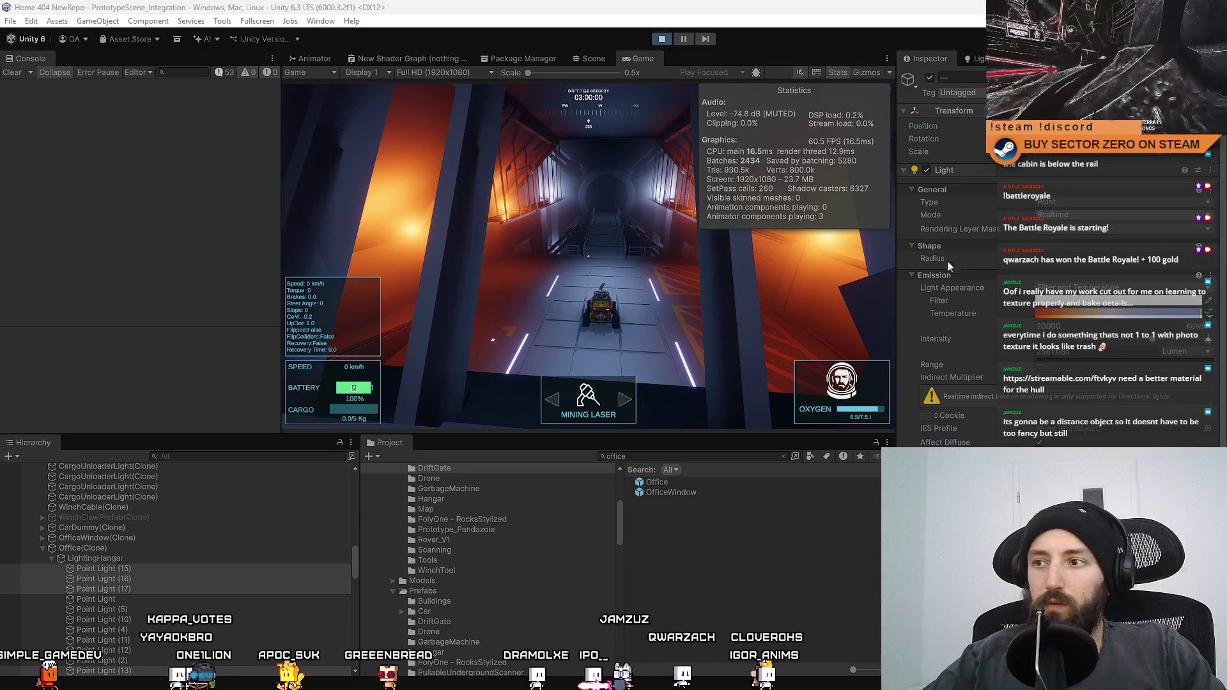
scroll(953, 384, down, 5)
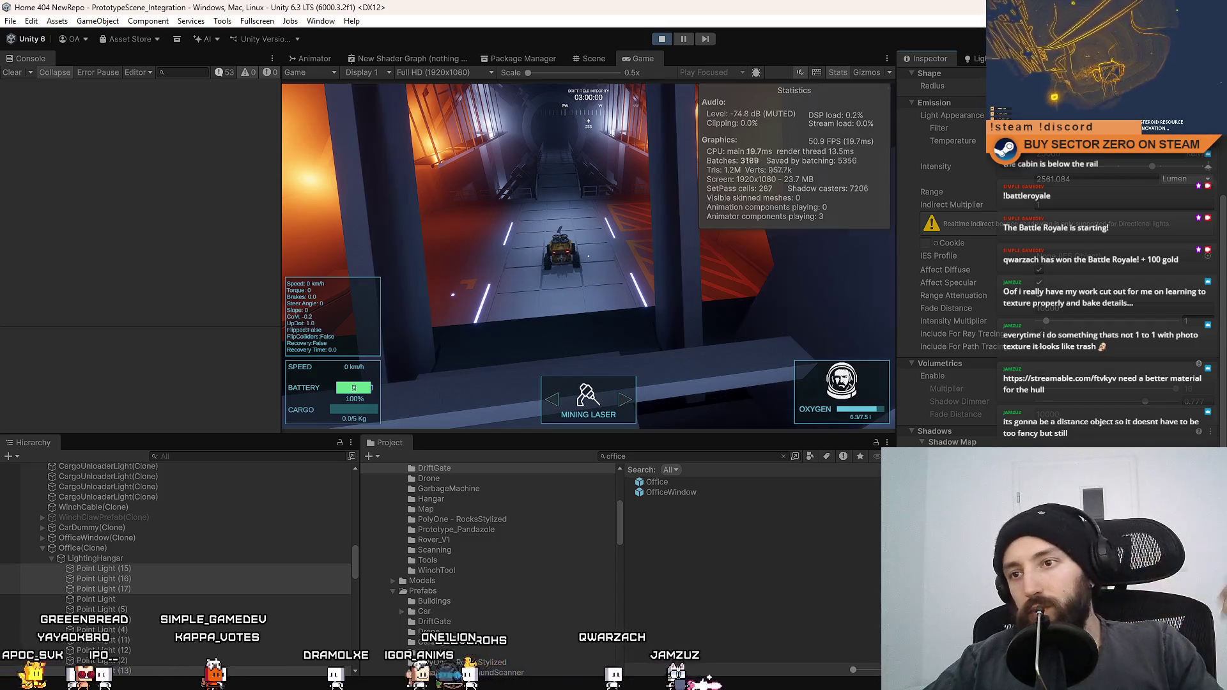
Step: Set the hangar point light's Range to 15 and drag its Radius to about 2.34
scroll(1059, 323, up, 4)
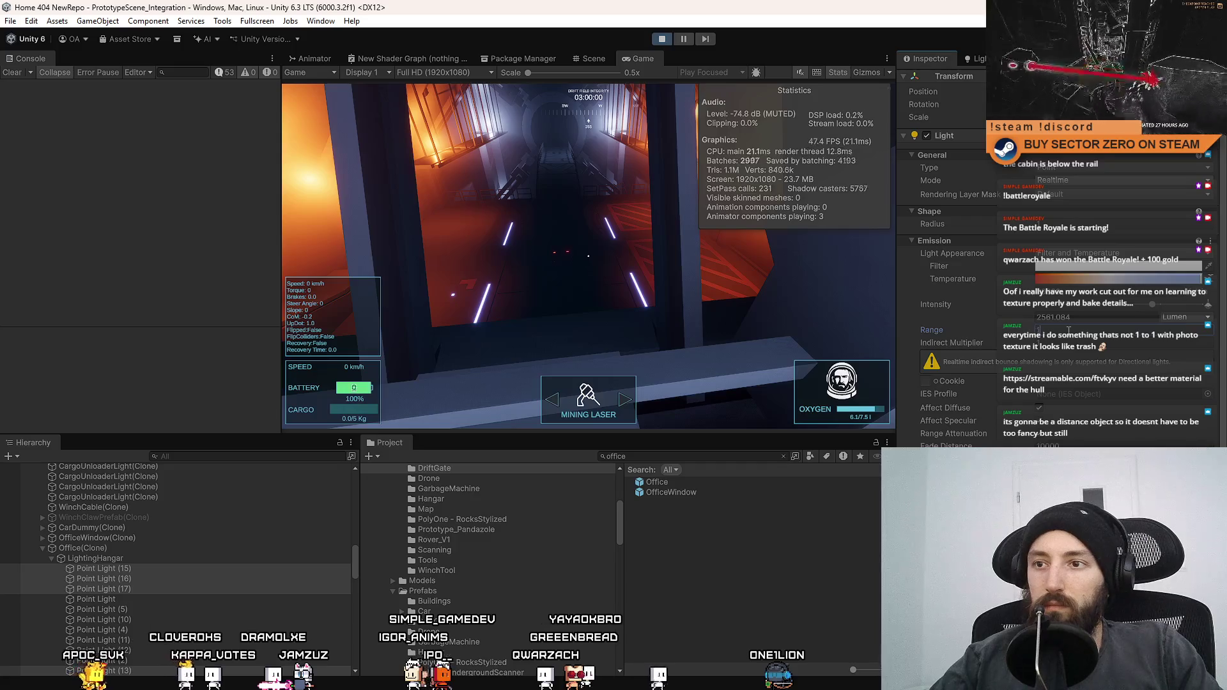
text(15)
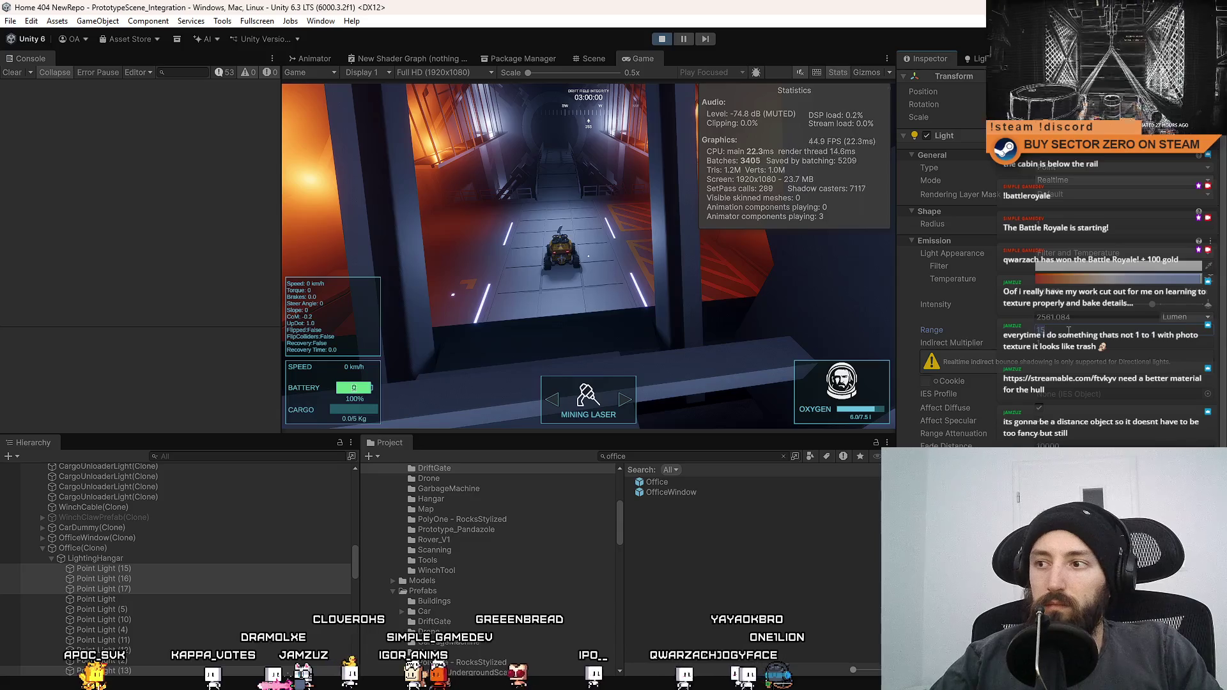
key(BackSpace)
text(2)
key(BackSpace)
text(5)
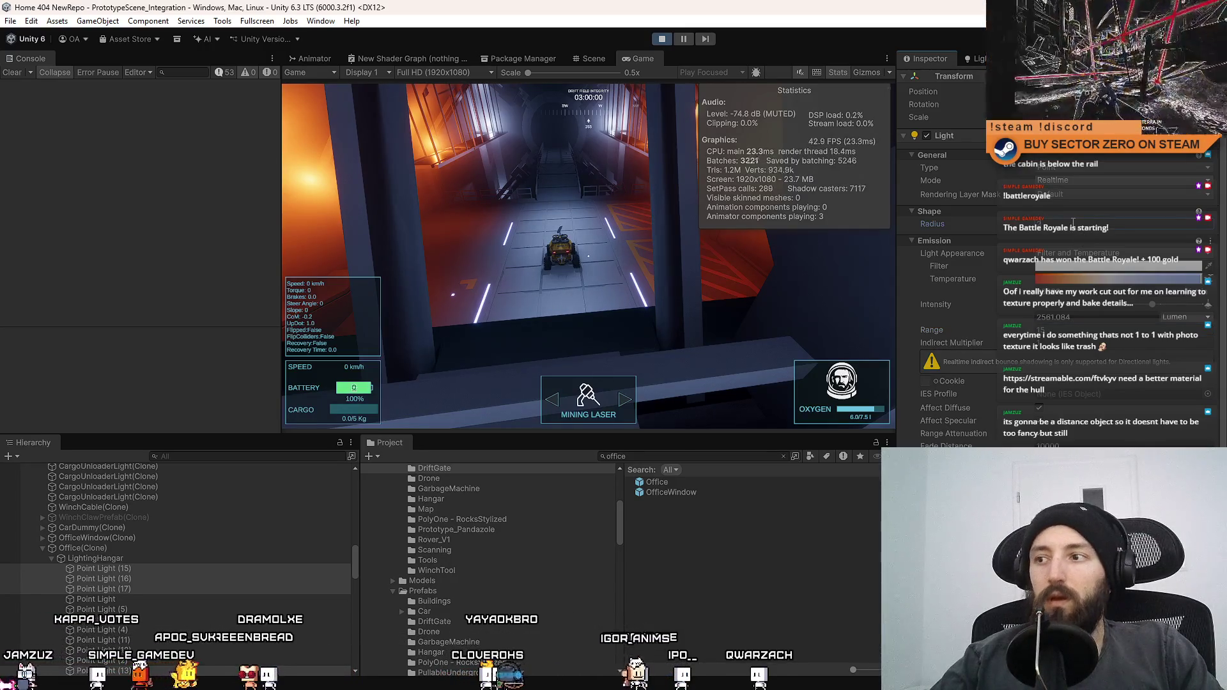
scroll(945, 255, down, 3)
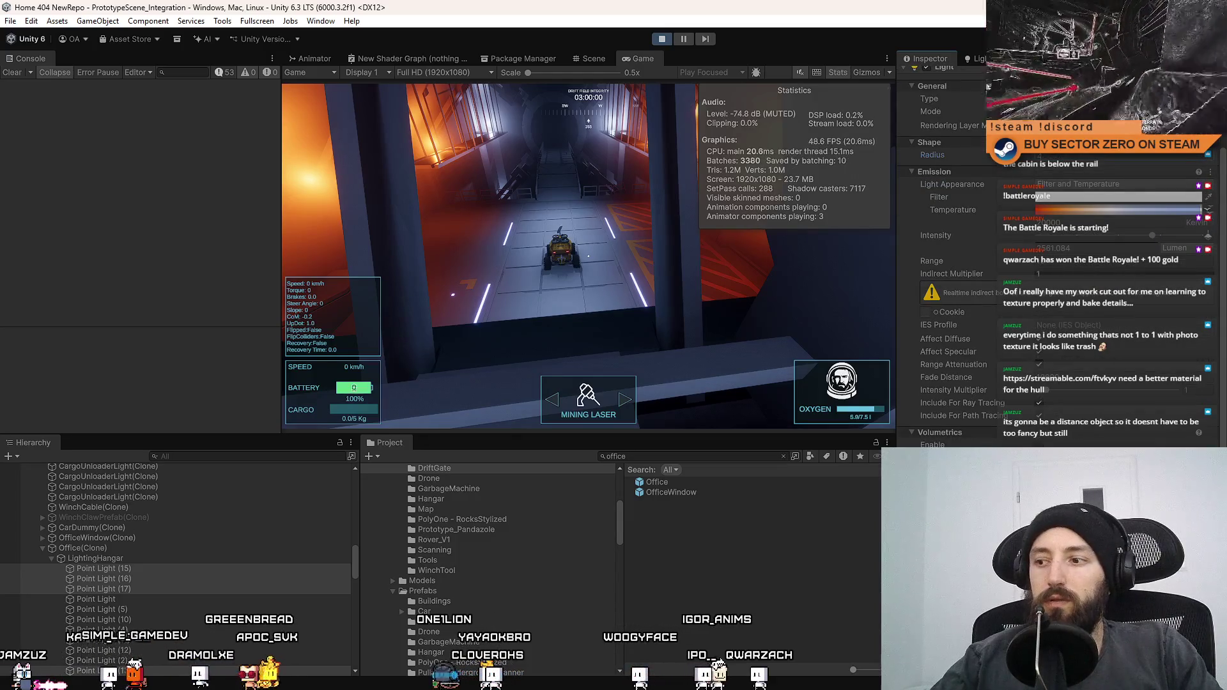
mouse_move(952, 155)
mouse_down()
mouse_move(991, 155)
mouse_move(906, 159)
mouse_move(1000, 163)
mouse_up()
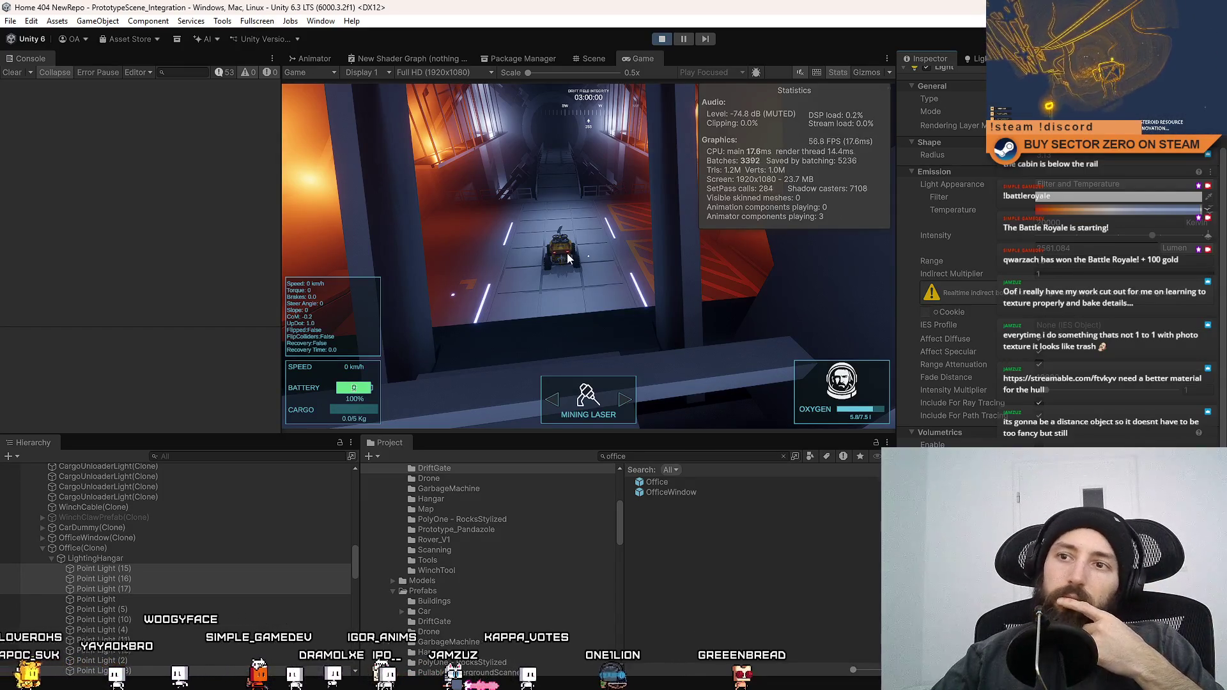
click(593, 59)
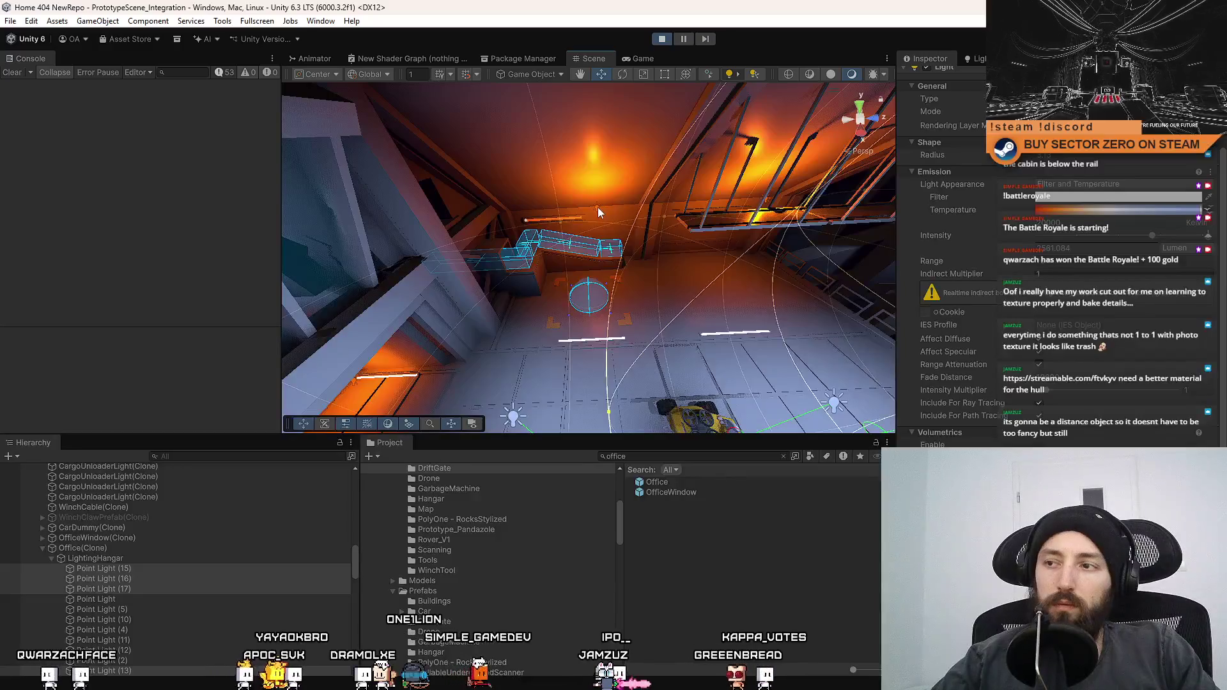
click(596, 209)
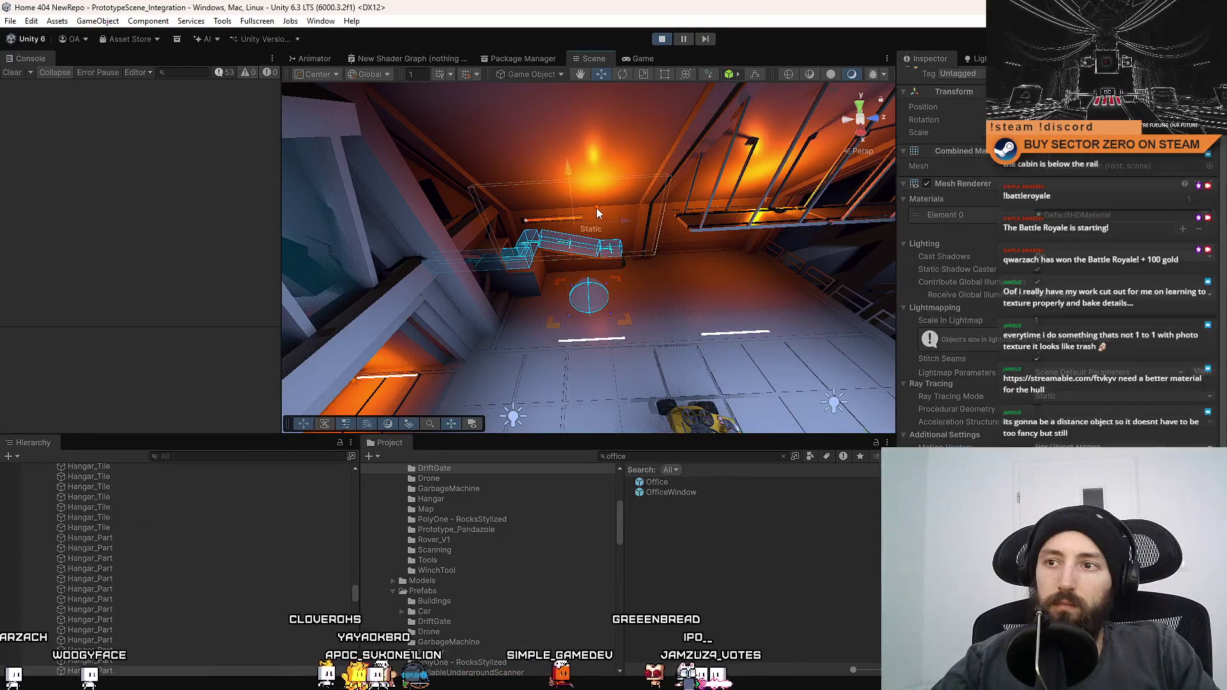
click(596, 208)
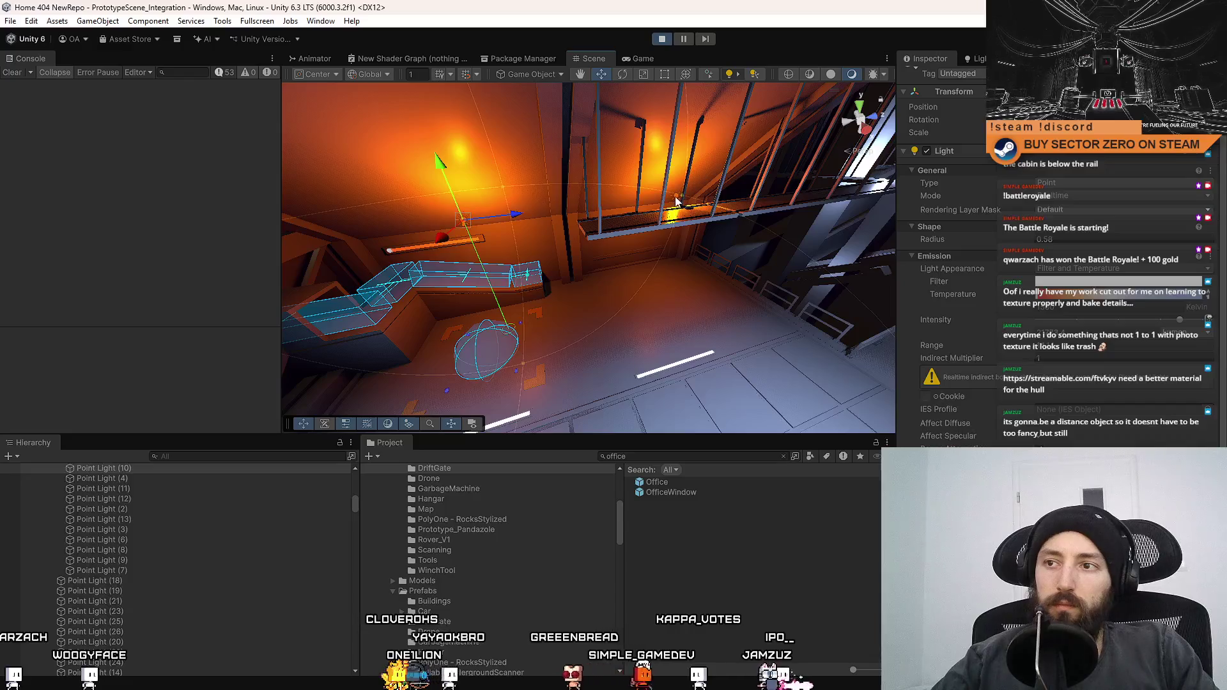
mouse_move(675, 202)
mouse_down()
mouse_move(614, 226)
mouse_move(691, 235)
mouse_up()
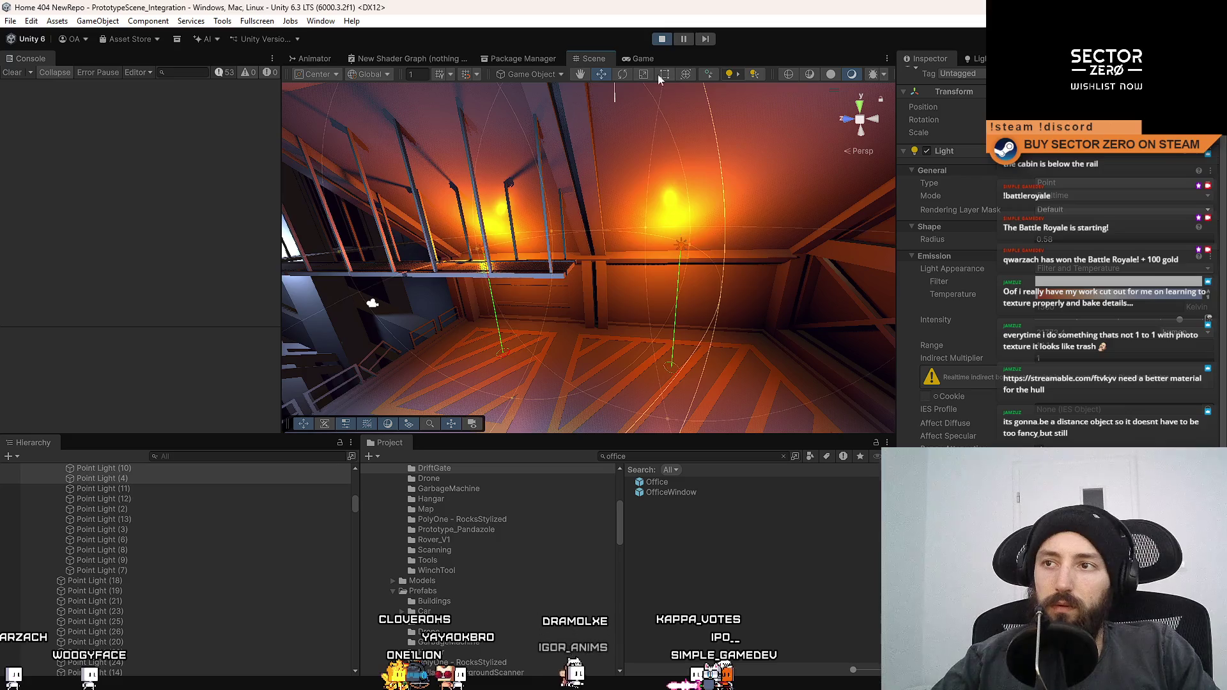
click(646, 58)
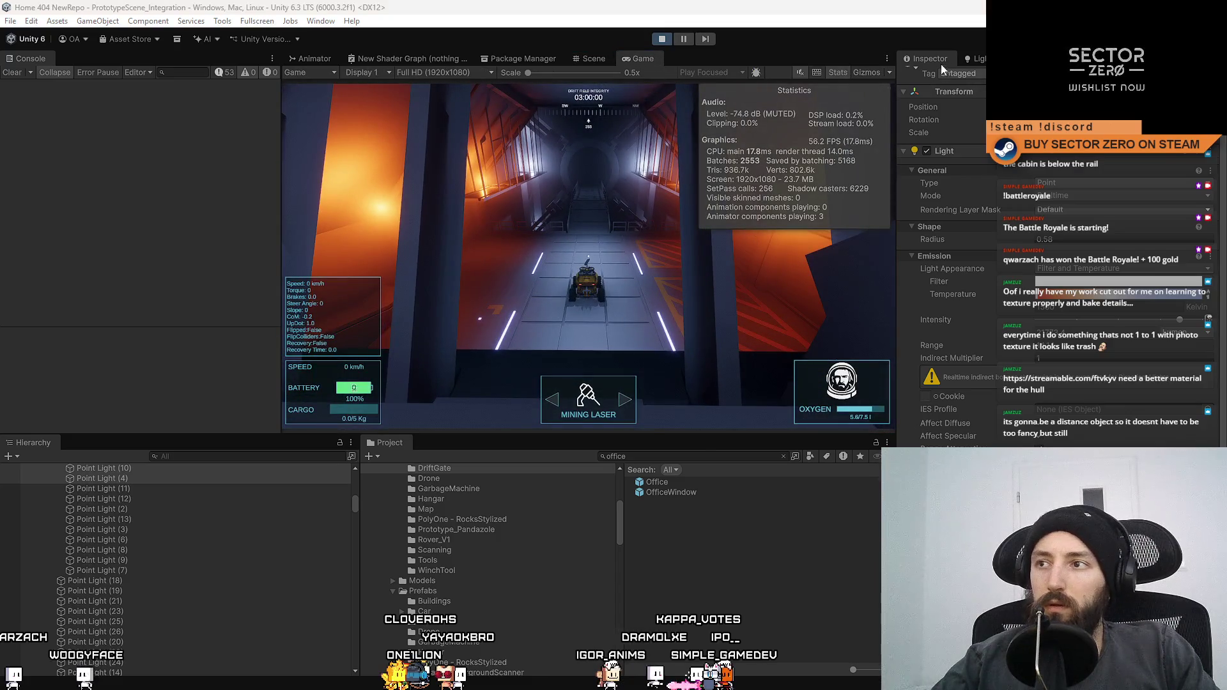
click(932, 77)
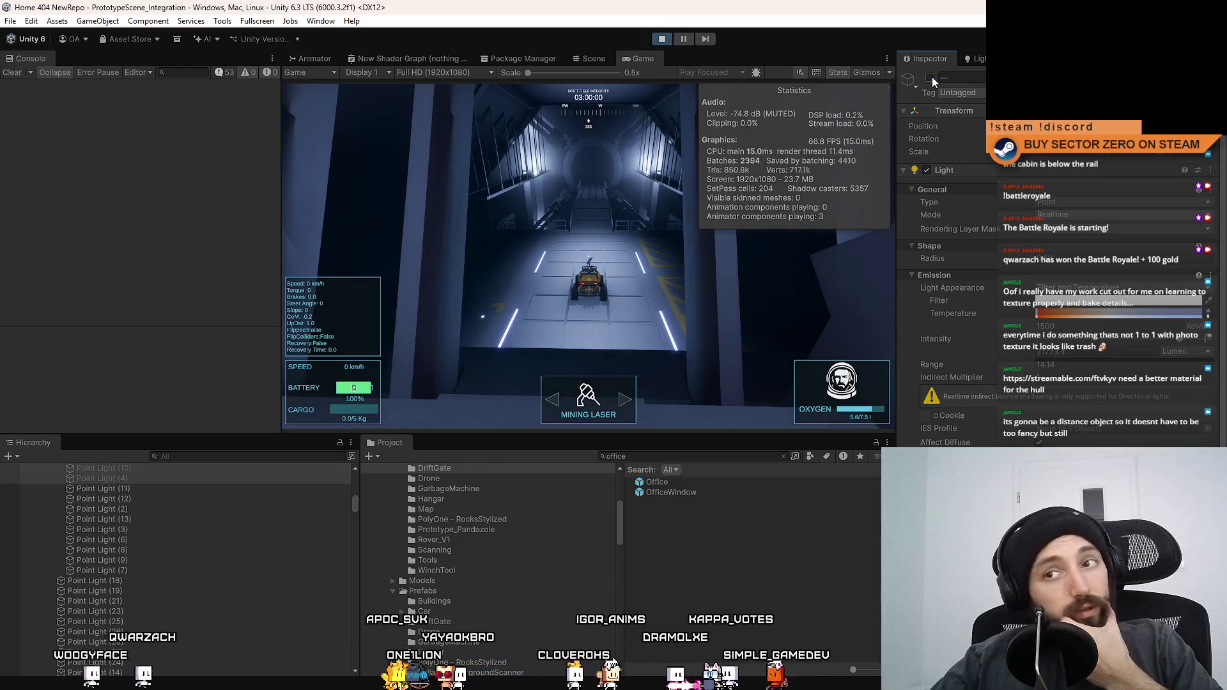
click(932, 76)
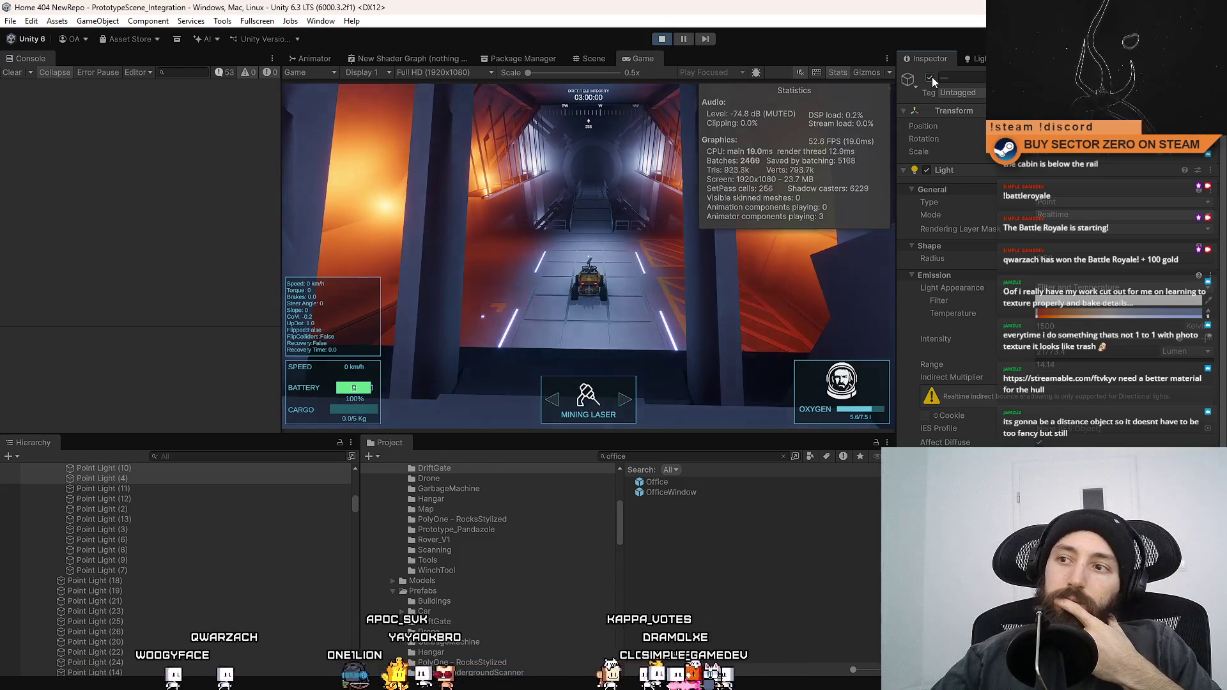
click(932, 77)
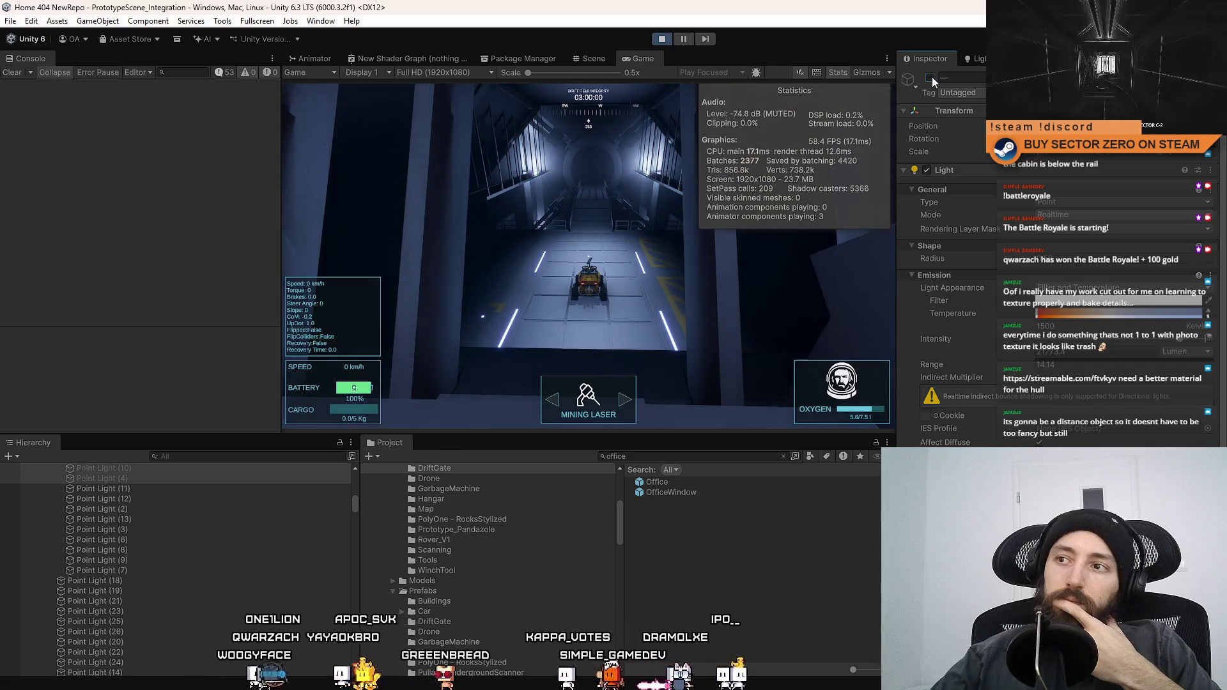
click(932, 77)
scroll(946, 256, down, 3)
scroll(1043, 389, down, 4)
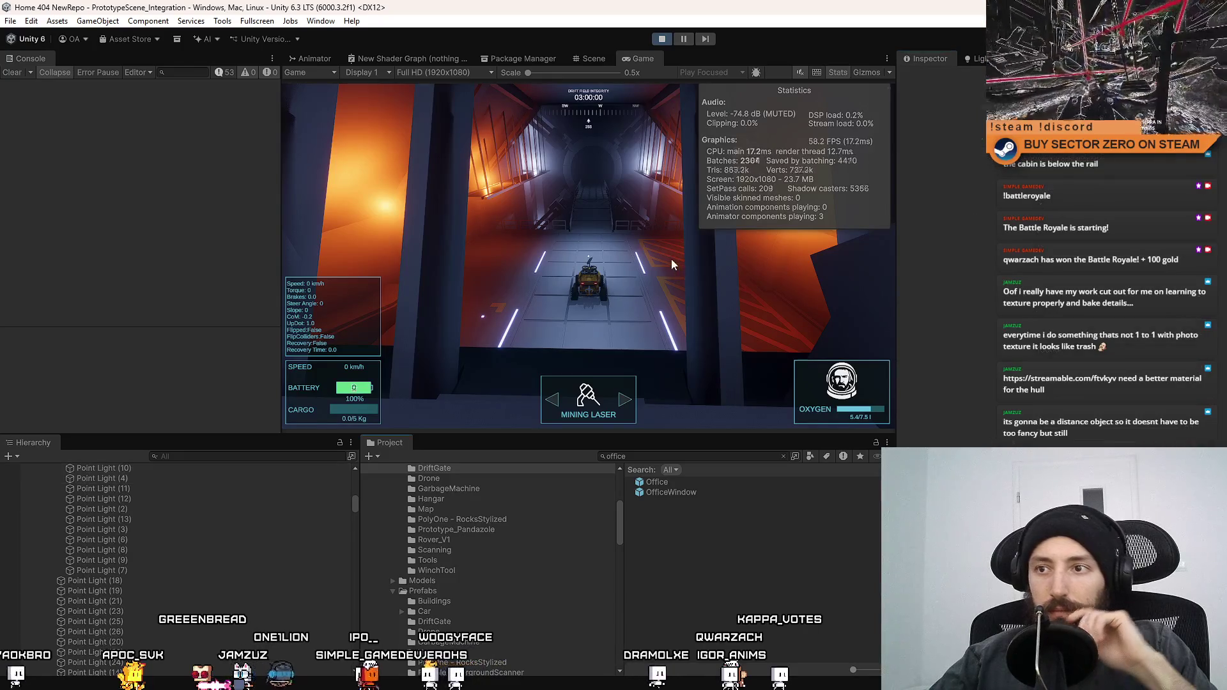
key(F10)
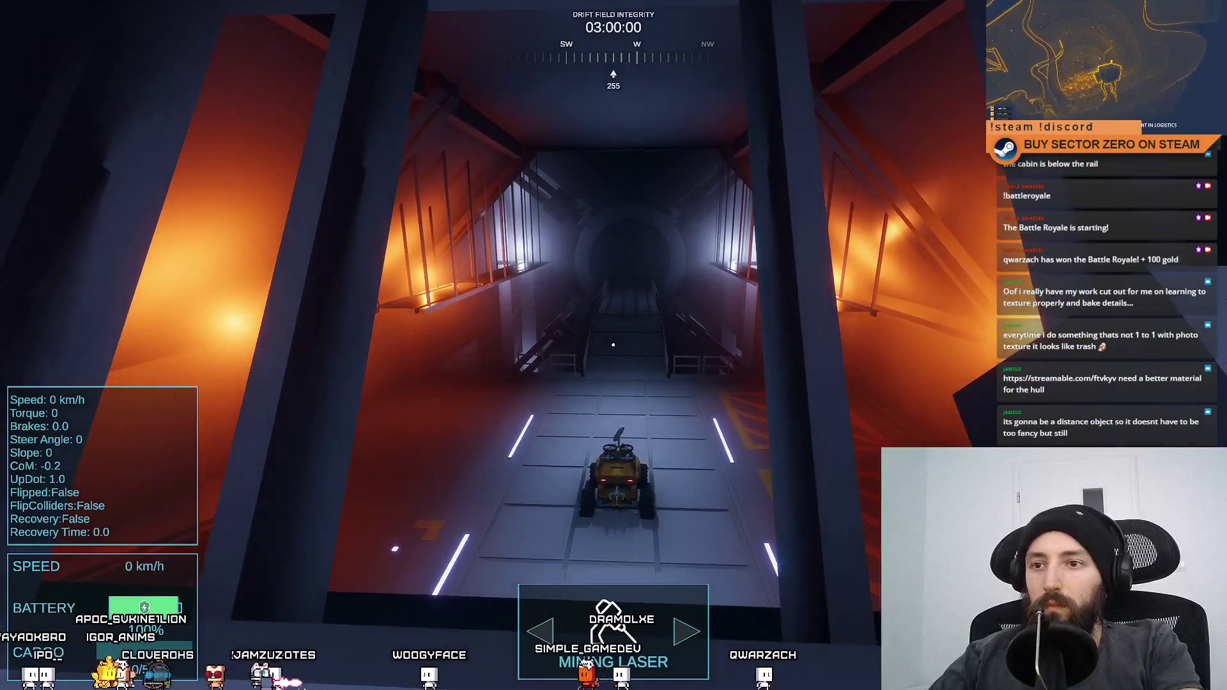
key(Escape)
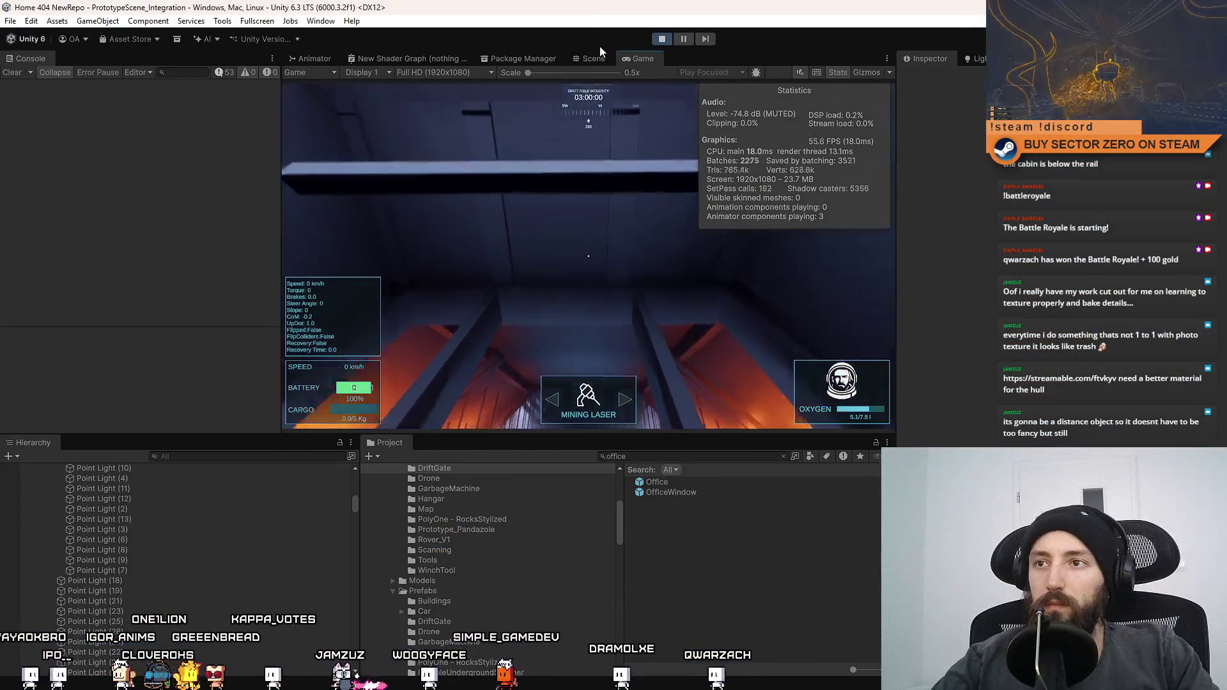
Step: Pick a hangar point light near the rover in the Scene view
click(589, 58)
mouse_move(594, 103)
mouse_down()
mouse_move(749, 362)
mouse_move(676, 235)
mouse_up()
click(675, 239)
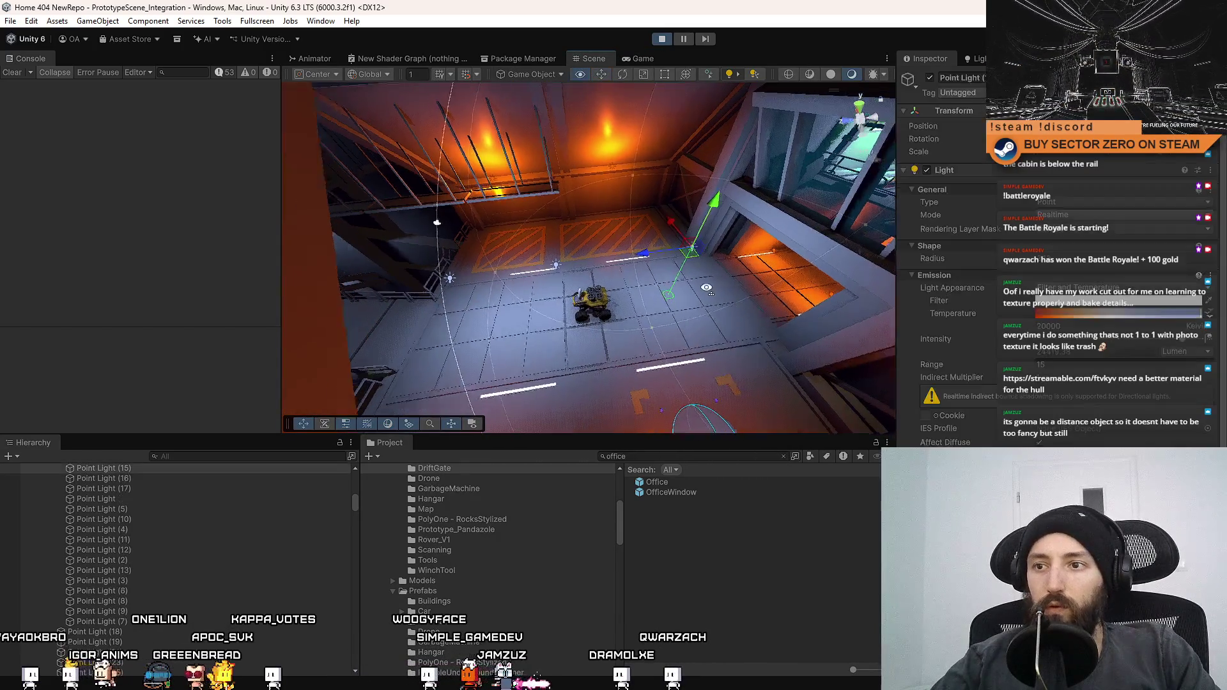
click(643, 59)
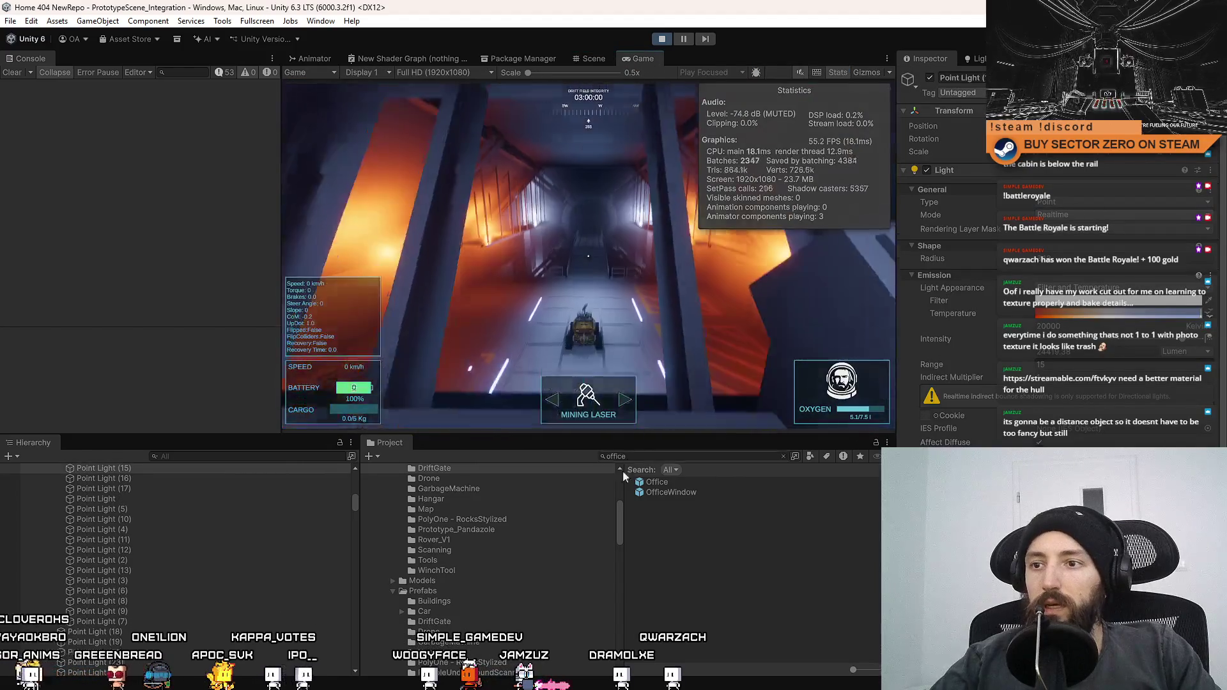
Step: Toggle the point light off and on repeatedly in the running game, leaving it on
click(931, 78)
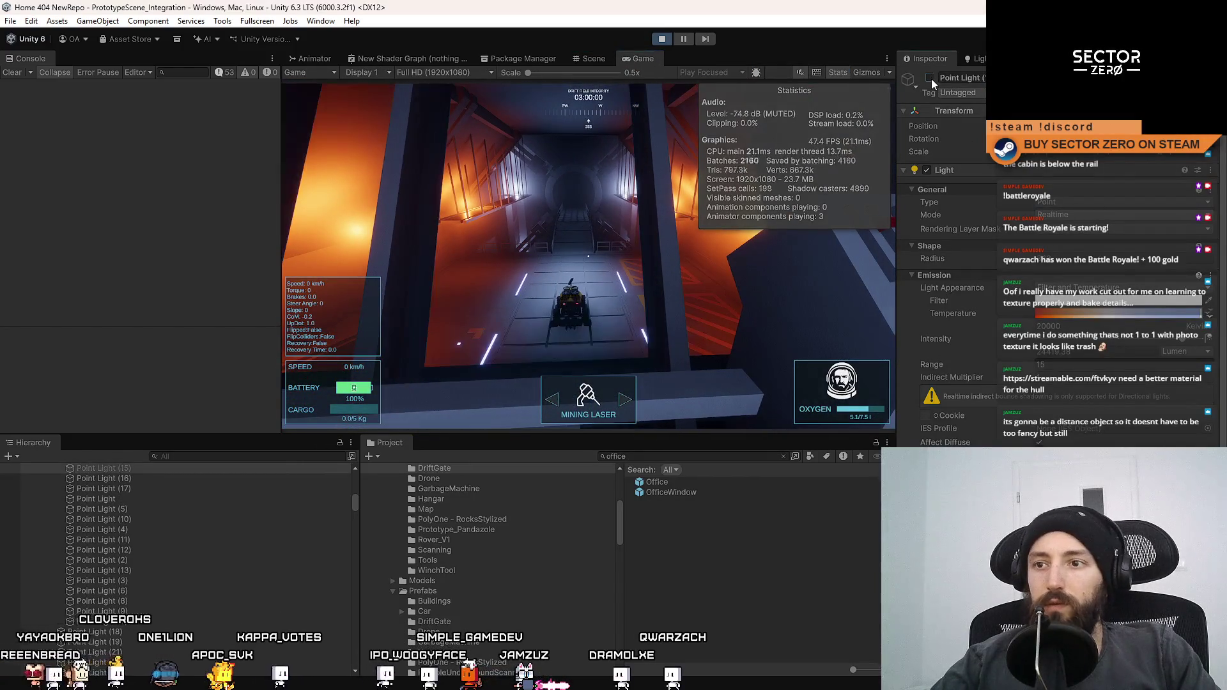
click(930, 79)
click(931, 78)
click(931, 79)
click(930, 79)
click(931, 78)
click(930, 79)
click(930, 79)
click(930, 78)
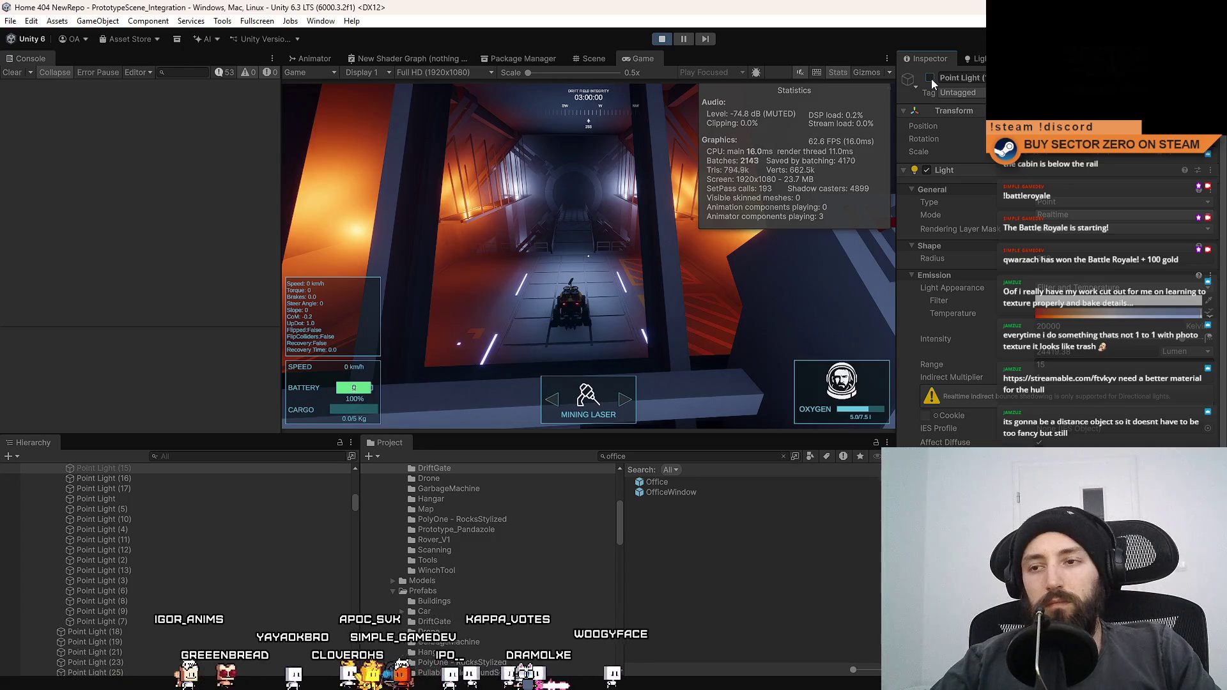
click(931, 79)
click(930, 79)
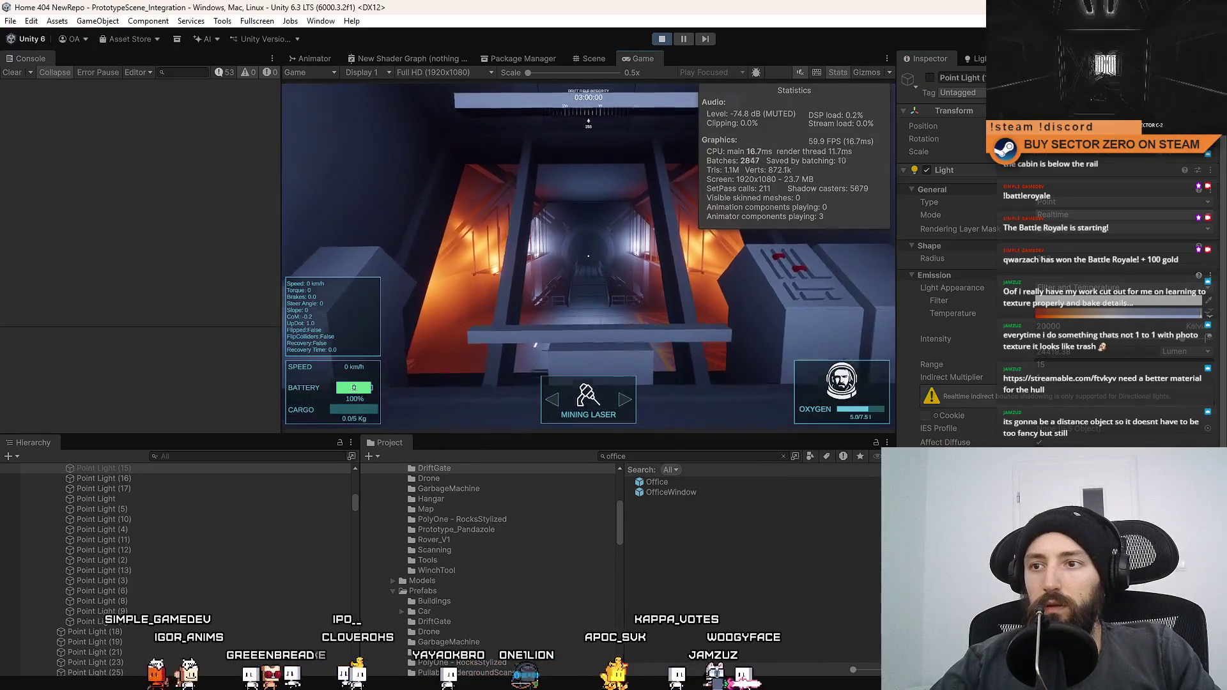
click(930, 77)
click(930, 78)
click(930, 77)
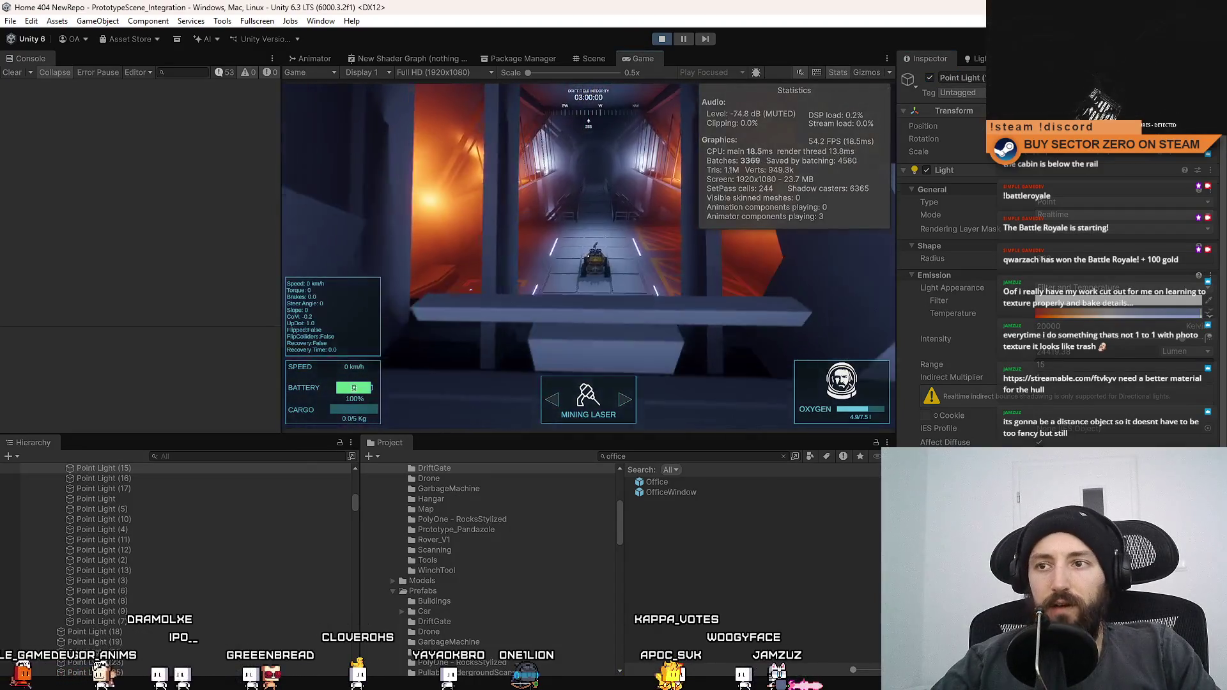
click(593, 58)
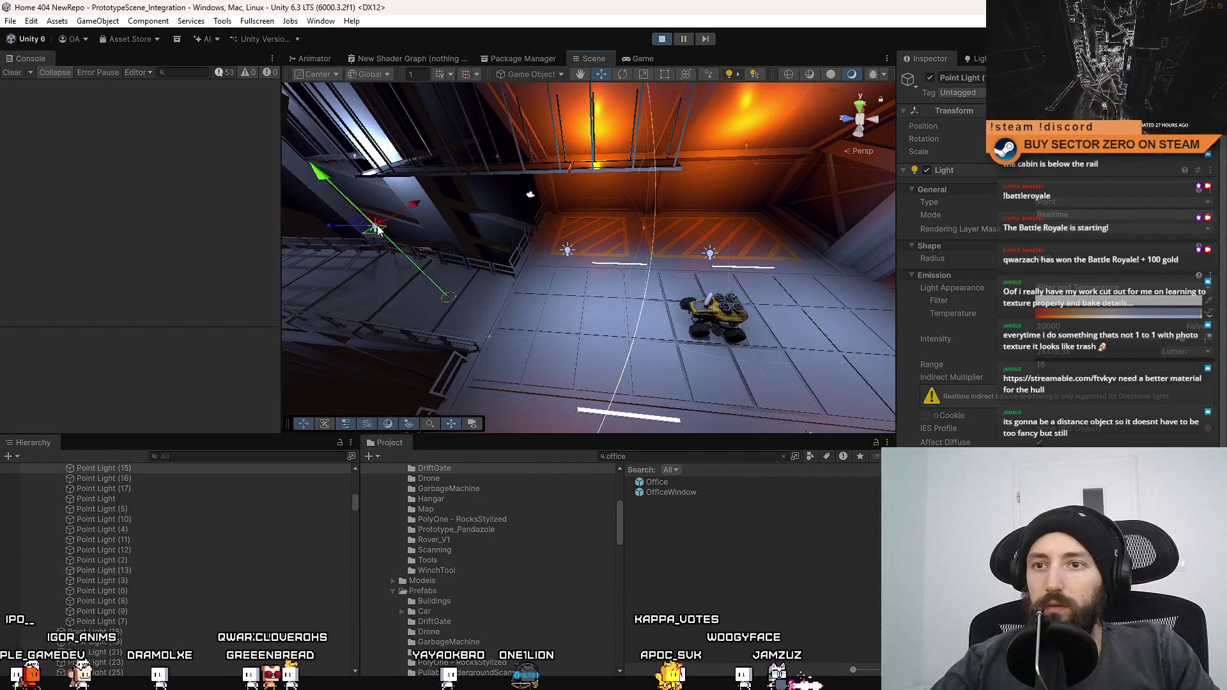
Step: Switch Point Light (13) off and back on to compare the running game
click(623, 59)
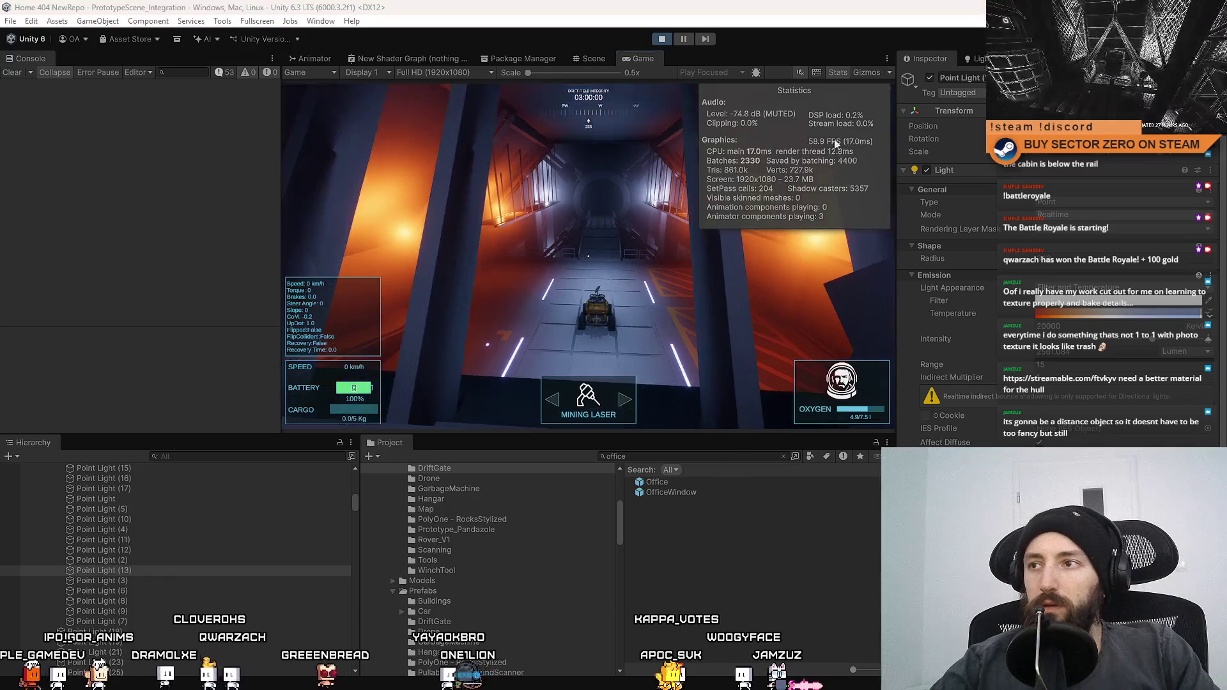
click(929, 76)
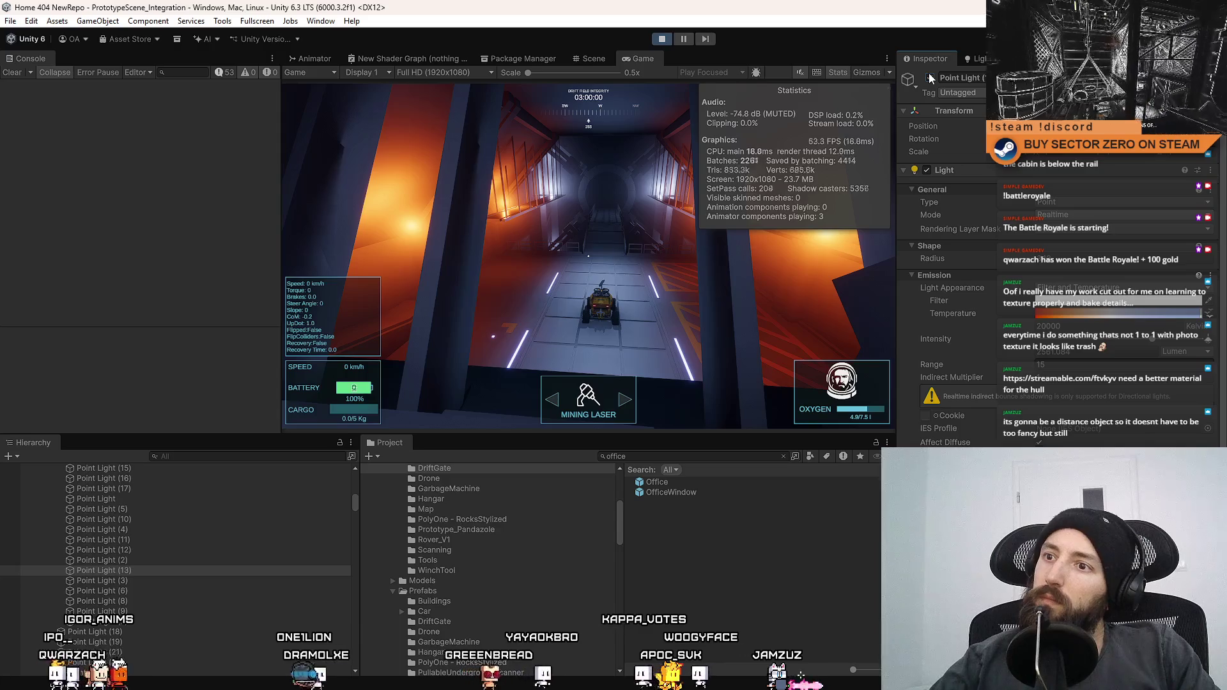
click(930, 77)
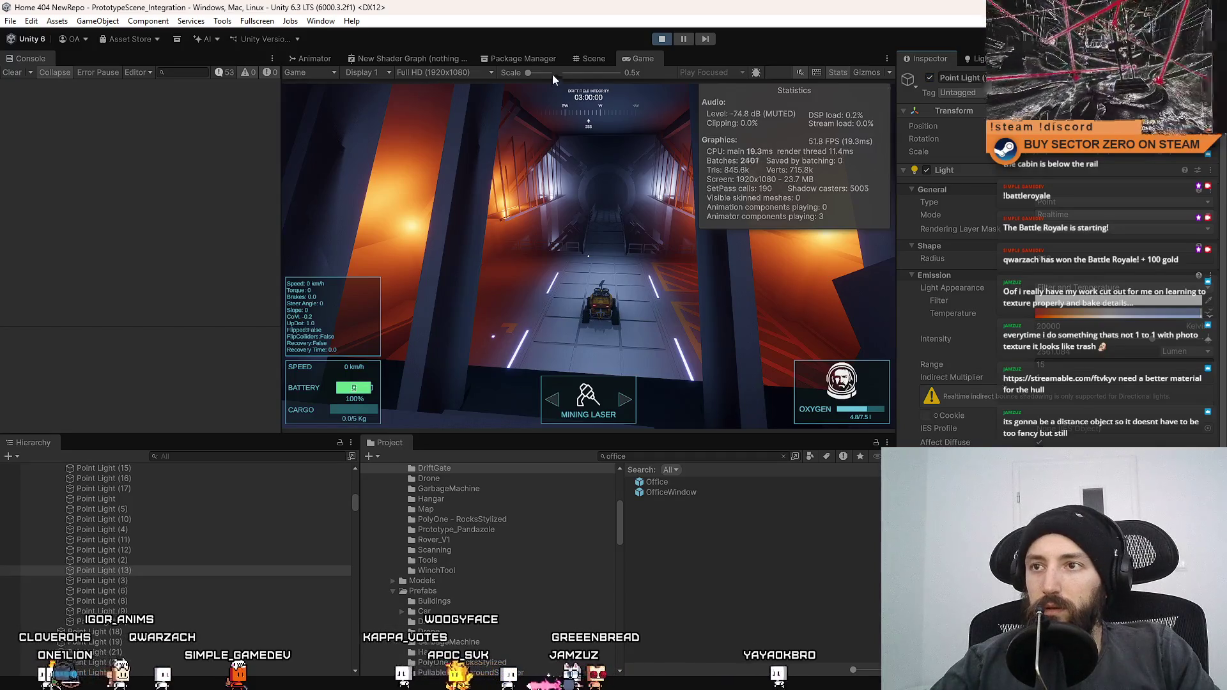
click(593, 58)
Step: Select another hangar point light and toggle it off and on in the running game
mouse_move(460, 268)
mouse_down()
mouse_move(444, 272)
mouse_move(666, 292)
mouse_move(635, 262)
mouse_up()
click(495, 276)
click(643, 59)
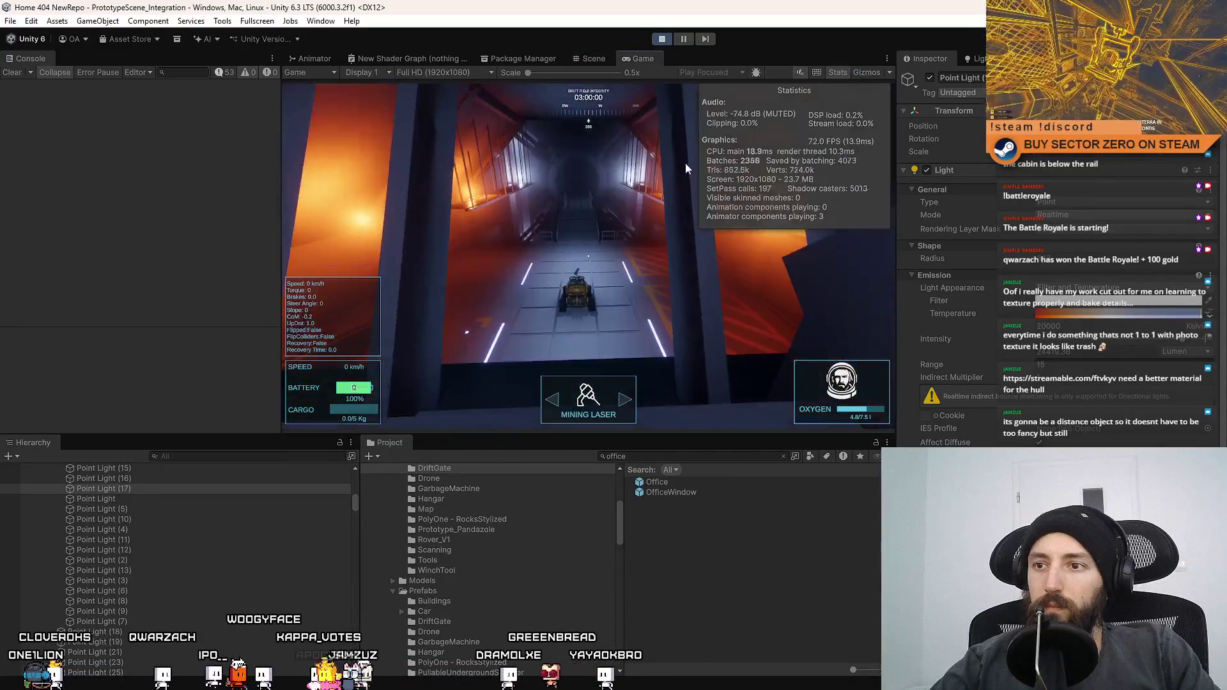
click(930, 77)
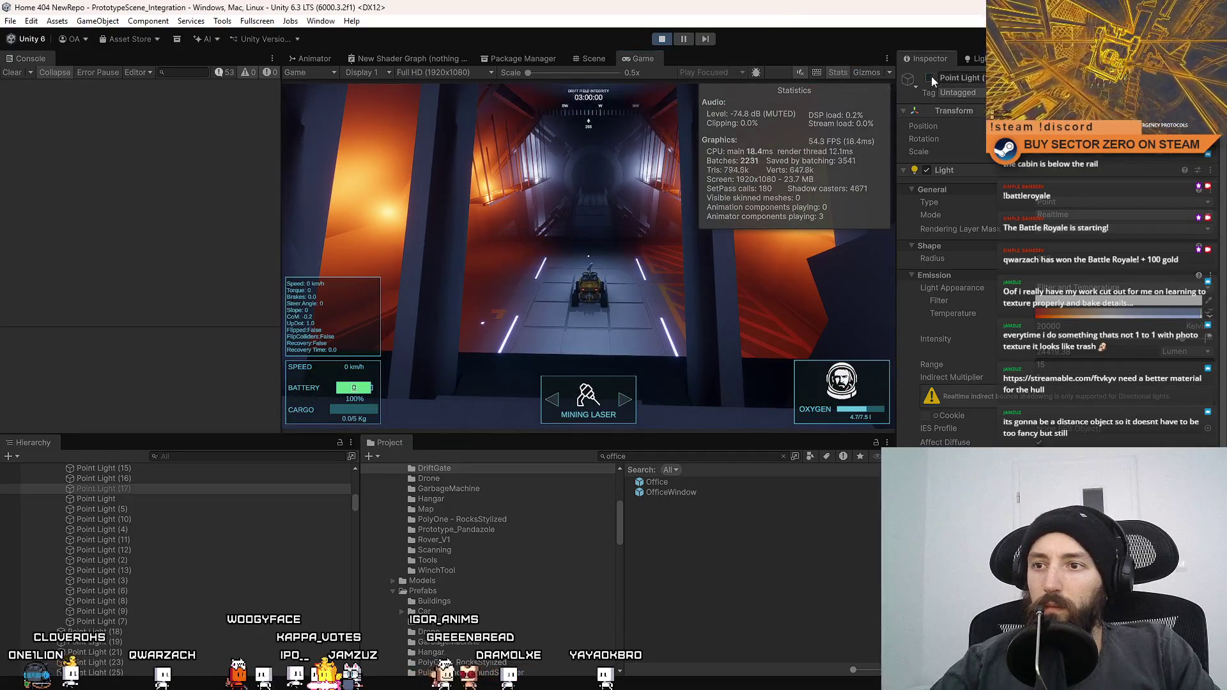
click(931, 78)
click(931, 78)
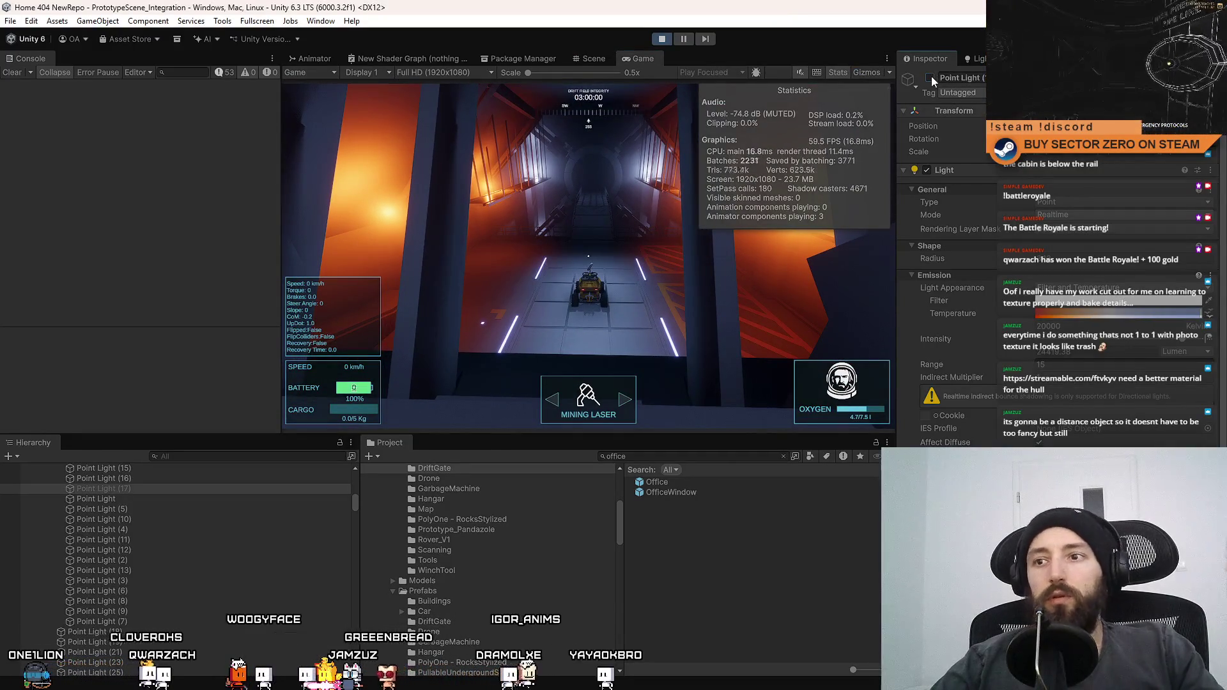
click(930, 77)
click(930, 78)
click(930, 78)
click(593, 58)
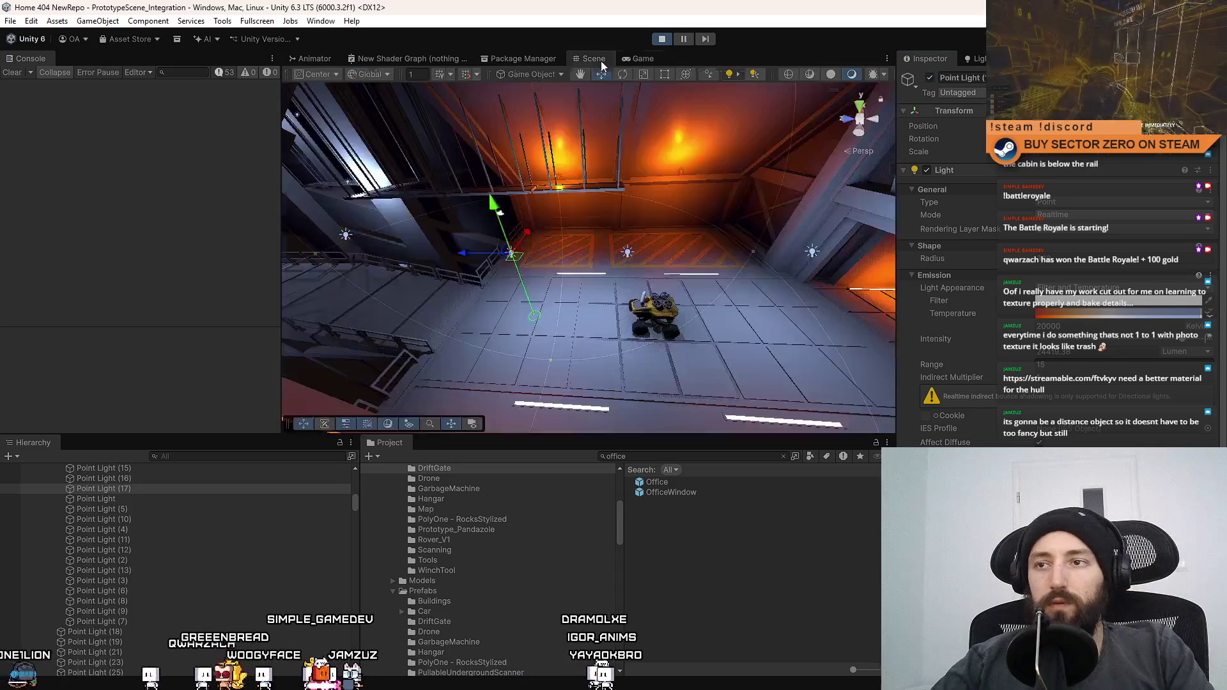
Step: Frame the selected point light and toggle it off and on in the running game
key(f)
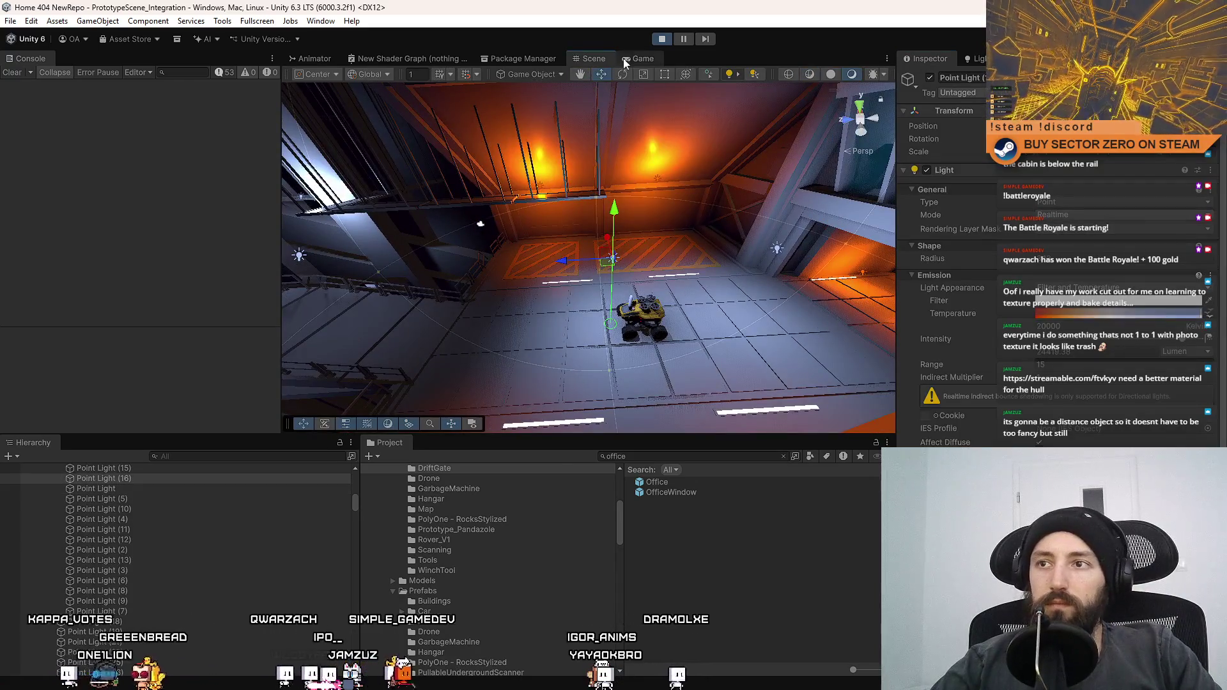
click(628, 59)
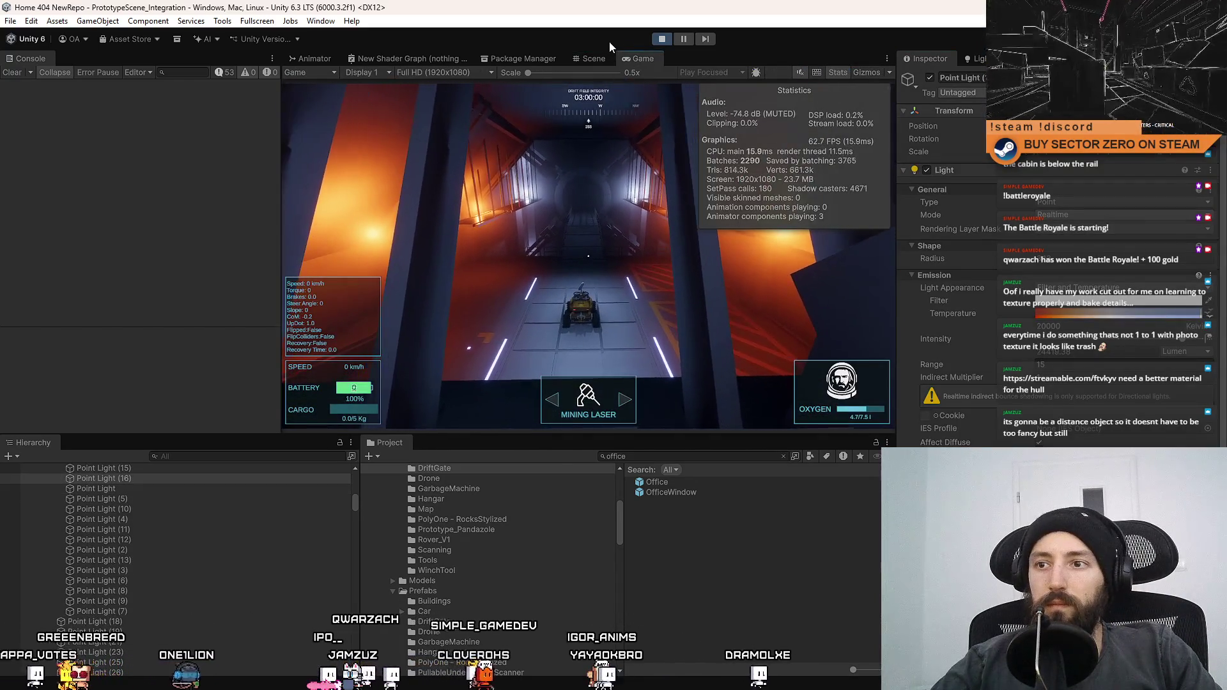
click(930, 77)
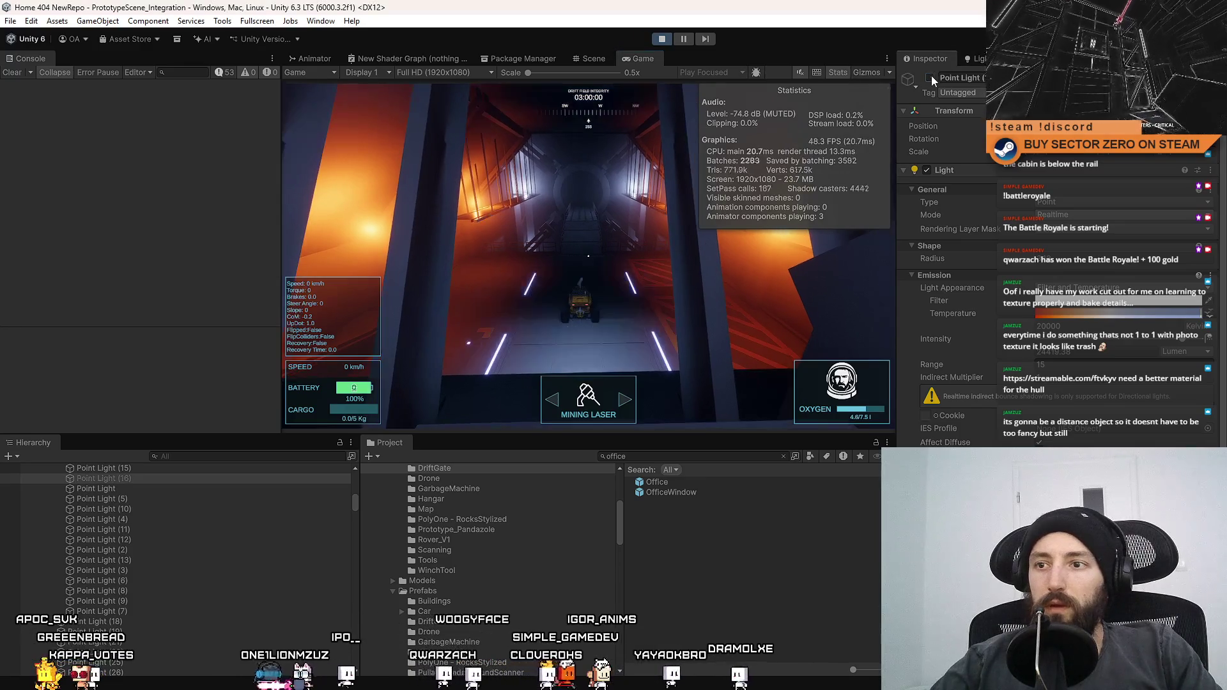
click(930, 77)
click(929, 77)
click(930, 76)
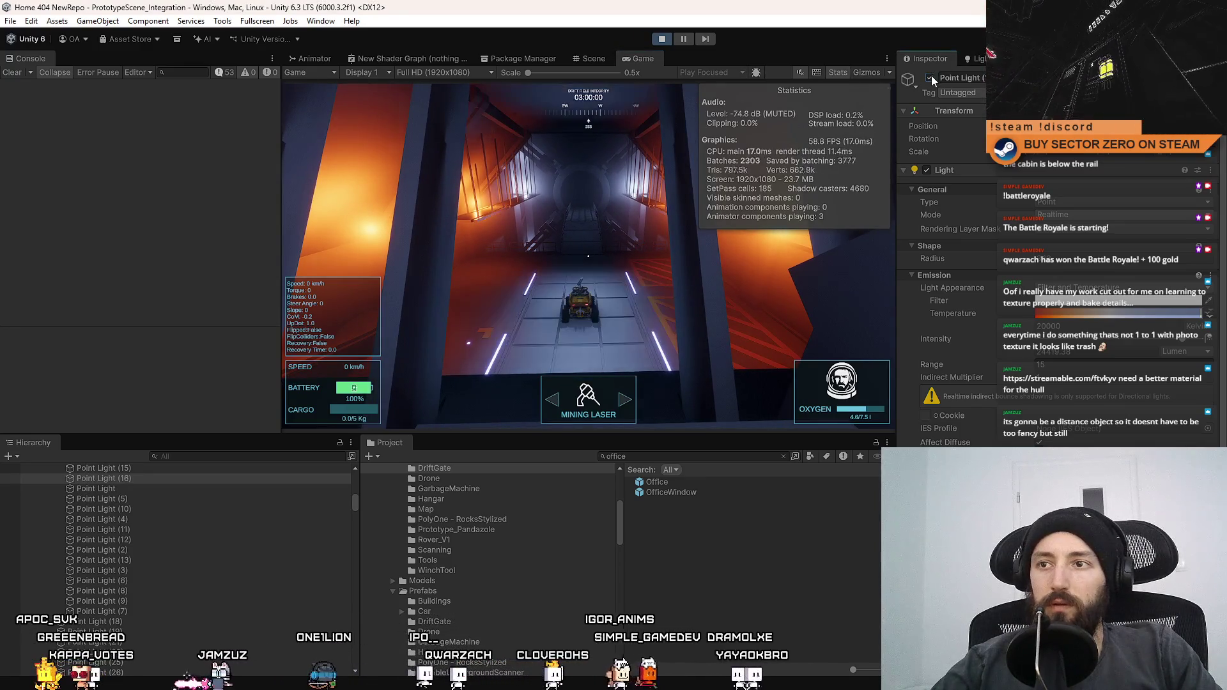
Step: Check the game from two new scene angles, then toggle the light's shadow map
click(593, 56)
drag(815, 276, 685, 255)
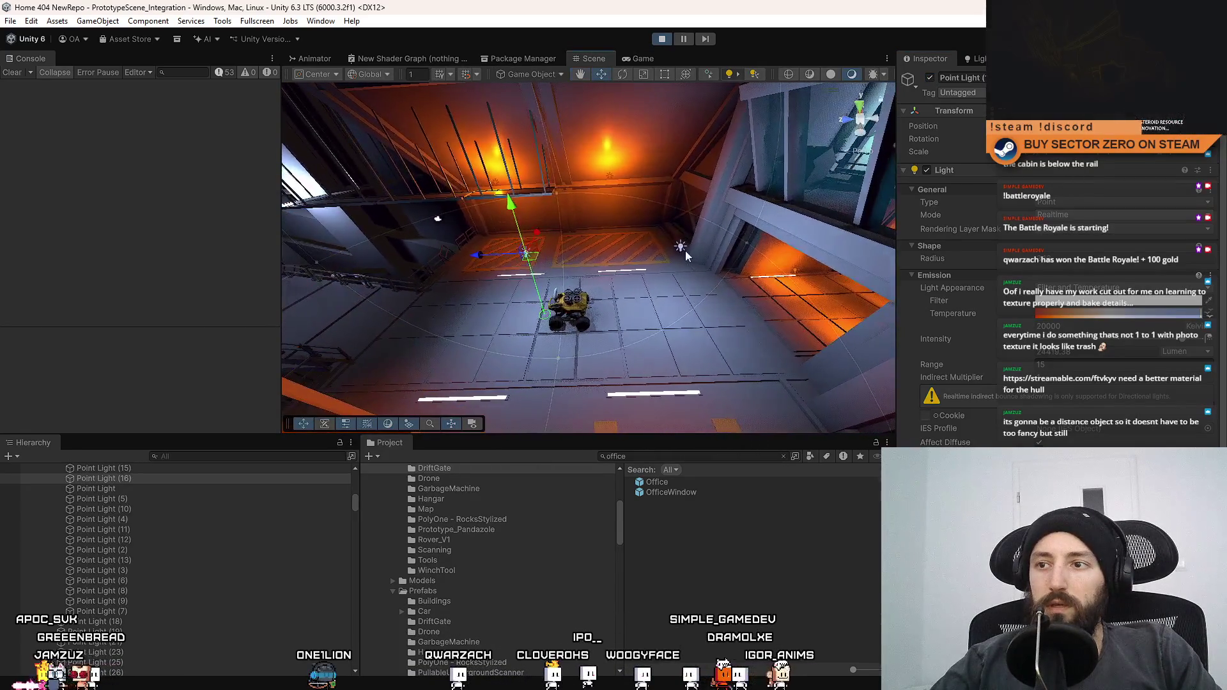
click(643, 57)
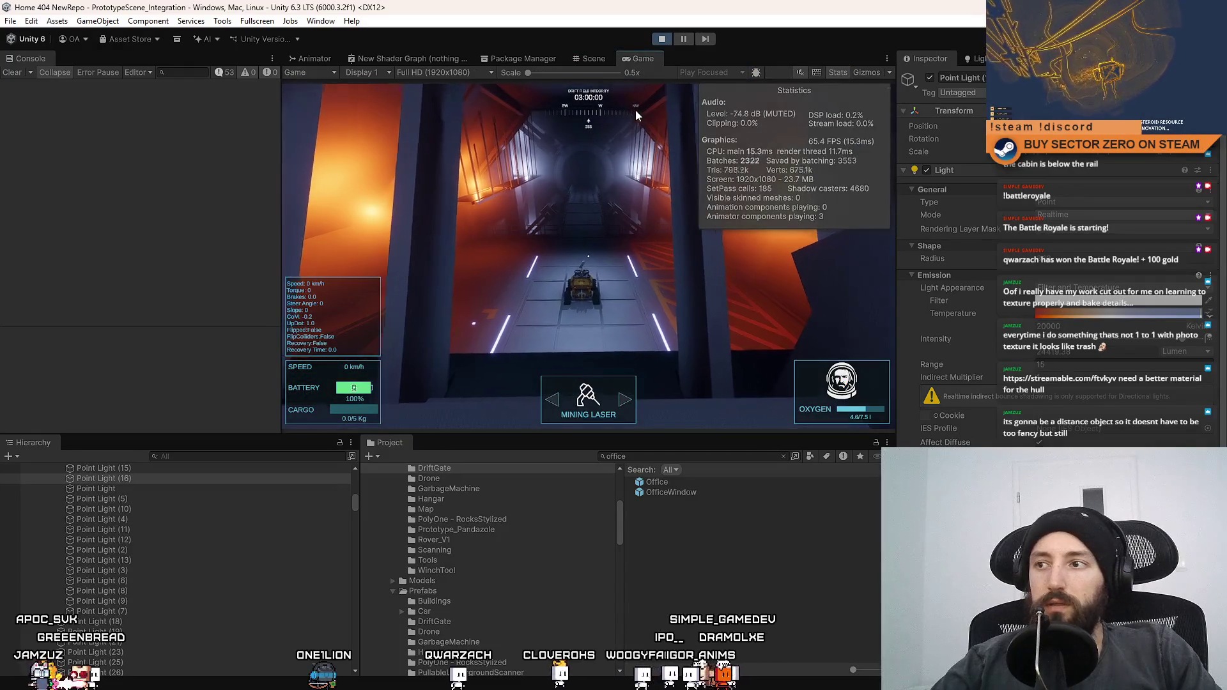
click(594, 58)
mouse_move(617, 193)
mouse_down()
mouse_move(521, 181)
mouse_move(690, 89)
mouse_up()
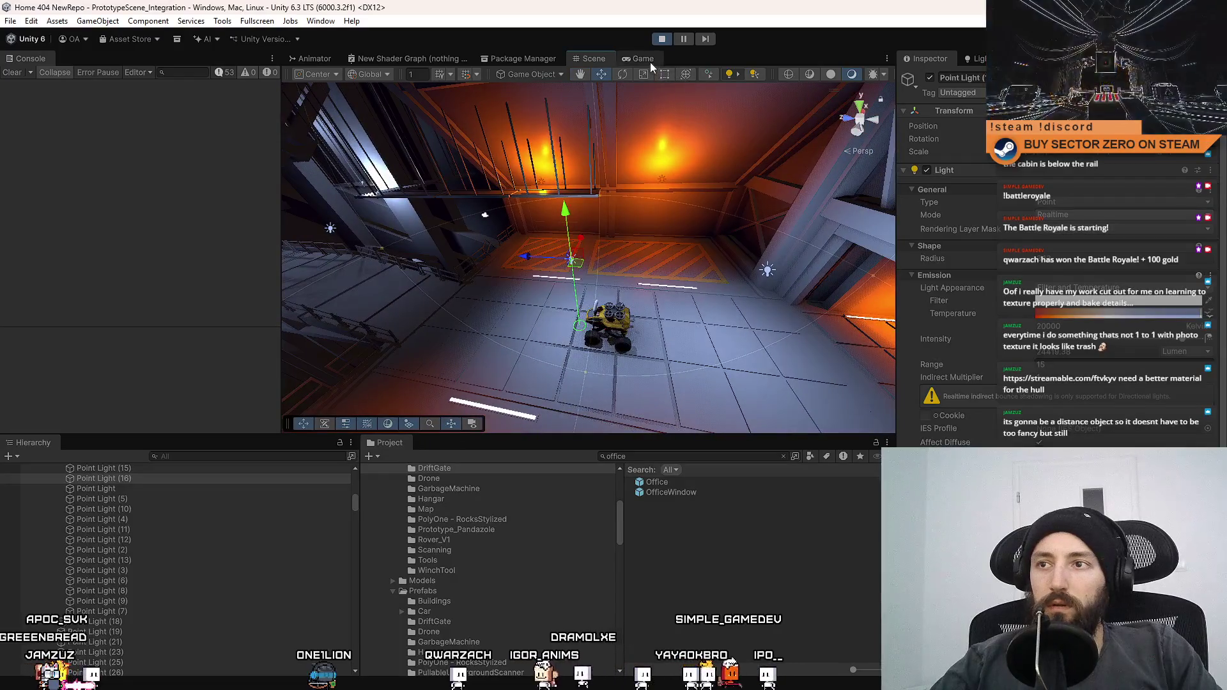
click(650, 62)
click(593, 59)
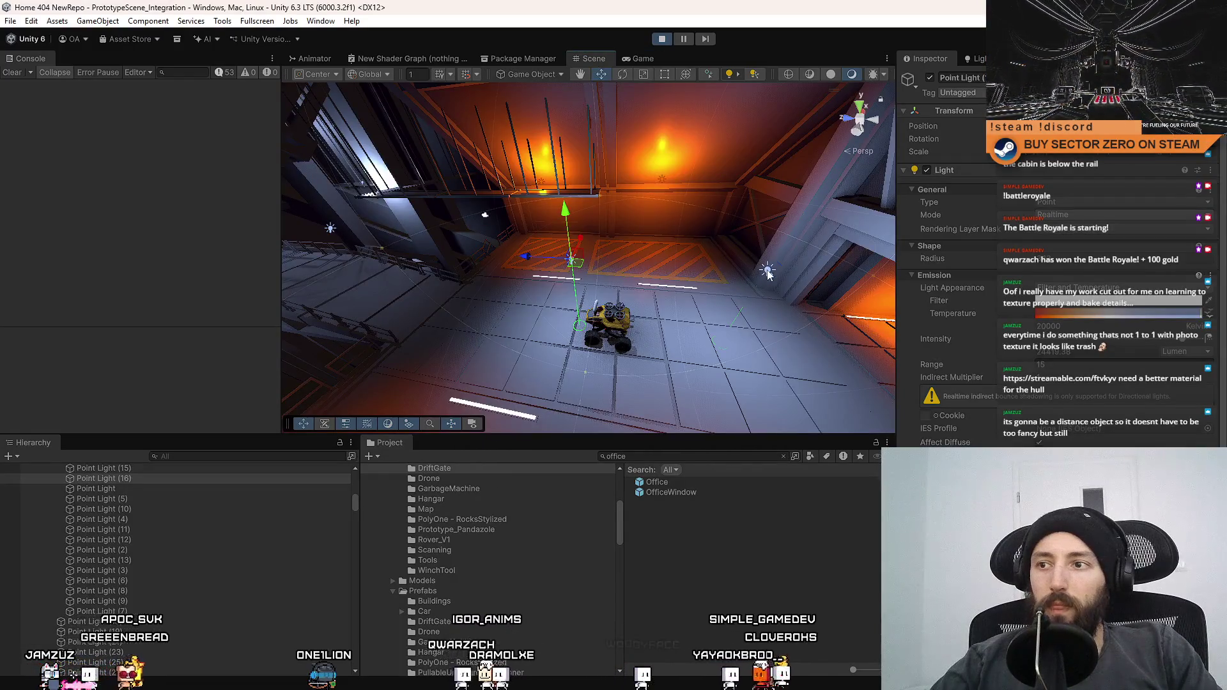
click(641, 60)
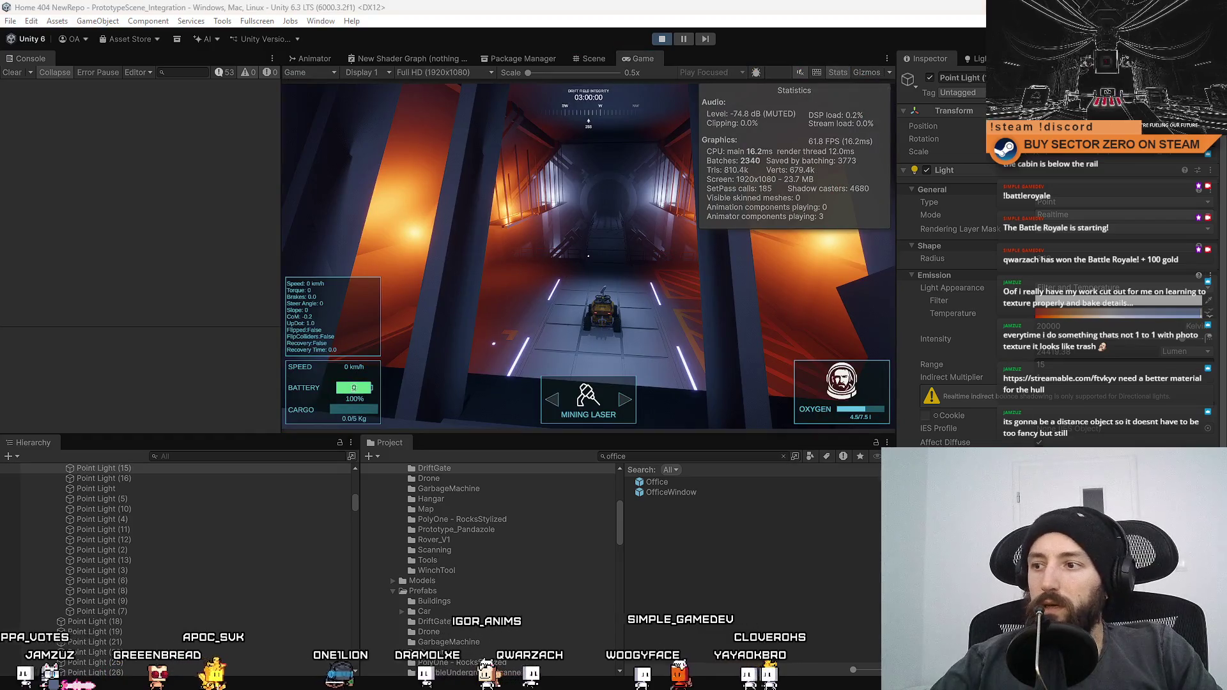
scroll(946, 288, down, 5)
click(1042, 422)
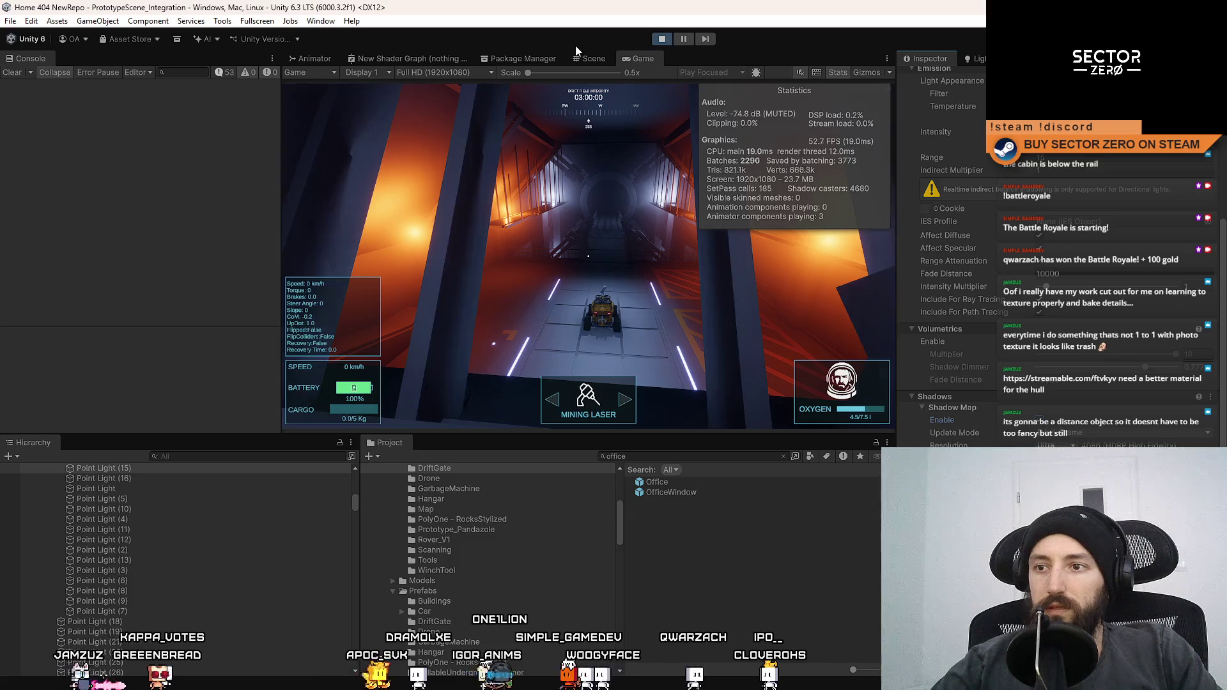
Step: Switch between Scene and Game views and select a different hangar point light
click(586, 58)
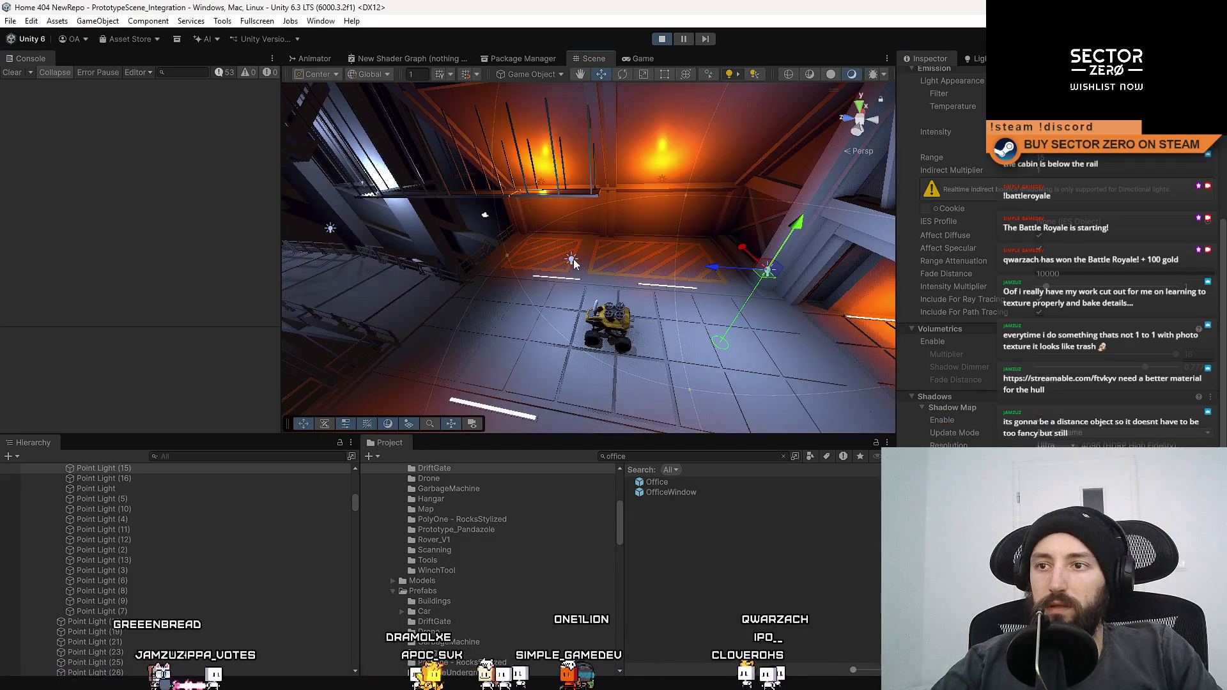
click(653, 55)
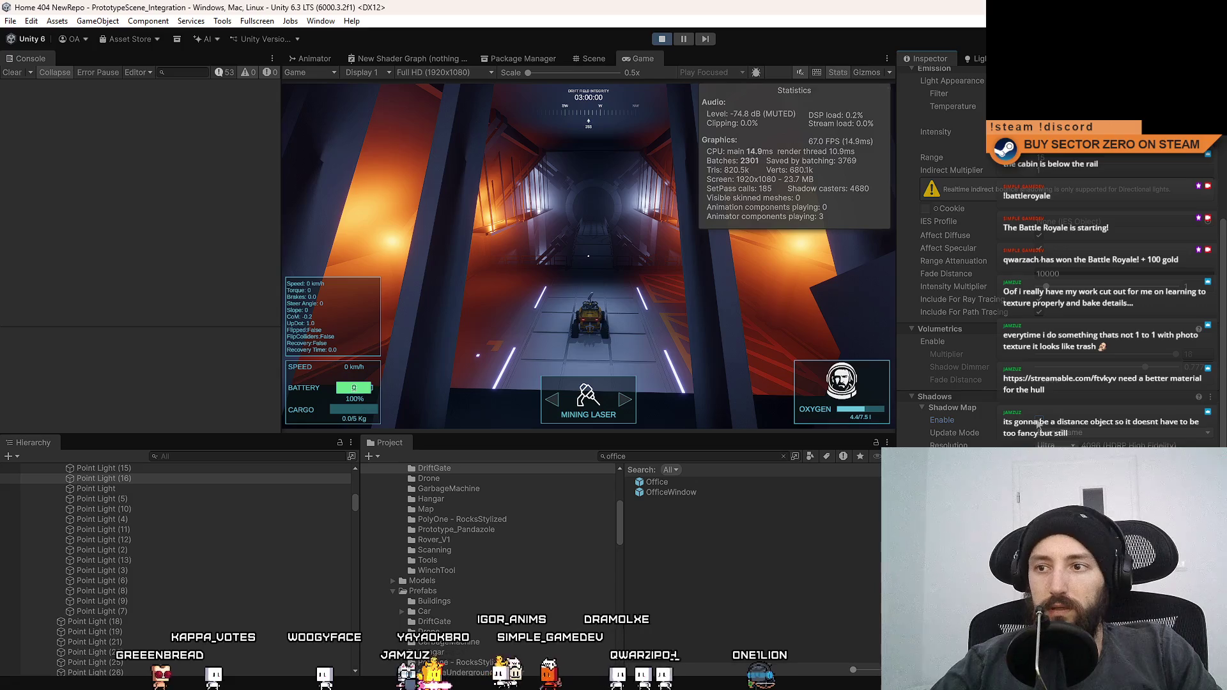
click(593, 58)
click(658, 177)
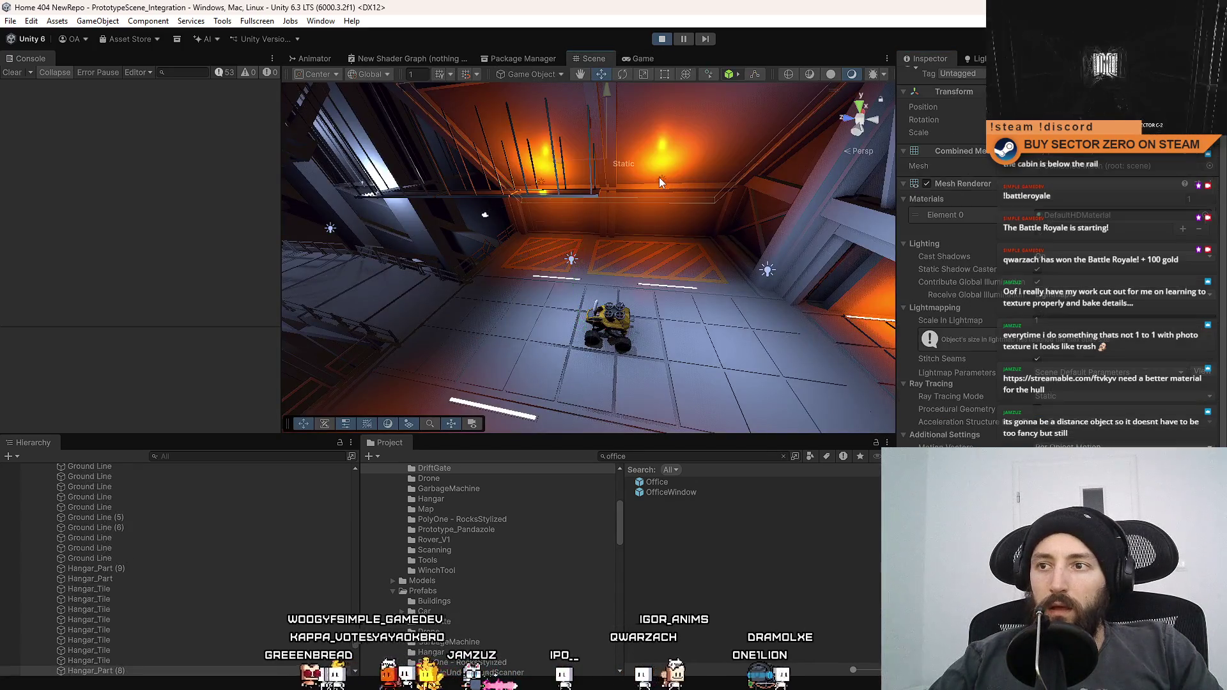
Step: Compare the game's lighting with Point Light (10) toggled off and on, leaving it on
mouse_move(662, 177)
mouse_down()
mouse_move(759, 241)
mouse_move(704, 257)
mouse_up()
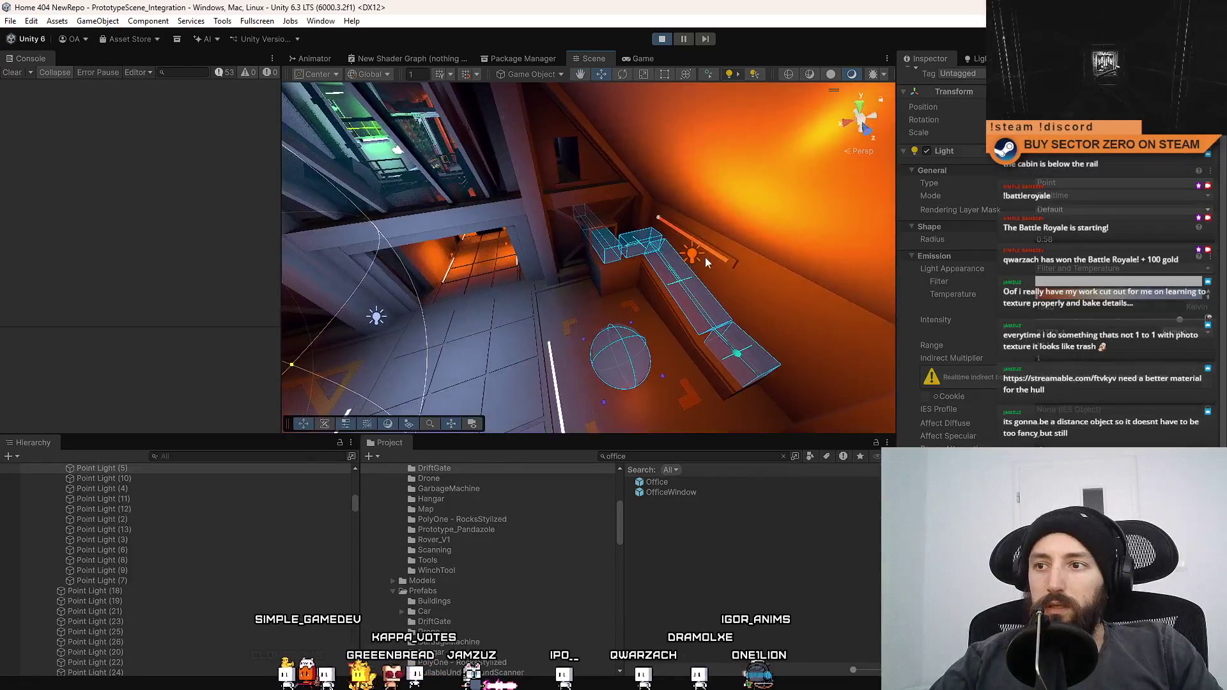
click(651, 60)
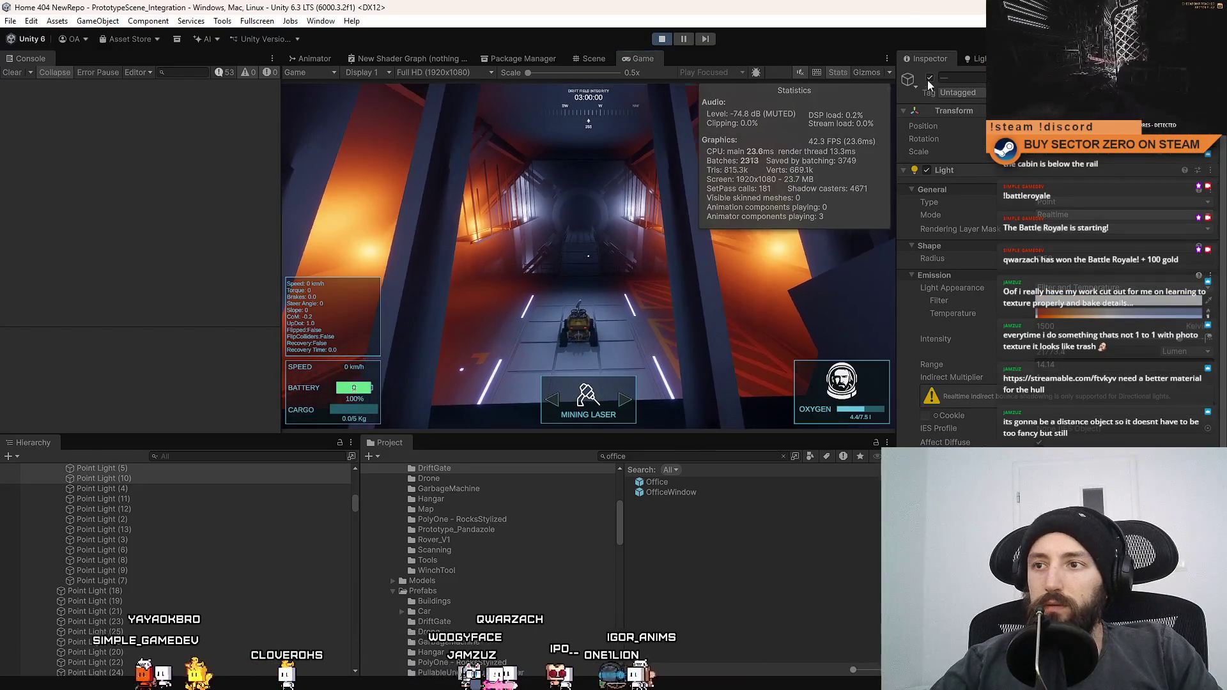
click(929, 78)
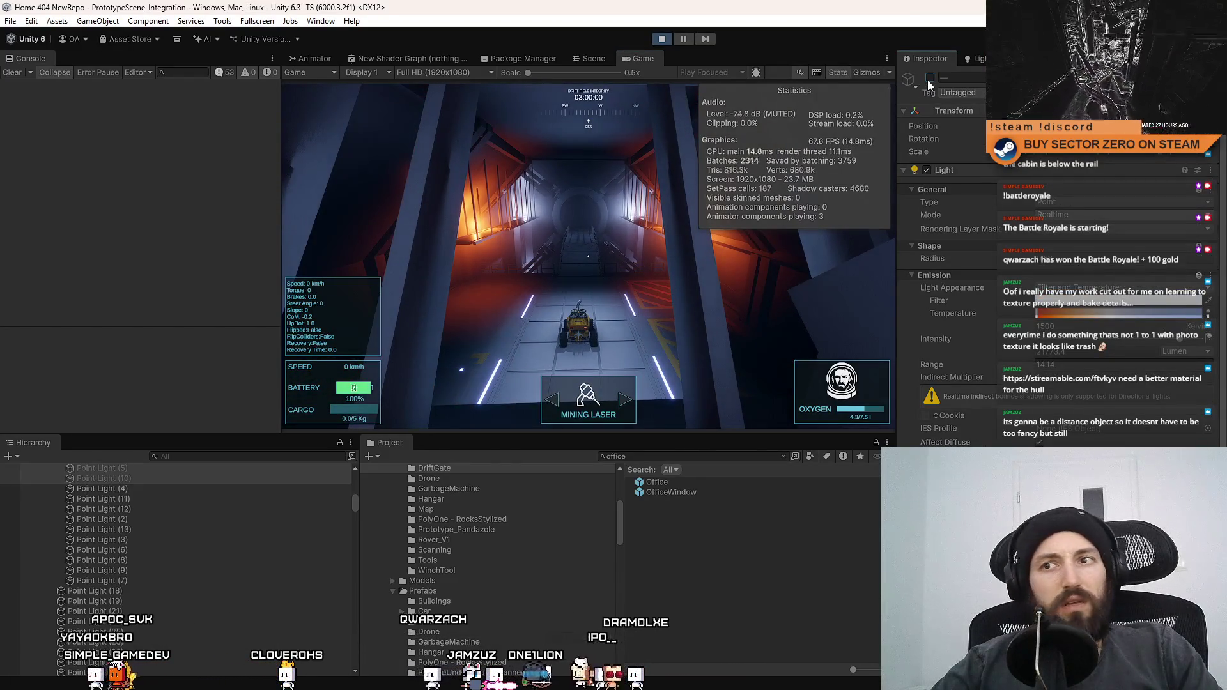
click(928, 81)
click(928, 79)
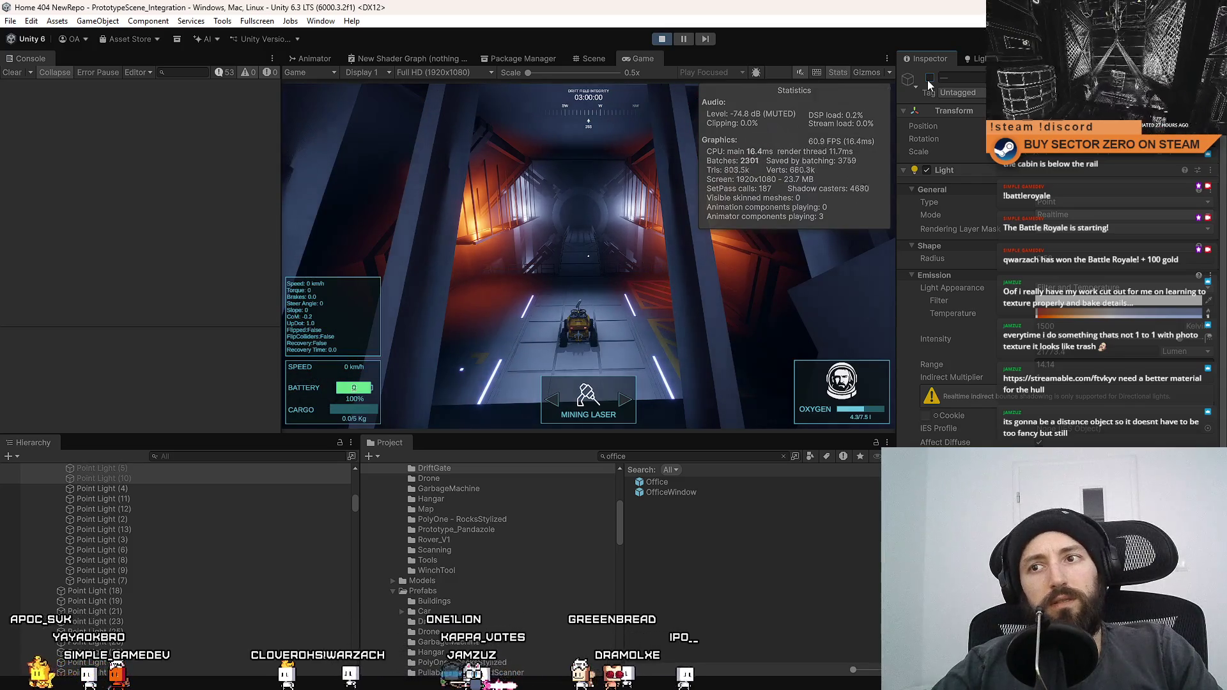
click(928, 79)
click(928, 80)
click(929, 80)
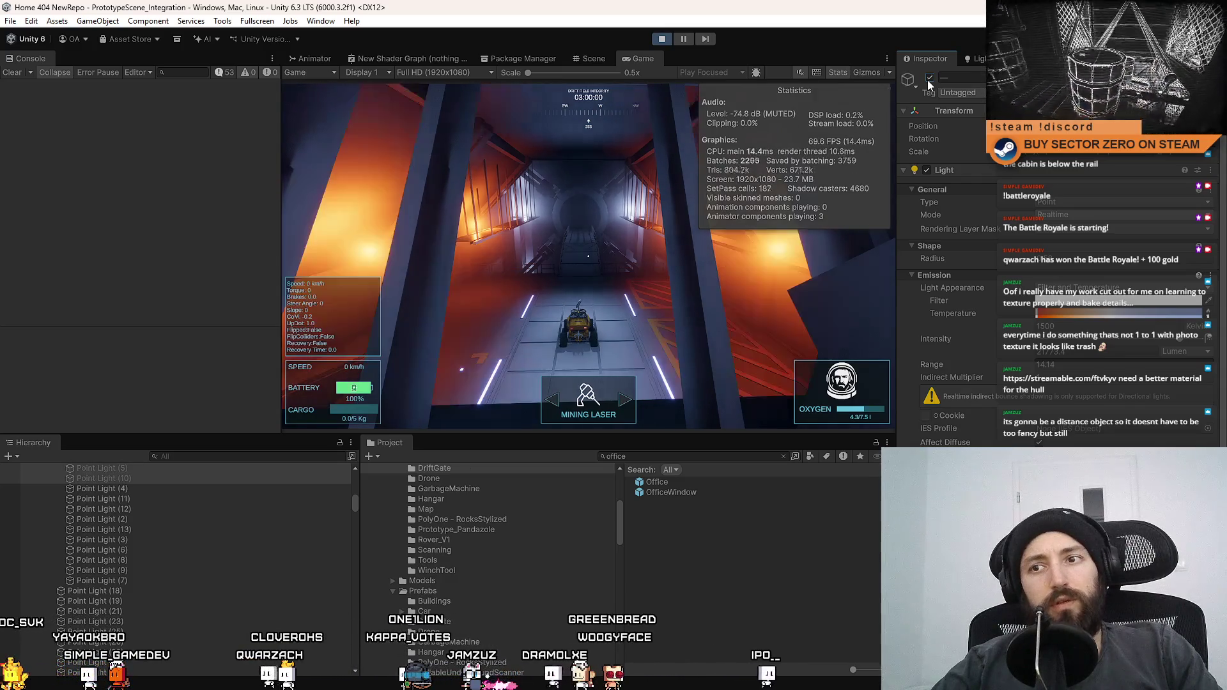
click(929, 79)
click(929, 79)
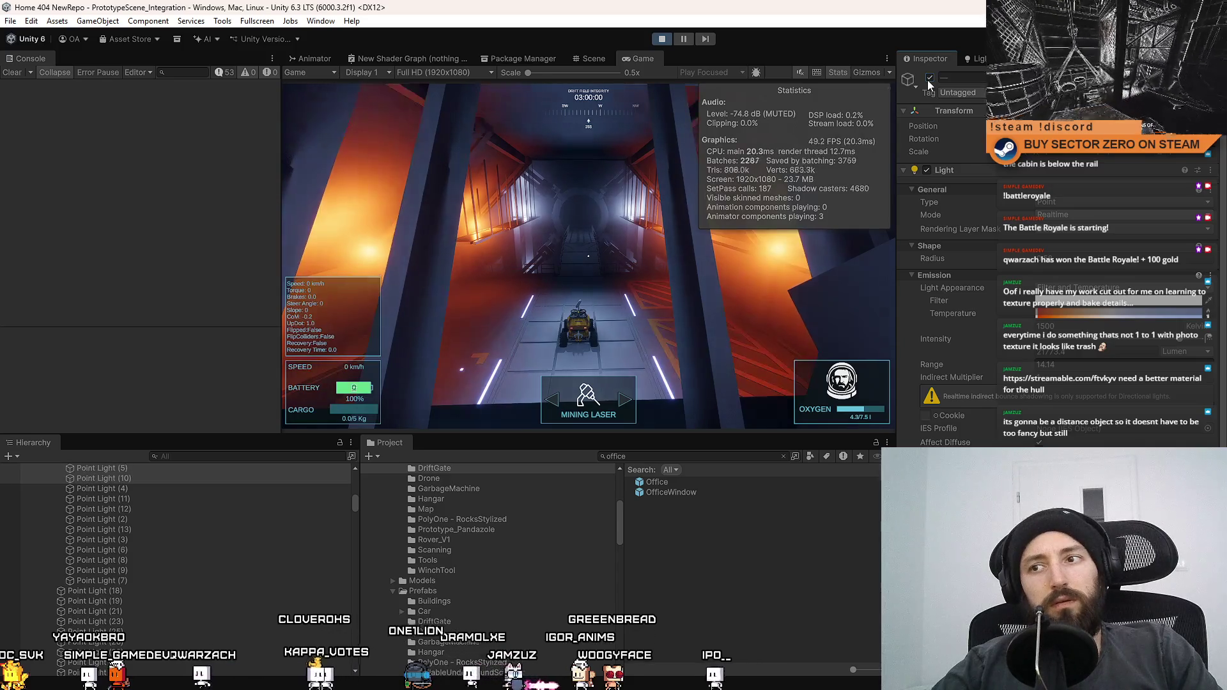
Step: Frame Point Light (10) in the Scene view and add Point Light (4) to the selection
click(591, 58)
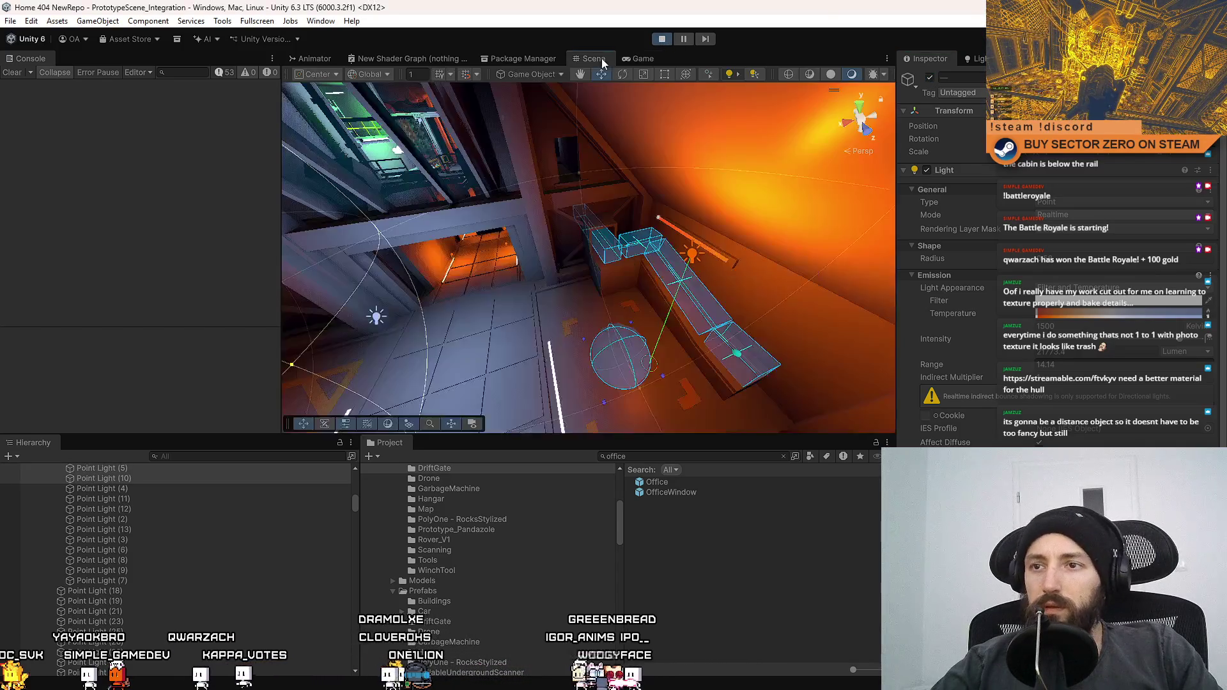
key(f)
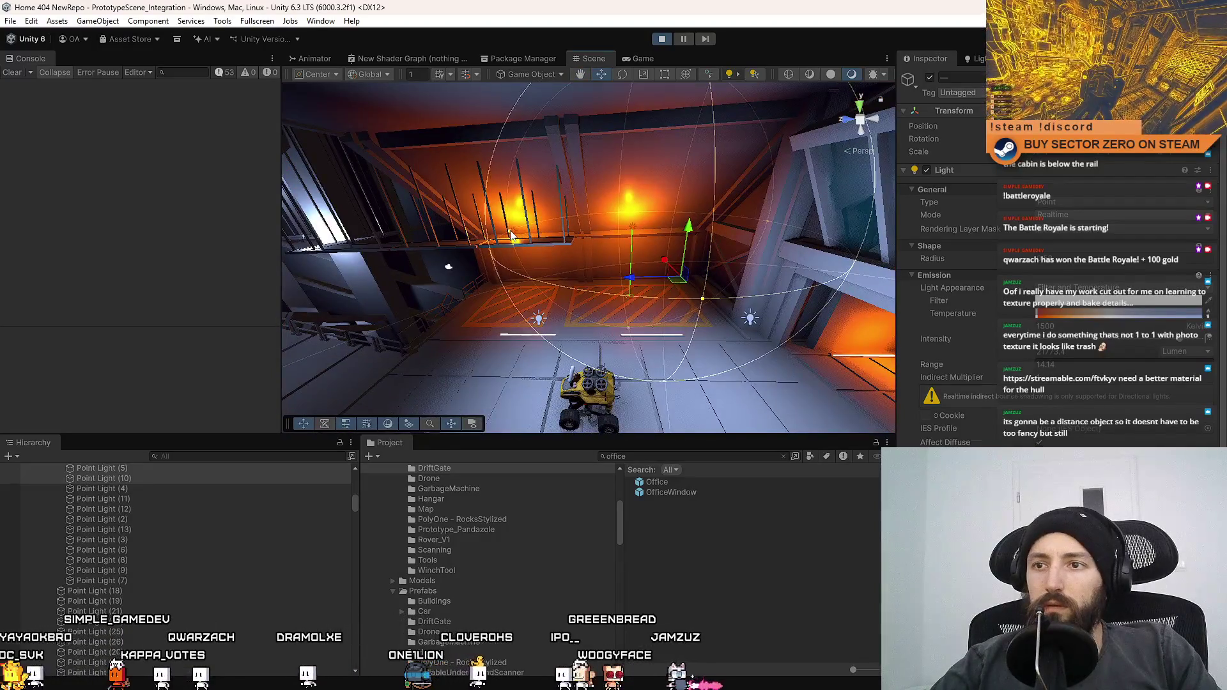
scroll(515, 236, up, 5)
click(496, 212)
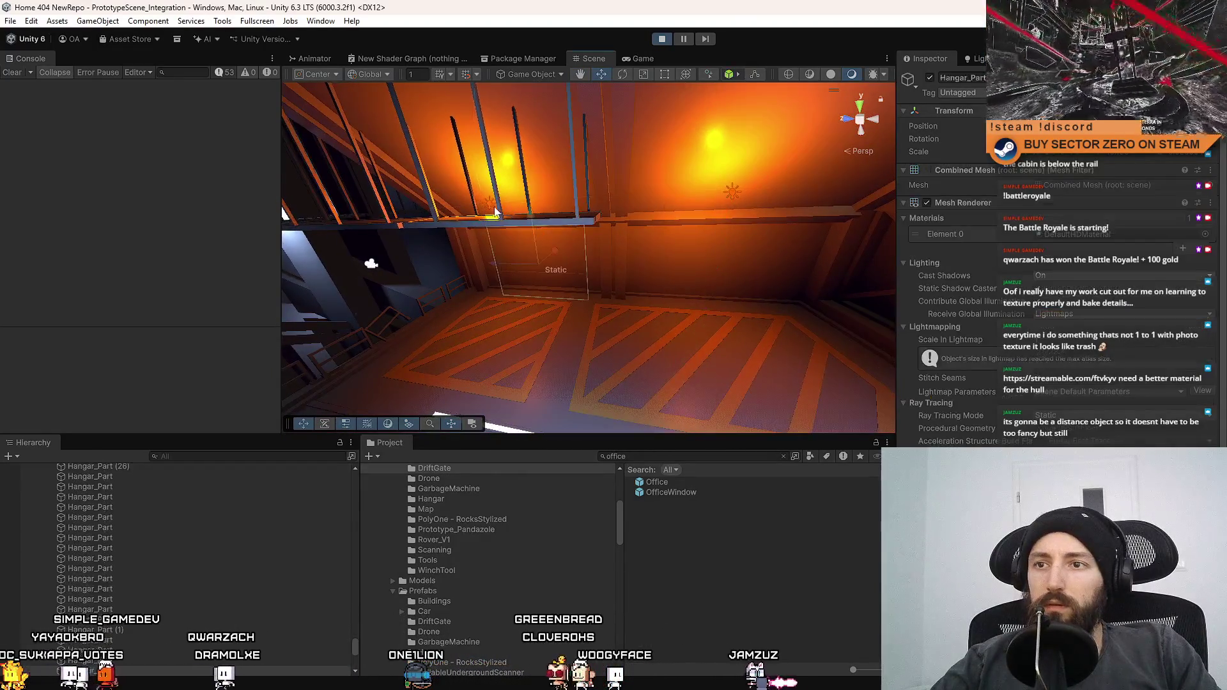
key(ctrl+z)
key(f)
shift+click(547, 205)
Step: Toggle both selected point lights off and on in the Game view, ending with them off
click(639, 61)
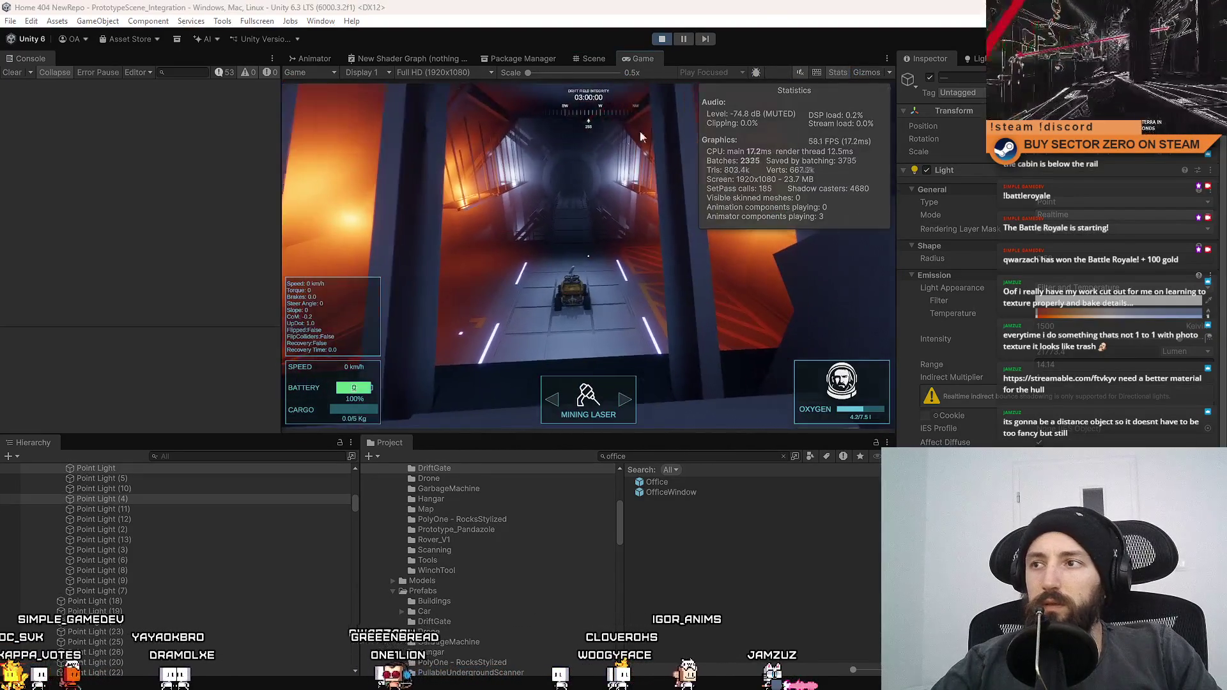
click(929, 78)
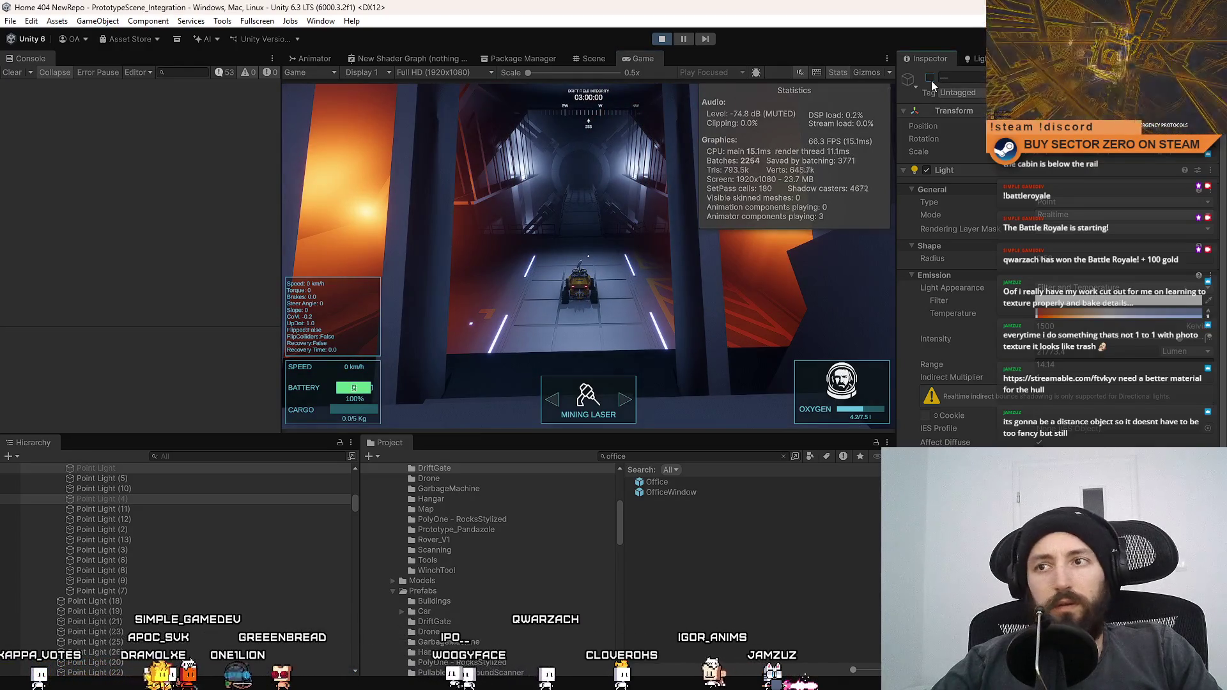
click(930, 81)
click(933, 80)
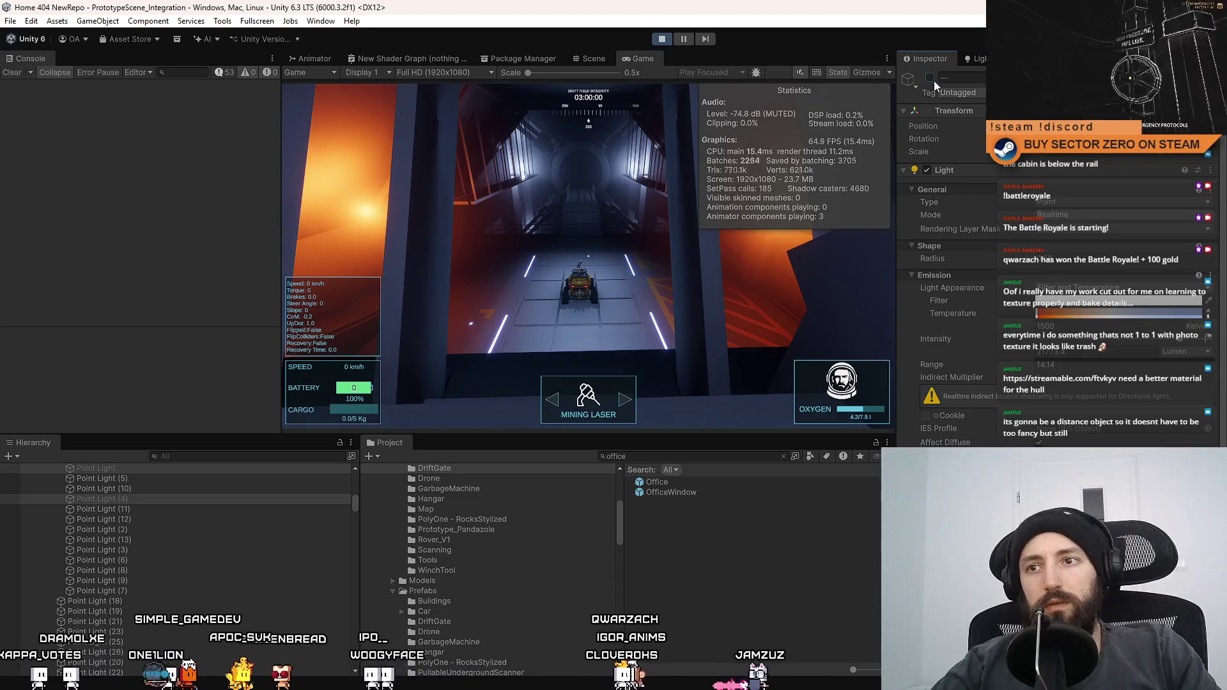
click(930, 78)
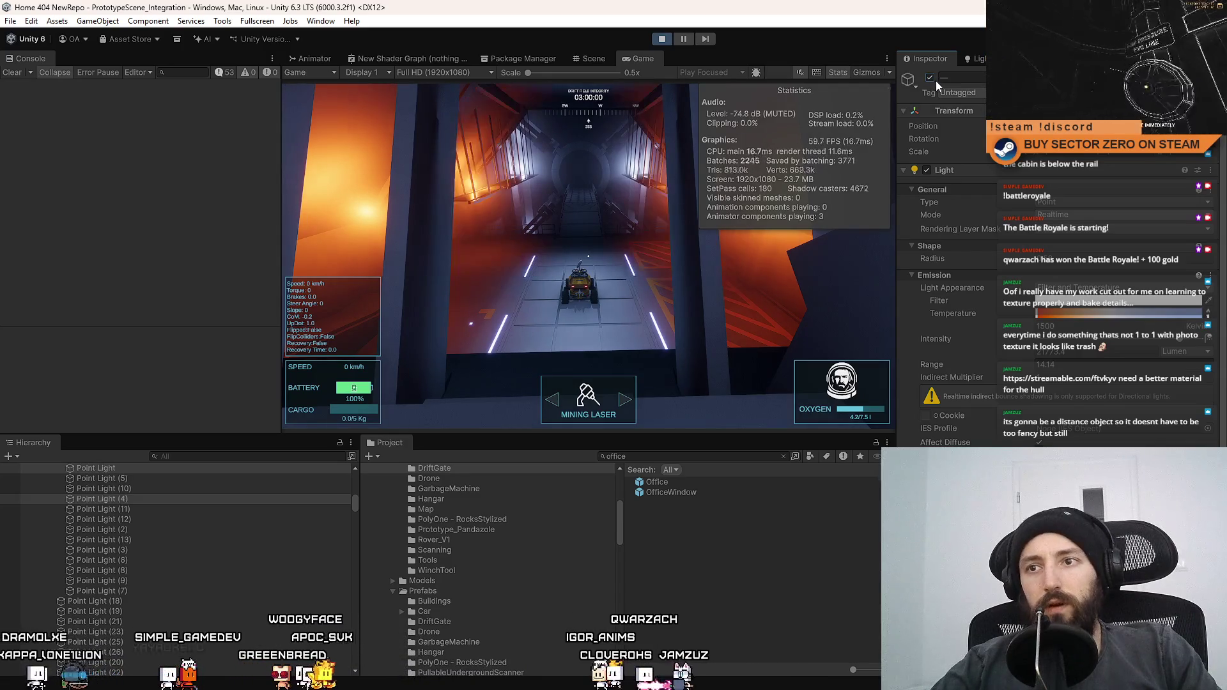
click(935, 80)
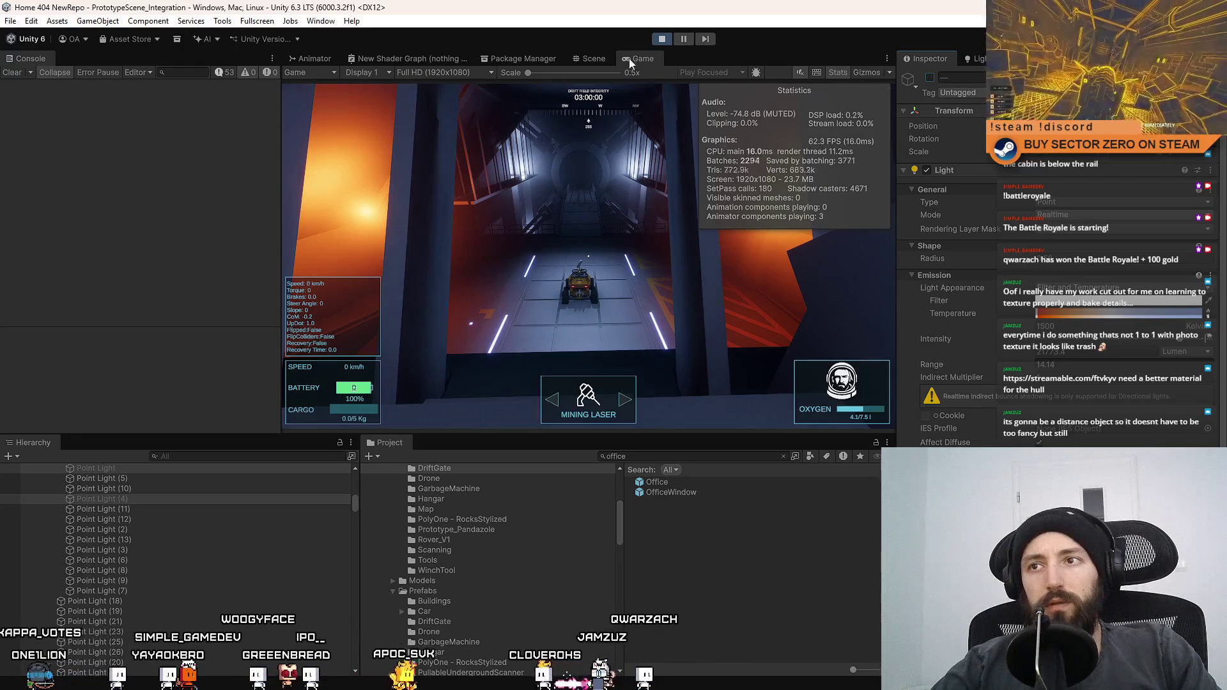
Step: View the running game fullscreen with F10, then return to the editor layout
click(596, 58)
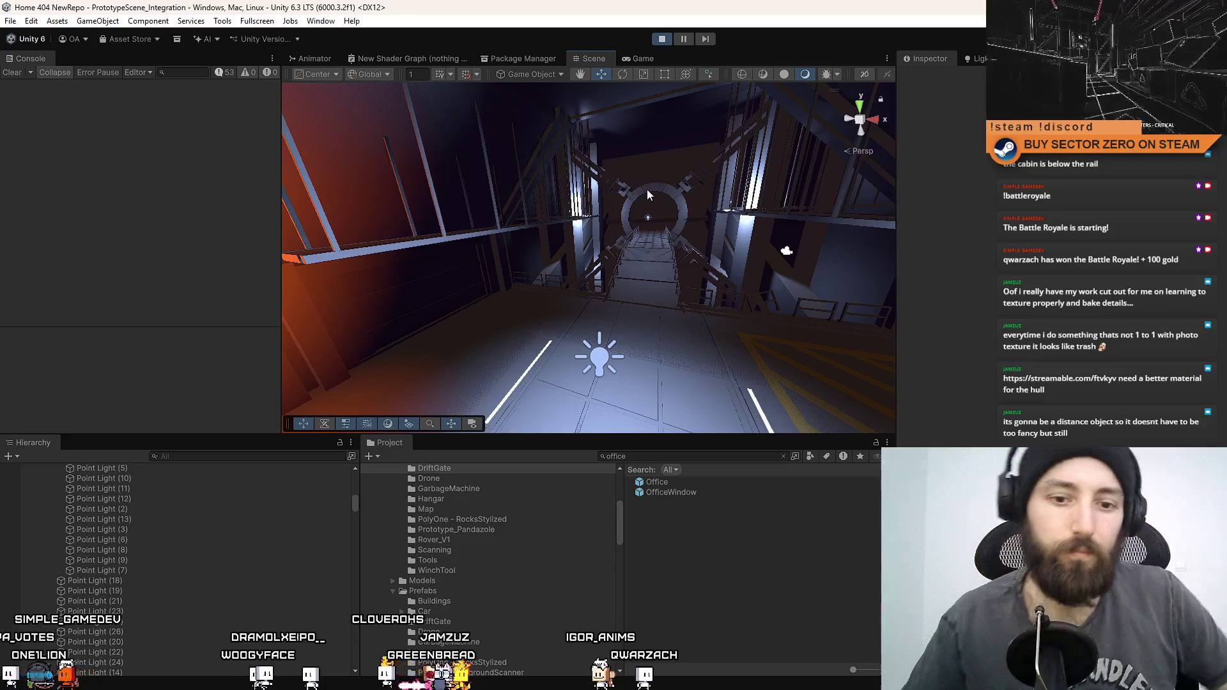
click(641, 57)
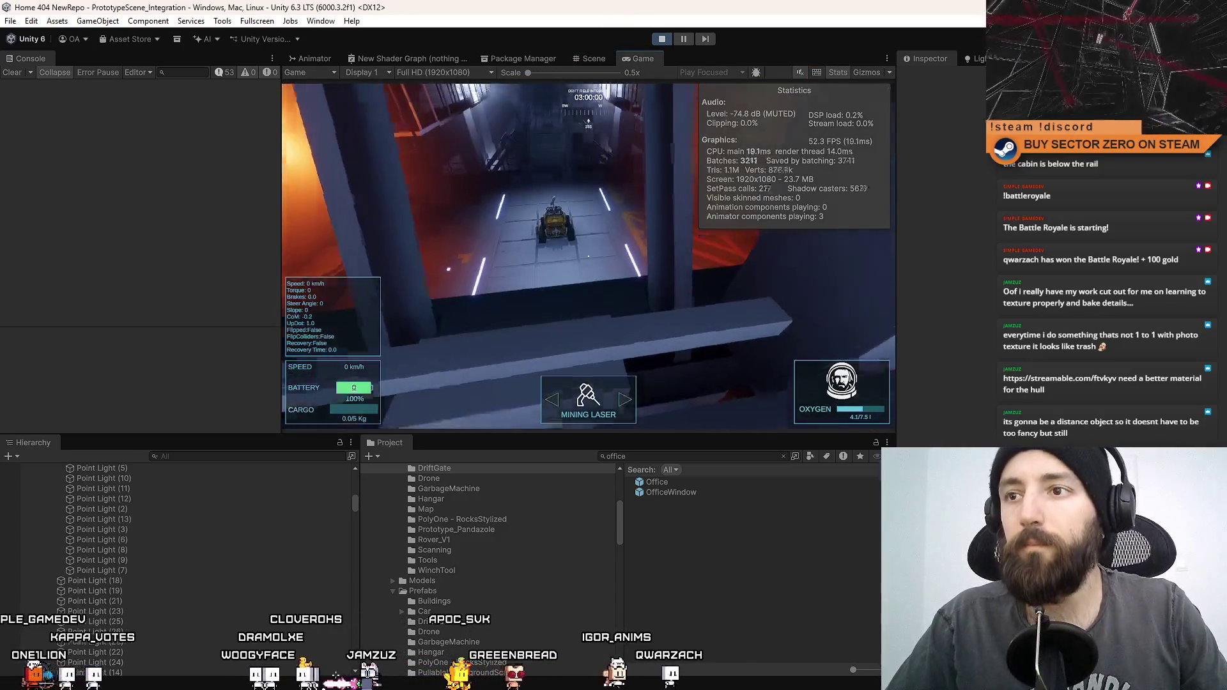
key(F10)
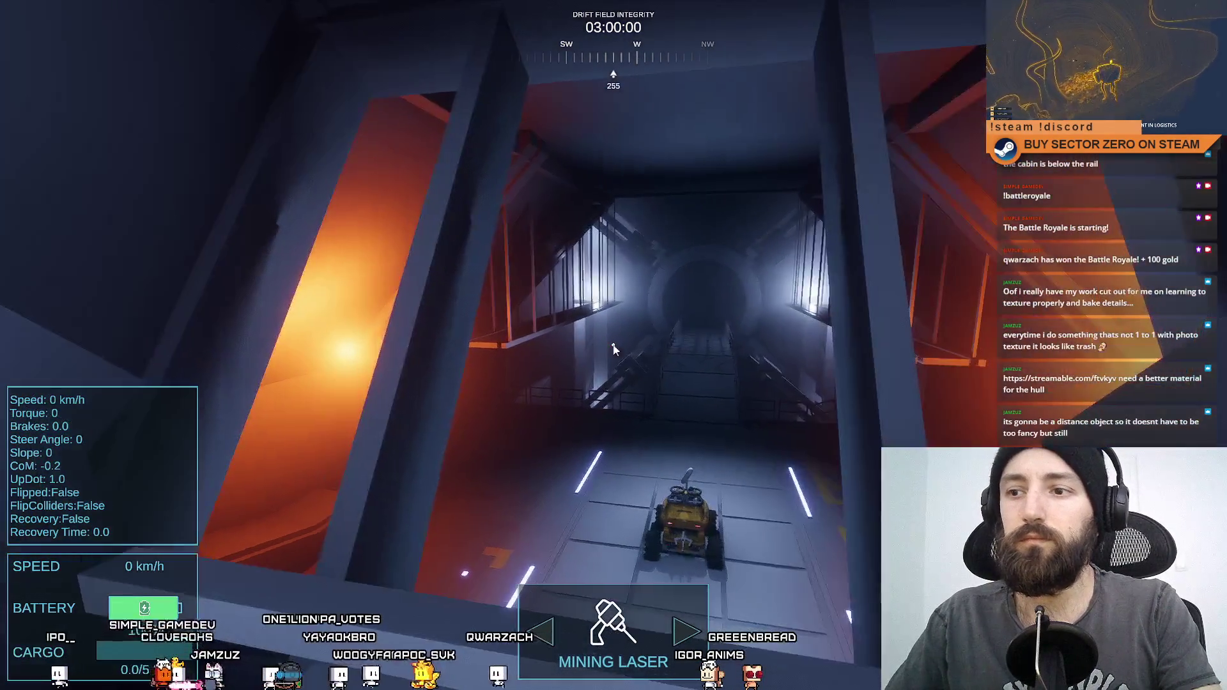
key(F11)
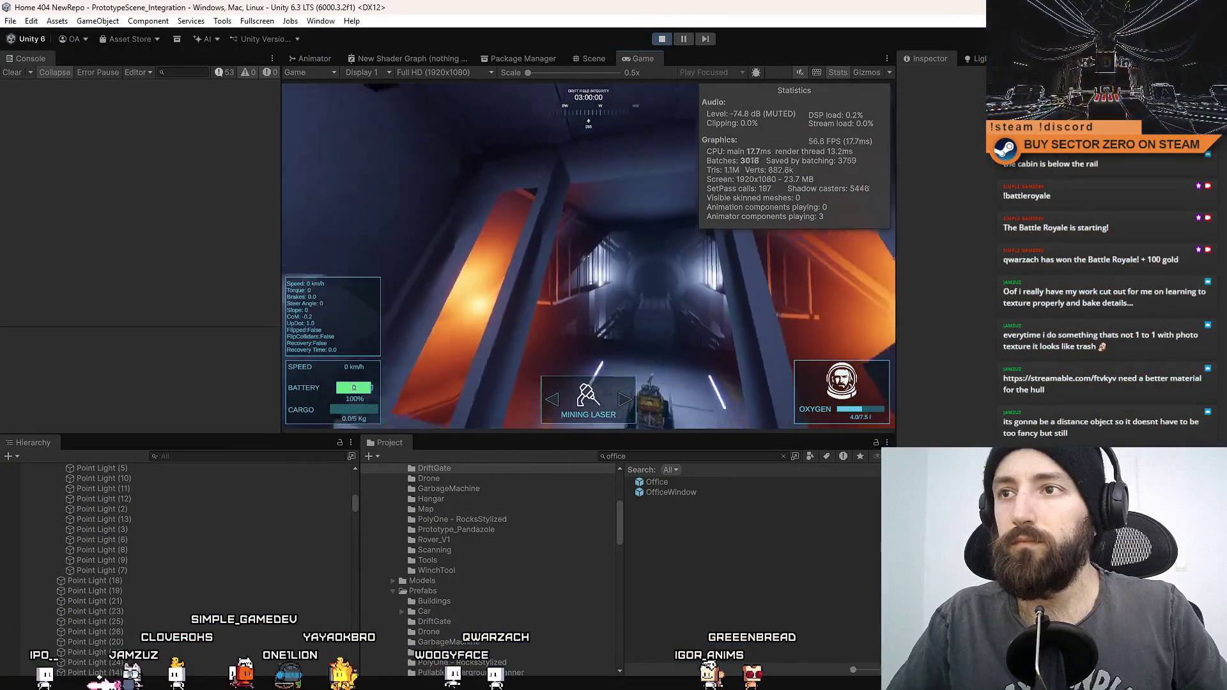
Step: Select the LightingHangar group in the Hierarchy and frame its lights in the Scene view
click(593, 56)
drag(638, 205, 564, 300)
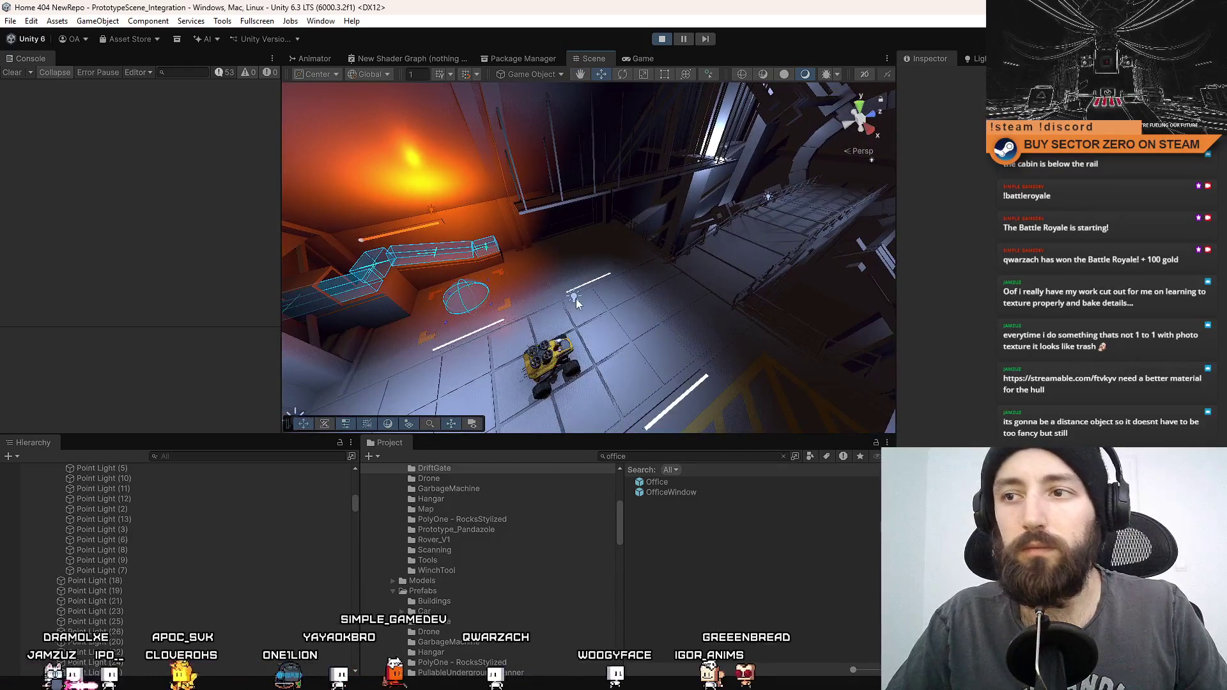
click(575, 300)
scroll(152, 558, up, 2)
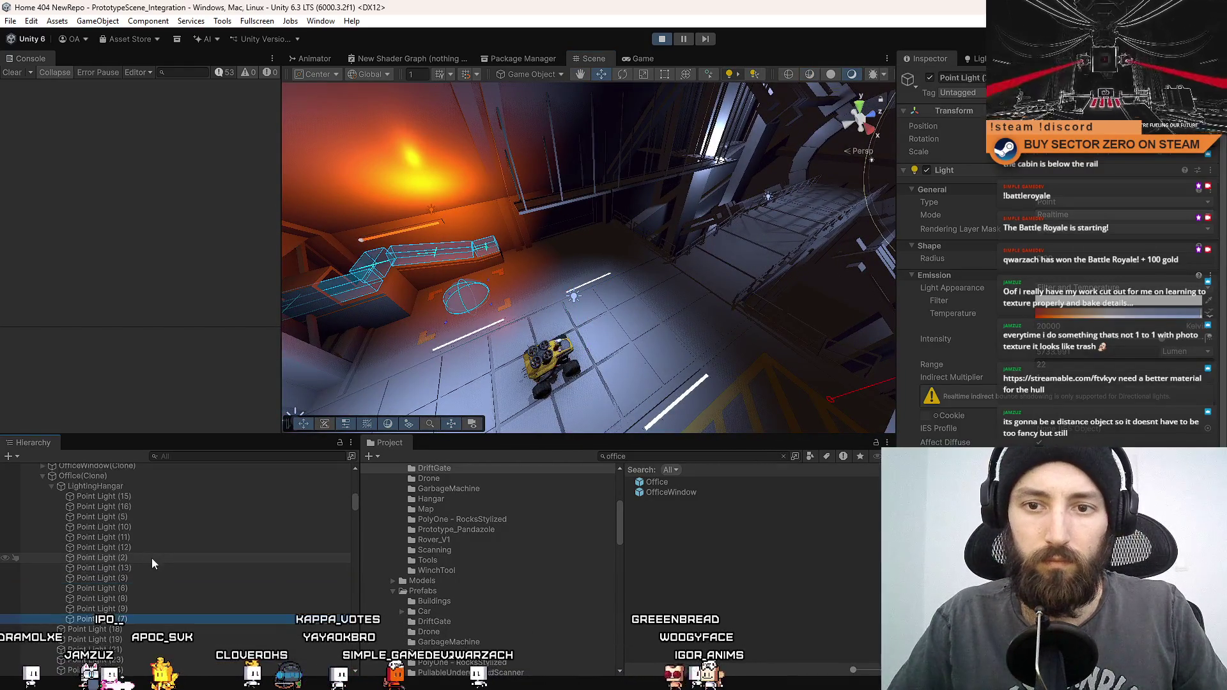
click(135, 486)
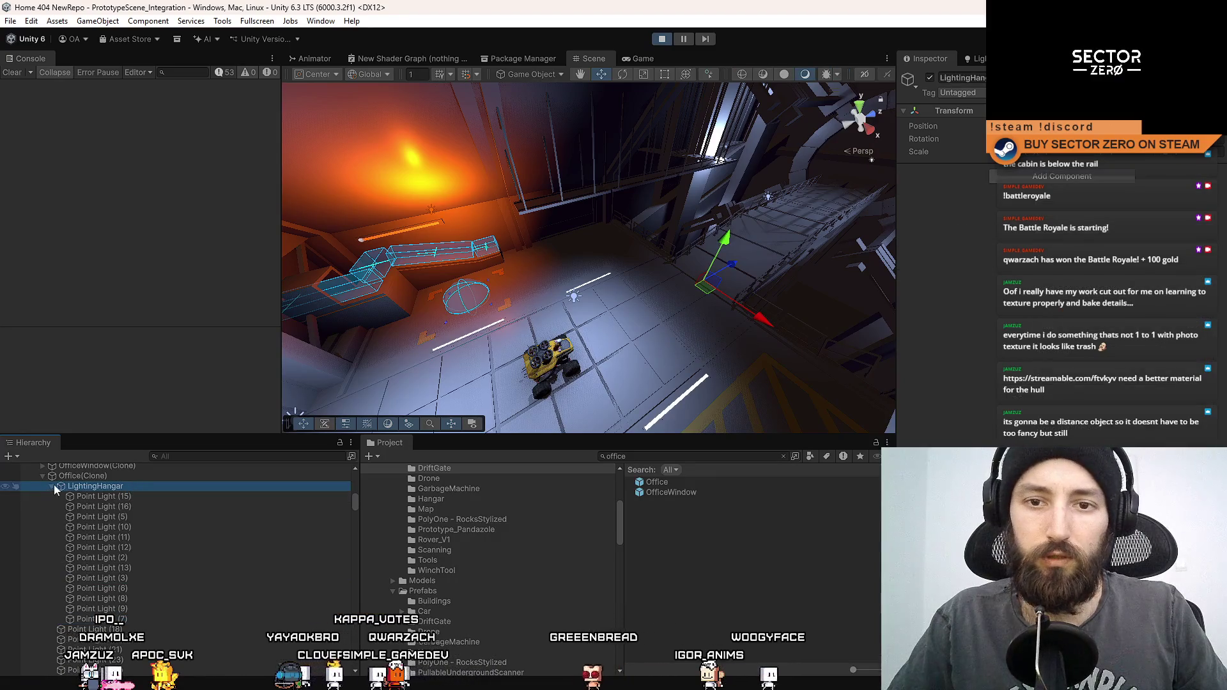
click(51, 486)
click(130, 476)
click(116, 486)
key(f)
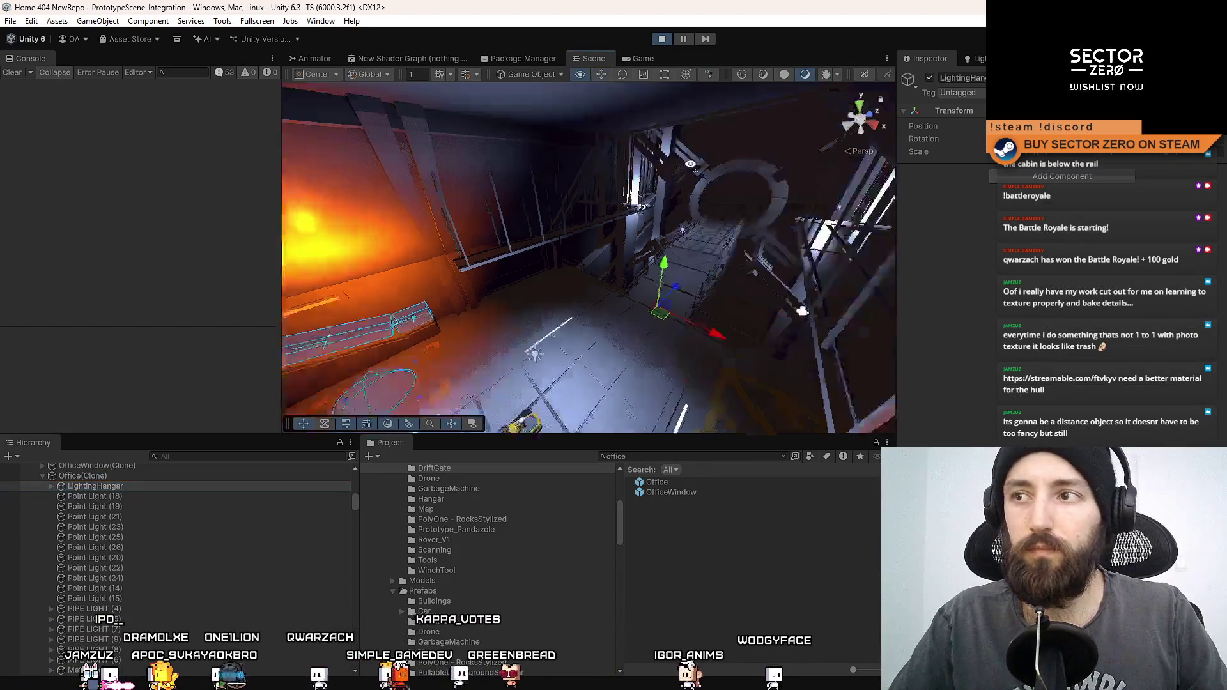
Step: Select Point Light (8) and (9), then toggle them off, on and off in the Game view
mouse_move(754, 168)
mouse_down()
mouse_move(521, 224)
mouse_move(560, 323)
mouse_move(726, 302)
mouse_move(720, 356)
mouse_move(658, 313)
mouse_move(749, 289)
mouse_up()
click(558, 311)
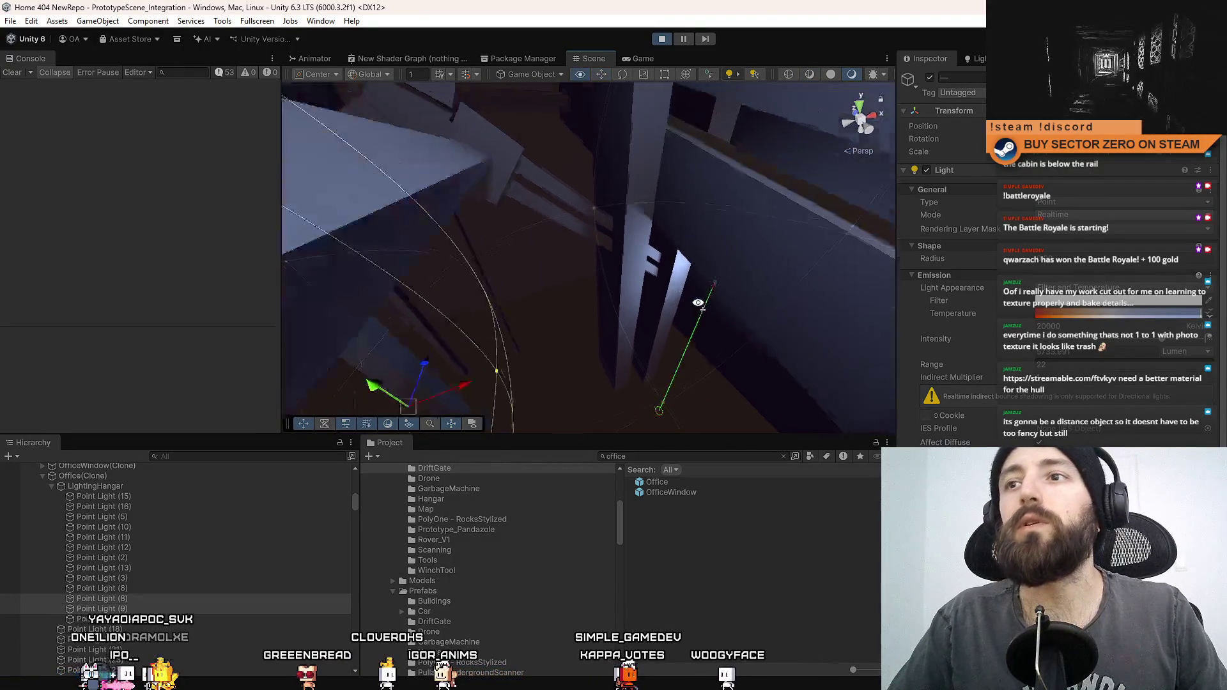
click(641, 58)
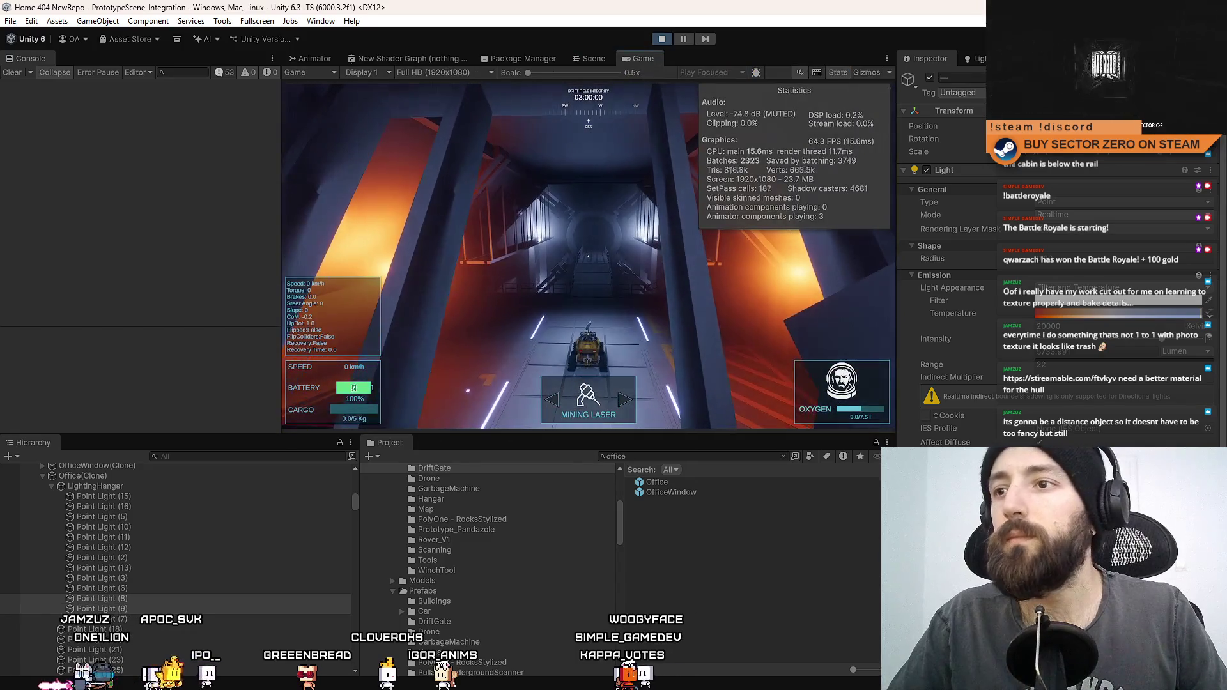
click(930, 77)
click(929, 78)
click(930, 77)
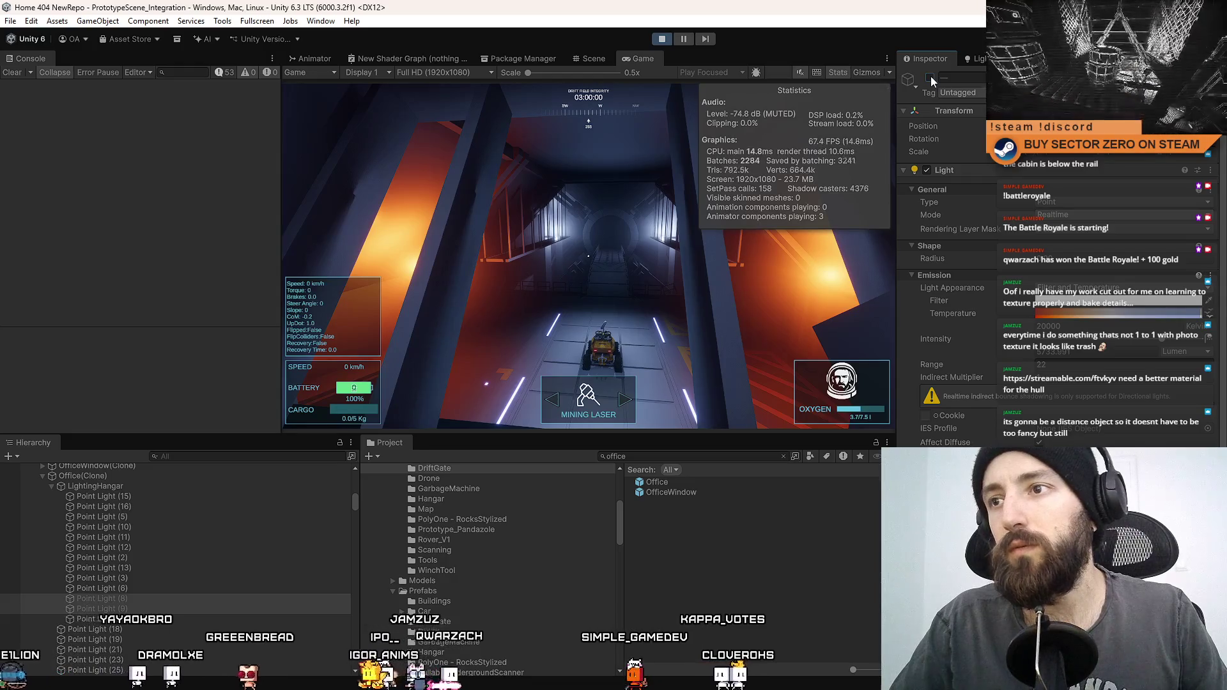
Step: Re-enable Point Light (8) and (9), then select a point light near the ring and check the game
click(930, 78)
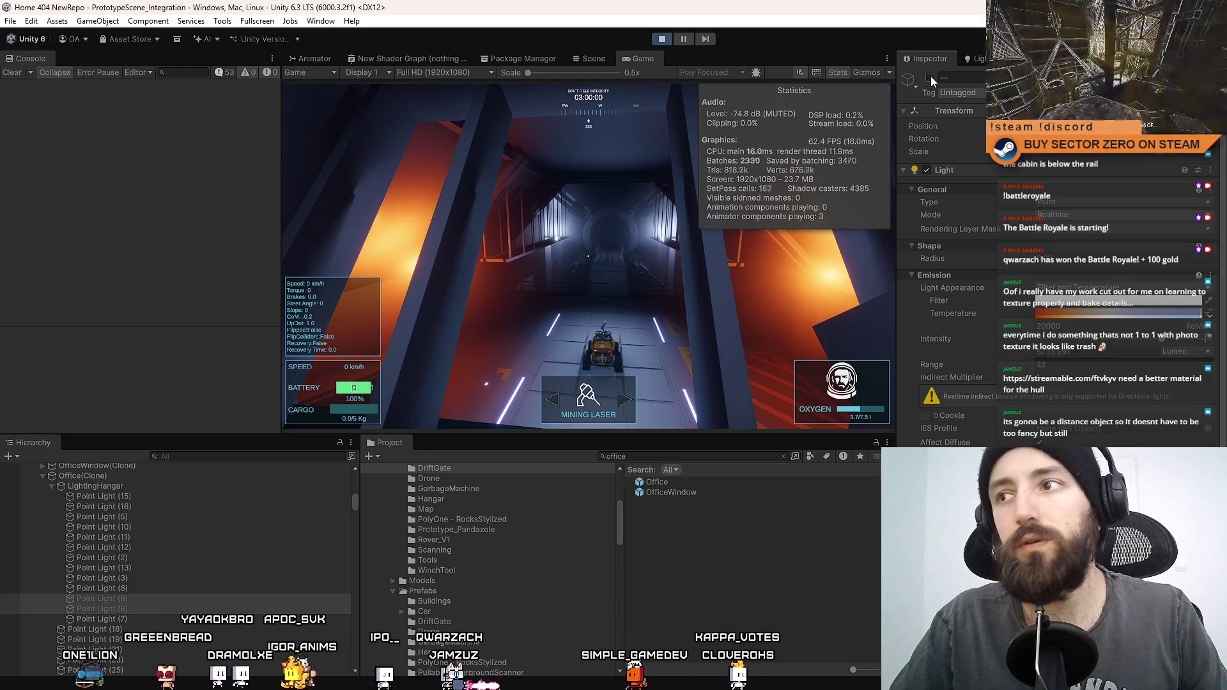
click(930, 77)
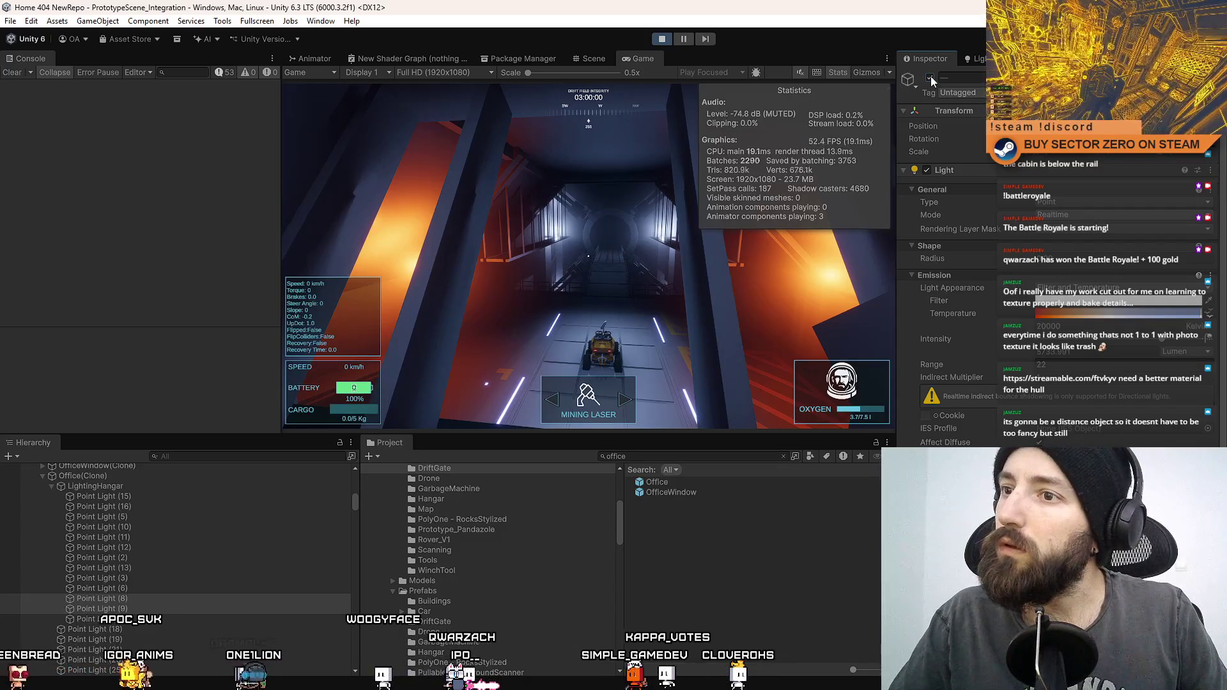
click(930, 77)
click(579, 60)
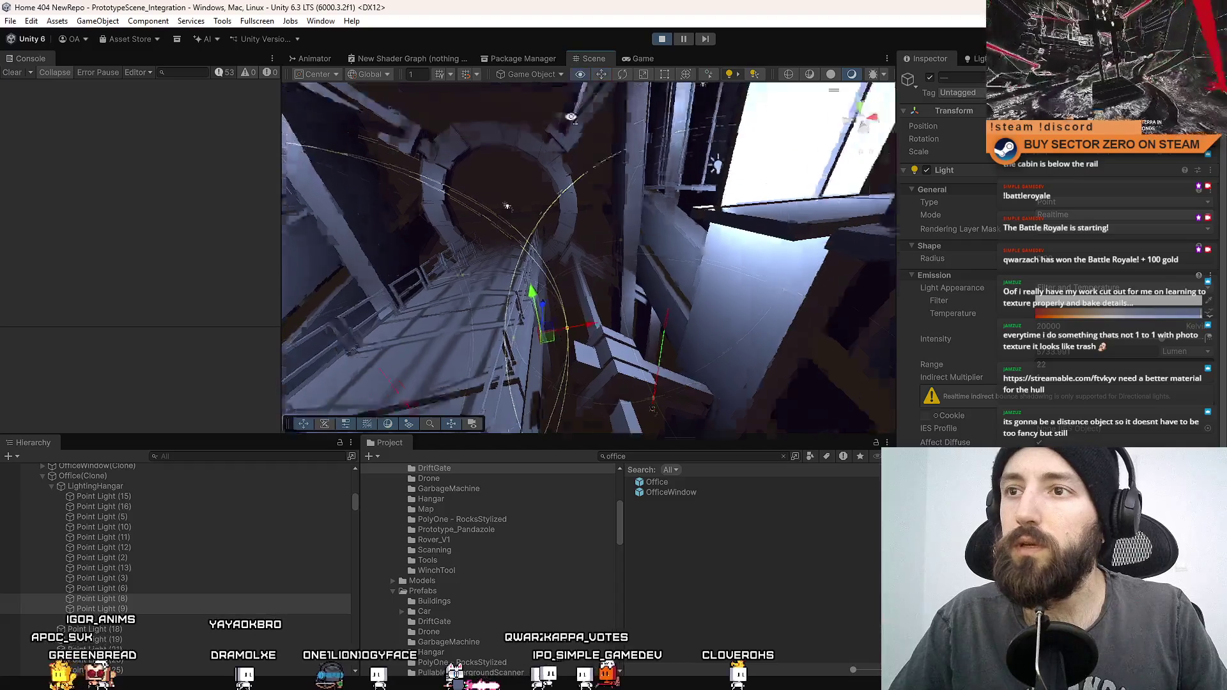
click(677, 174)
click(505, 267)
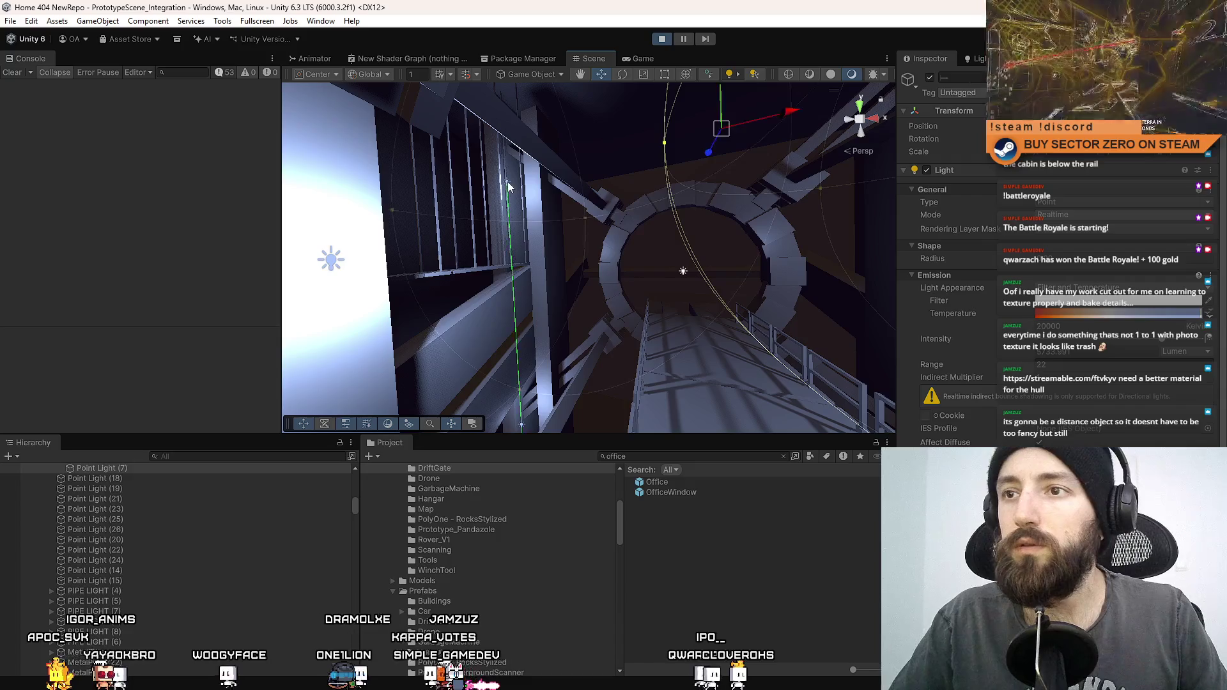
click(643, 59)
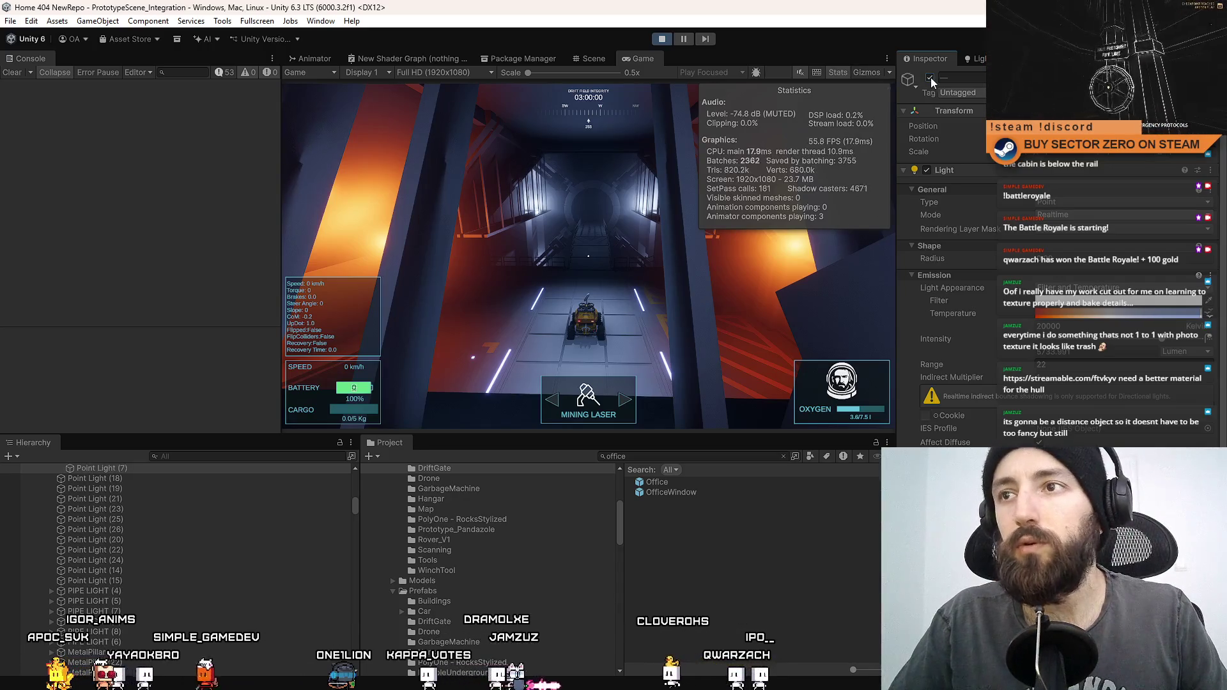
Step: Select a shaft point light, leave Point Light (8) and (9) off, and fly down the walkway
click(594, 59)
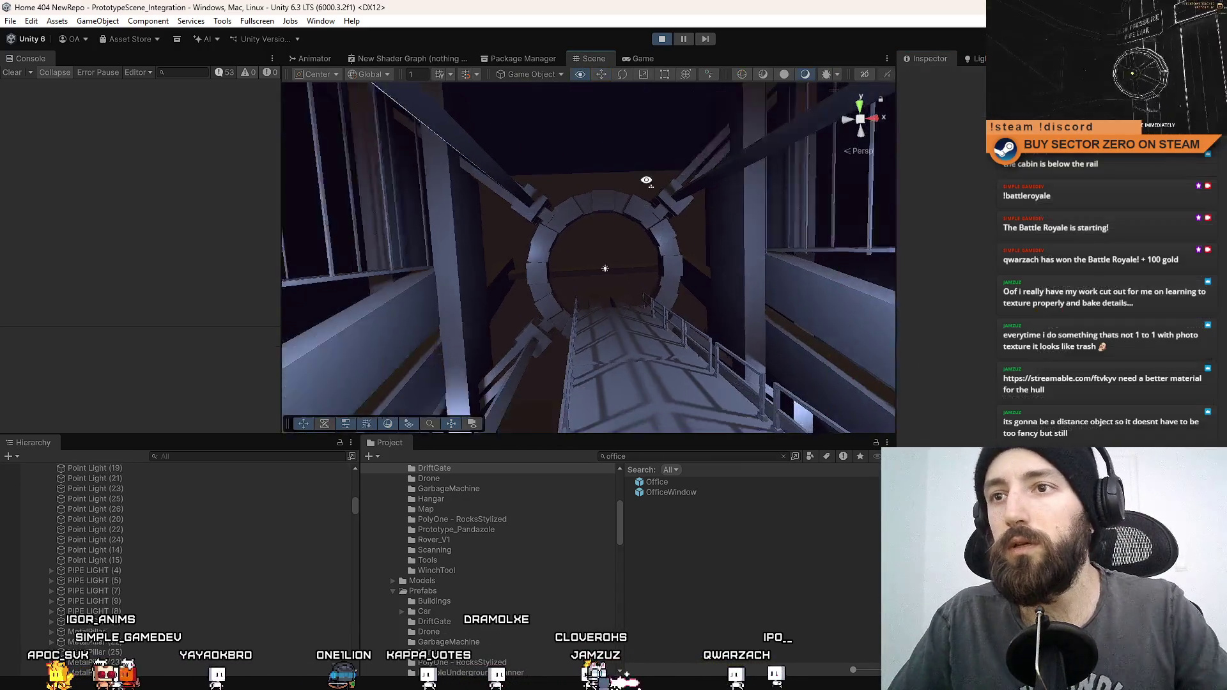
mouse_move(616, 238)
mouse_down()
mouse_move(554, 291)
mouse_move(520, 270)
mouse_move(663, 282)
mouse_move(719, 258)
mouse_move(703, 262)
mouse_up()
click(520, 269)
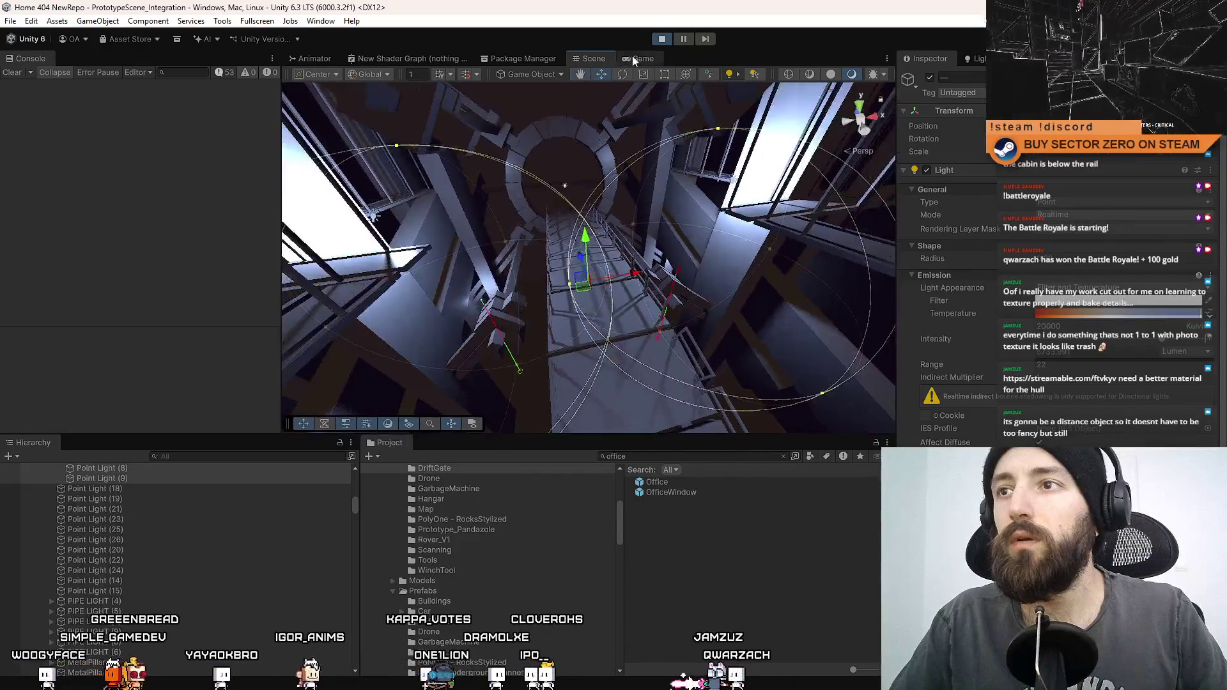
click(639, 59)
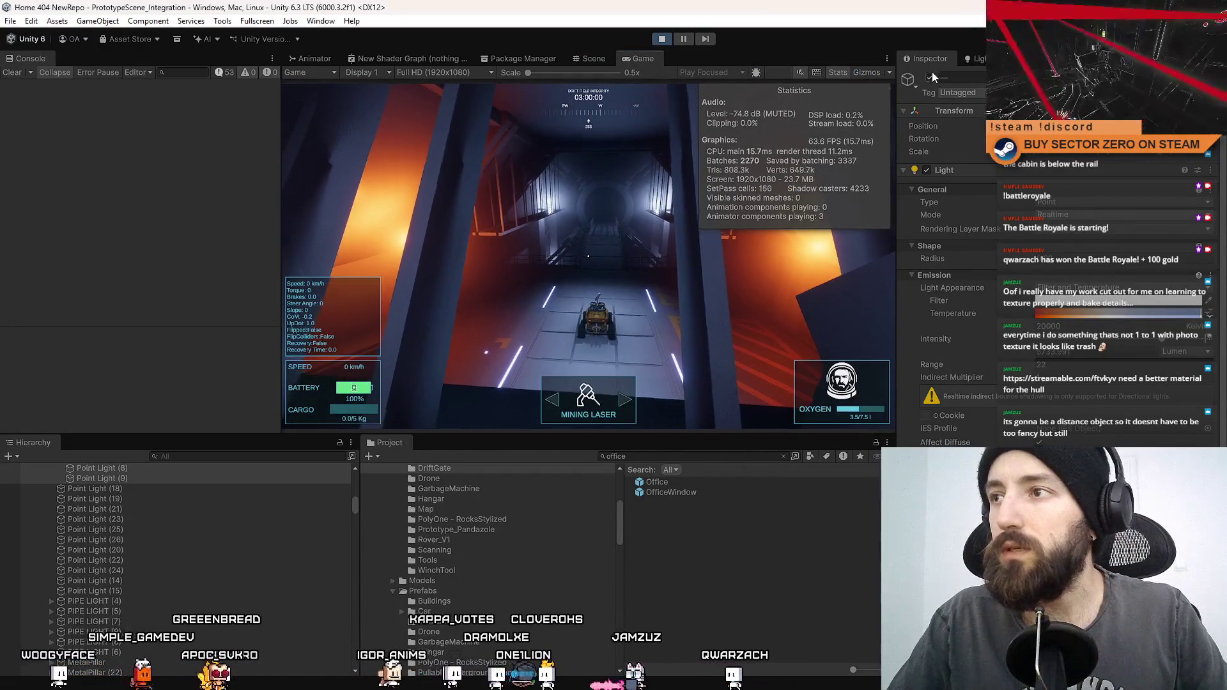
click(930, 76)
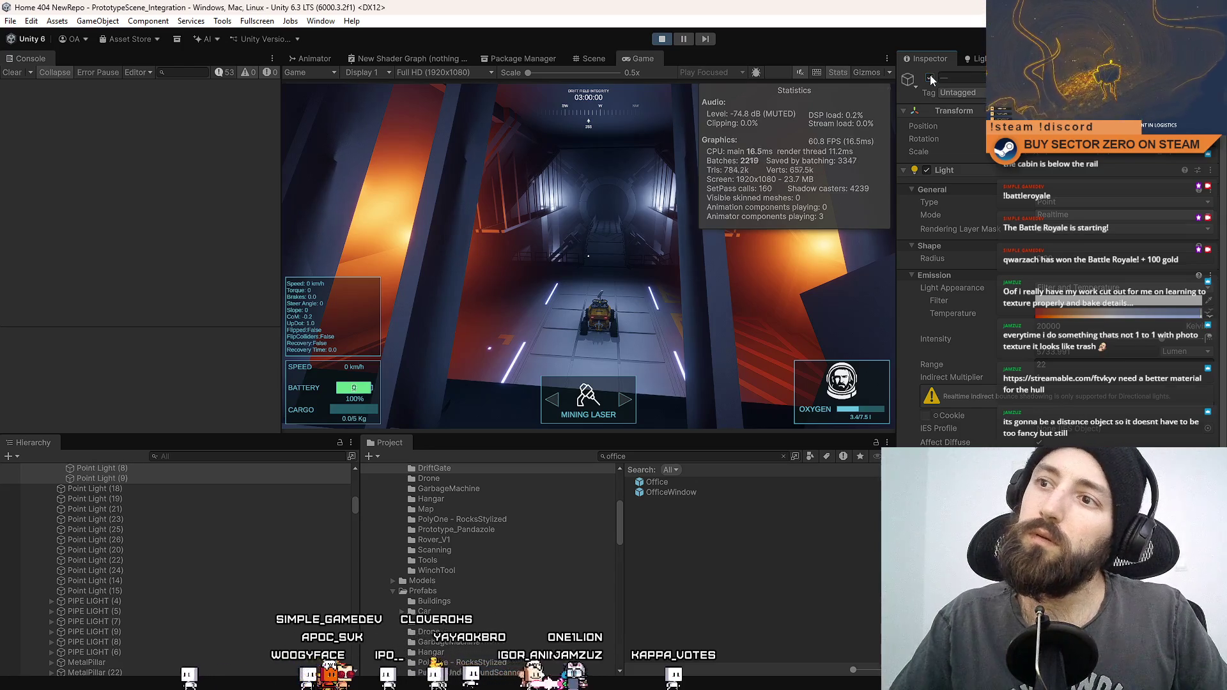
click(929, 77)
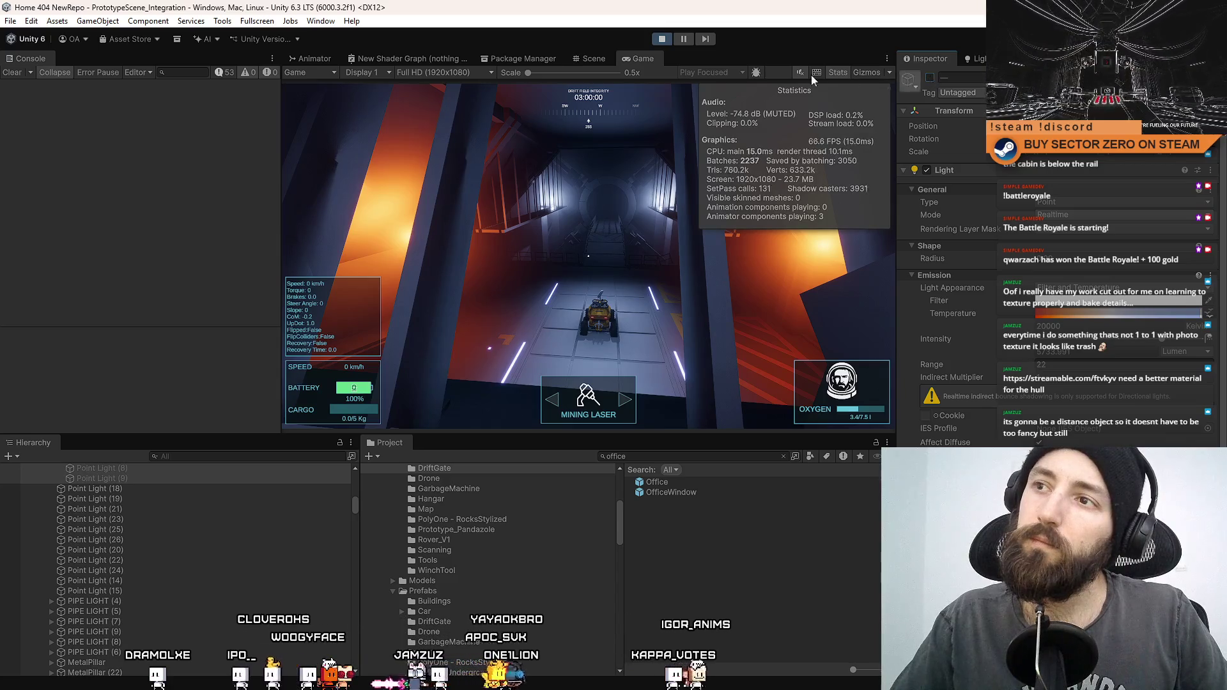
click(594, 58)
key(Delete)
drag(580, 207, 620, 64)
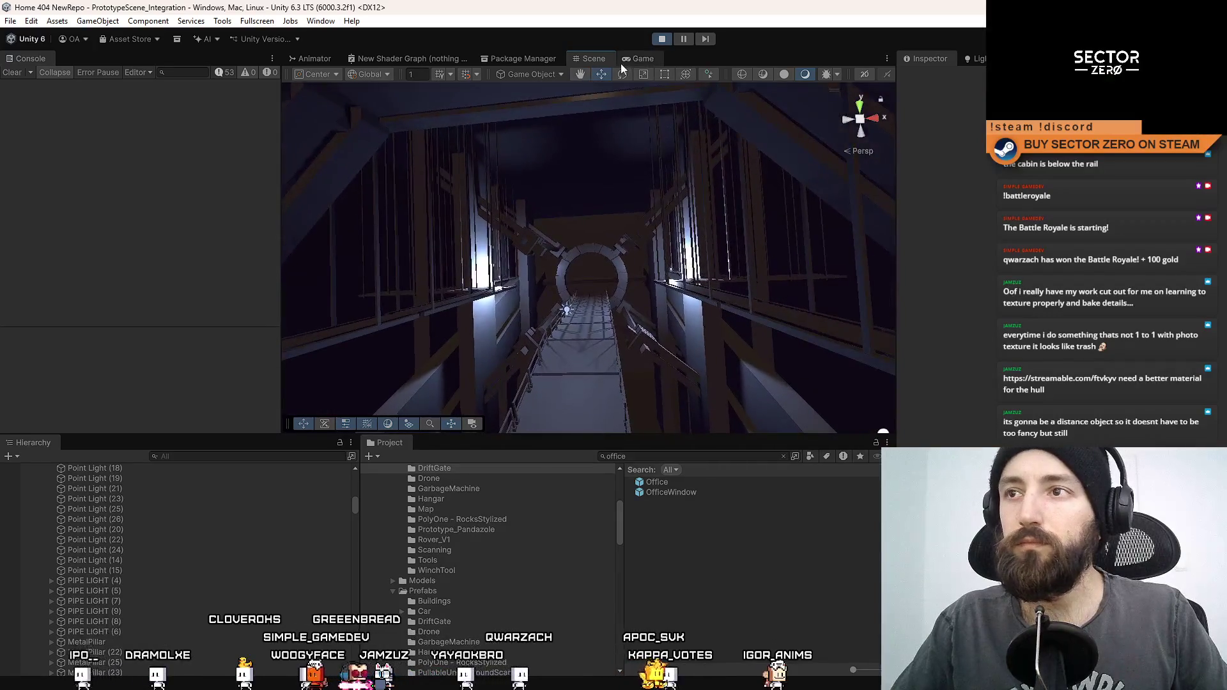
Step: Check the game, reselect the LightingHangar group in the Hierarchy, and exit Play mode
click(626, 60)
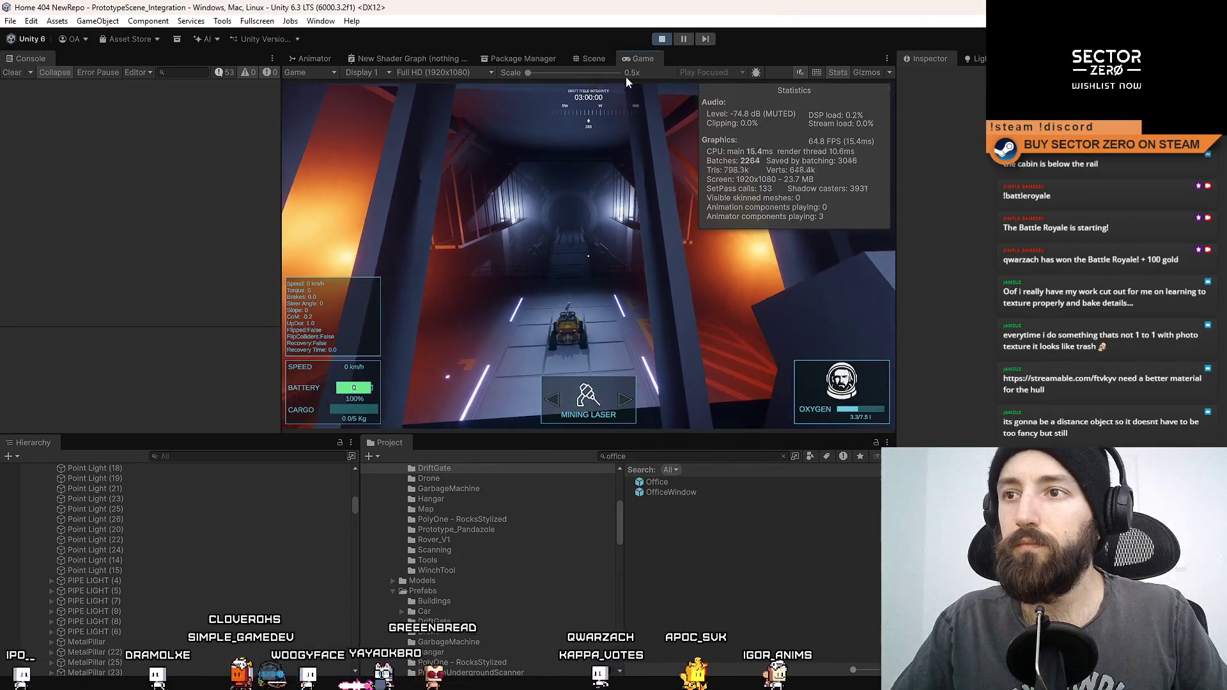
click(598, 58)
mouse_move(740, 263)
mouse_down()
mouse_move(665, 332)
mouse_move(683, 385)
mouse_up()
click(643, 358)
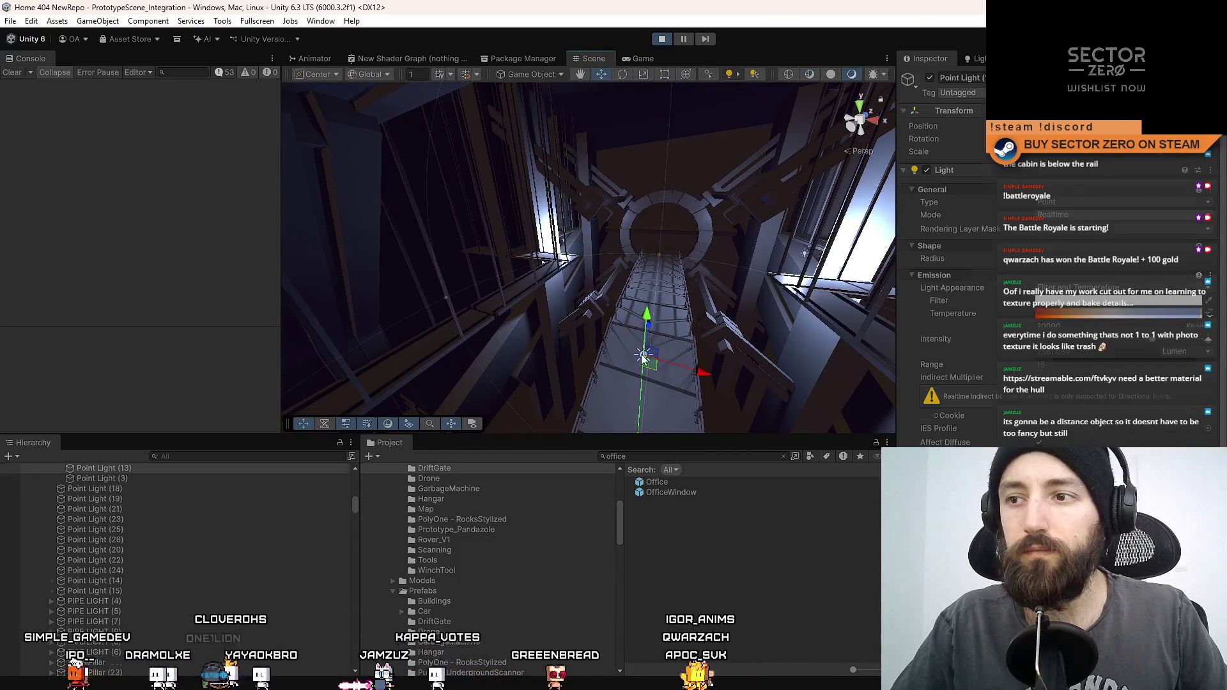
scroll(160, 560, up, 3)
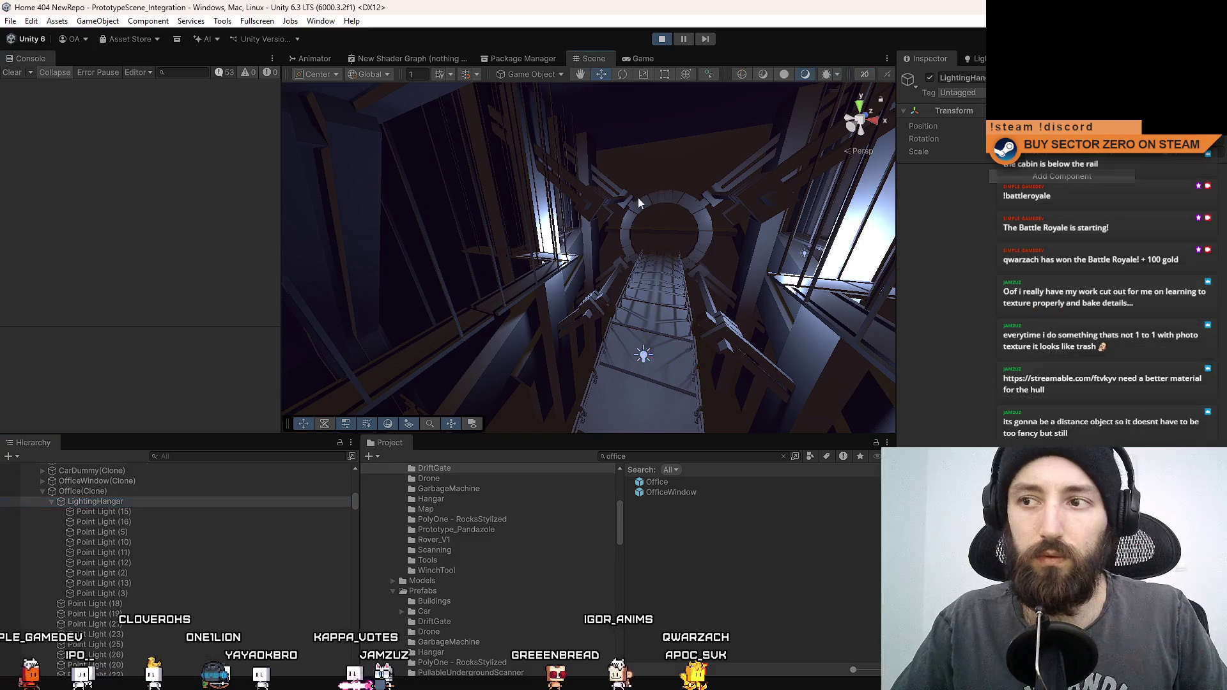
double_click(143, 500)
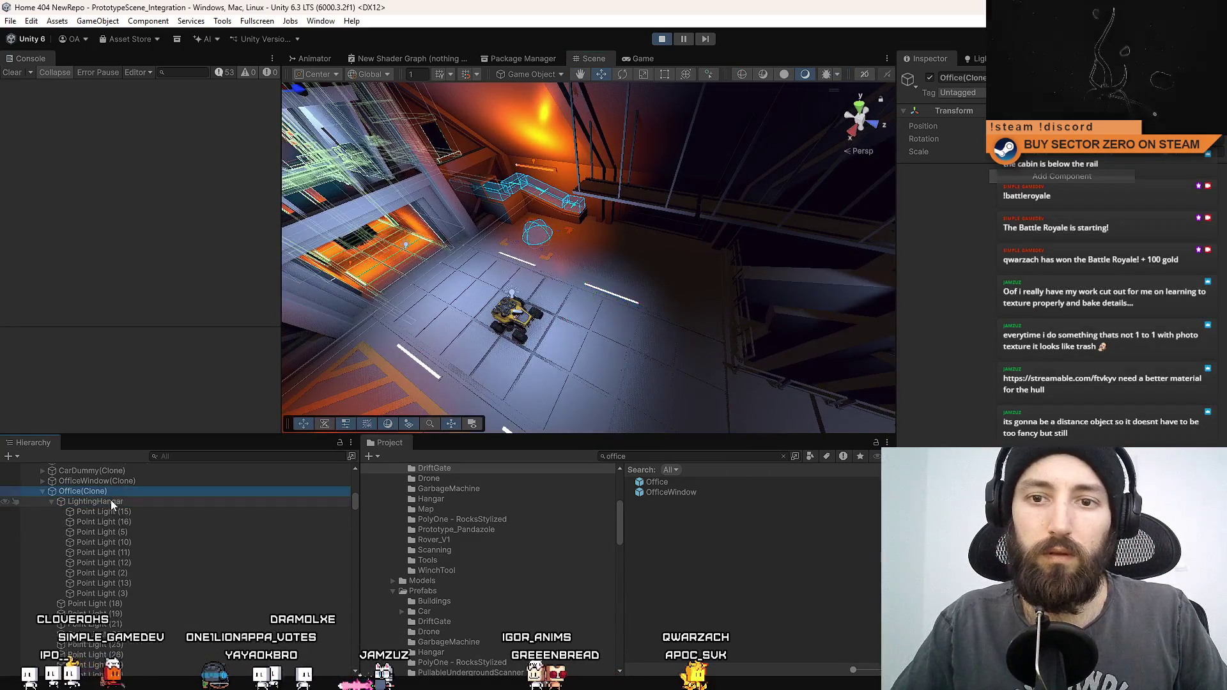
click(155, 492)
click(130, 503)
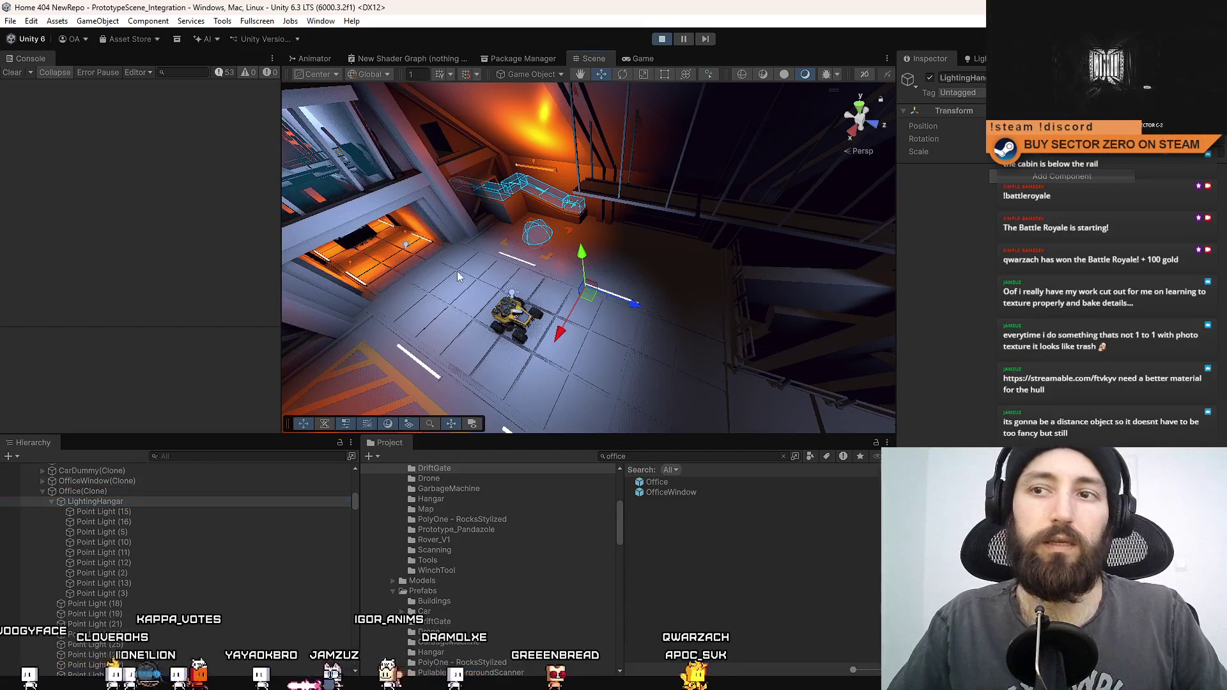
click(662, 39)
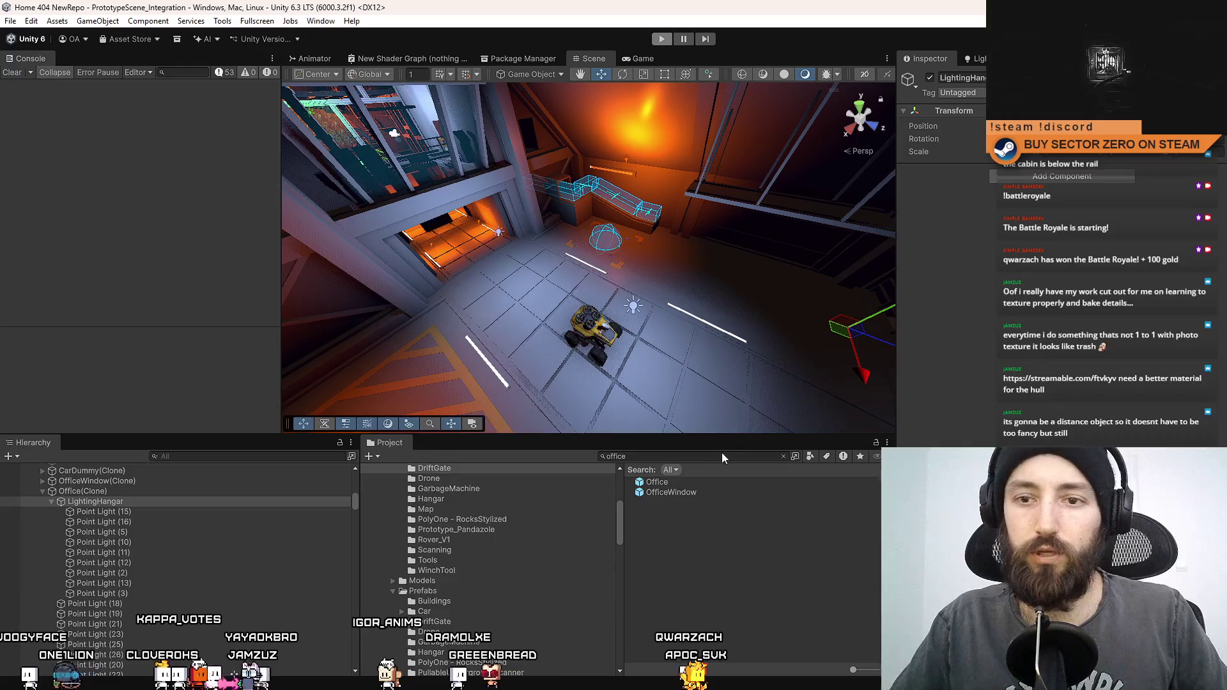
Step: In the Office prefab, delete LightingHangar, undo it back into place, then enter Play mode
double_click(677, 482)
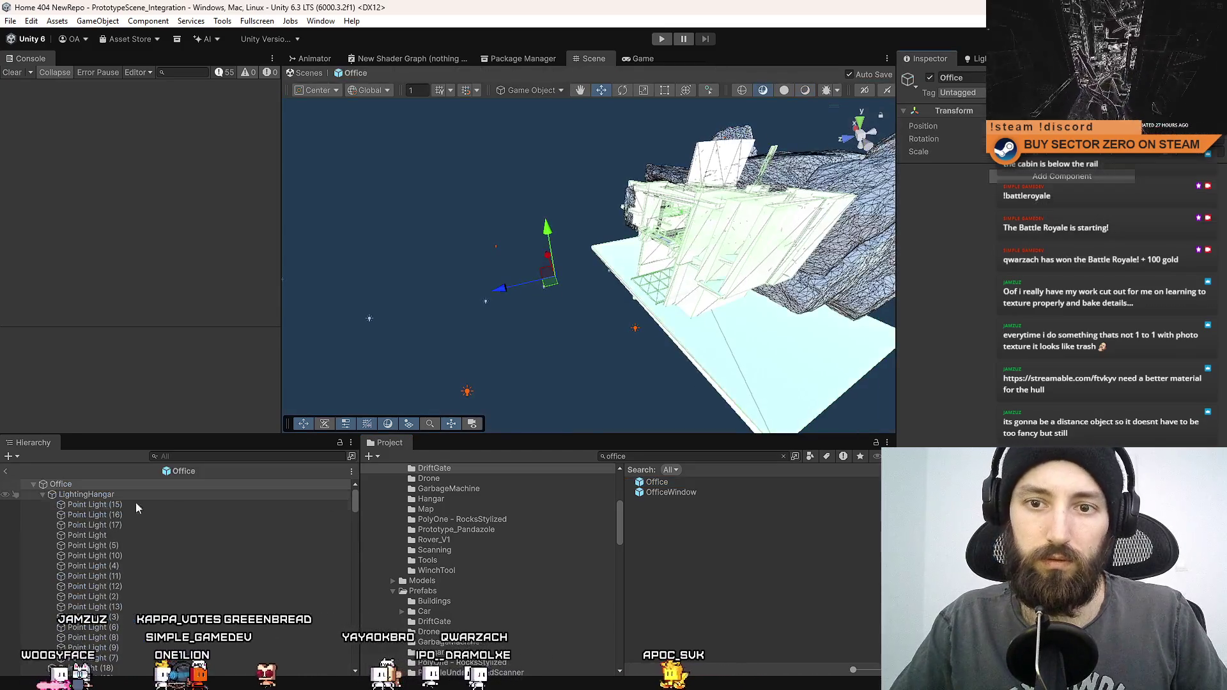
click(97, 497)
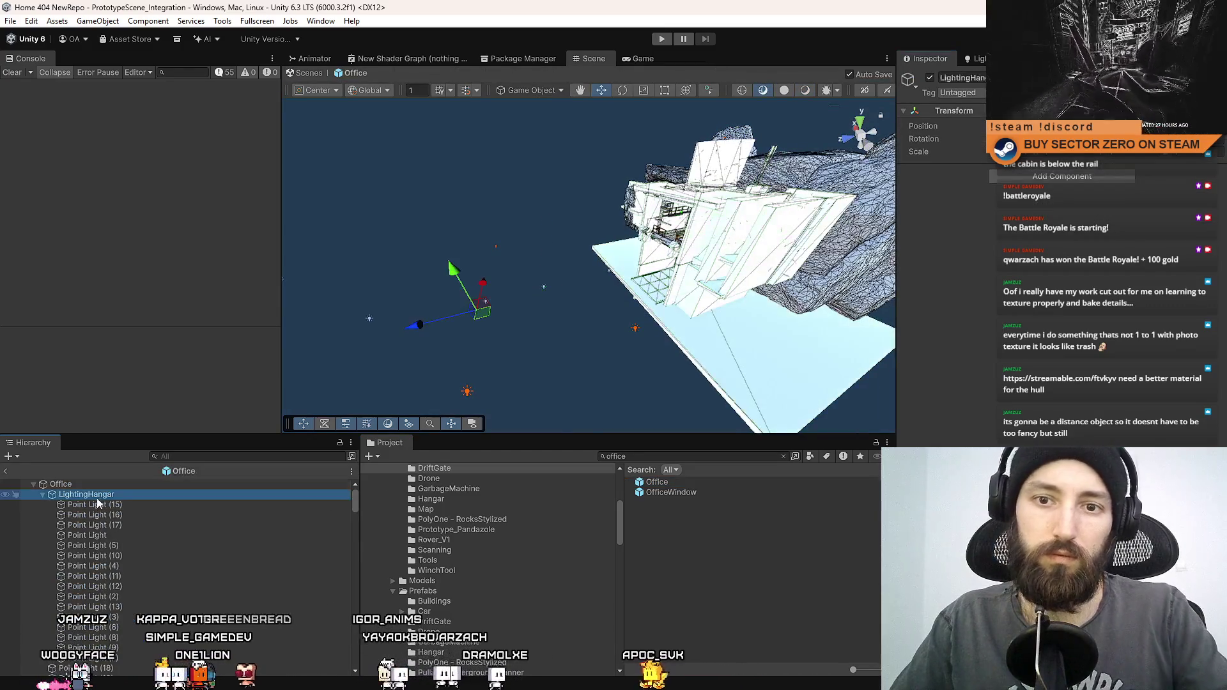
click(40, 495)
key(Delete)
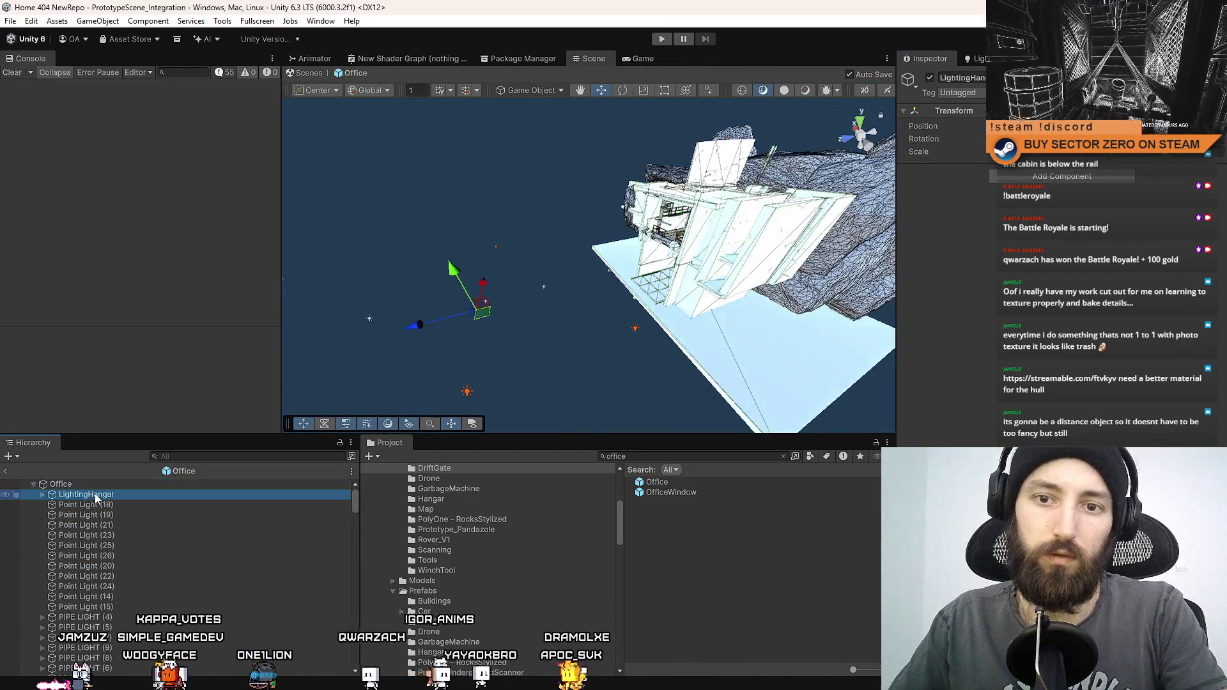
click(101, 495)
key(ctrl+z)
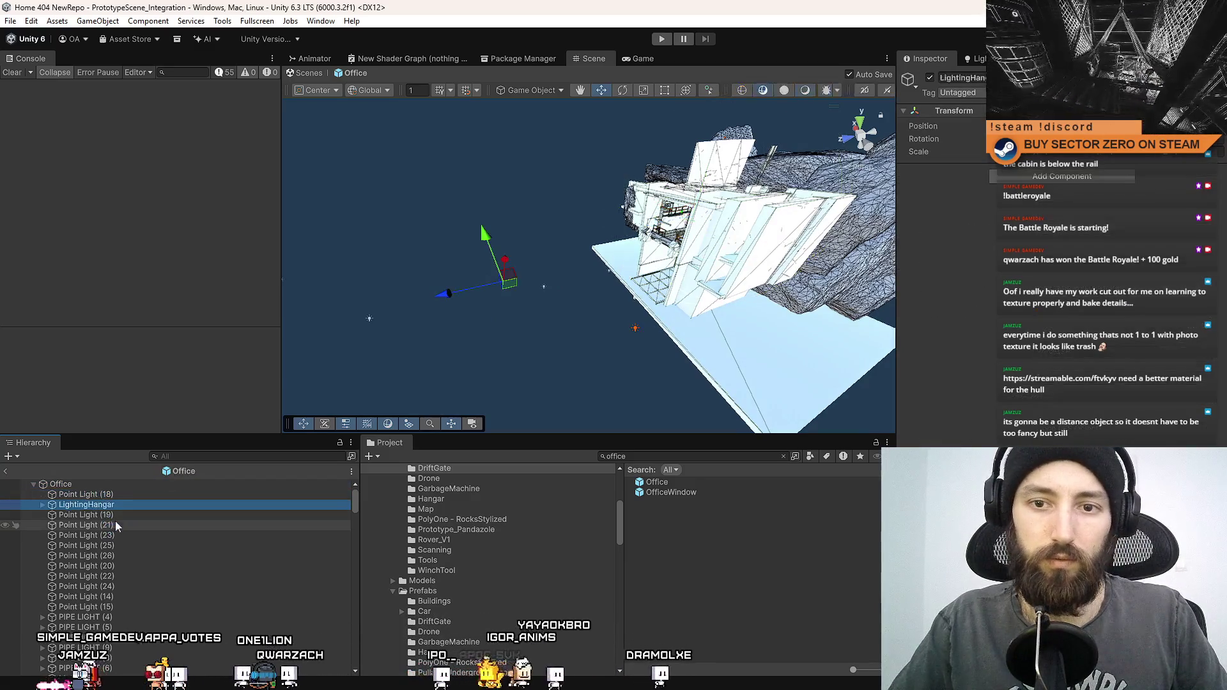
key(ctrl+z)
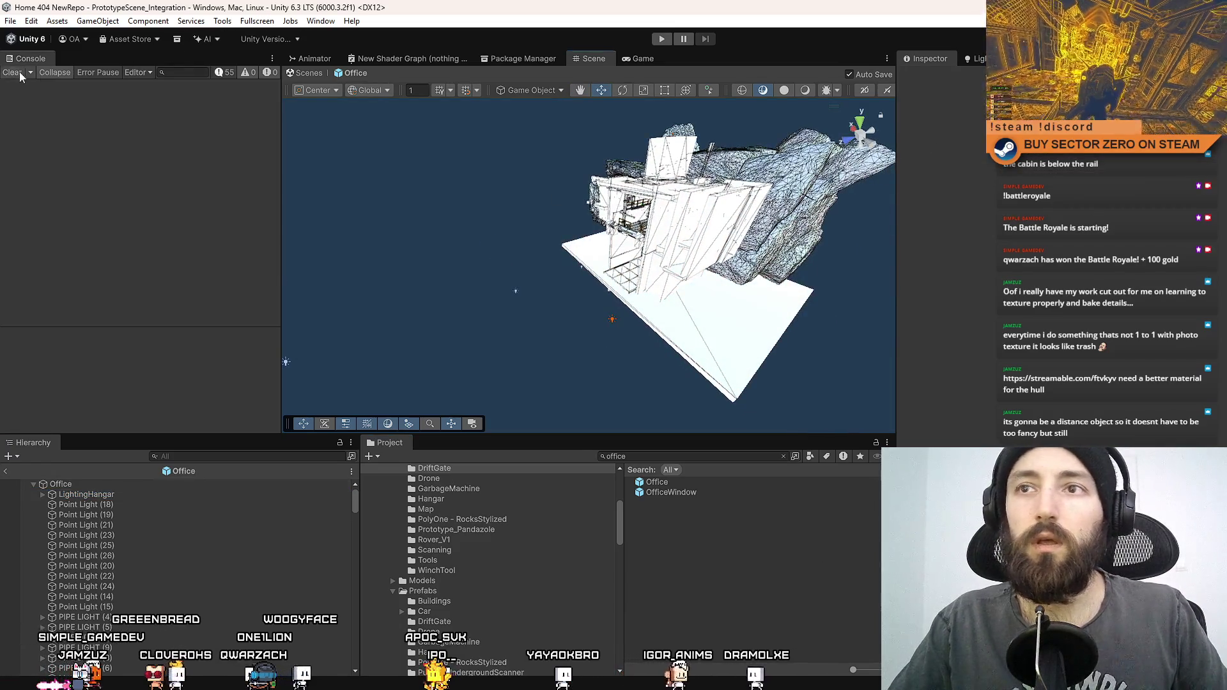
click(661, 41)
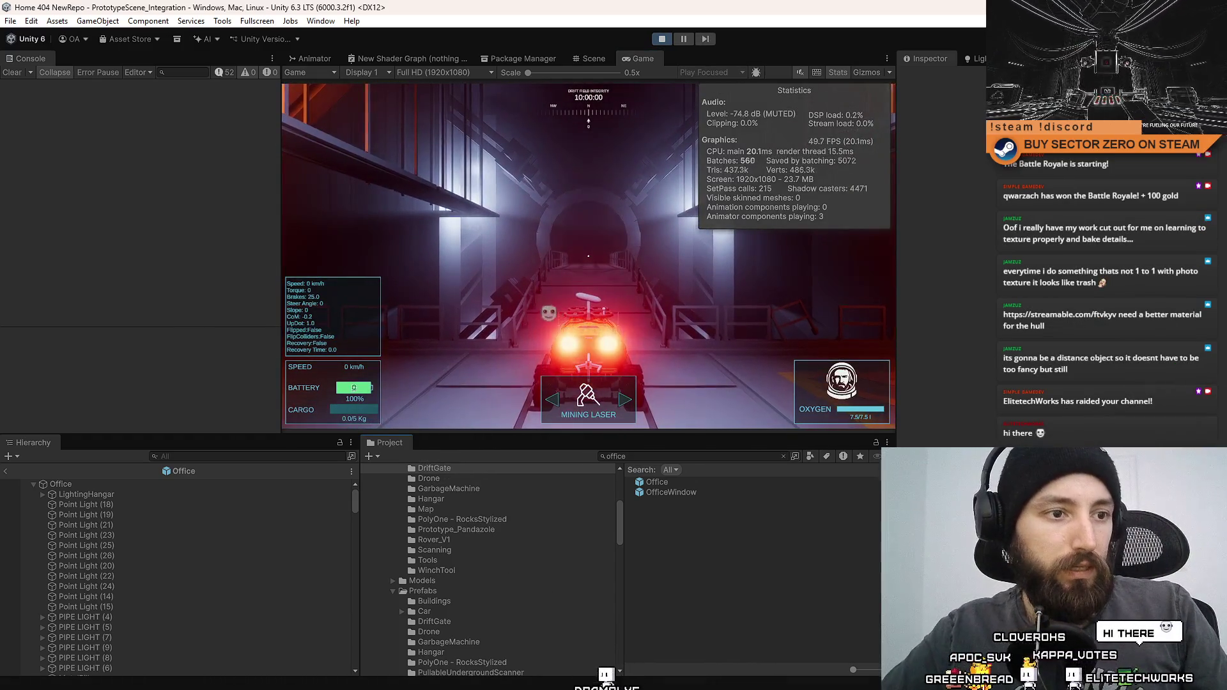
Step: Go fullscreen and drive the rover with WASD through the glowing portal onto the snowy terrain
click(603, 313)
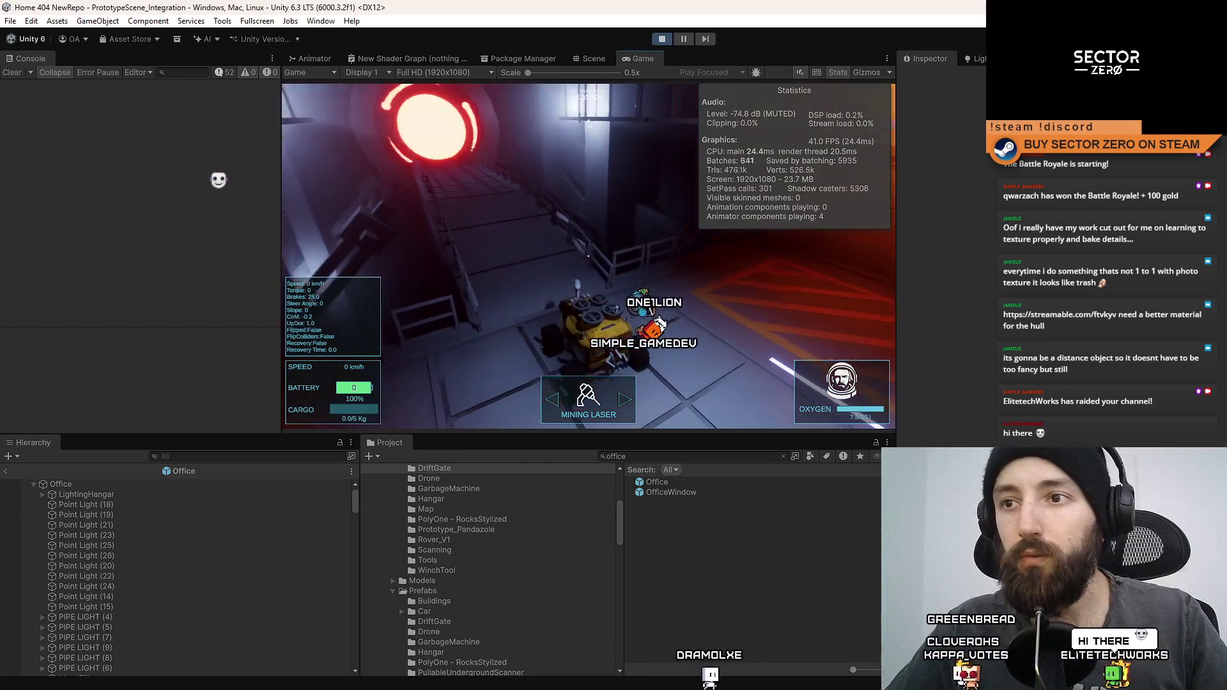
key(F11)
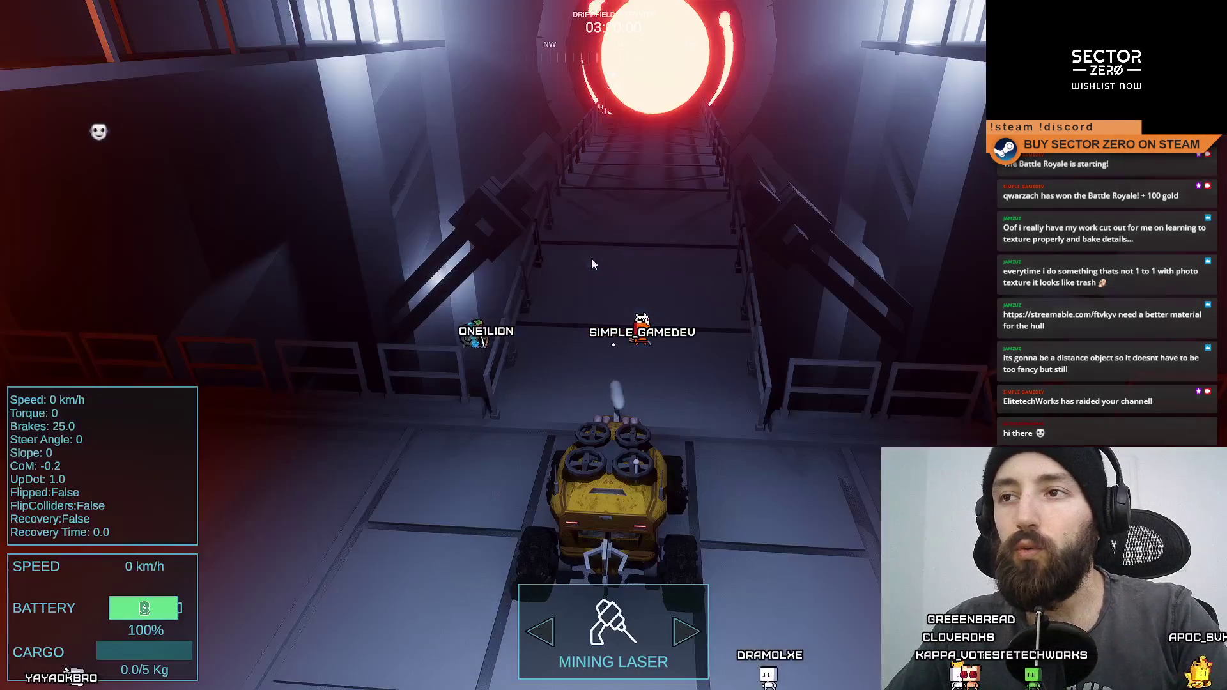
click(591, 263)
key(s)
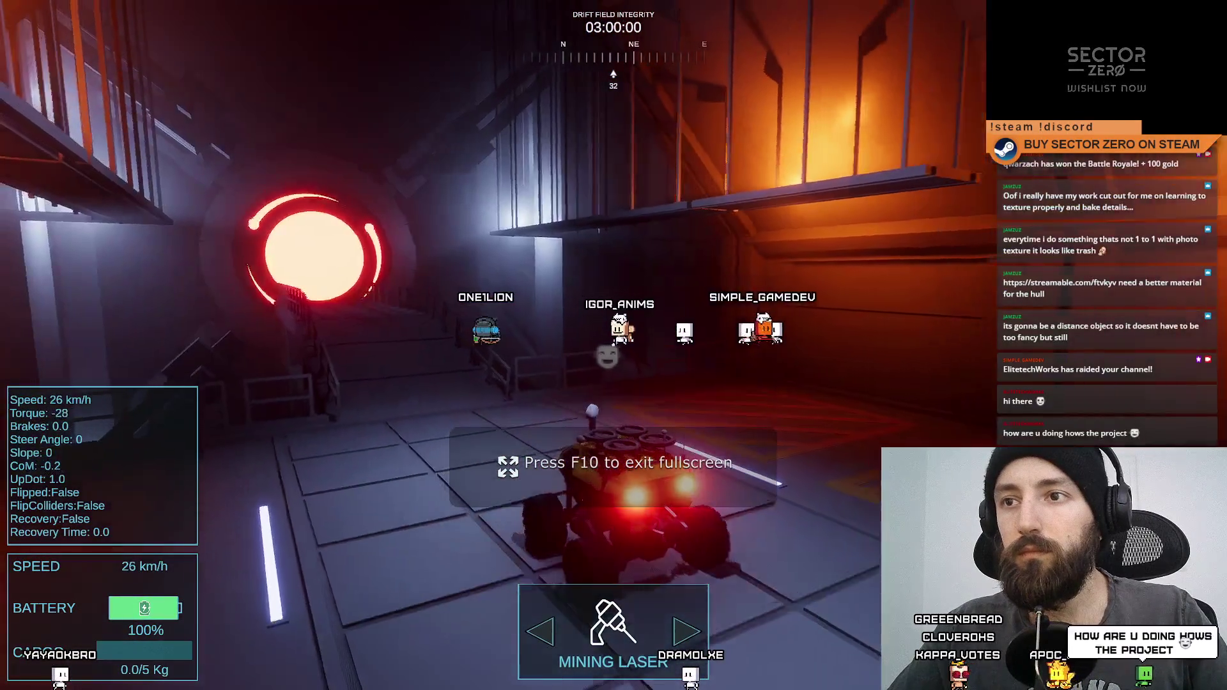
key(w)
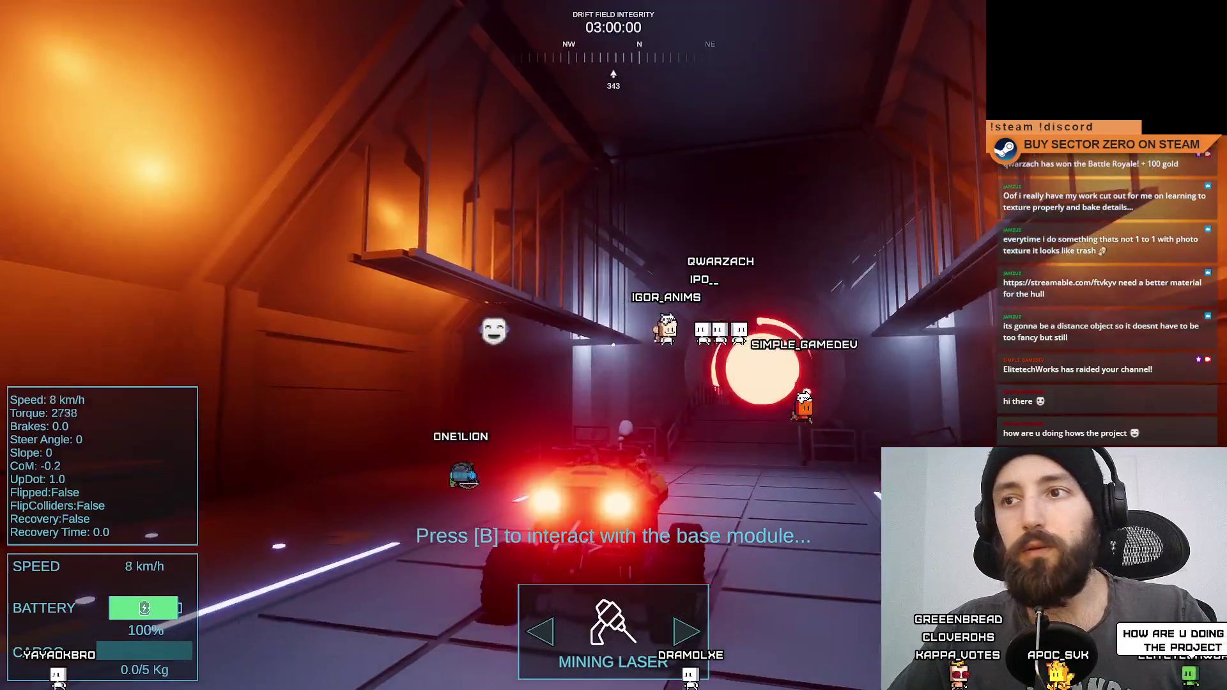
key(a)
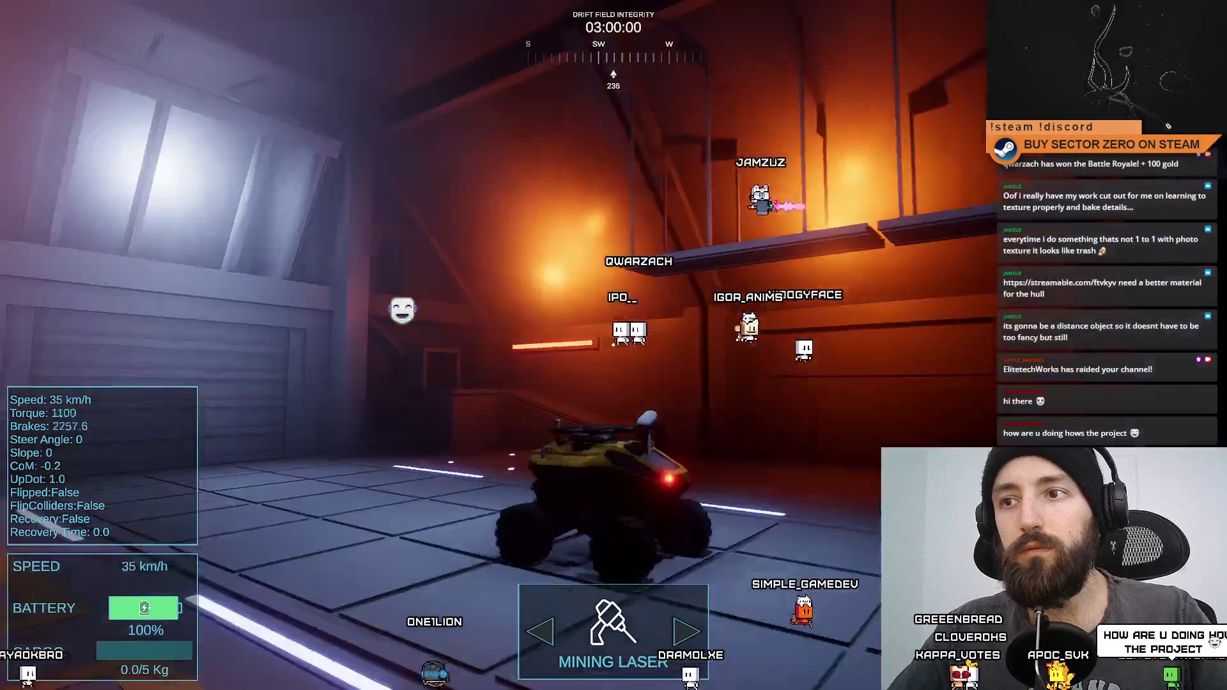
key(d)
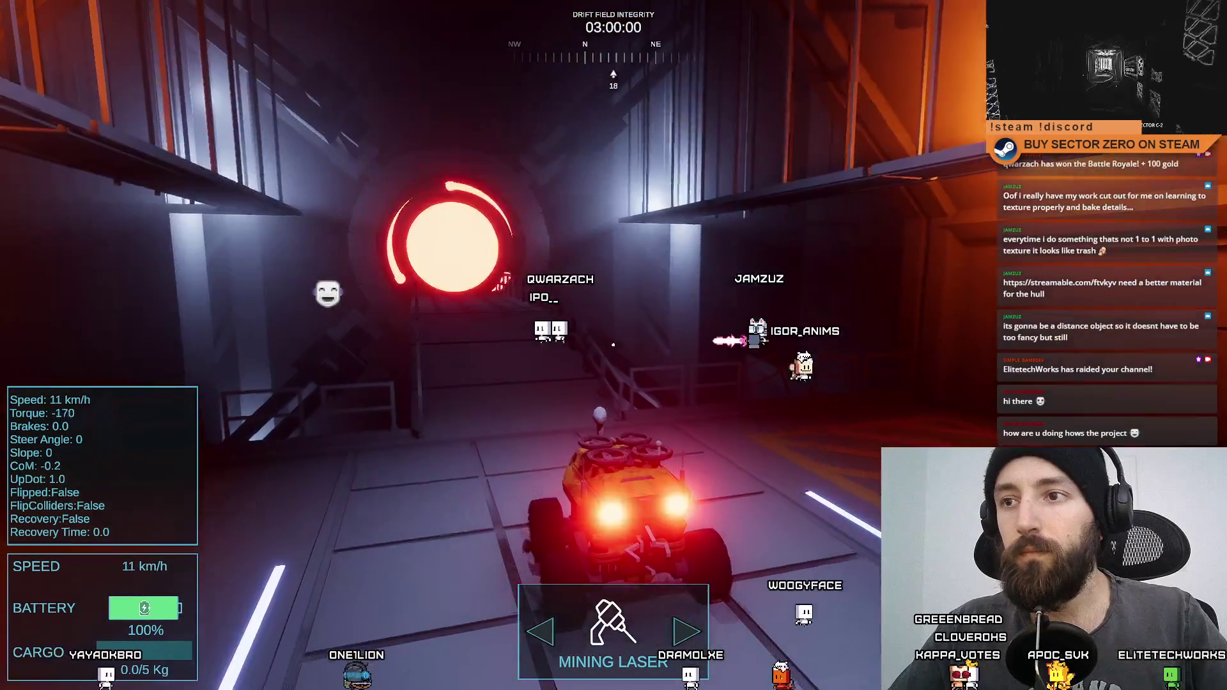
key(w)
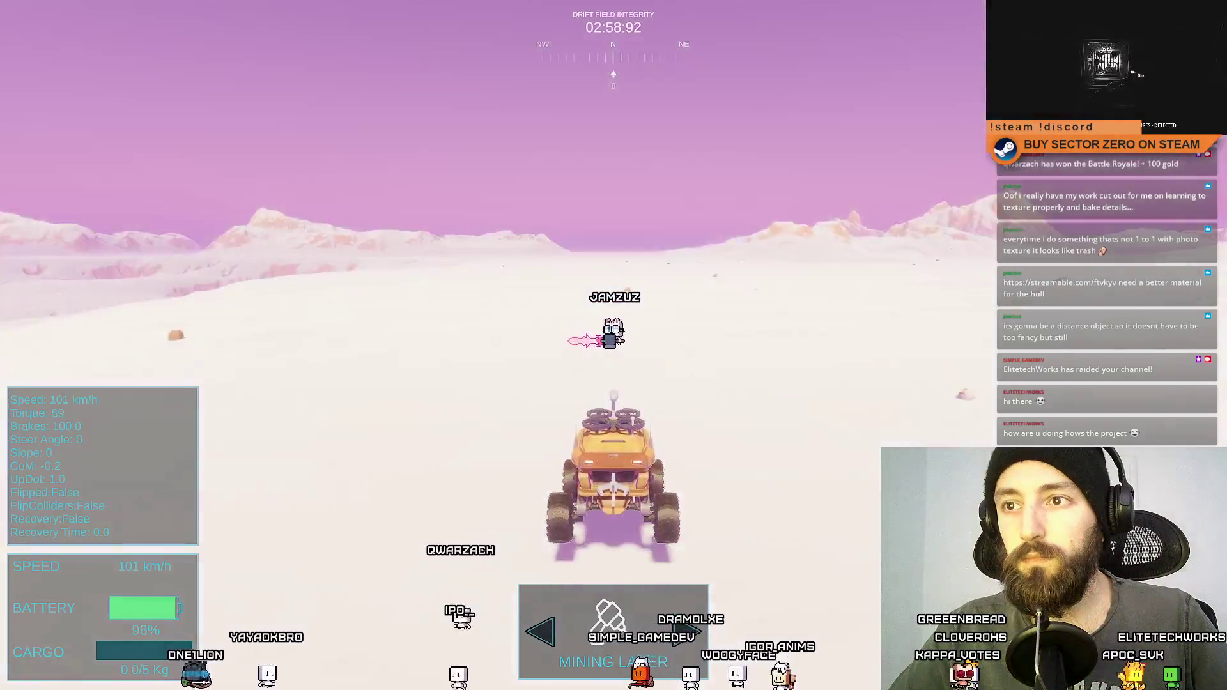
key(a)
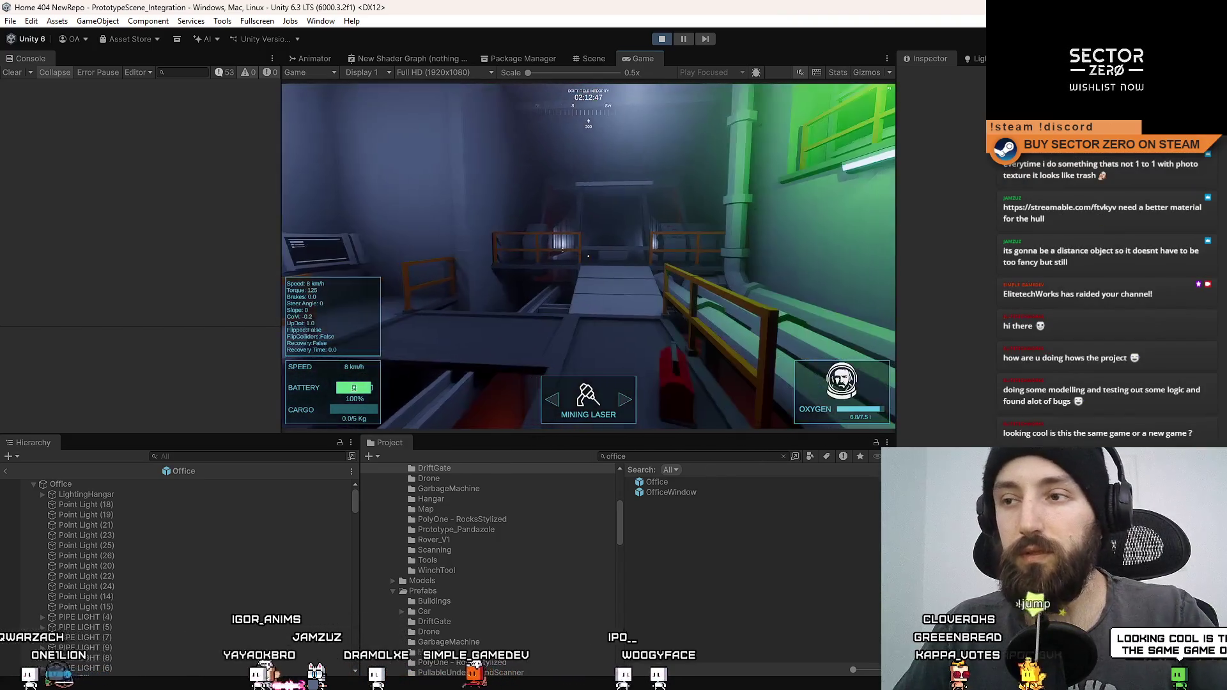
Step: Walk fullscreen through the dark corridors to the green-lit balcony, then switch to the SECTOR ZERO page
key(F10)
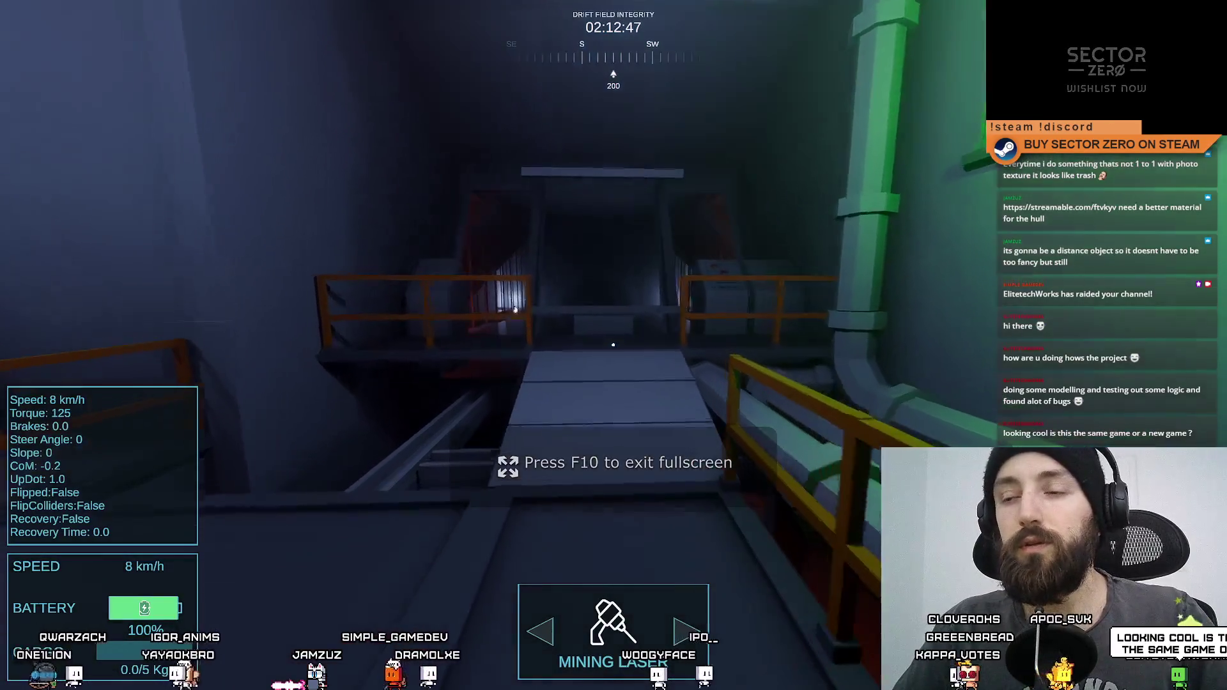
key(w)
key(w)
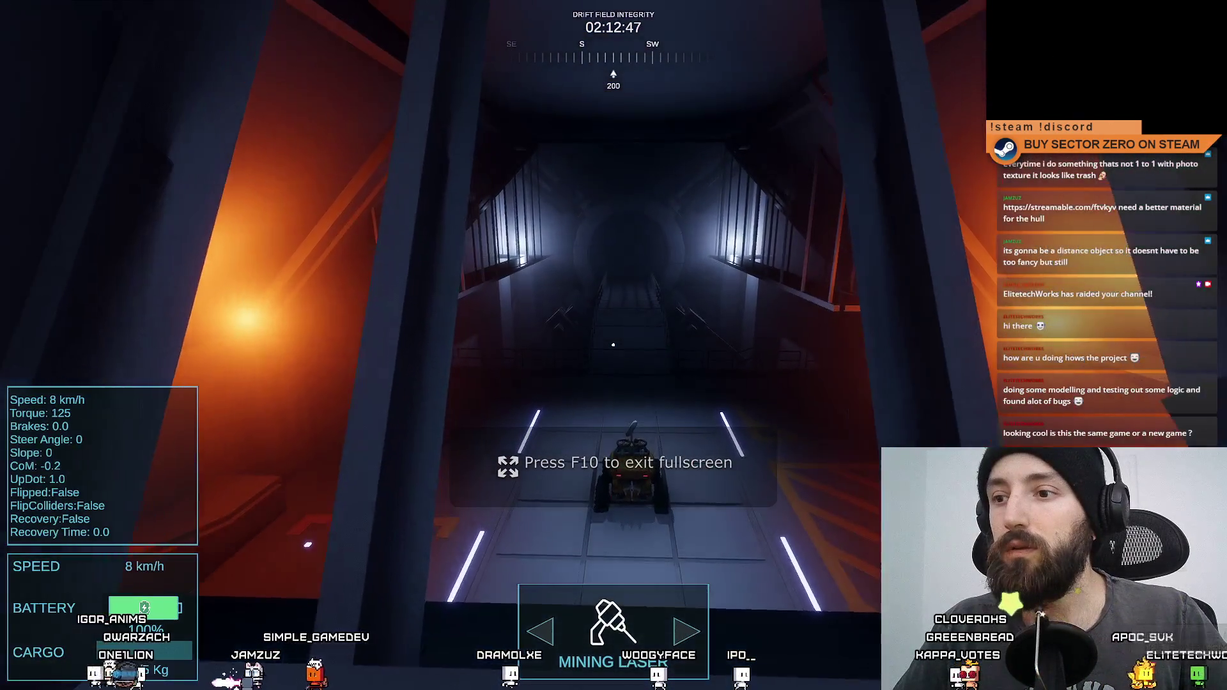
key(w)
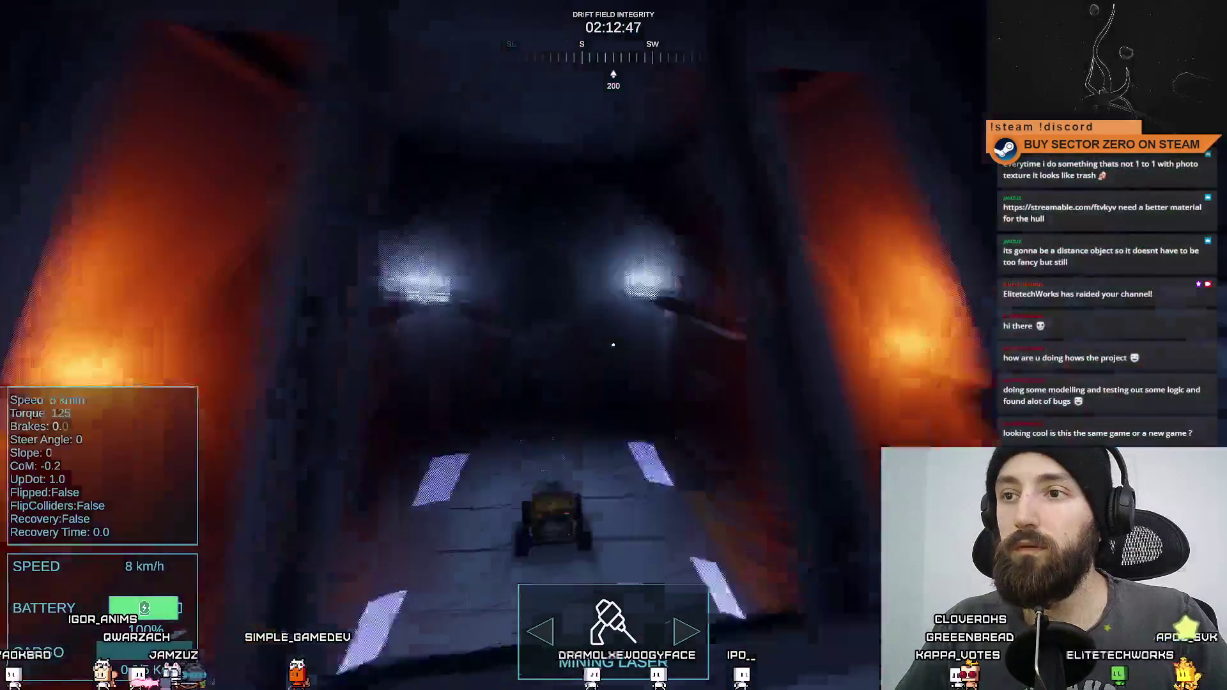
key(w)
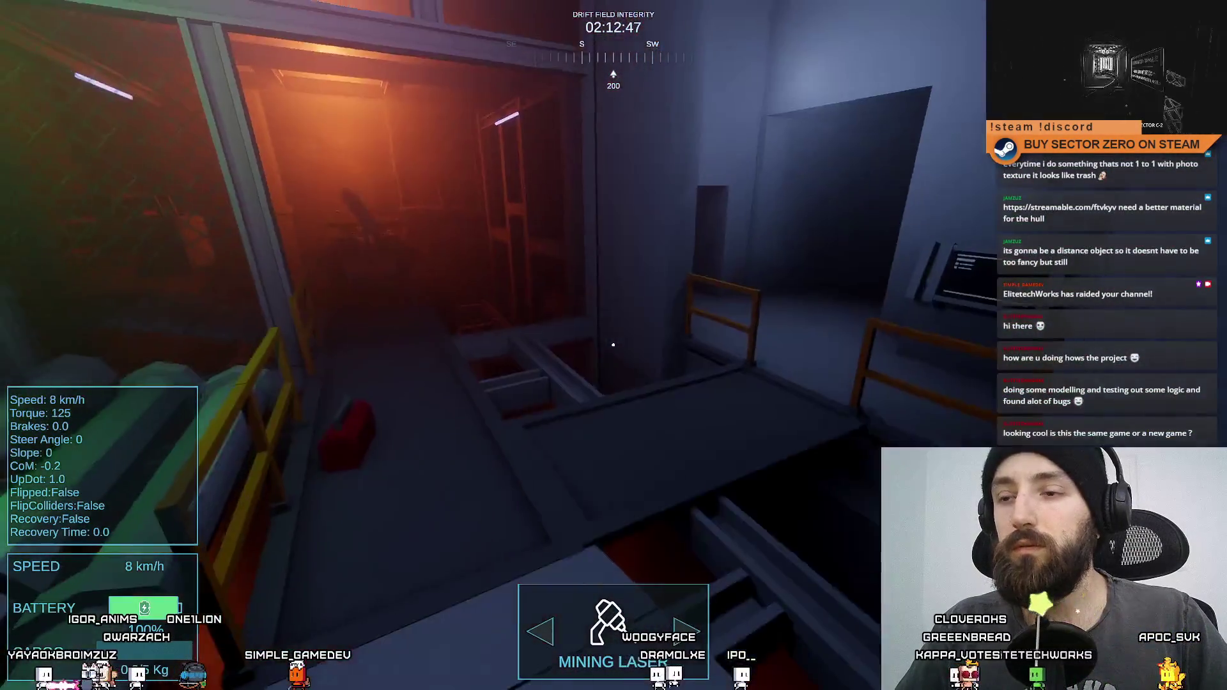
key(w)
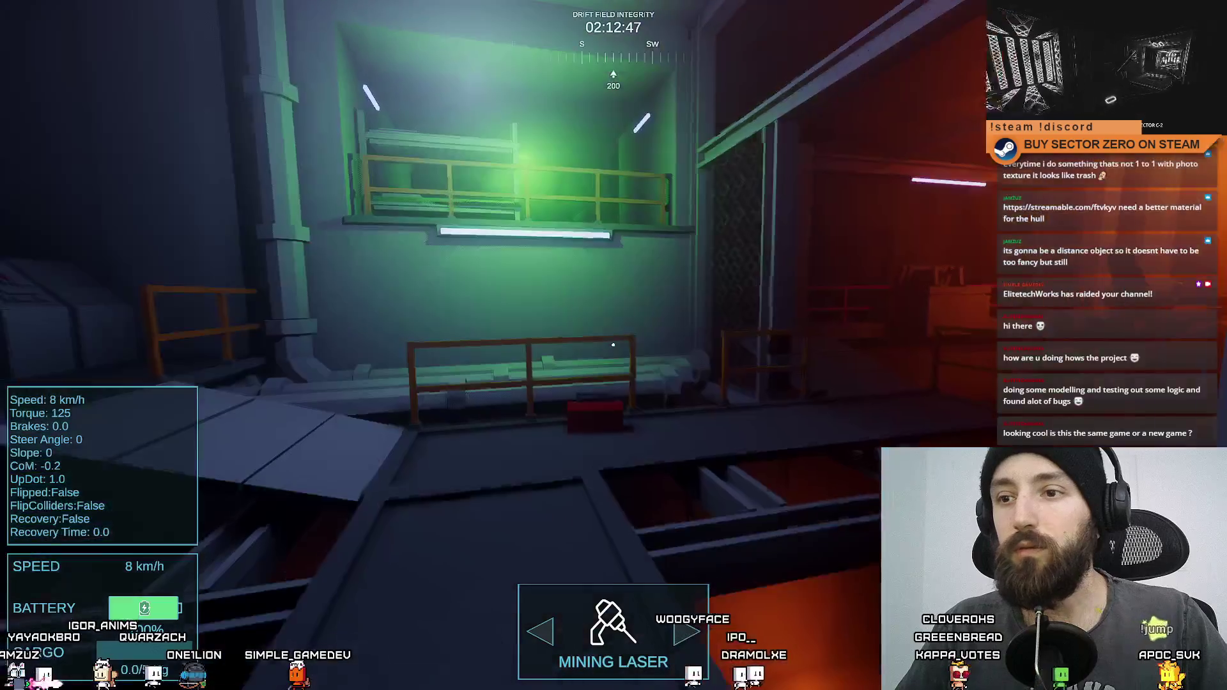
key(w)
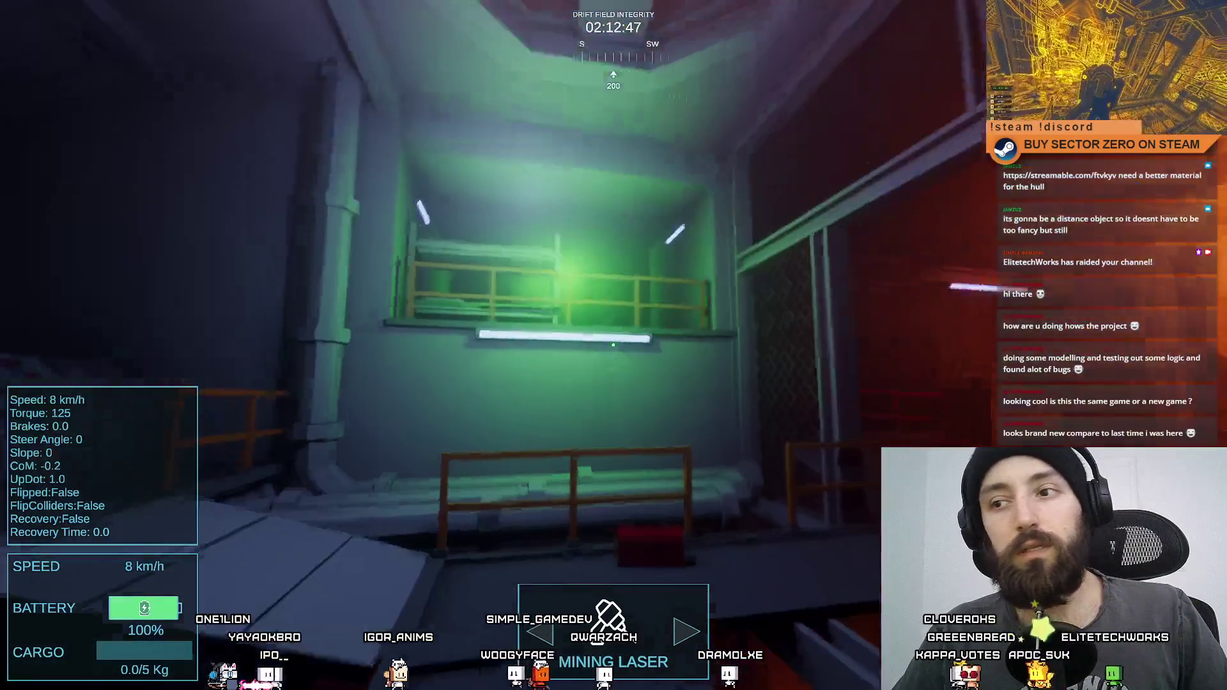
key(w)
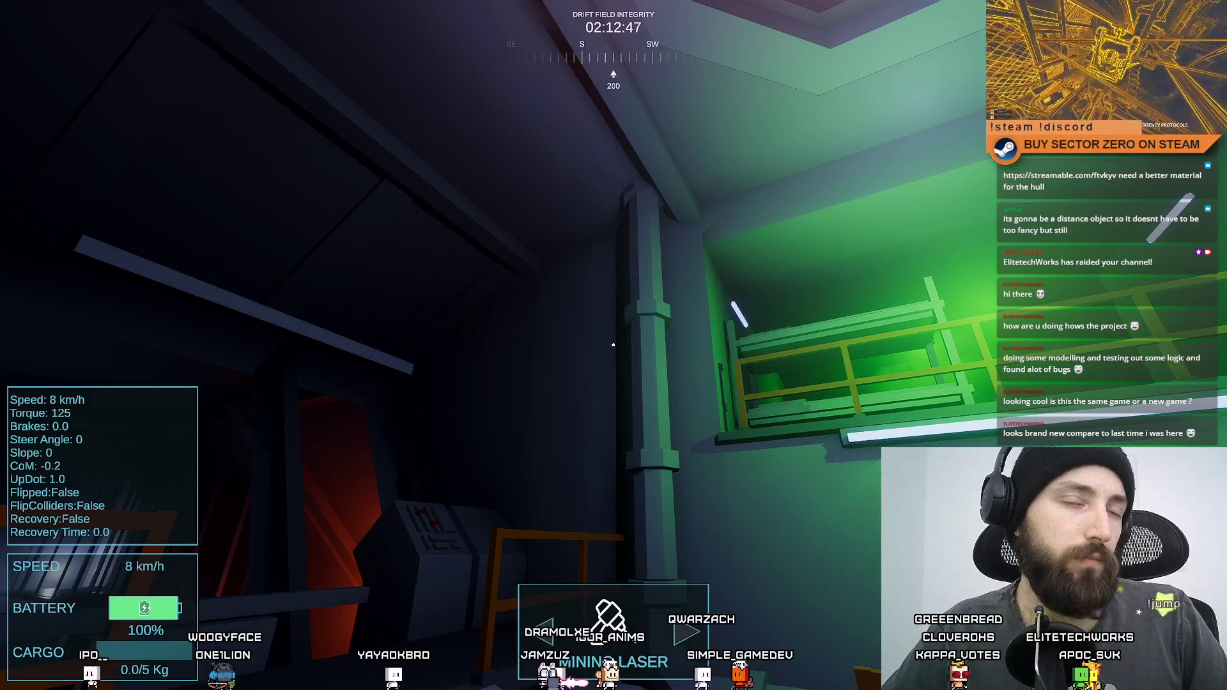
key(alt+Tab)
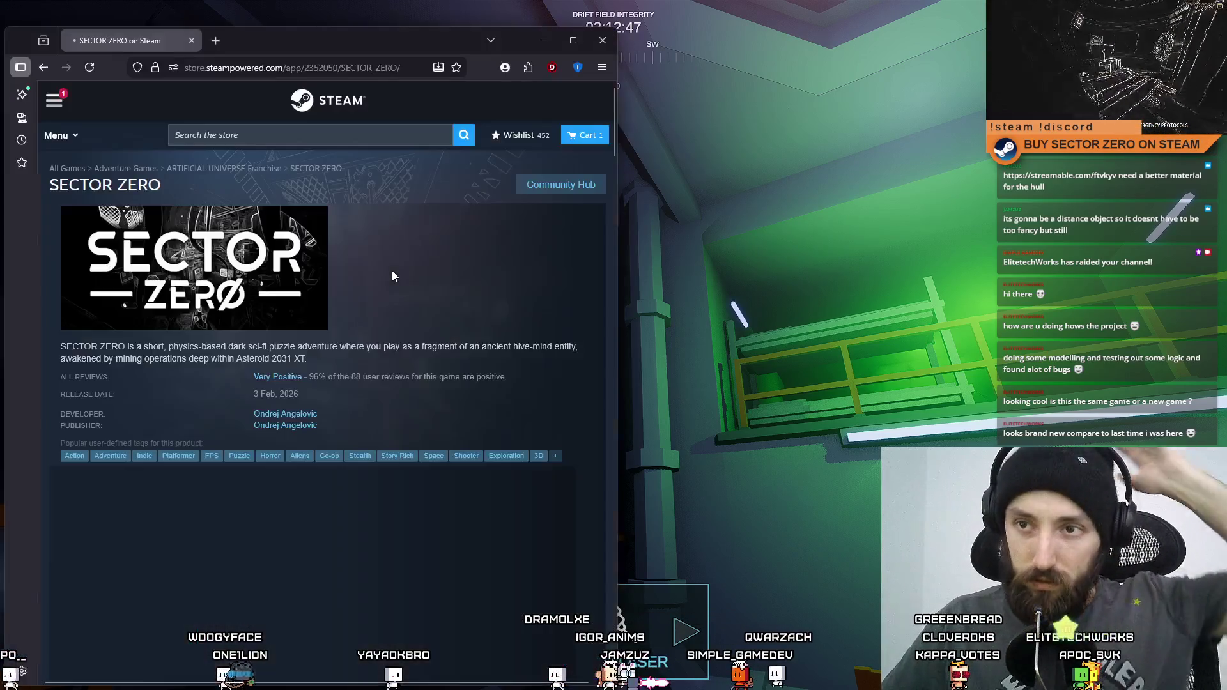
Step: Move the Firefox window, scroll through the SECTOR ZERO screenshots, and close the browser
drag(370, 43, 540, 37)
scroll(531, 320, down, 2)
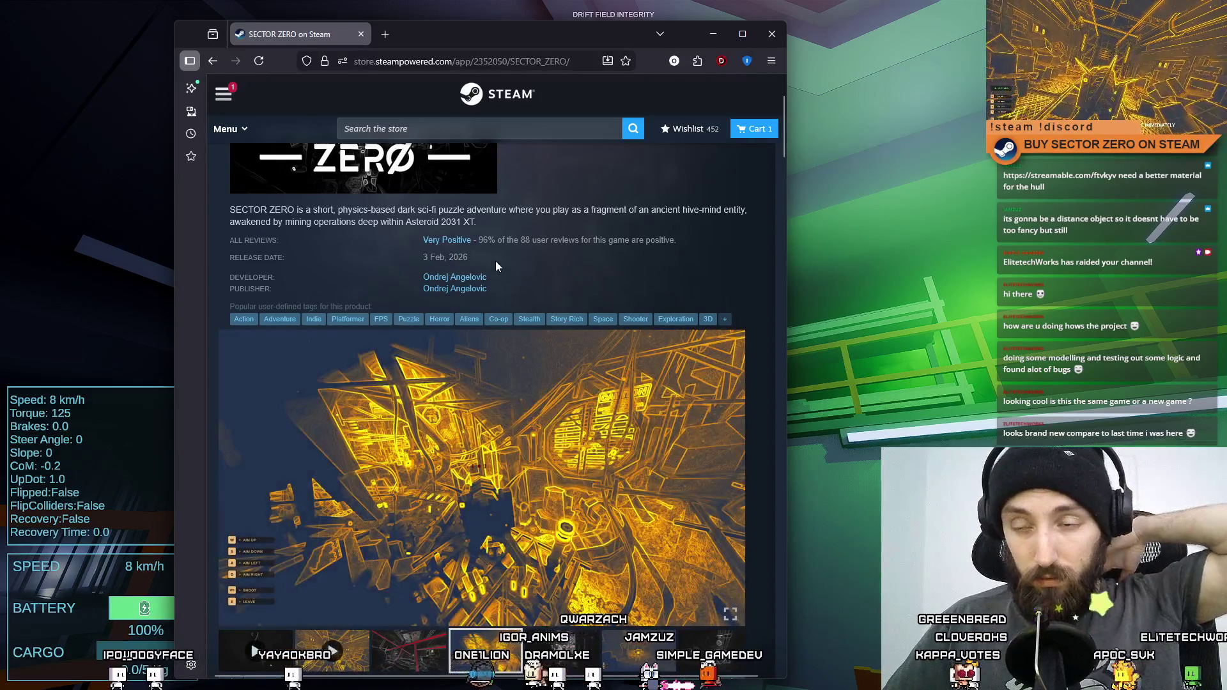
scroll(495, 261, down, 1)
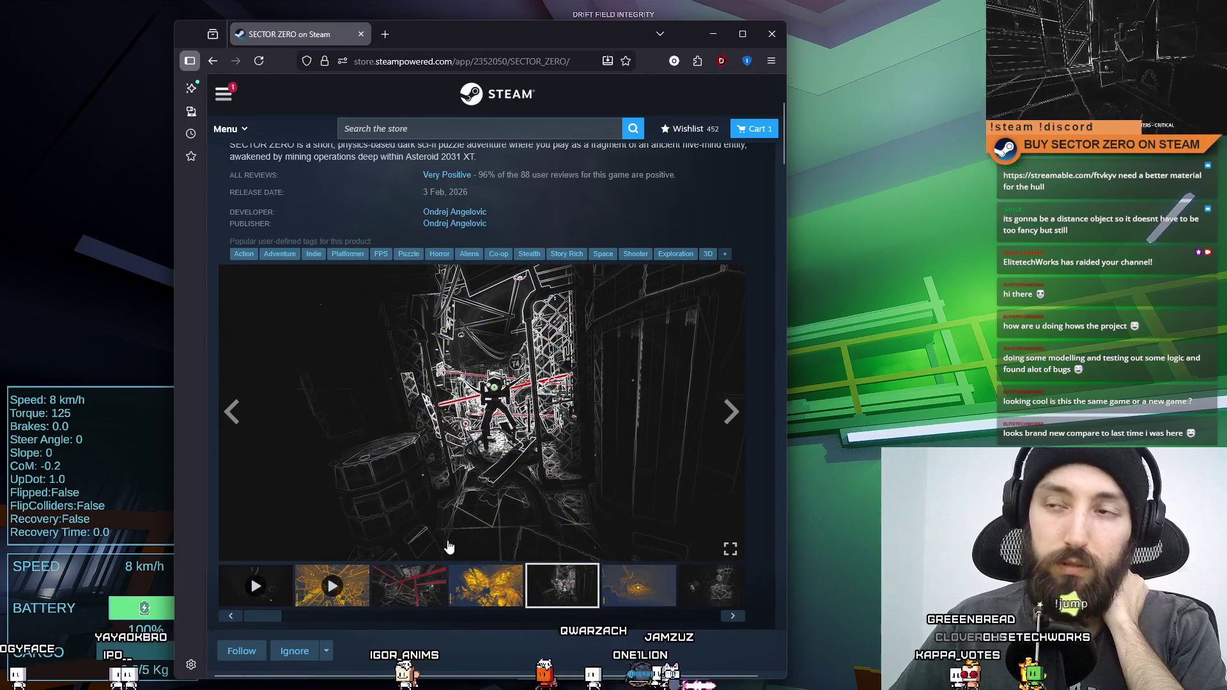
scroll(397, 502, up, 3)
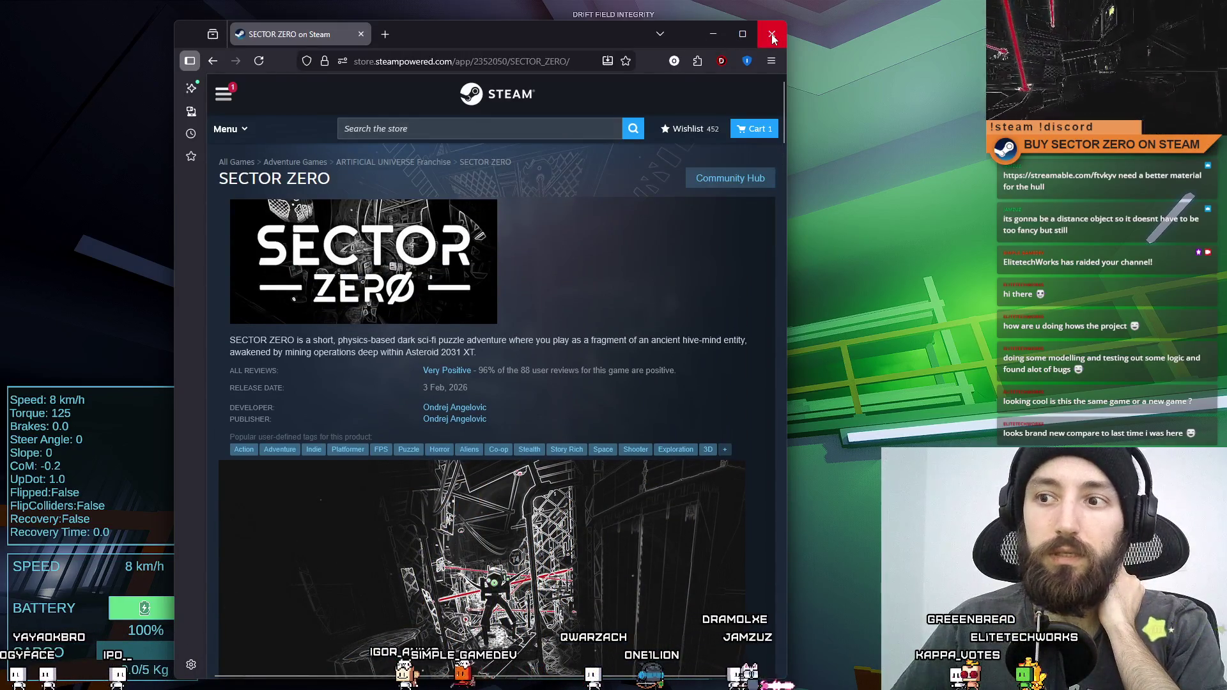
click(772, 35)
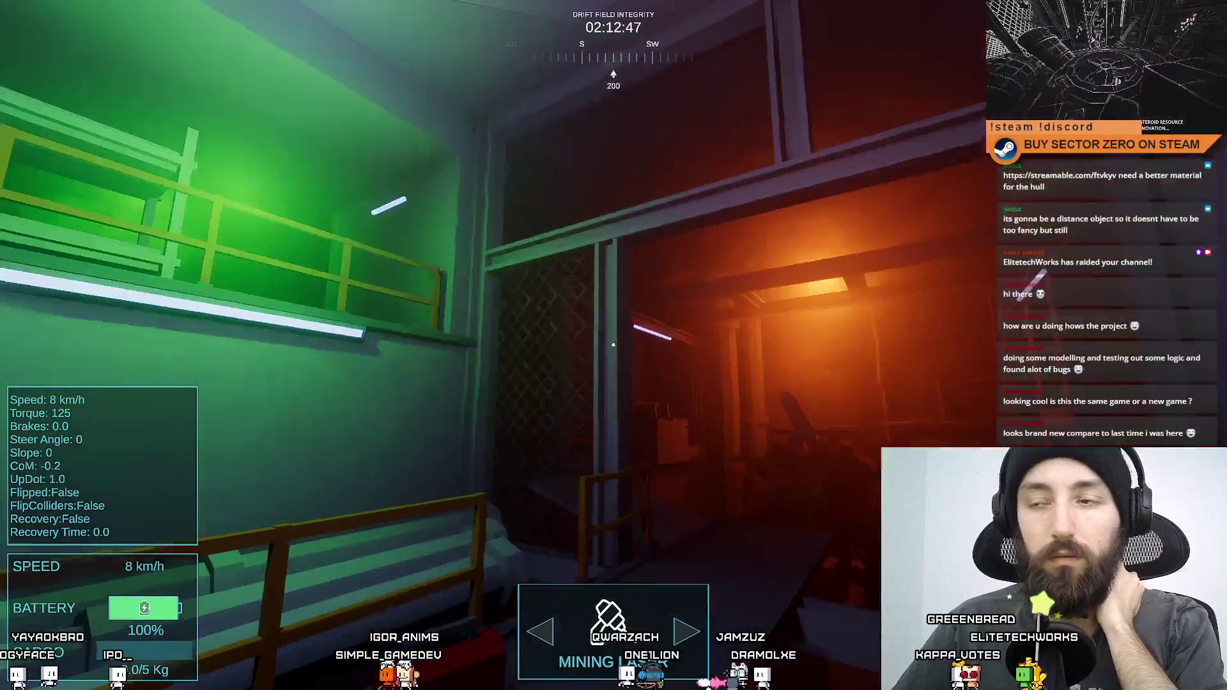
Step: Walk past the green room and dark corridor into the orange-lit corridor, then exit fullscreen
key(w)
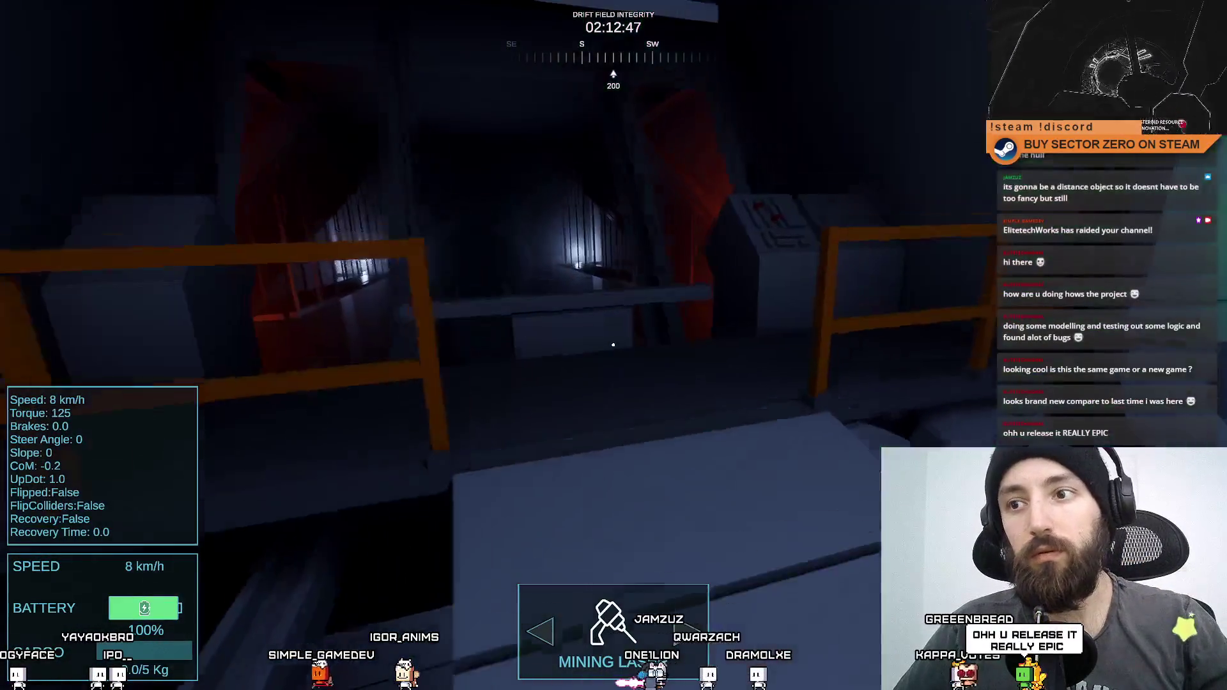
key(w)
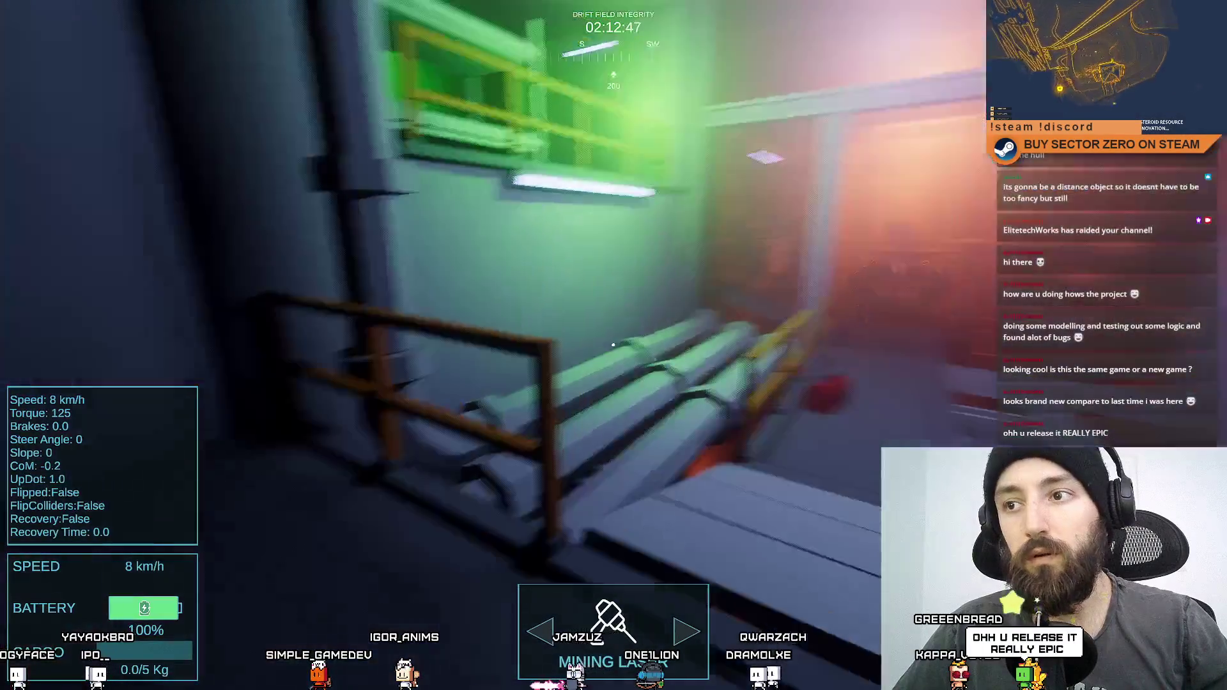
key(w)
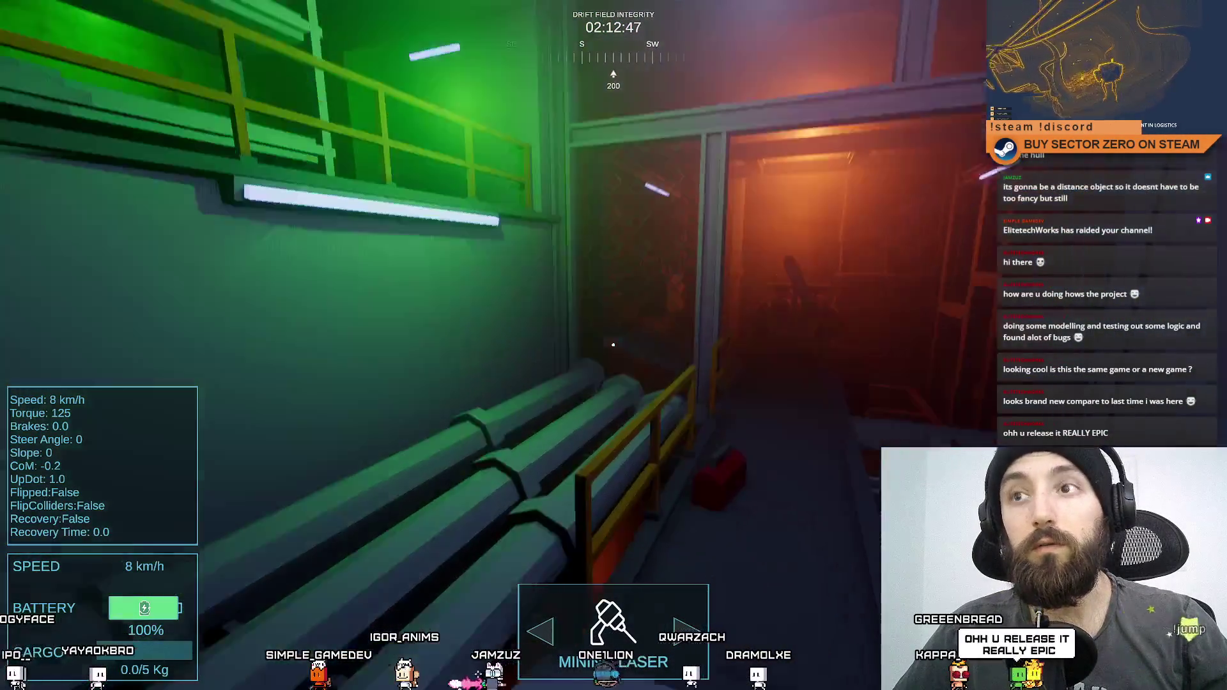
key(w)
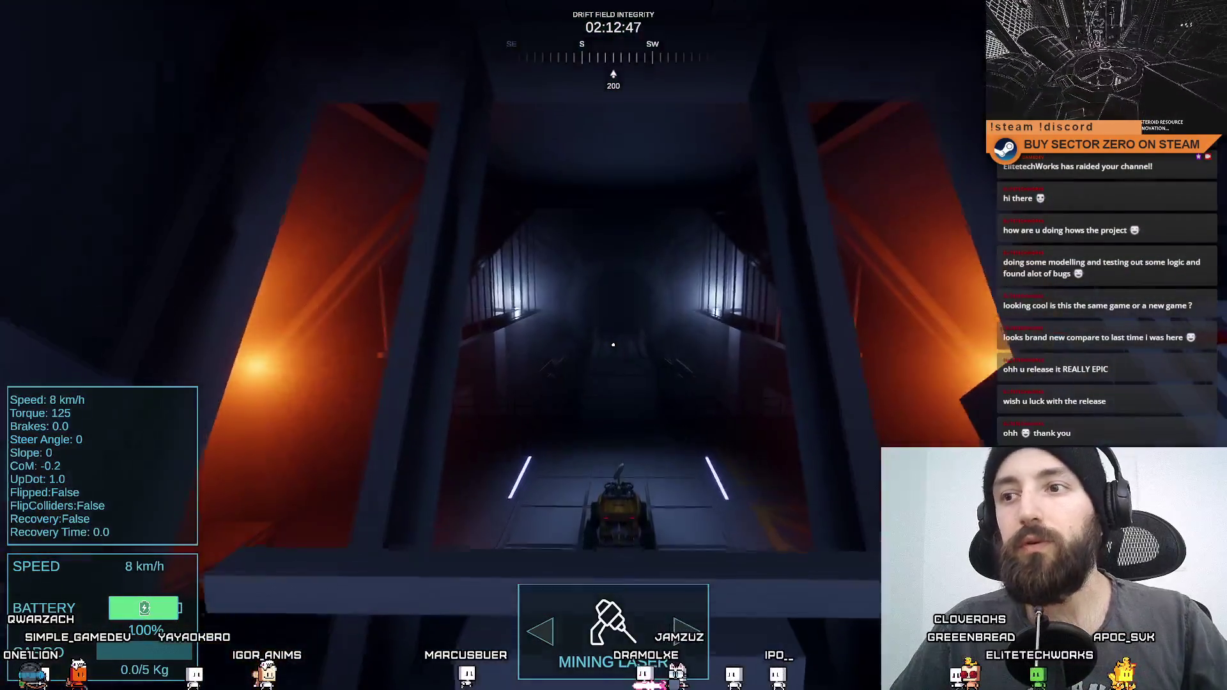
key(F11)
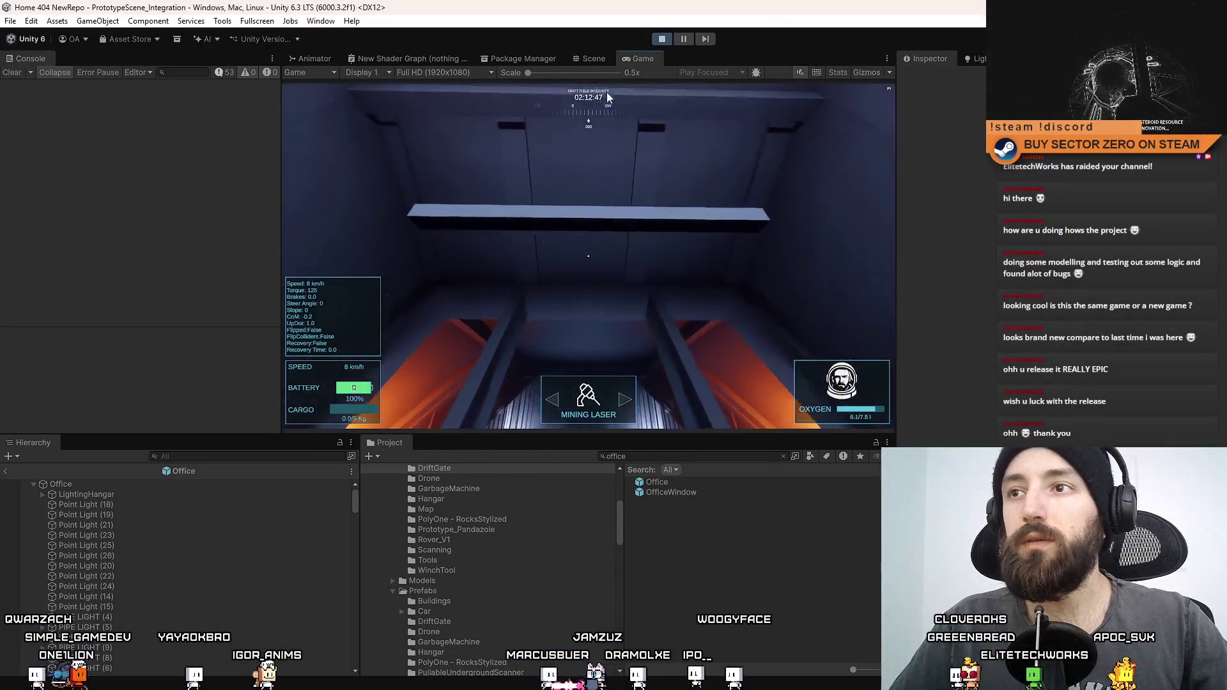
Step: Leave Office prefab editing for the main level and return to the running game
click(593, 58)
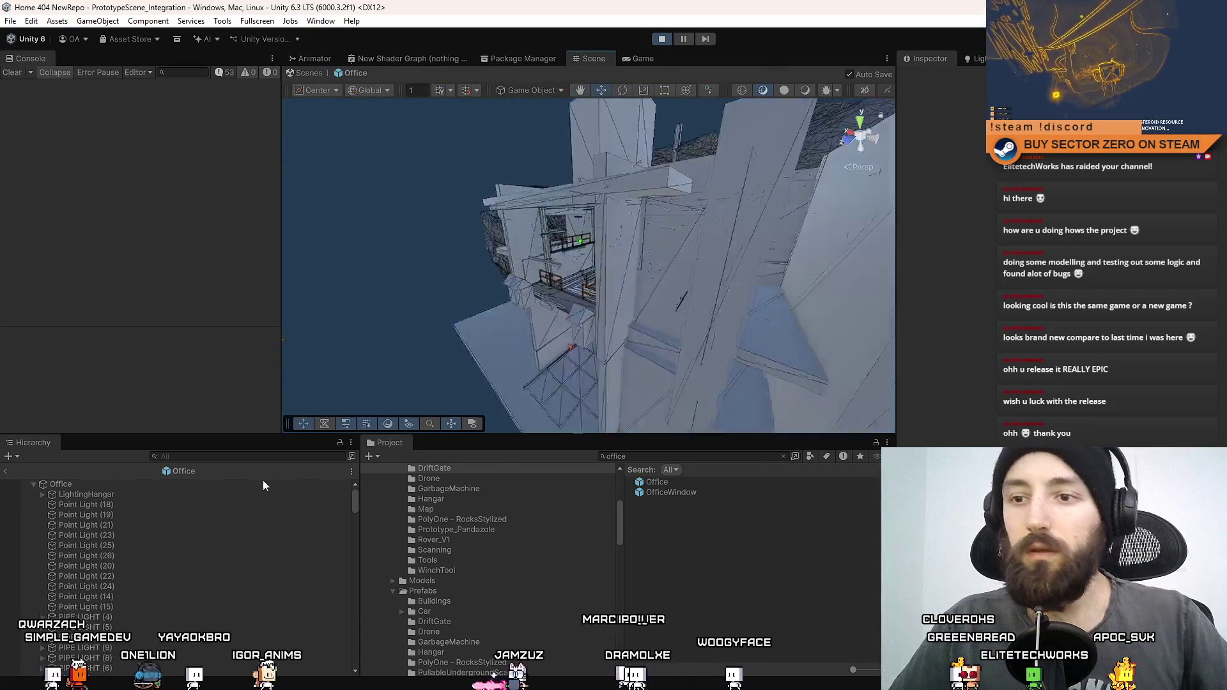
click(305, 73)
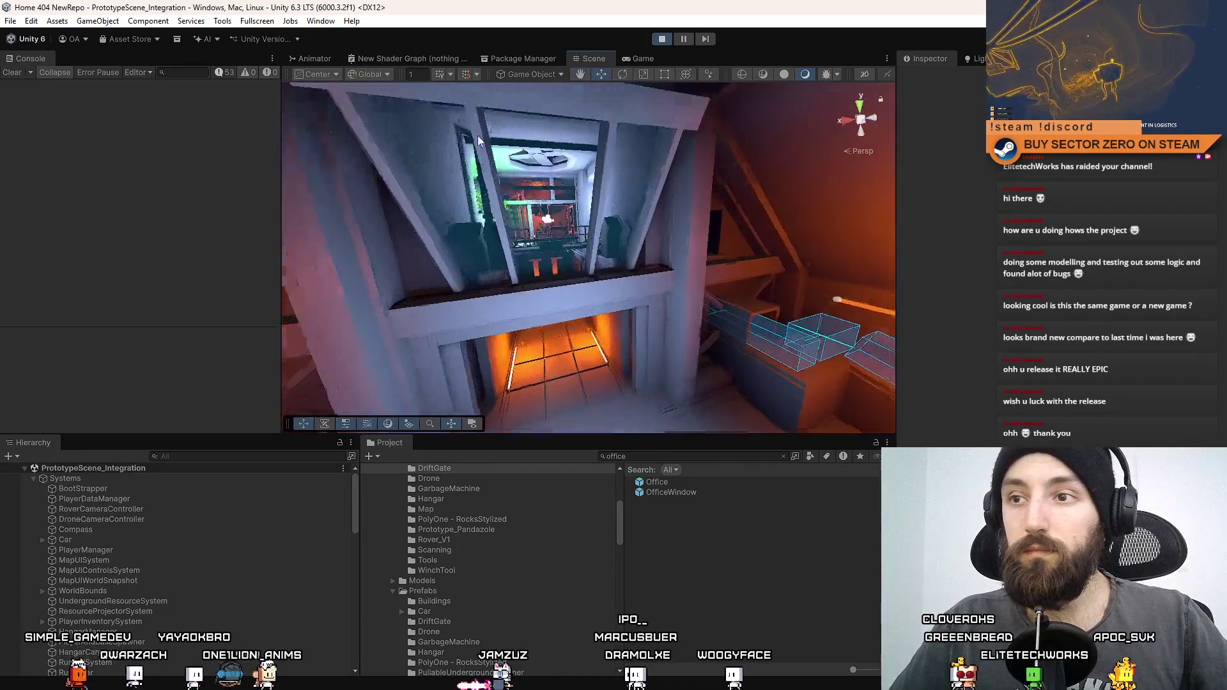
click(641, 58)
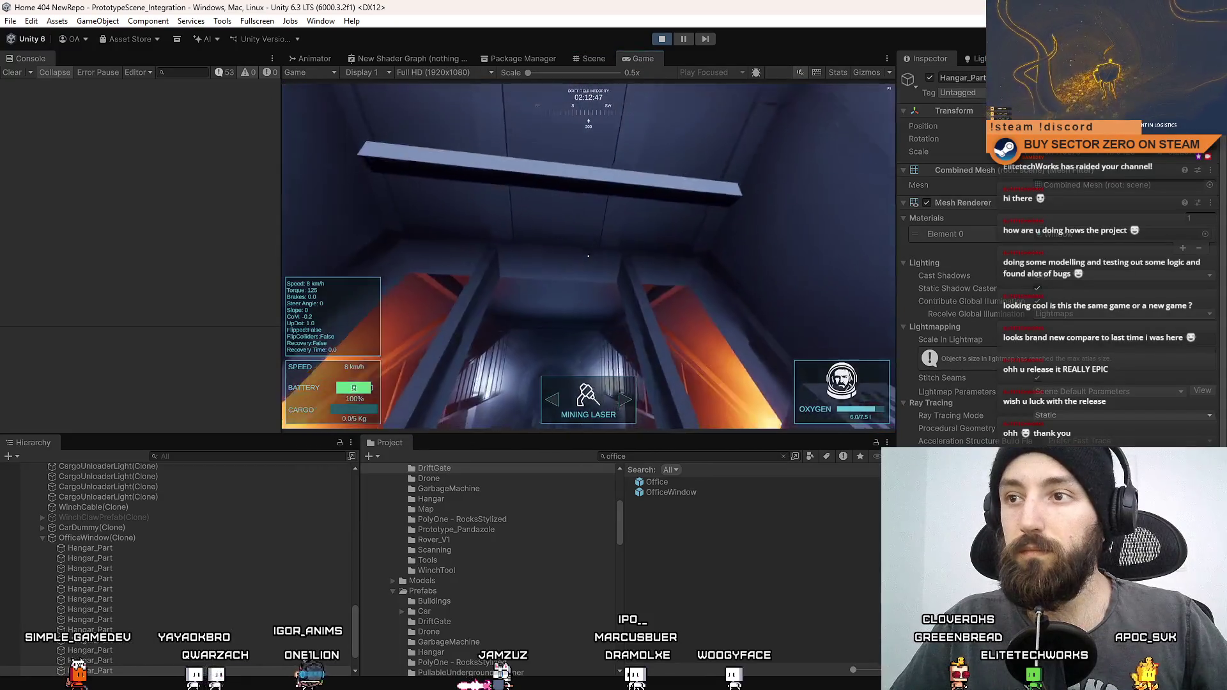
Step: Select the Window material, drag Metallic to about 0, and tint its Base Map green
click(1099, 236)
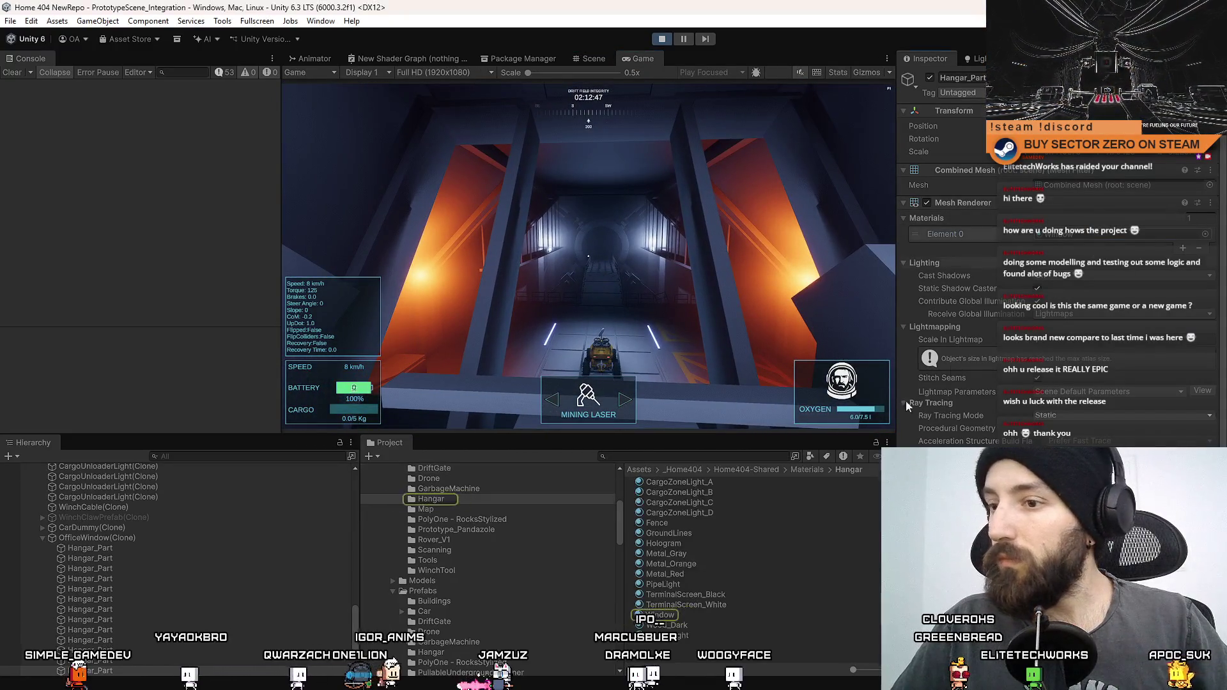
click(659, 615)
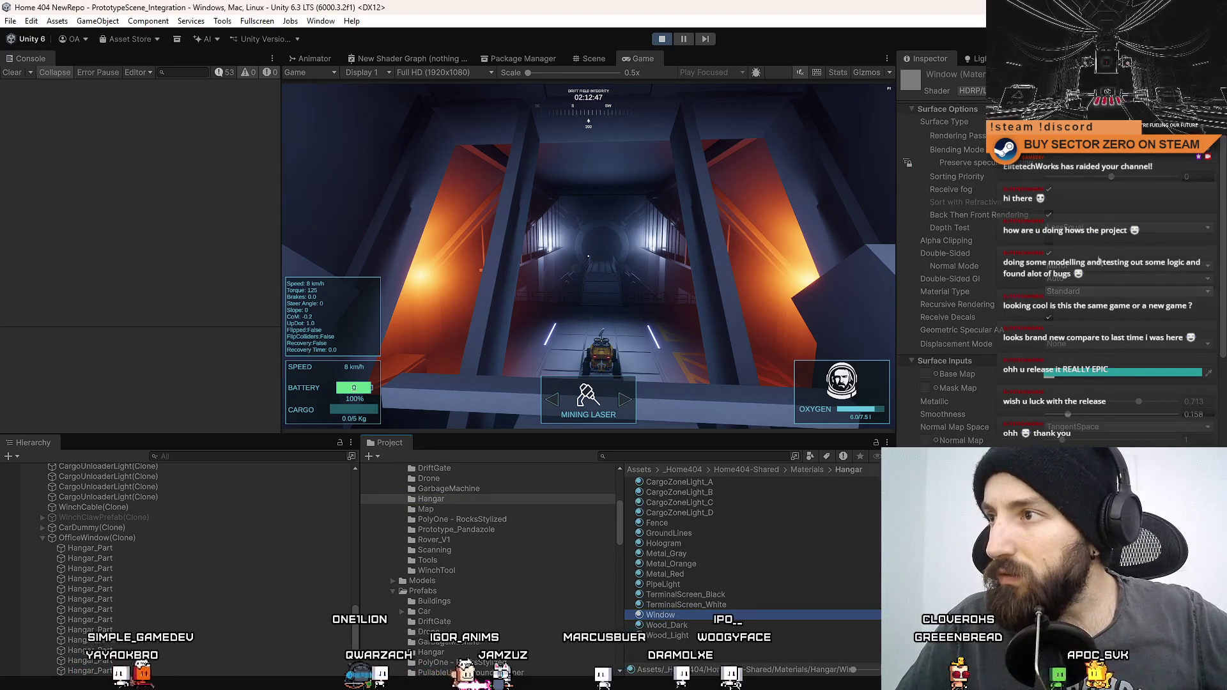
drag(1142, 409, 1030, 395)
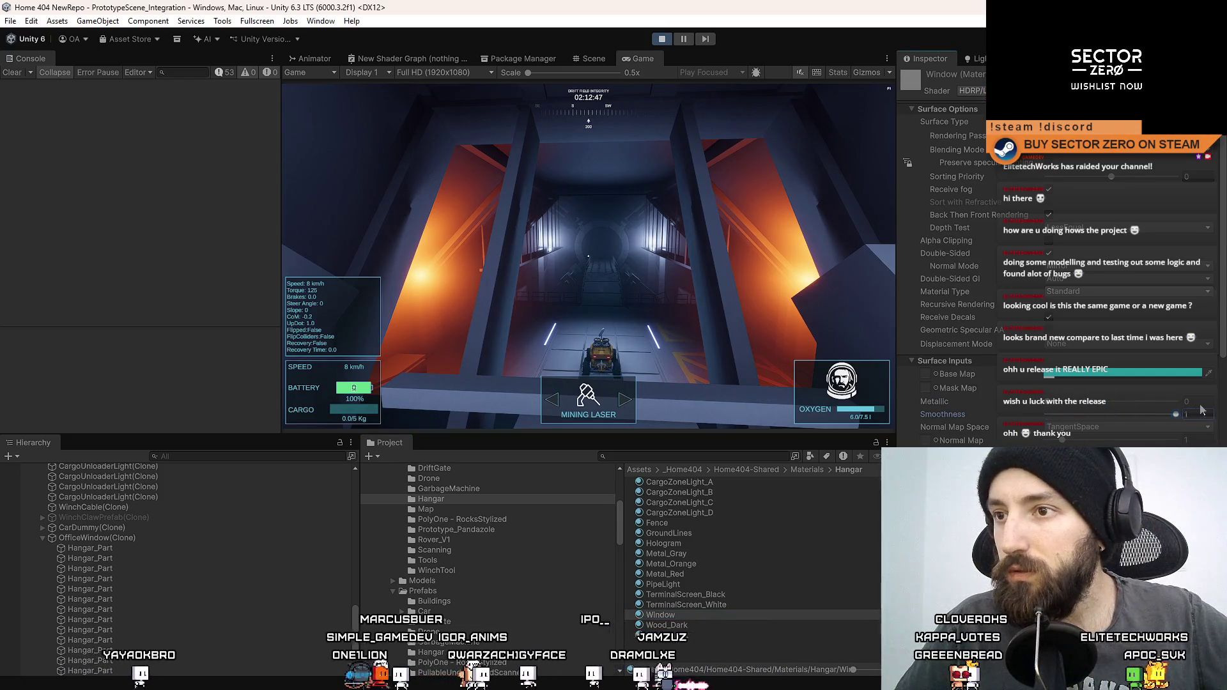
click(1093, 379)
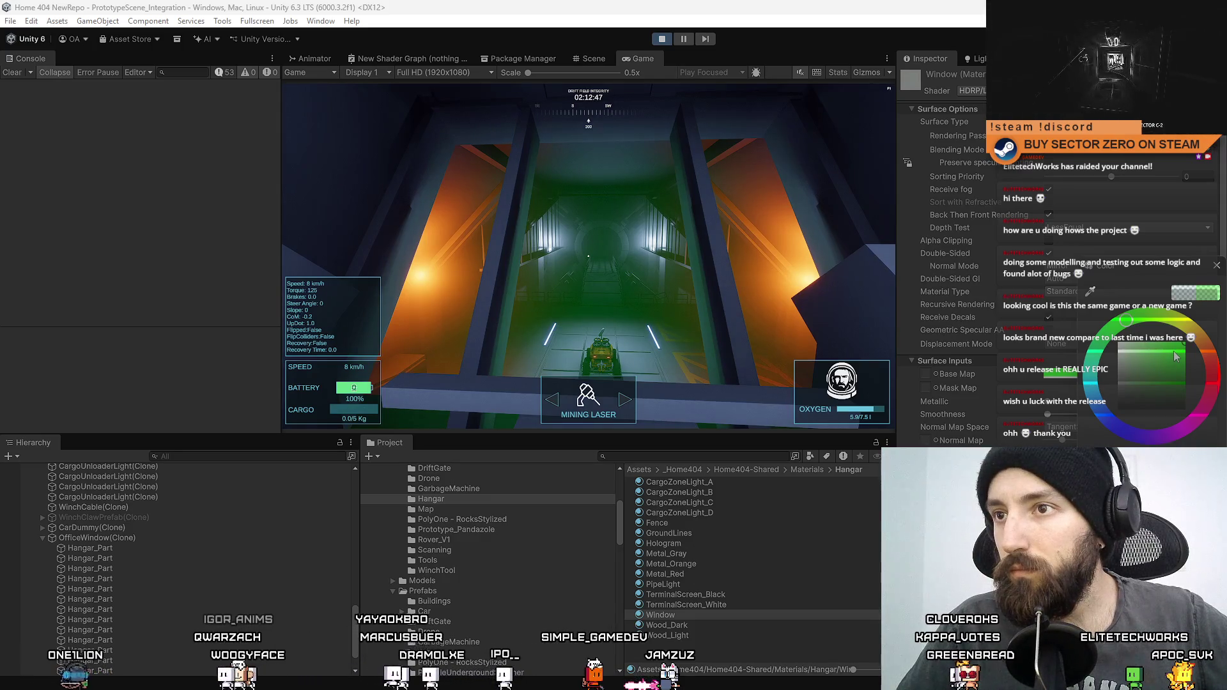
click(588, 255)
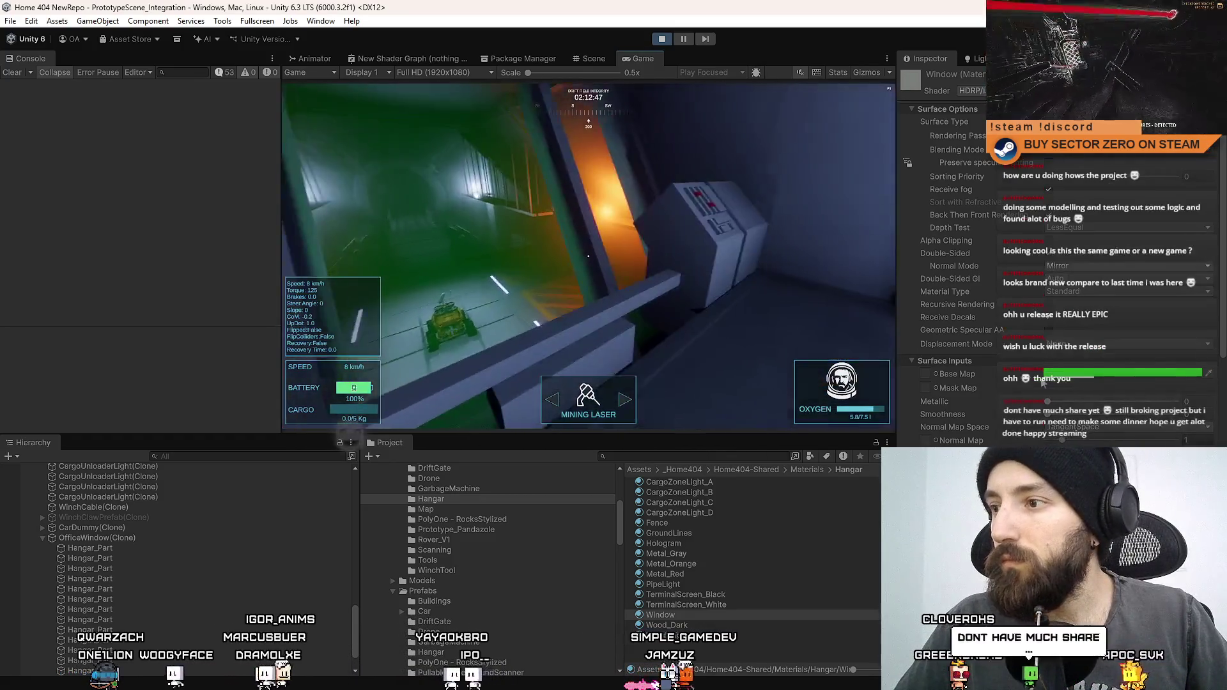
Step: Test the Window material's Metallic at 1 and back at 0, leaving the Rendering Pass unchanged
drag(1046, 402, 1191, 407)
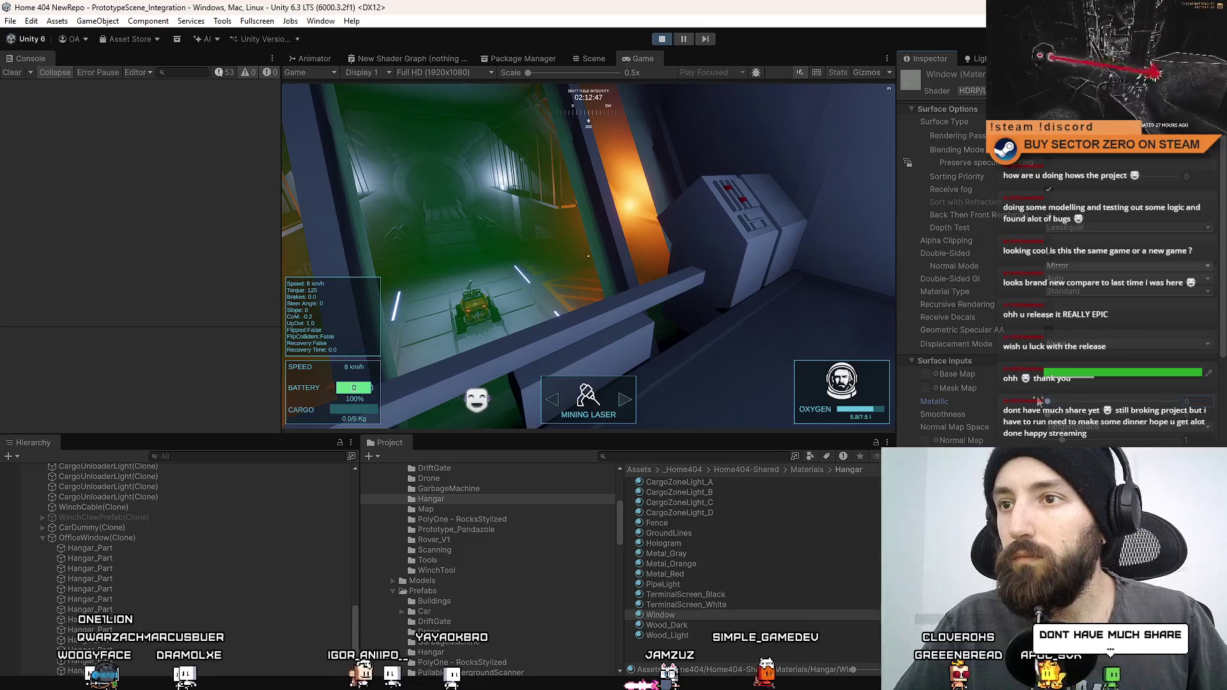
drag(1112, 401, 1024, 409)
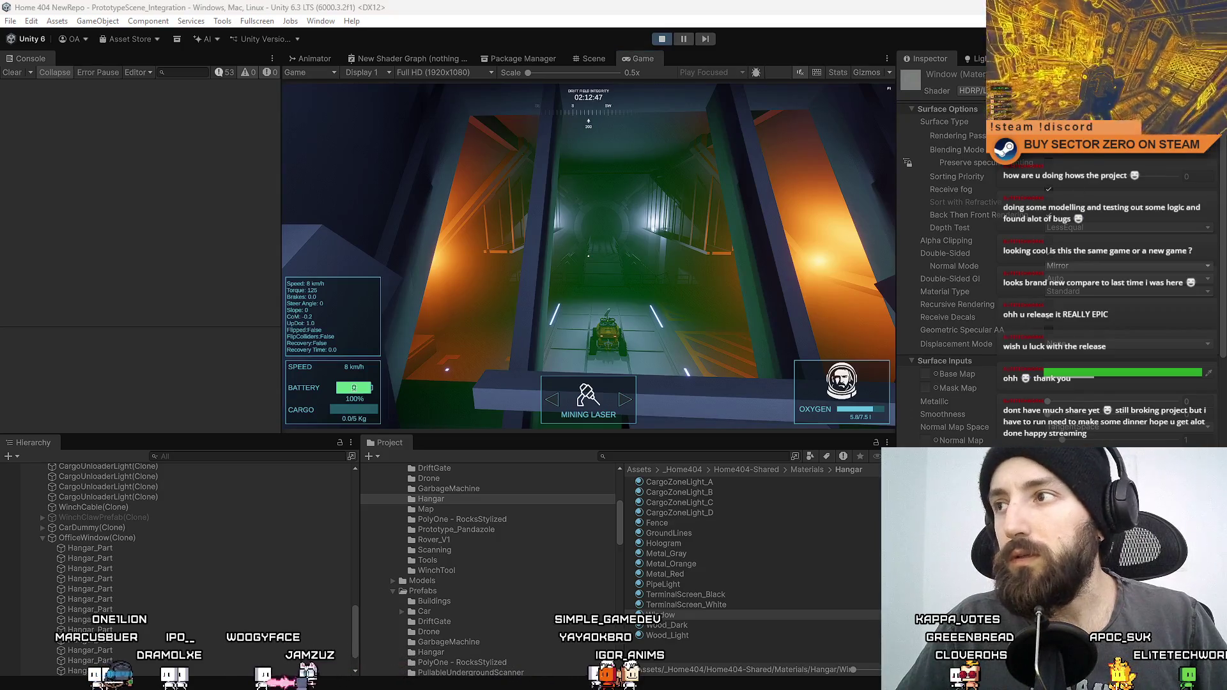
click(1086, 136)
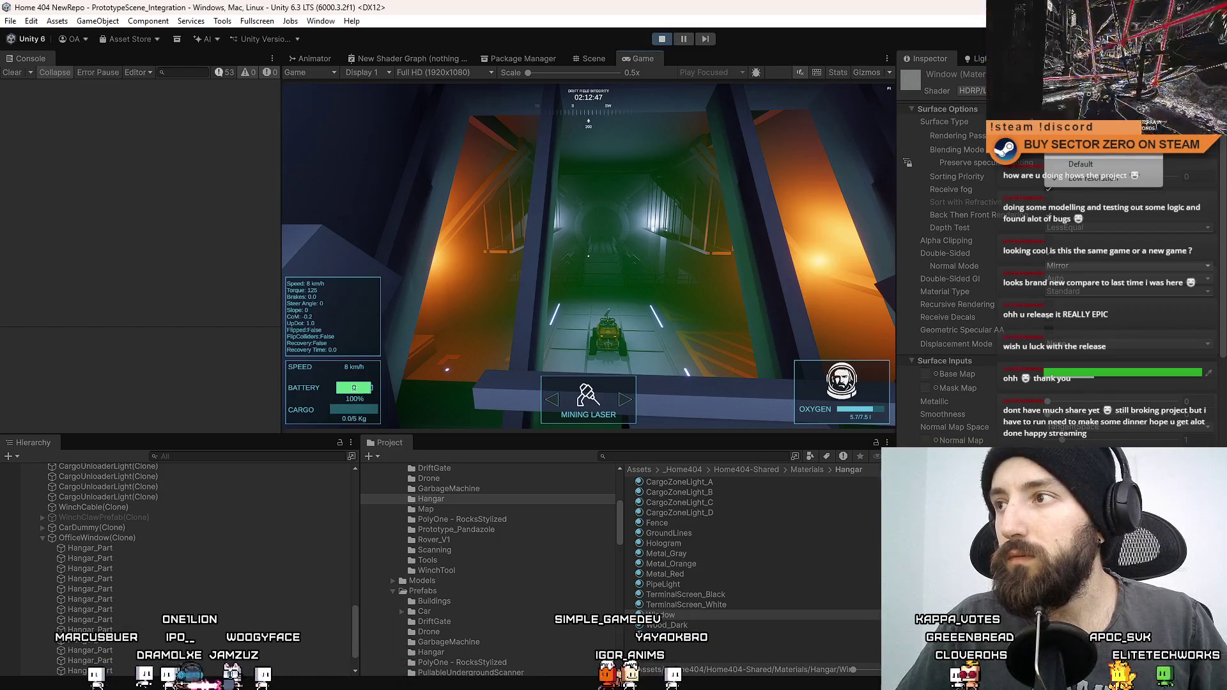
click(1080, 164)
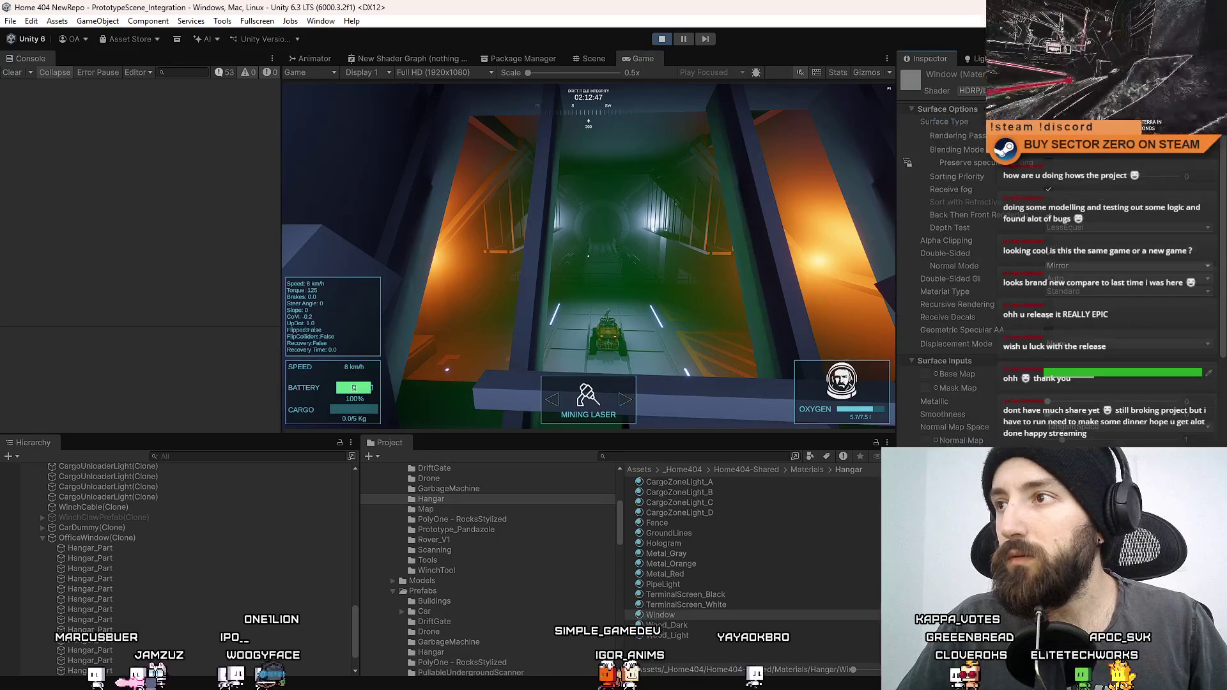
Step: Try Premultiply and Additive blending on the Window material, settling on the mode that makes the glass glow green
click(1082, 151)
click(1084, 194)
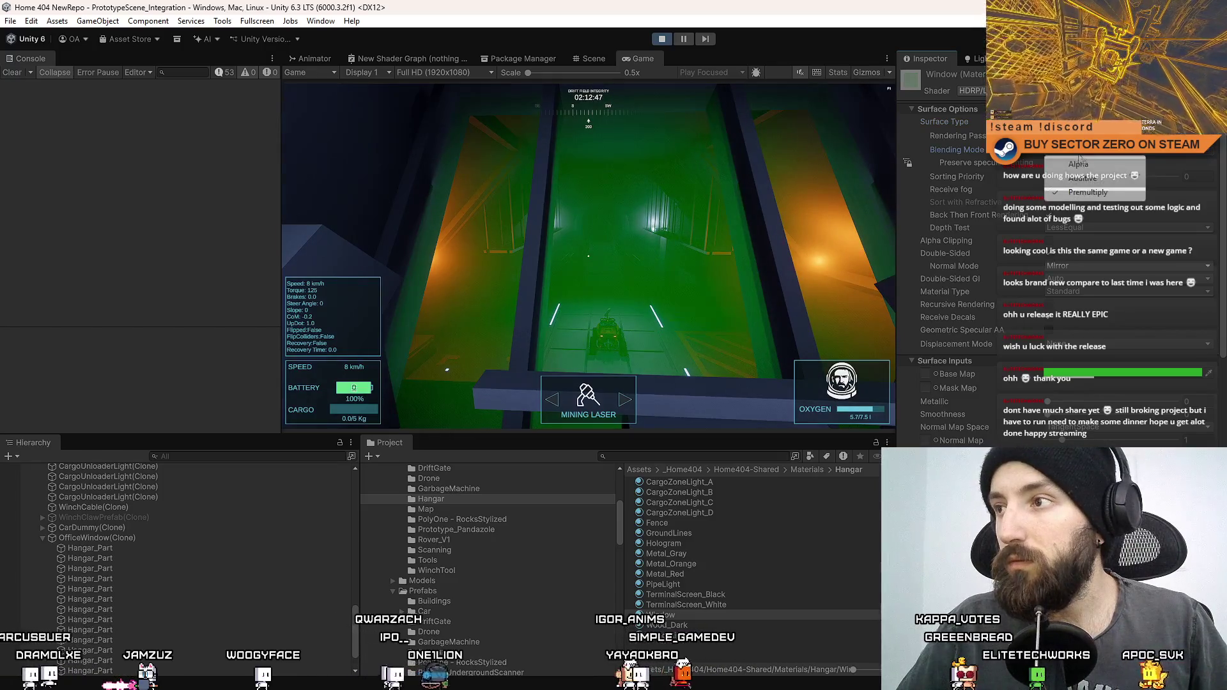
key(ctrl+z)
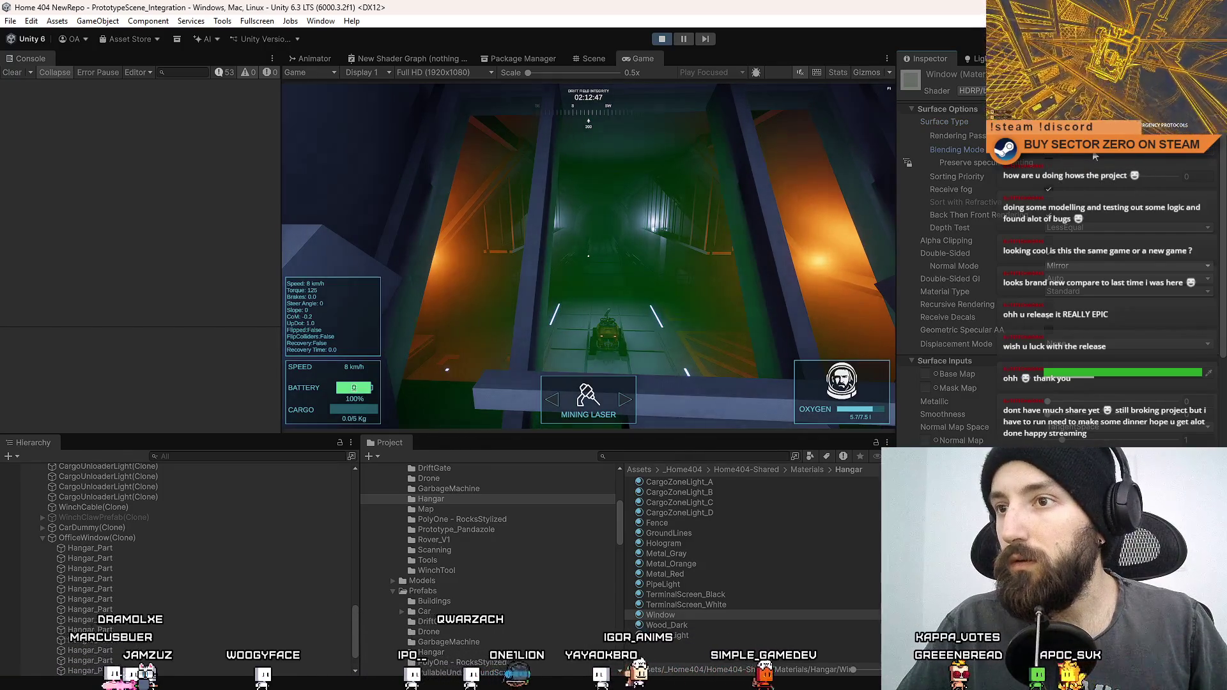
click(1094, 157)
click(1091, 180)
click(1094, 155)
click(1098, 159)
click(1098, 160)
click(1090, 198)
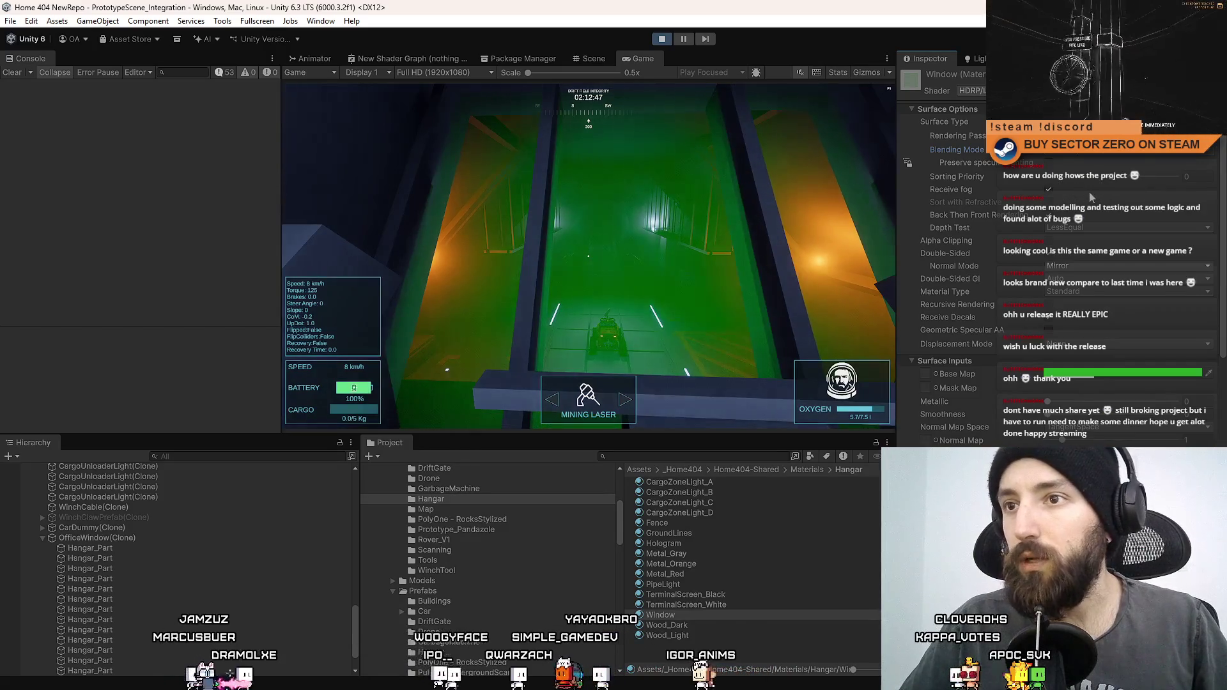
click(1096, 377)
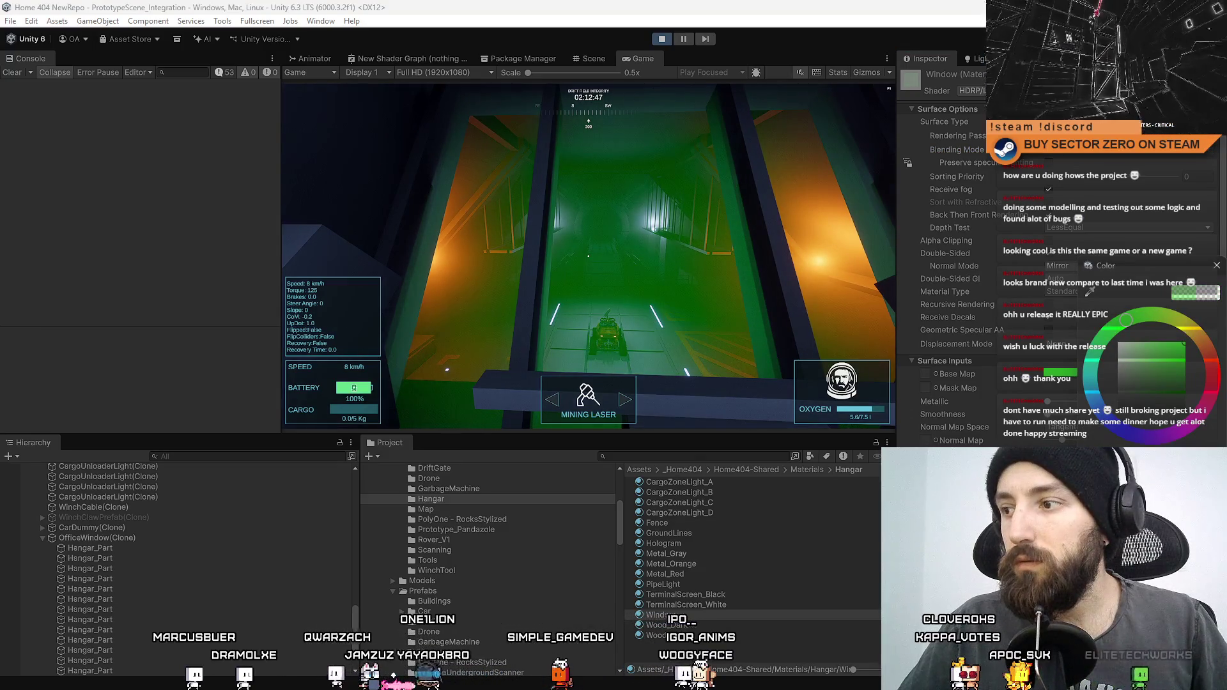
Step: Try a desaturated blue-grey Base Map tint for the Window glass
click(1216, 267)
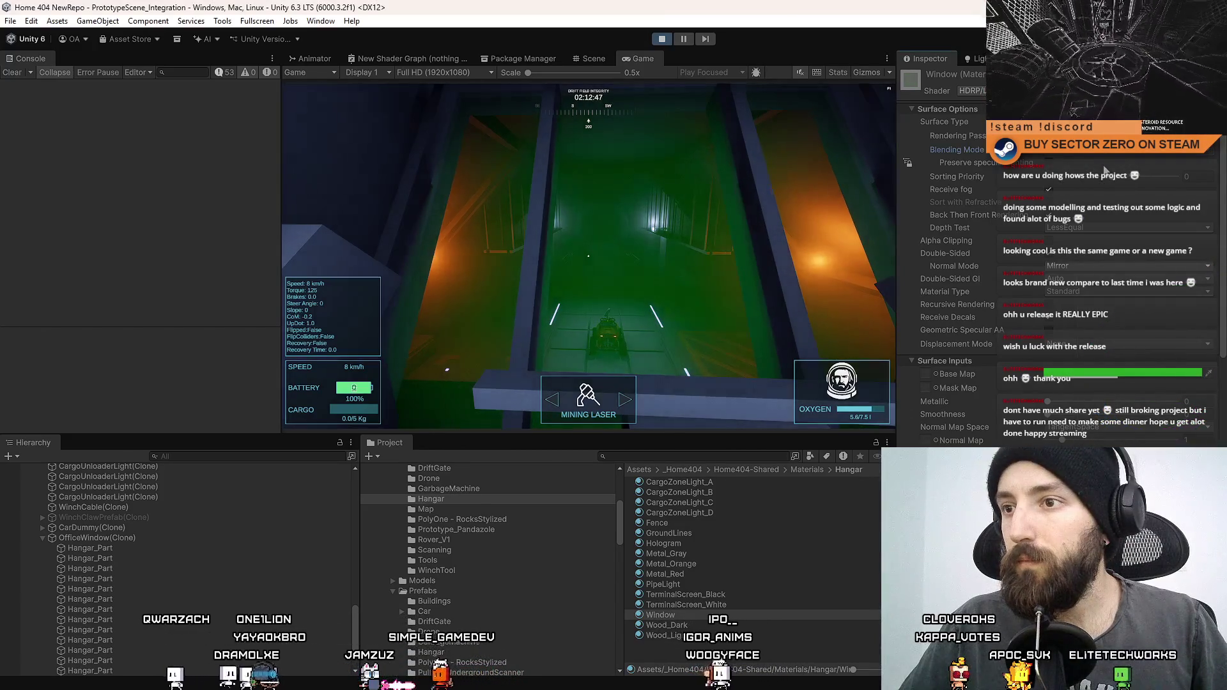
click(1115, 372)
click(1093, 394)
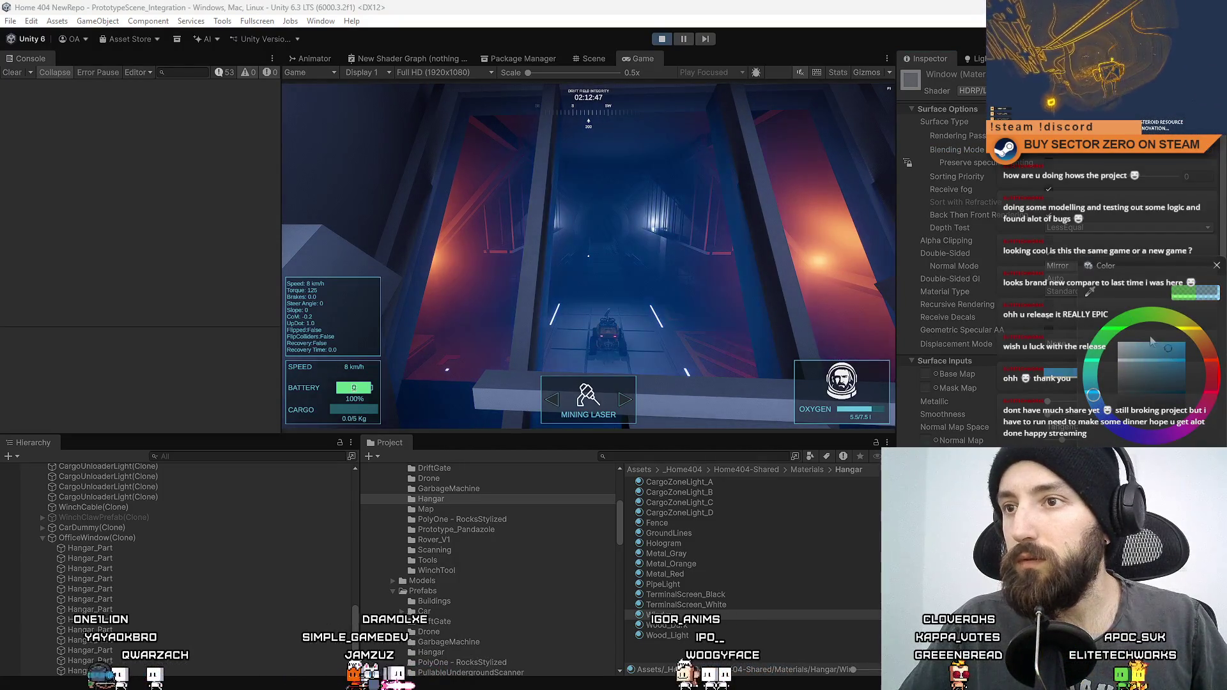
drag(1150, 340, 1109, 342)
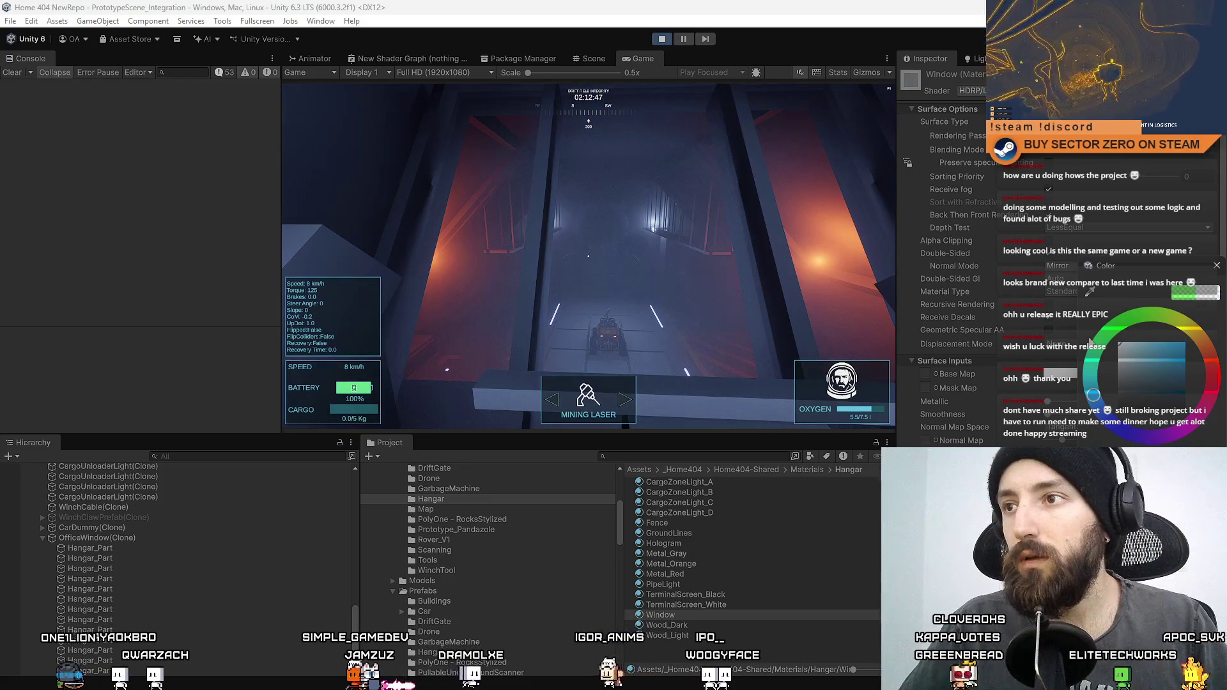
click(588, 256)
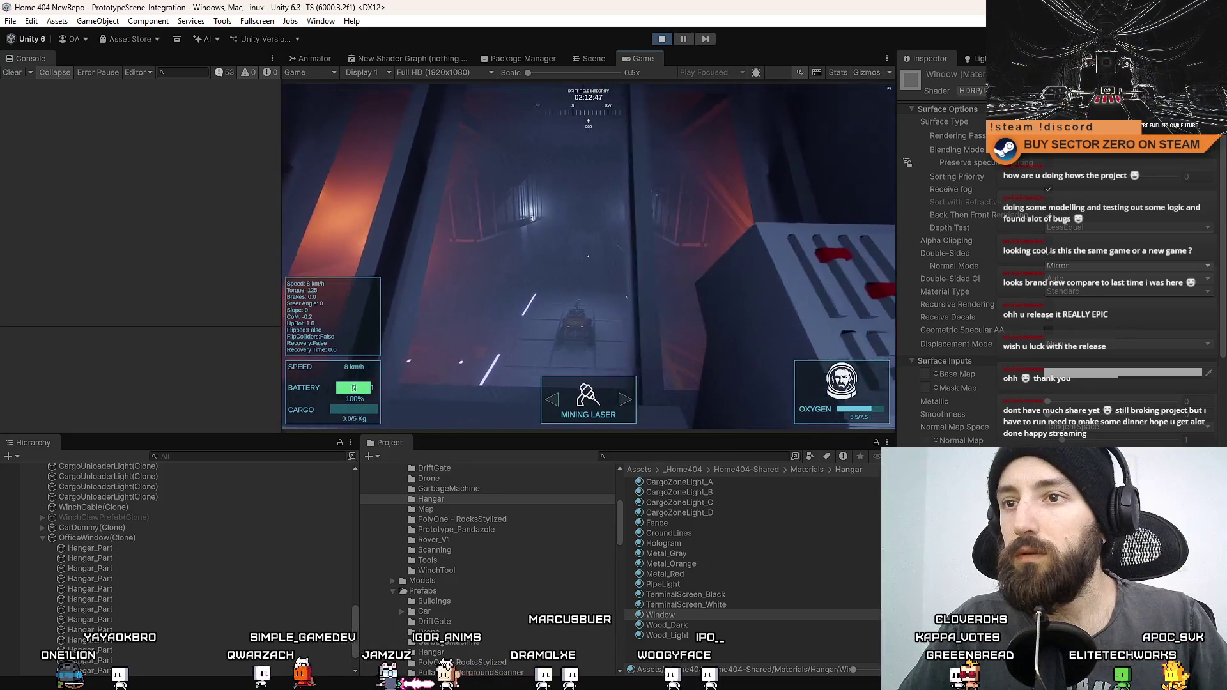
Step: Set the Window Base Map colour to pale lavender and resume the game
click(1104, 376)
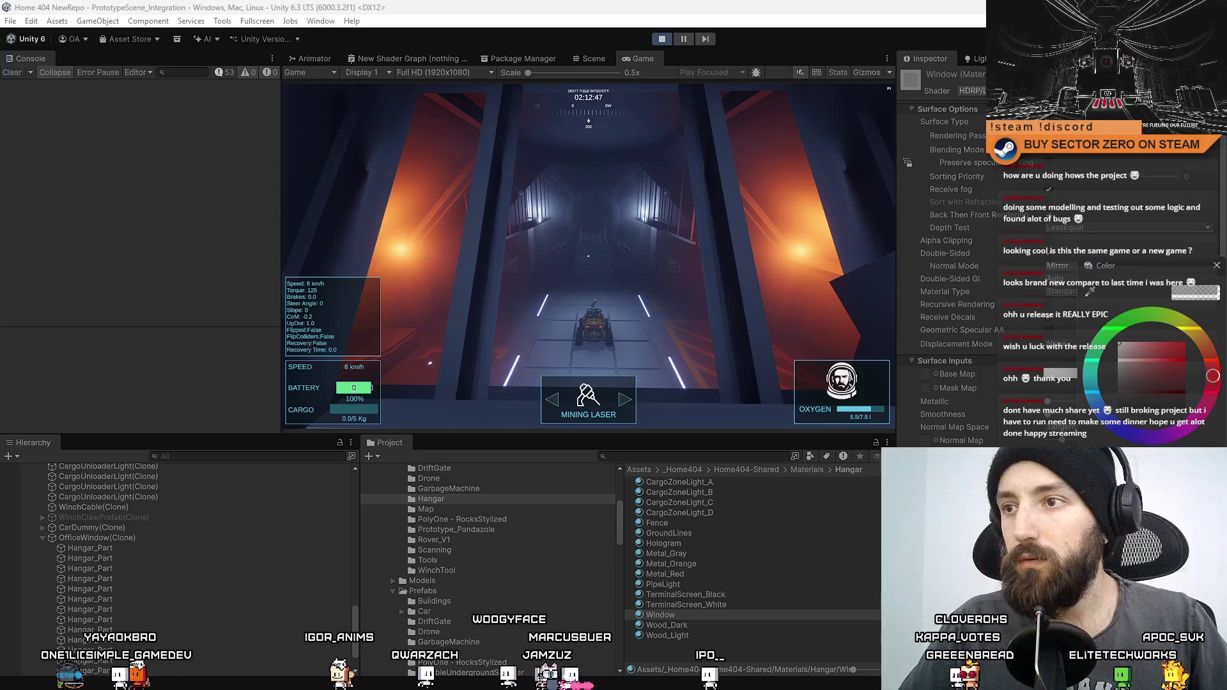
click(647, 289)
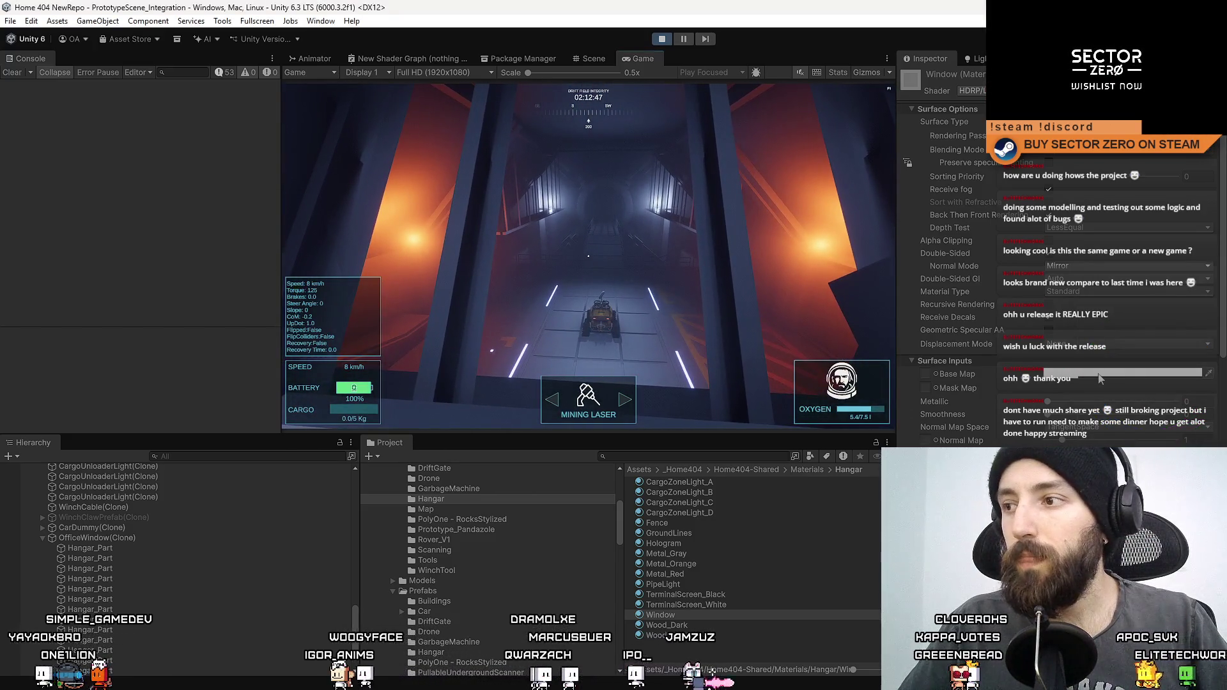
click(1098, 376)
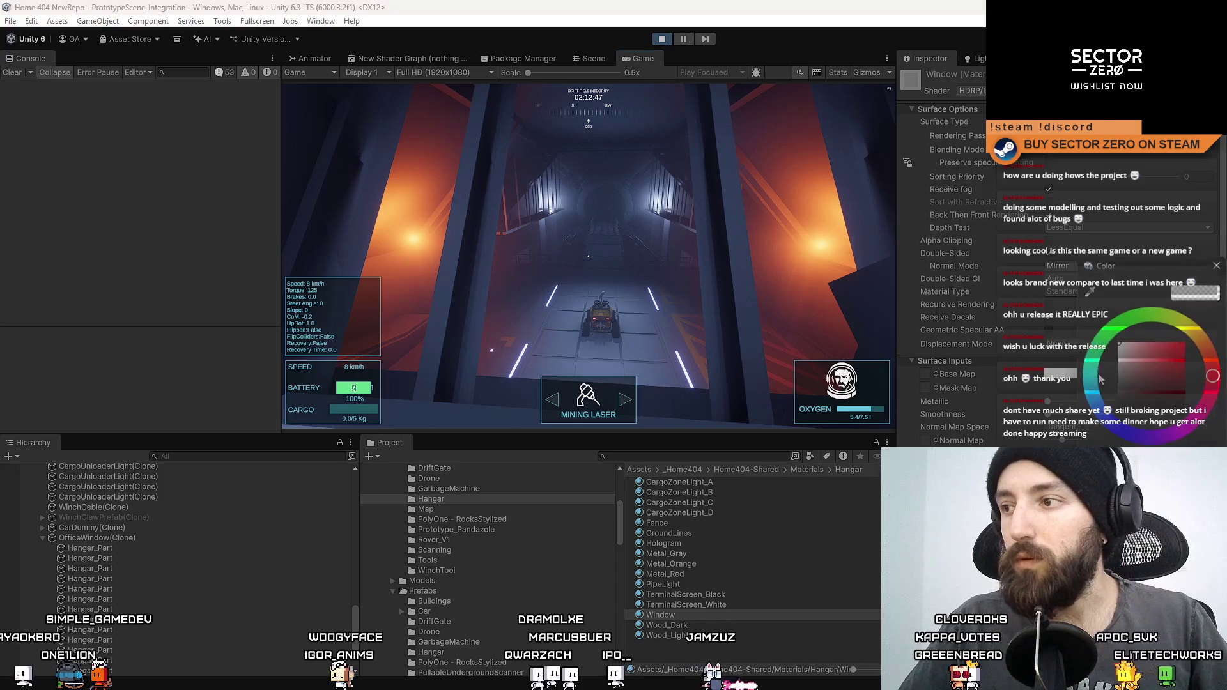
click(1134, 347)
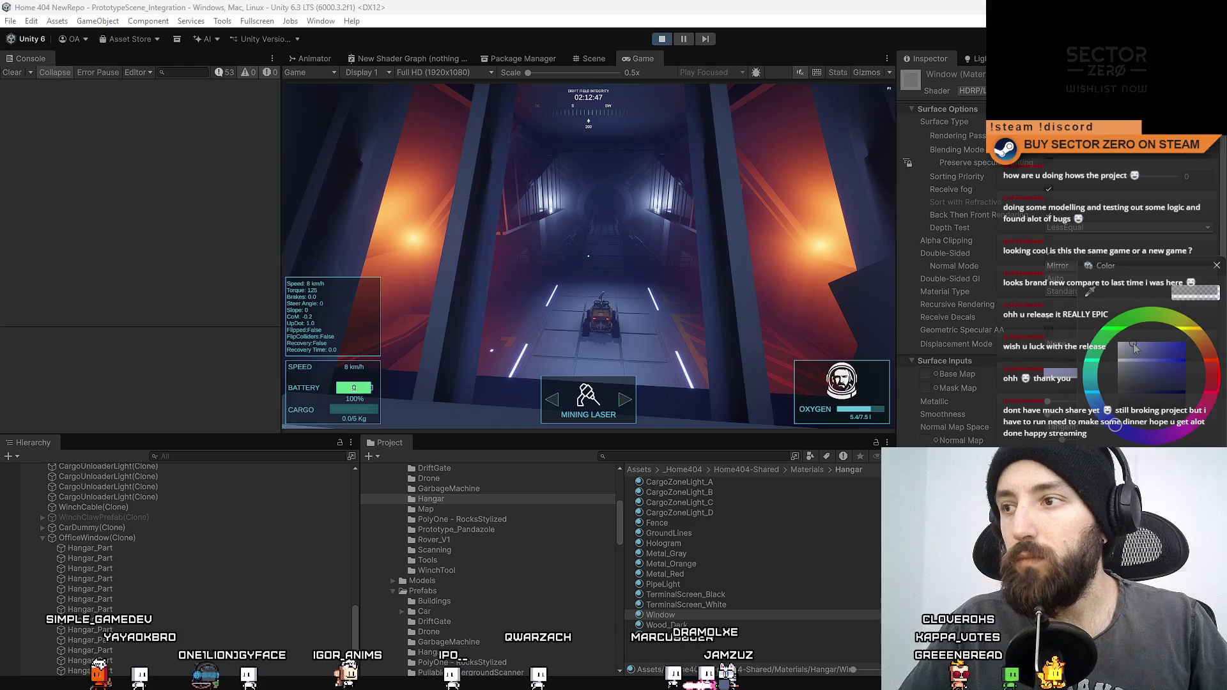
click(1211, 267)
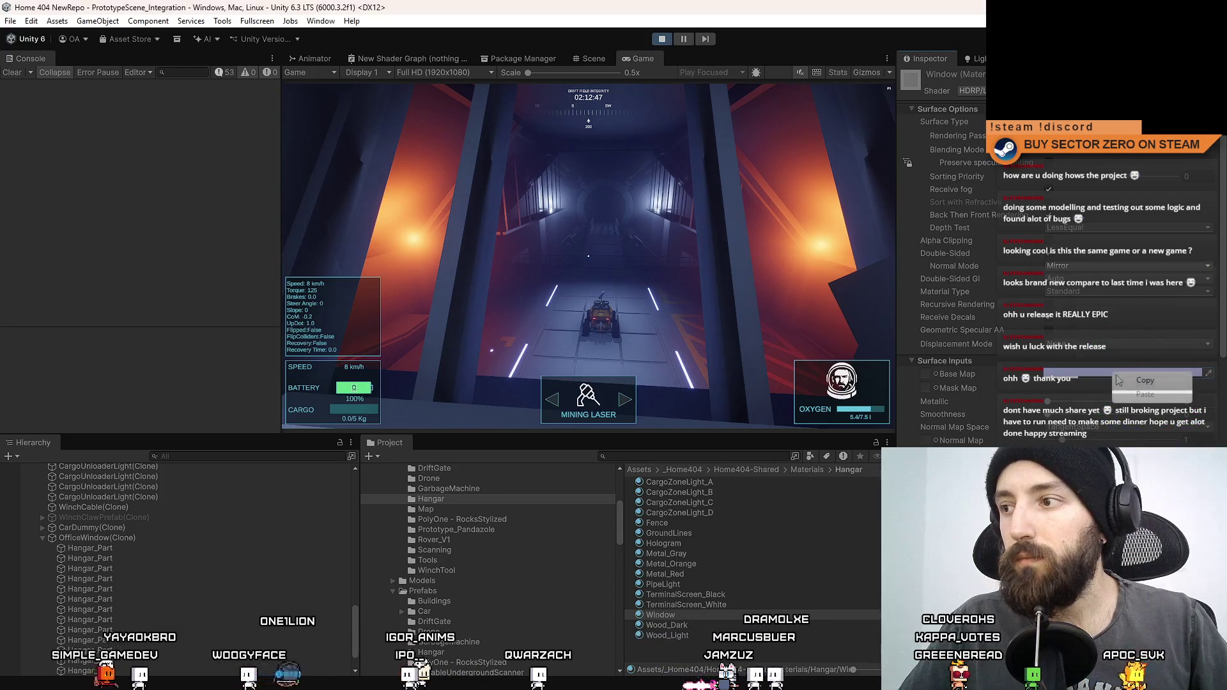
click(588, 256)
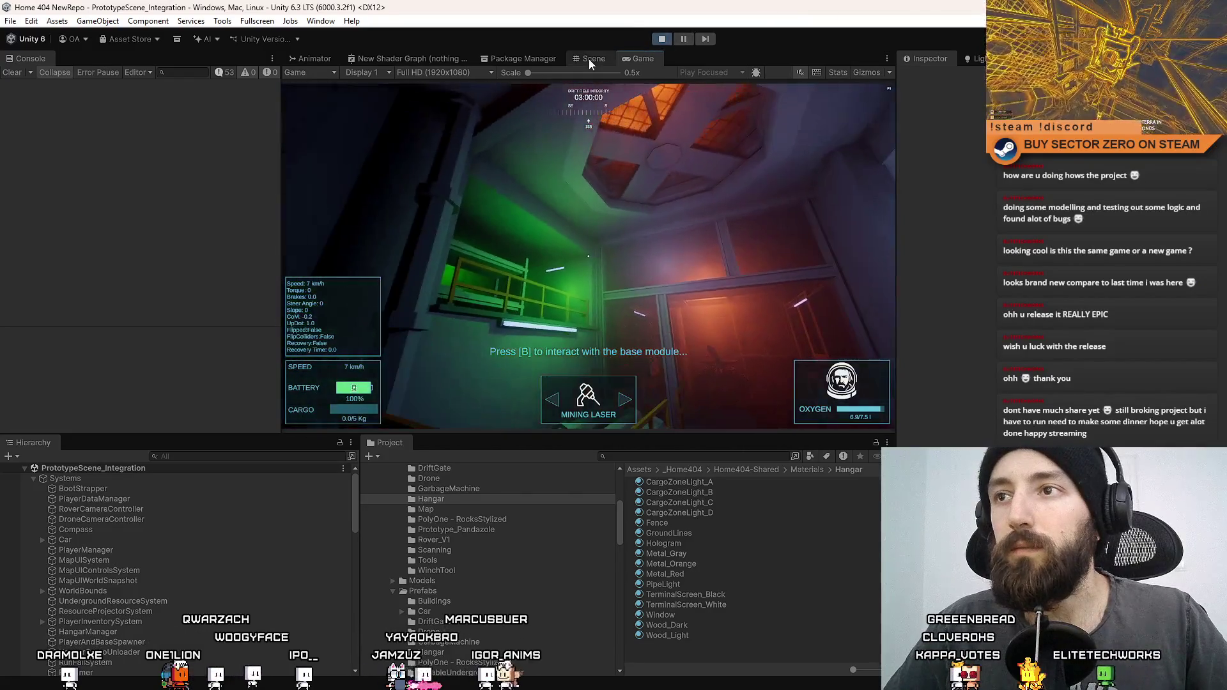
Step: In the Scene view, select Point Light (18) through Point Light (14) and frame them
key(ctrl+1)
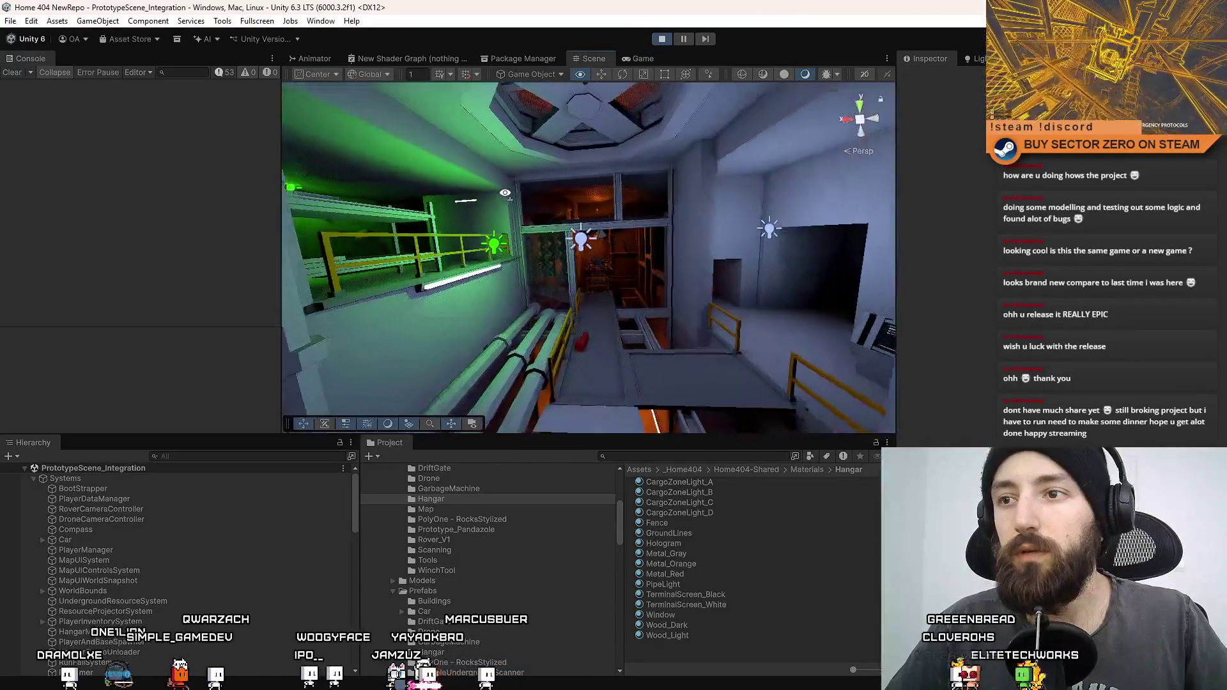
click(545, 230)
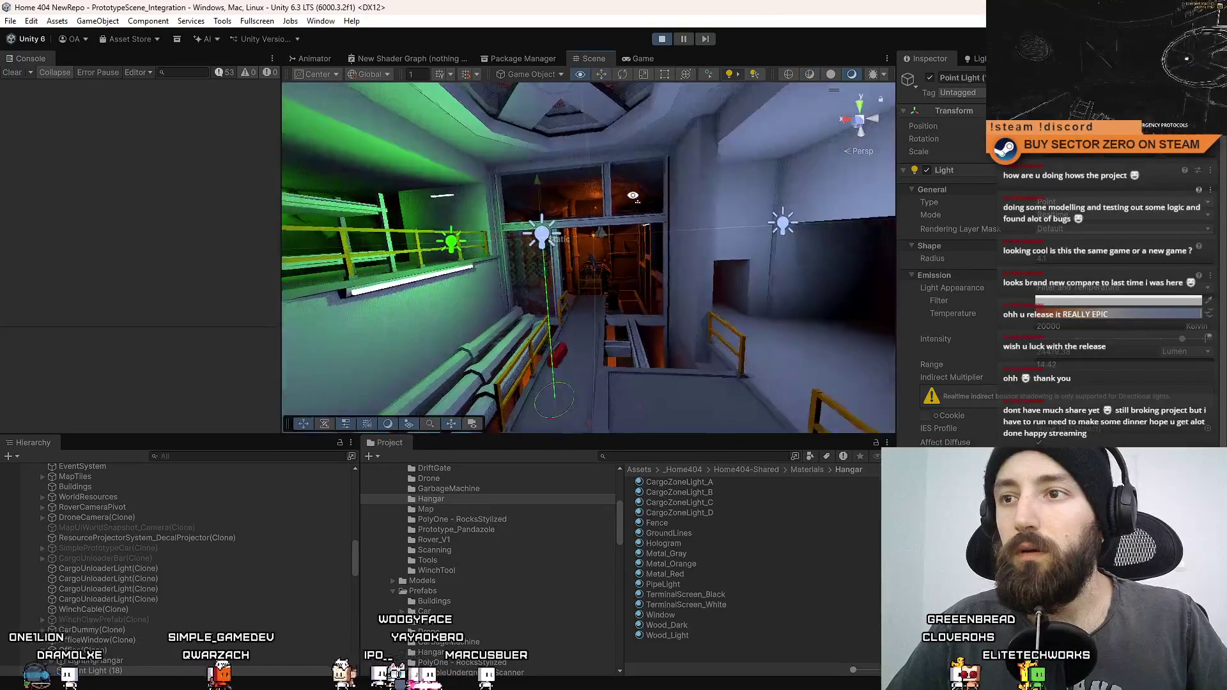
drag(561, 245, 664, 87)
mouse_move(639, 160)
mouse_down()
mouse_move(617, 237)
mouse_move(757, 200)
mouse_move(657, 286)
mouse_up()
scroll(158, 547, down, 2)
click(159, 549)
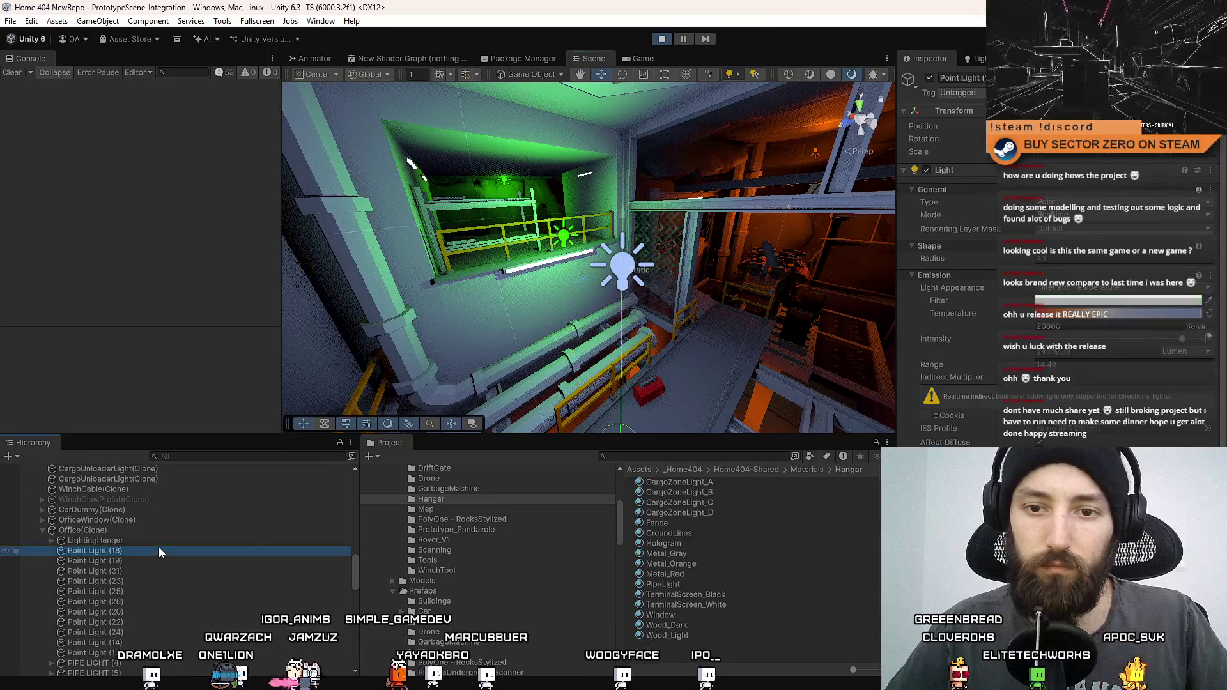
shift+click(131, 640)
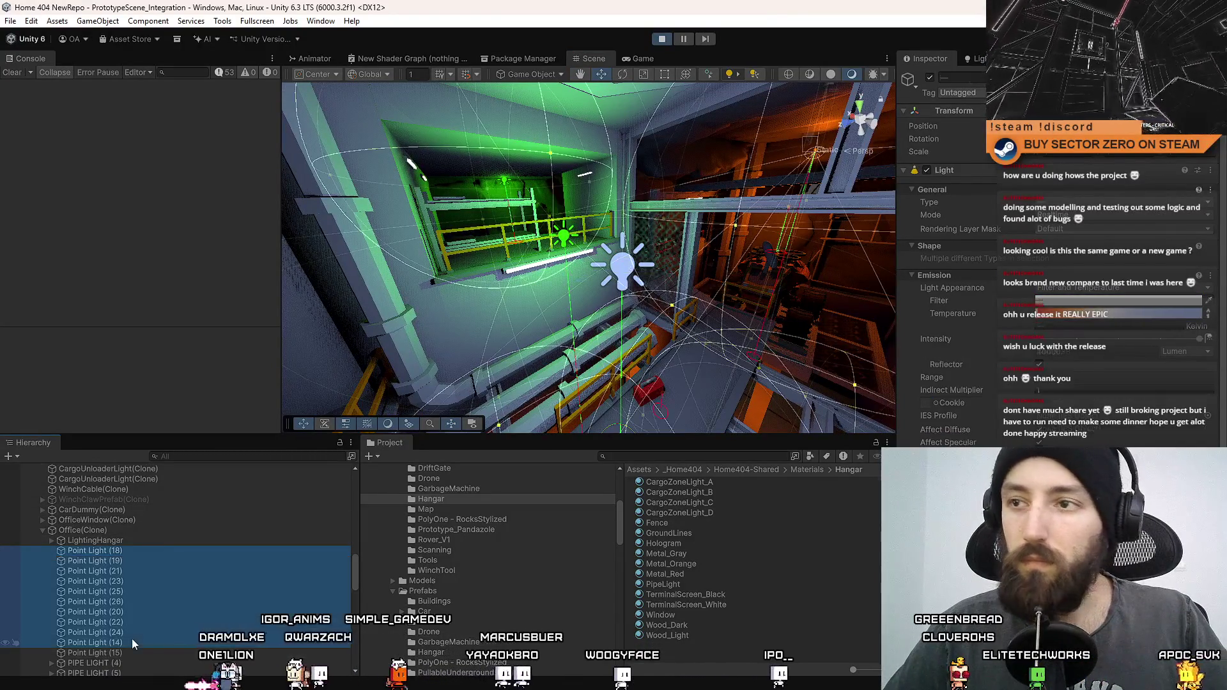
key(f)
Step: Move Point Light (14) directly below LightingHangar, reselect the hangar point lights, and return to the game
click(145, 642)
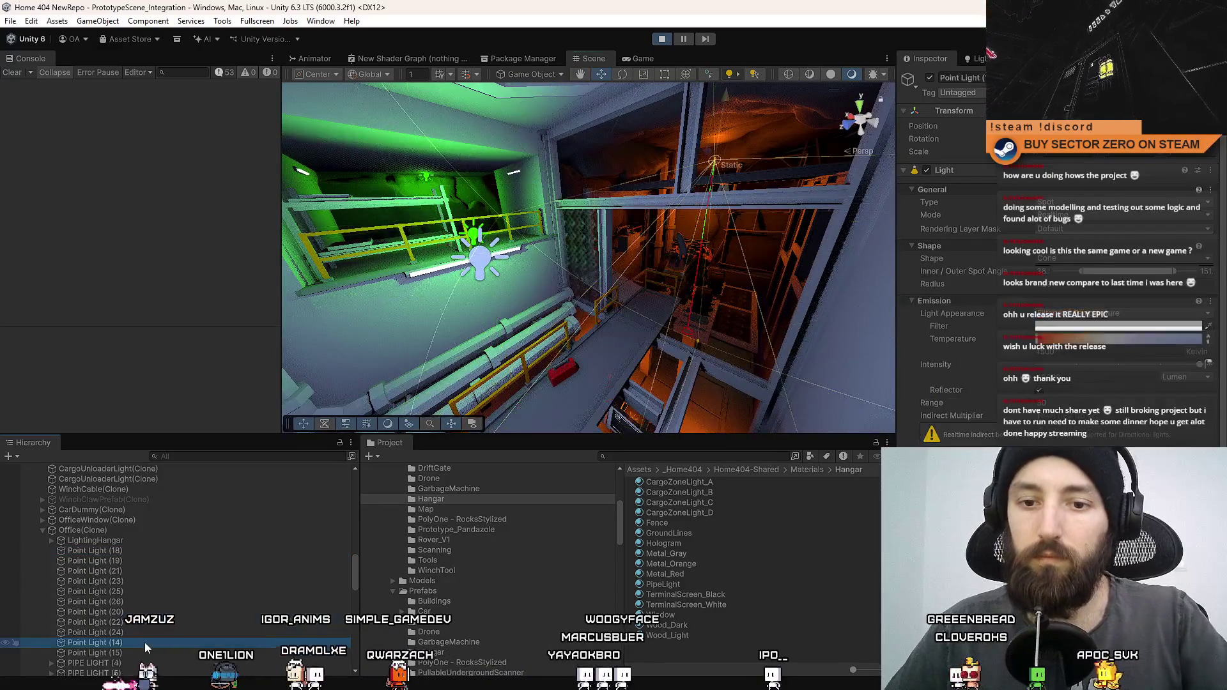
drag(132, 603, 133, 543)
click(128, 561)
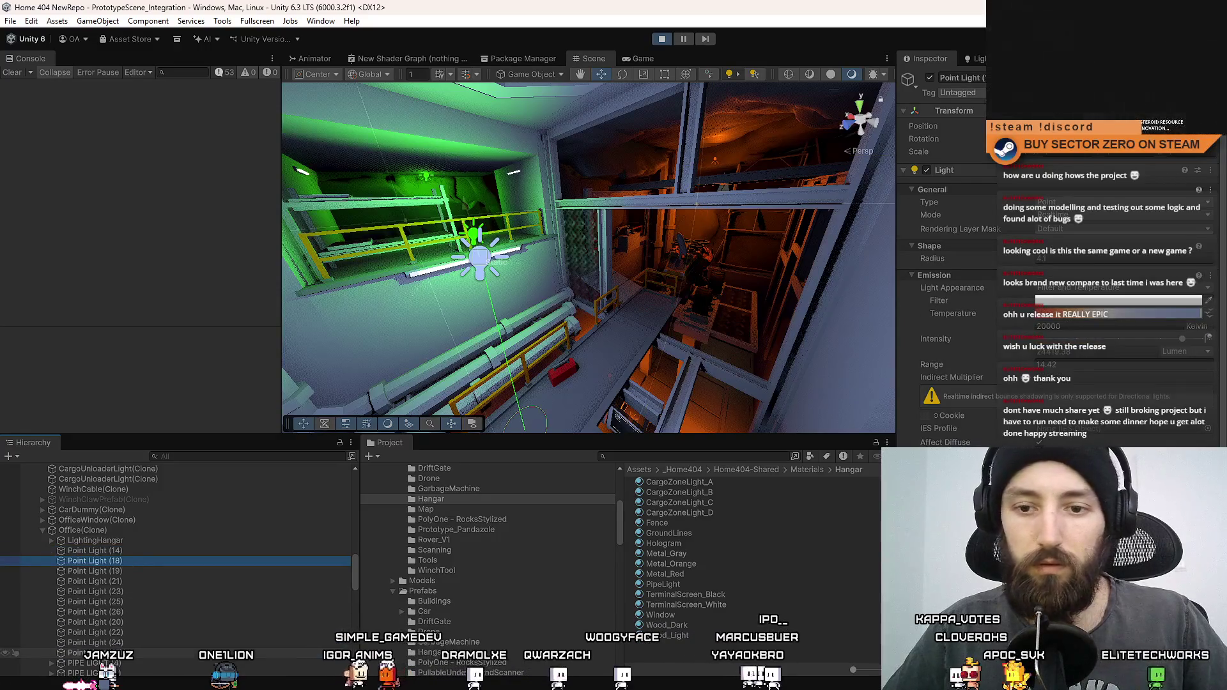
shift+click(128, 652)
mouse_move(703, 224)
mouse_down()
mouse_move(747, 250)
mouse_move(566, 302)
mouse_move(618, 44)
mouse_up()
click(677, 152)
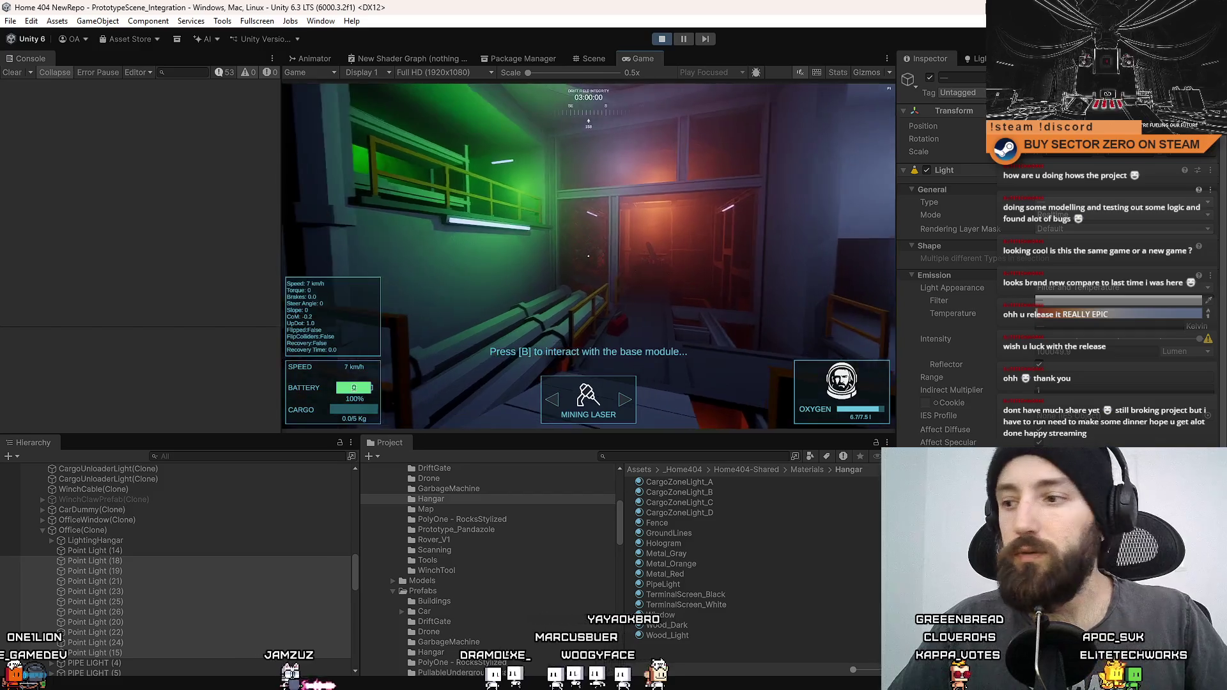
Step: Show Game view Stats, check Point Light (14)'s Shadow Map Resolution options, and stop play mode
key(Escape)
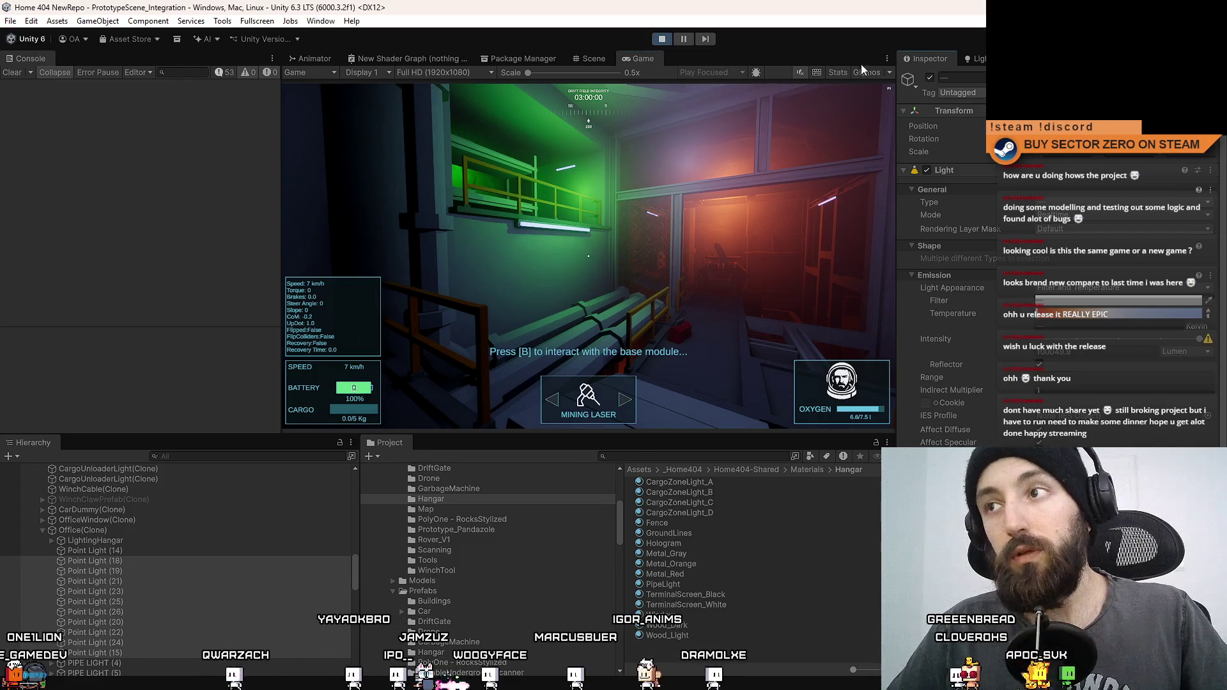
click(835, 72)
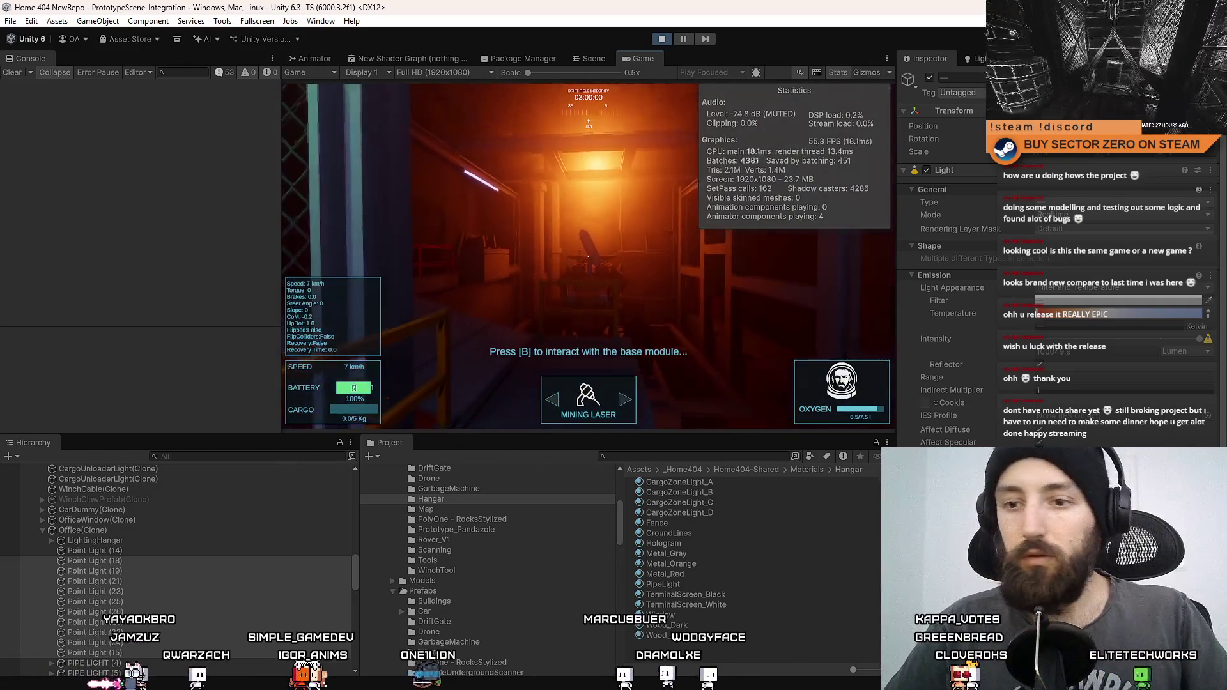
click(112, 551)
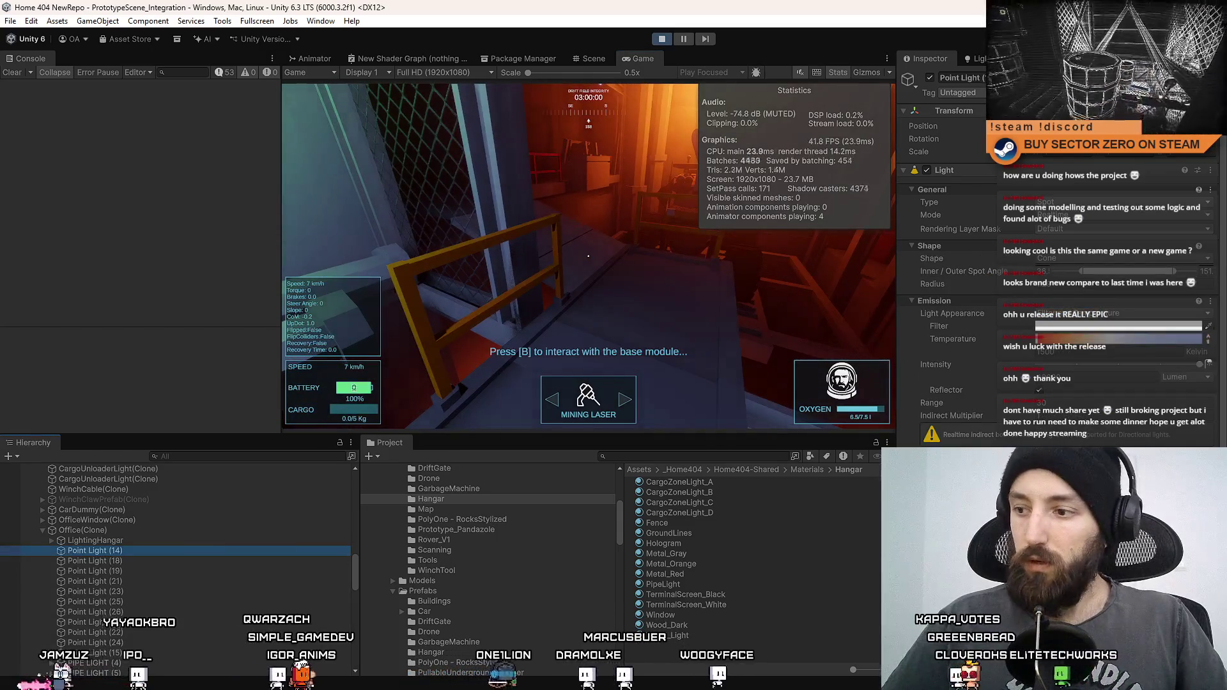
scroll(1055, 255, down, 8)
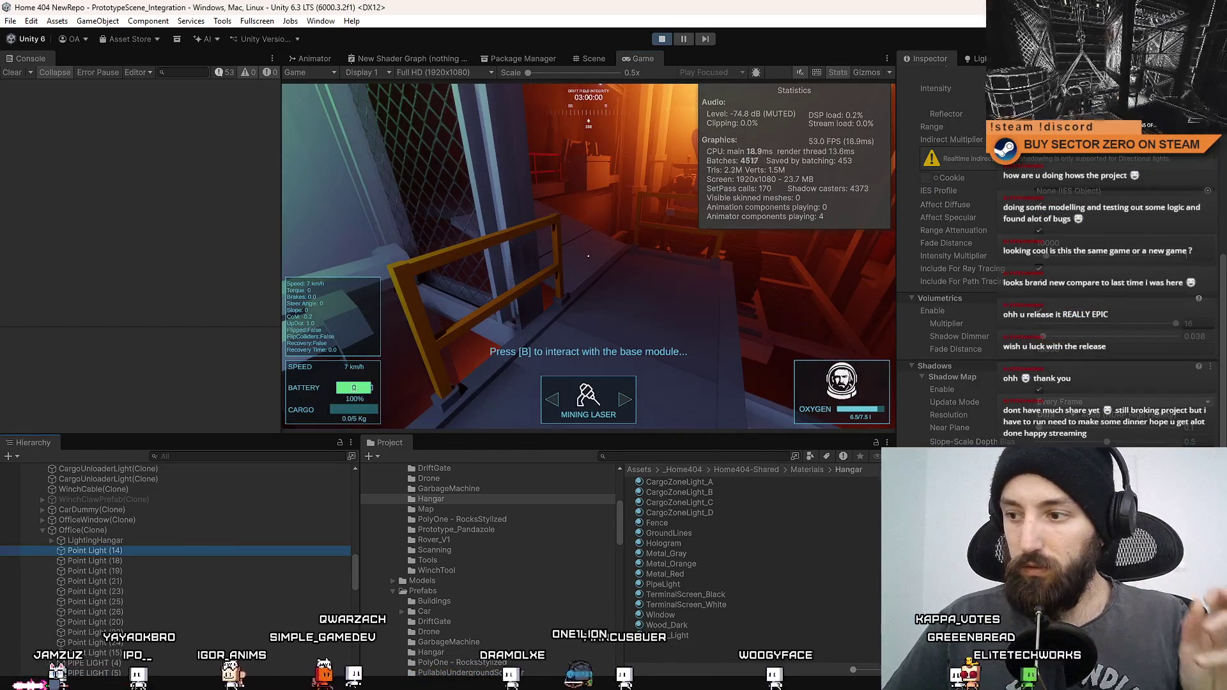
click(1086, 415)
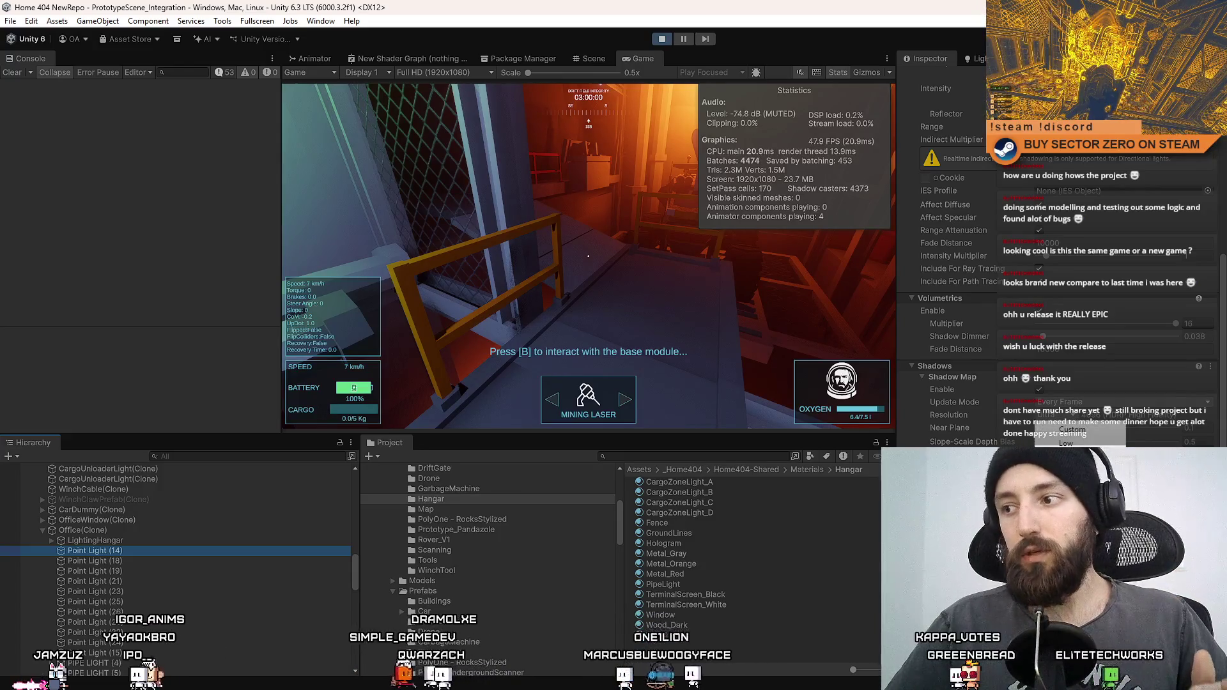
click(661, 39)
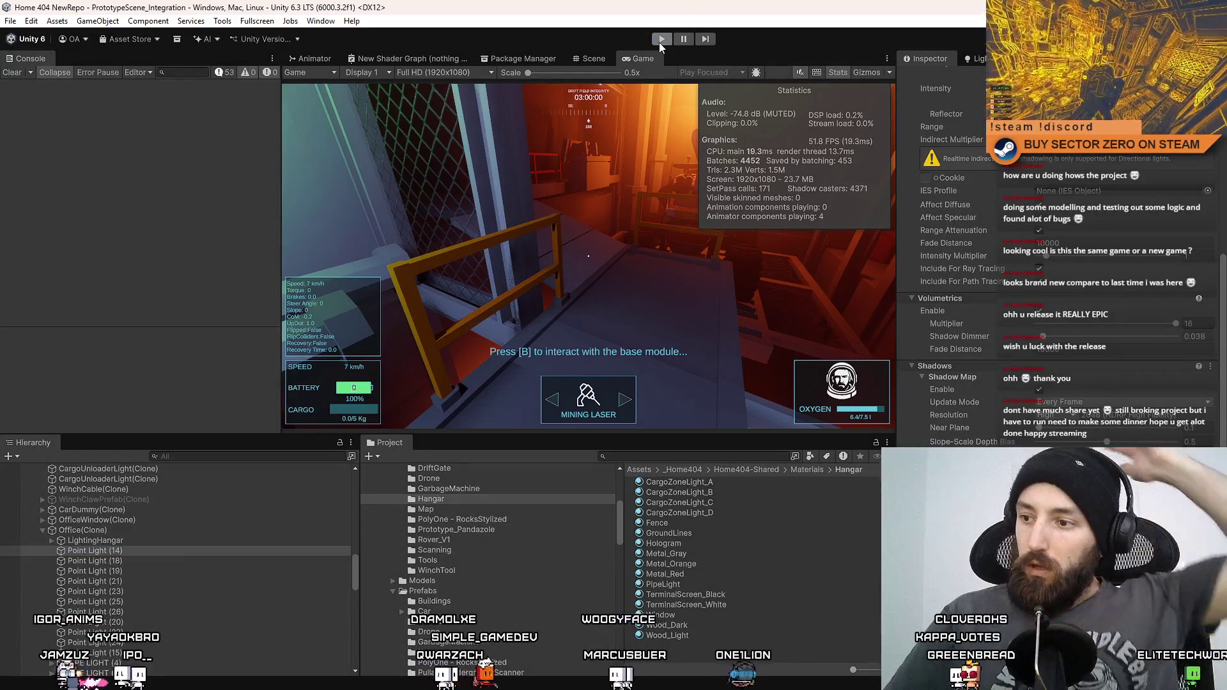
Step: Search the Project for 'office' and open the Office prefab for editing
click(681, 455)
text(offl)
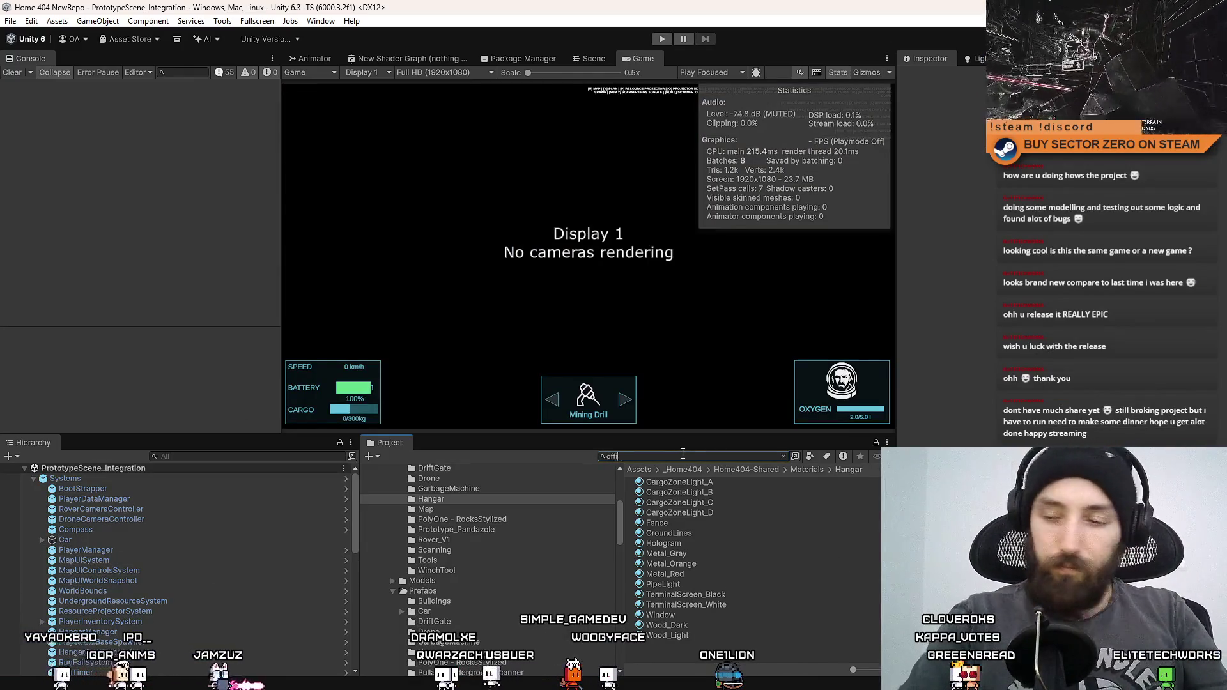
text(ce)
click(675, 480)
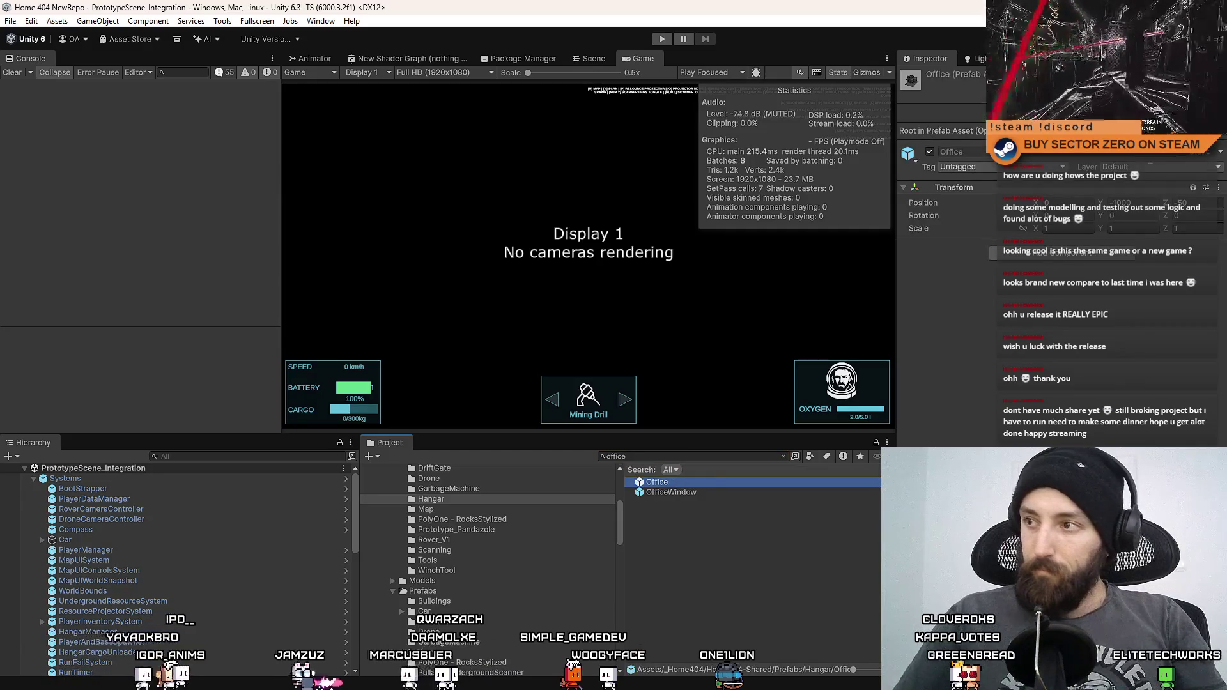
double_click(675, 482)
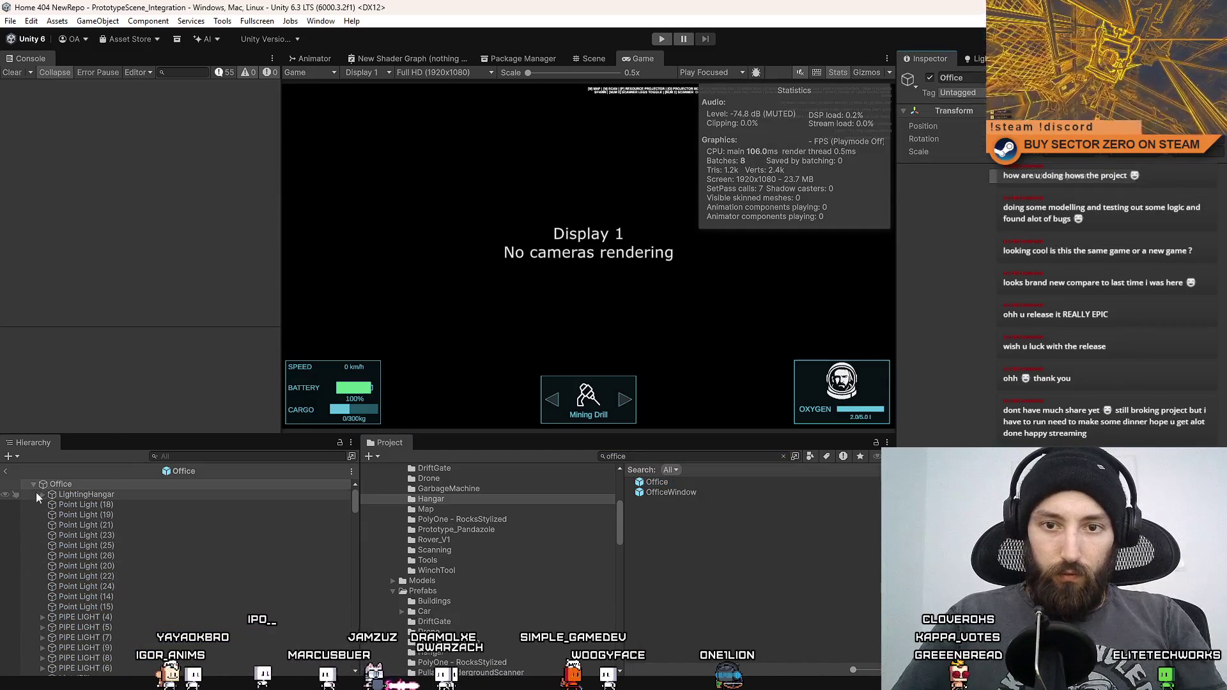
click(71, 504)
Step: Build the Windows player Home404 into DM_Builds/01_03_2026_B
key(ctrl+shift+b)
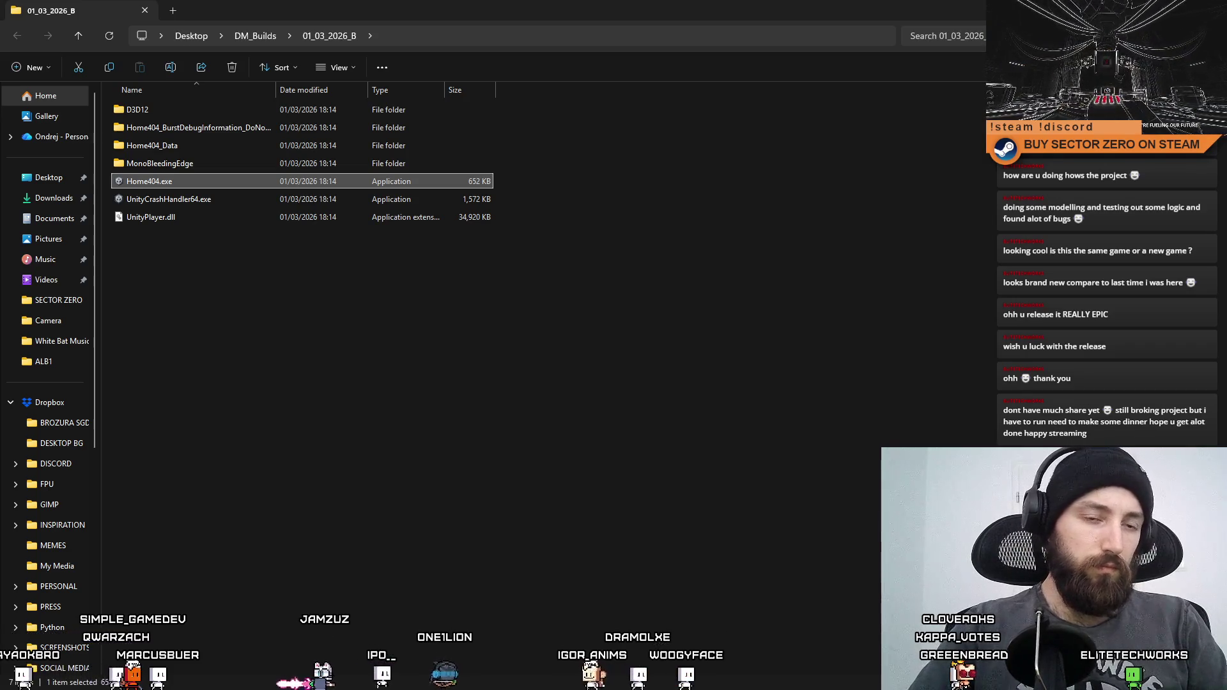
click(822, 322)
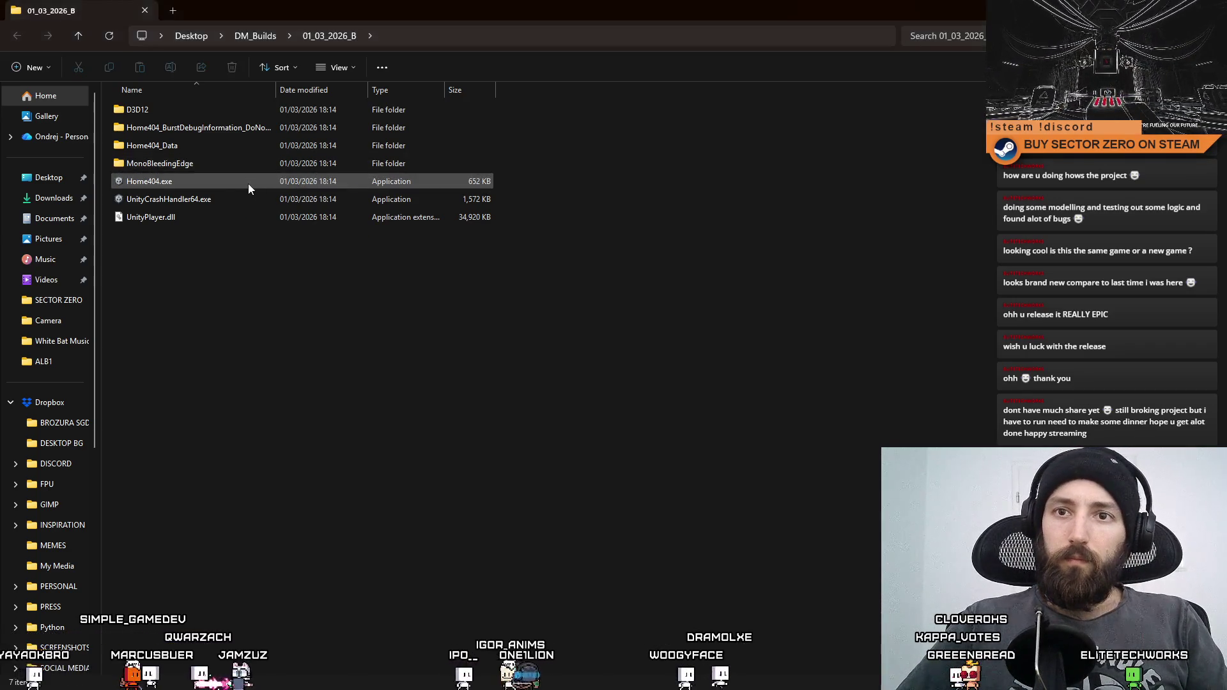
mouse_move(876, 17)
mouse_down()
mouse_move(1035, 163)
mouse_move(910, 295)
mouse_move(907, 281)
mouse_up()
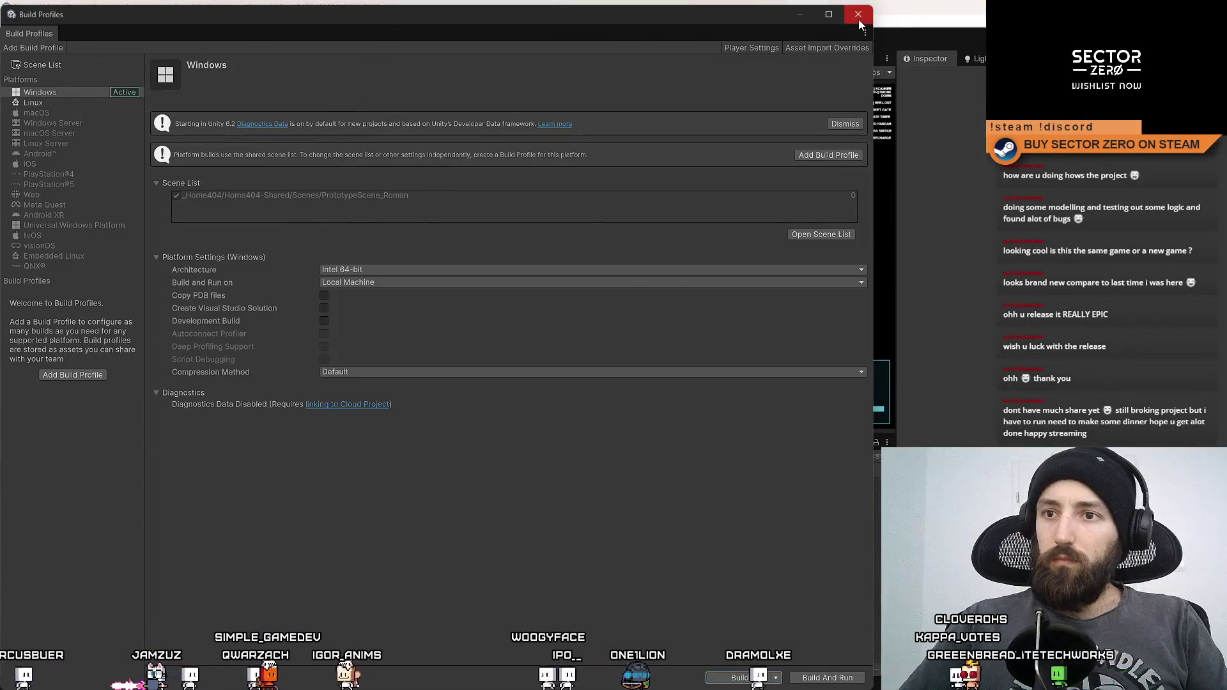
Step: Close the Build Profiles window and enter Play mode
click(857, 14)
click(661, 39)
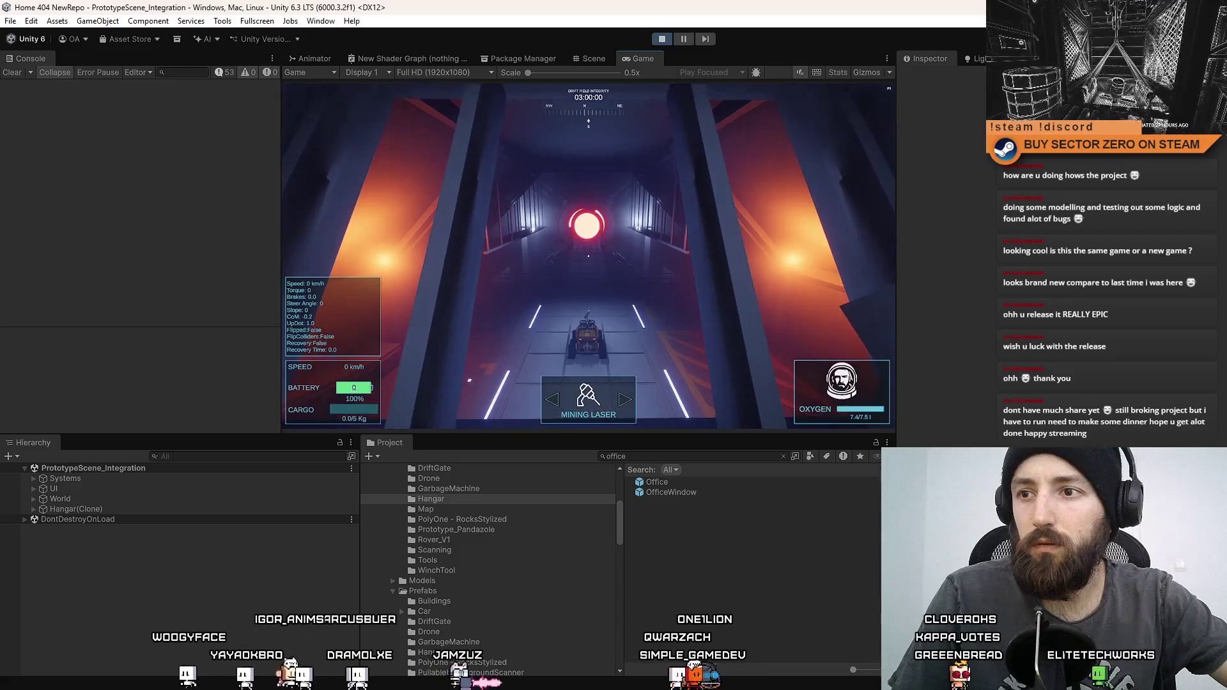
Step: Enable Game view Stats and capture a screenshot region of the running game
click(837, 72)
click(601, 169)
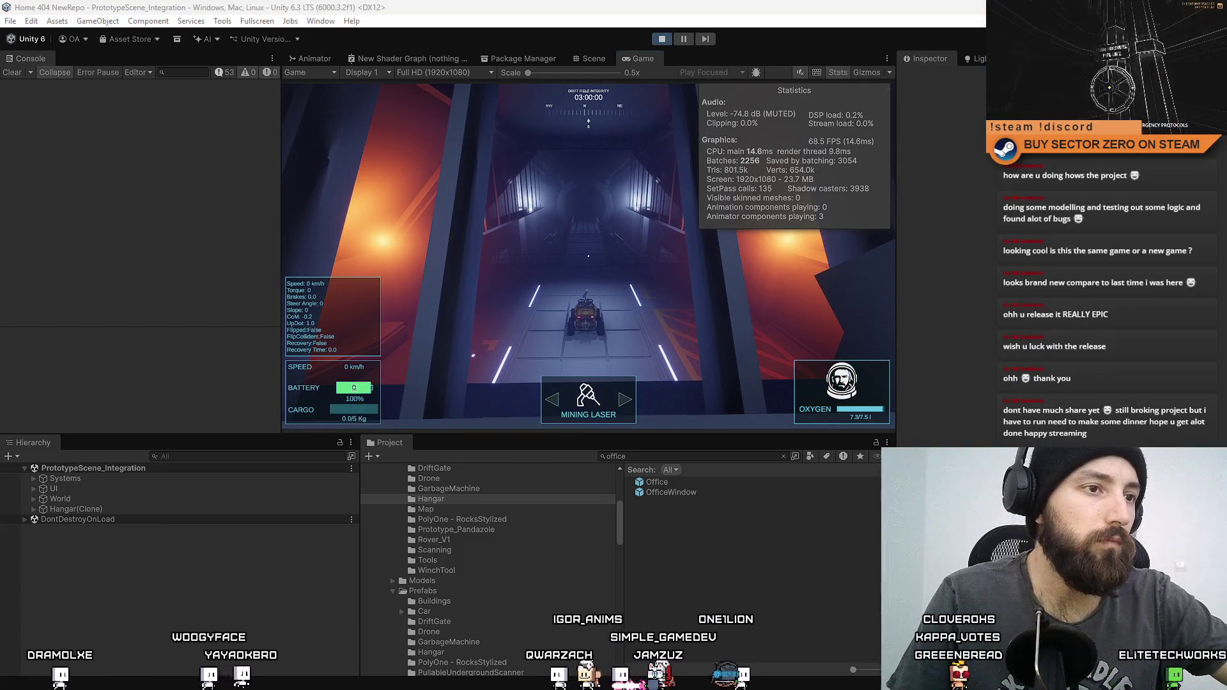
key(super+shift+s)
mouse_move(898, 65)
mouse_down()
mouse_move(171, 461)
mouse_move(285, 428)
mouse_up()
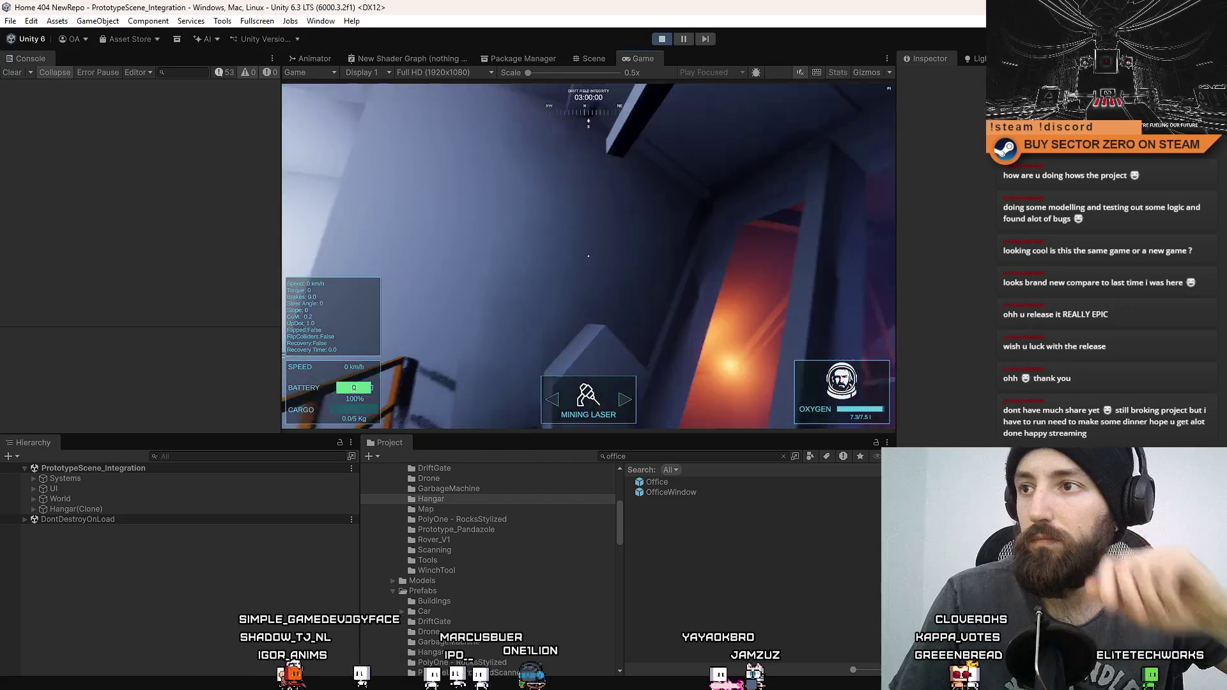
Step: Walk into the orange room and back in F10 fullscreen, then stop the game and switch to Explorer
key(F10)
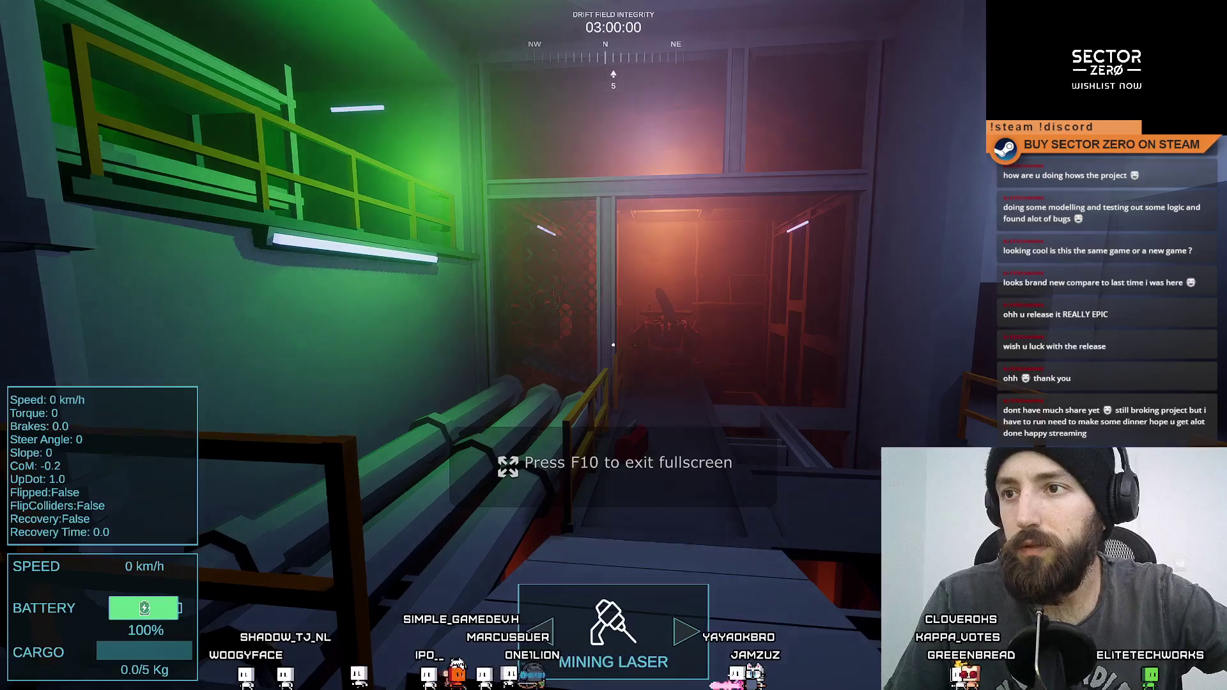
key(w)
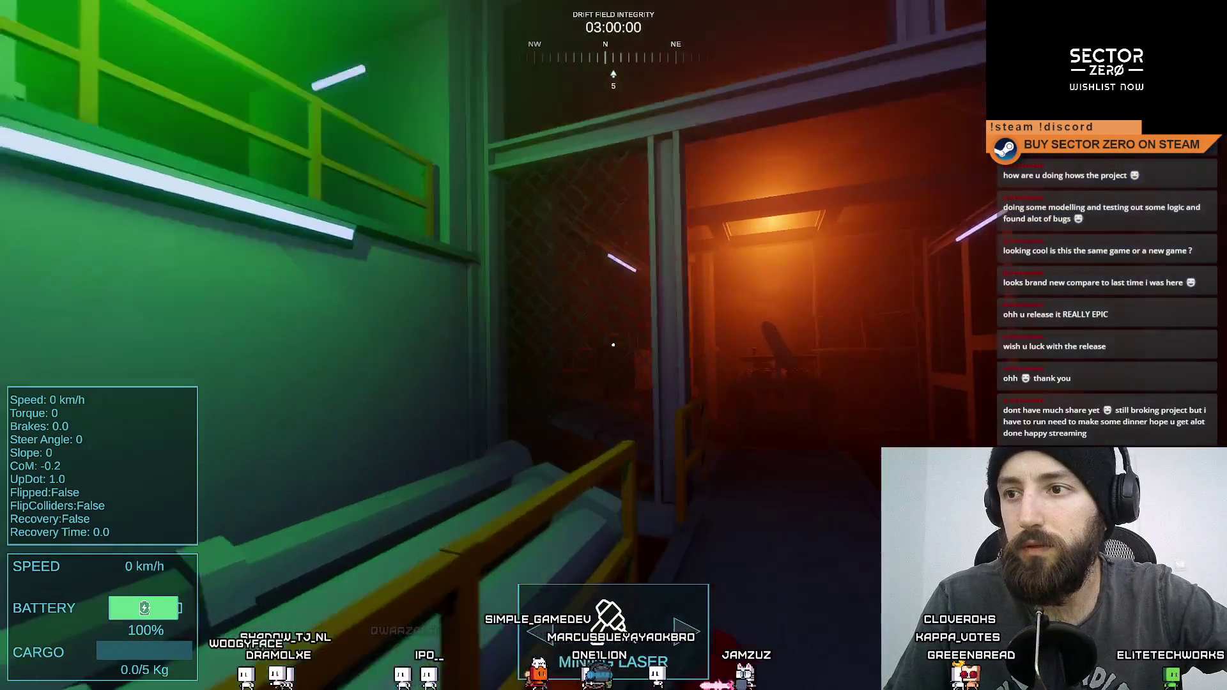
key(w)
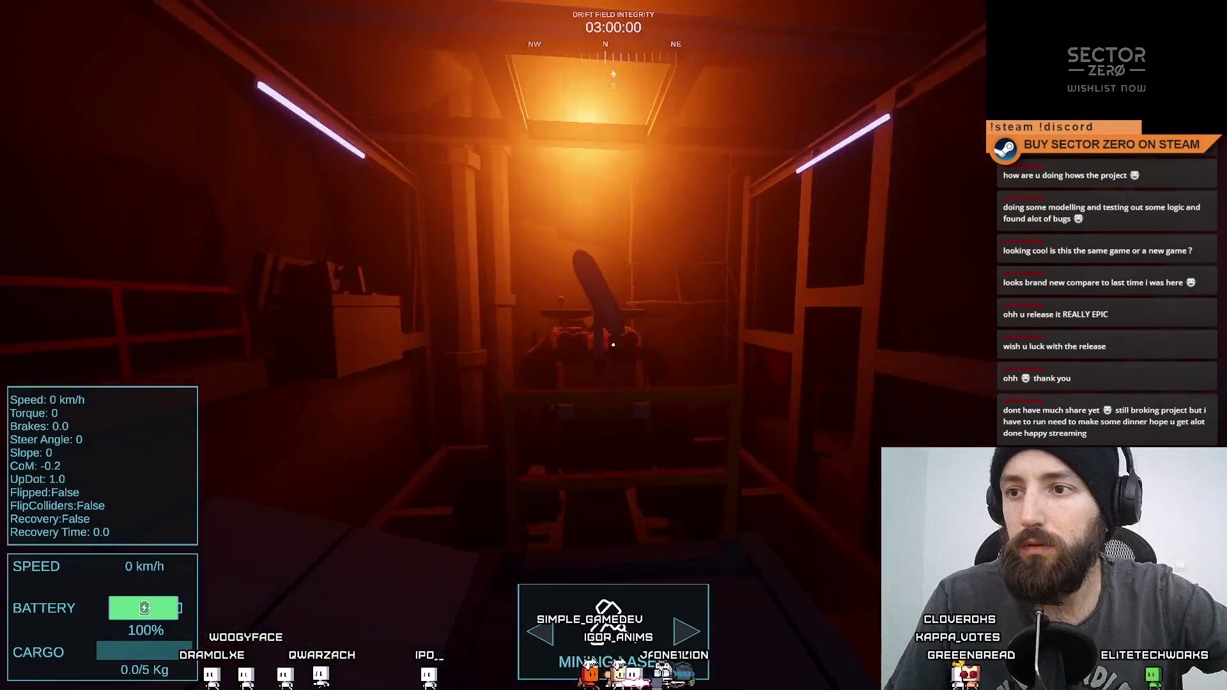
key(w)
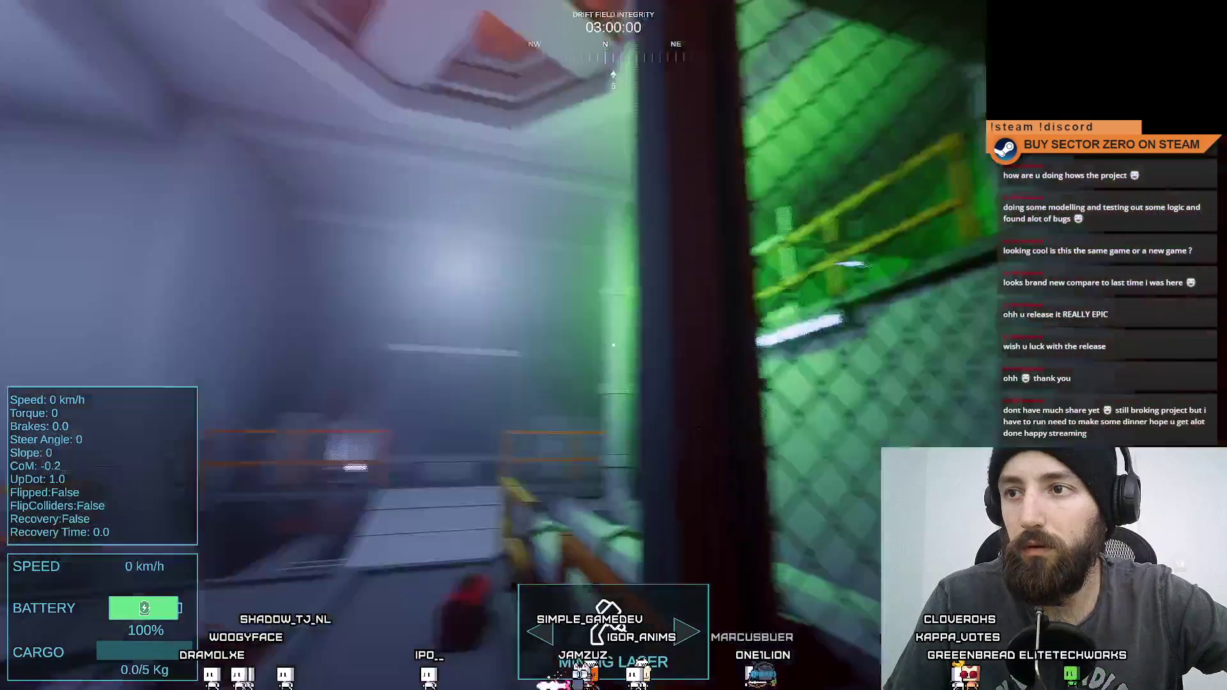
key(F10)
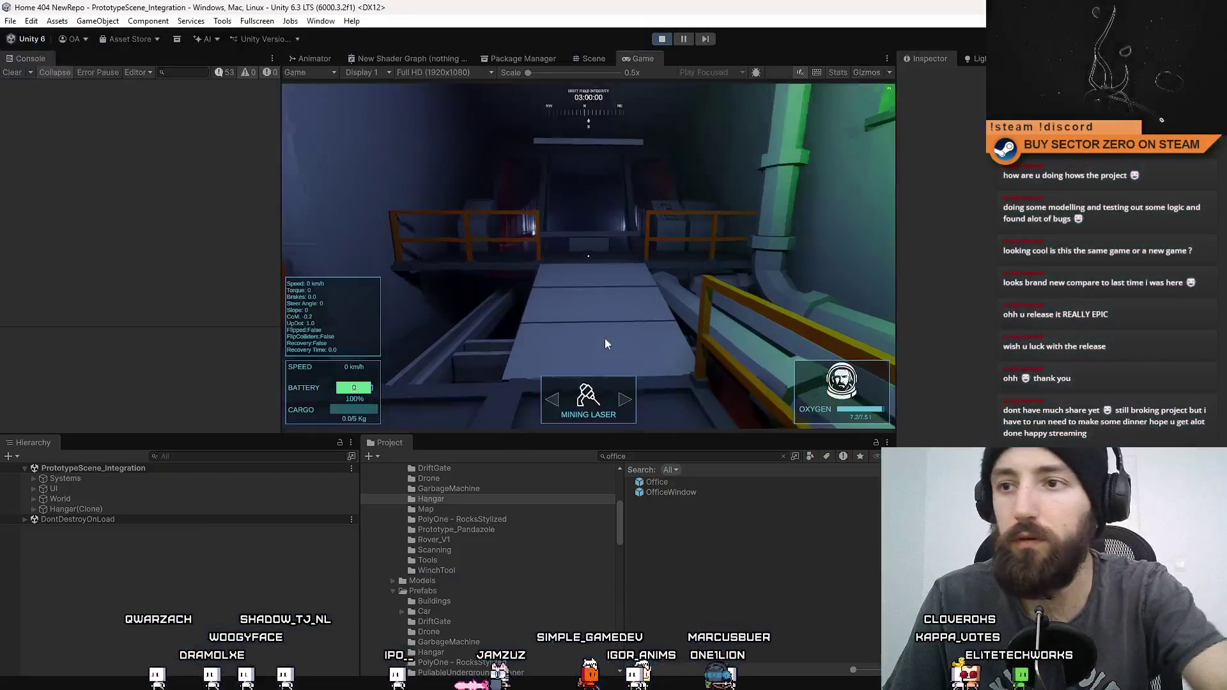
click(662, 40)
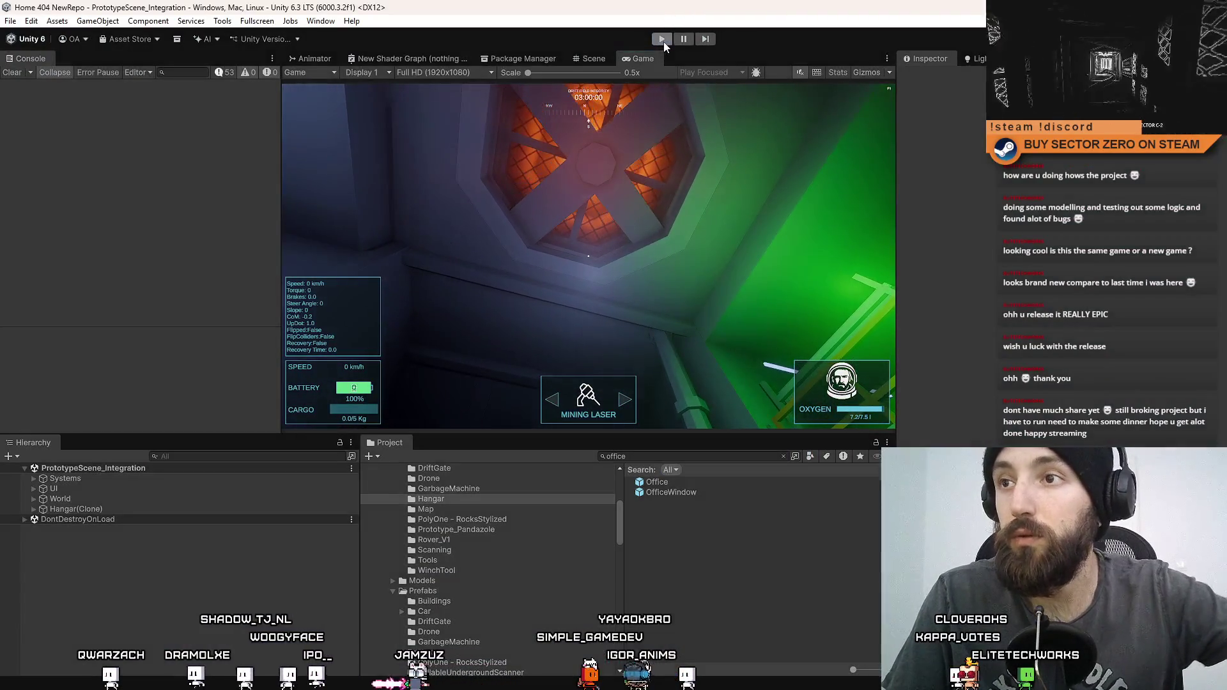
key(alt+Tab)
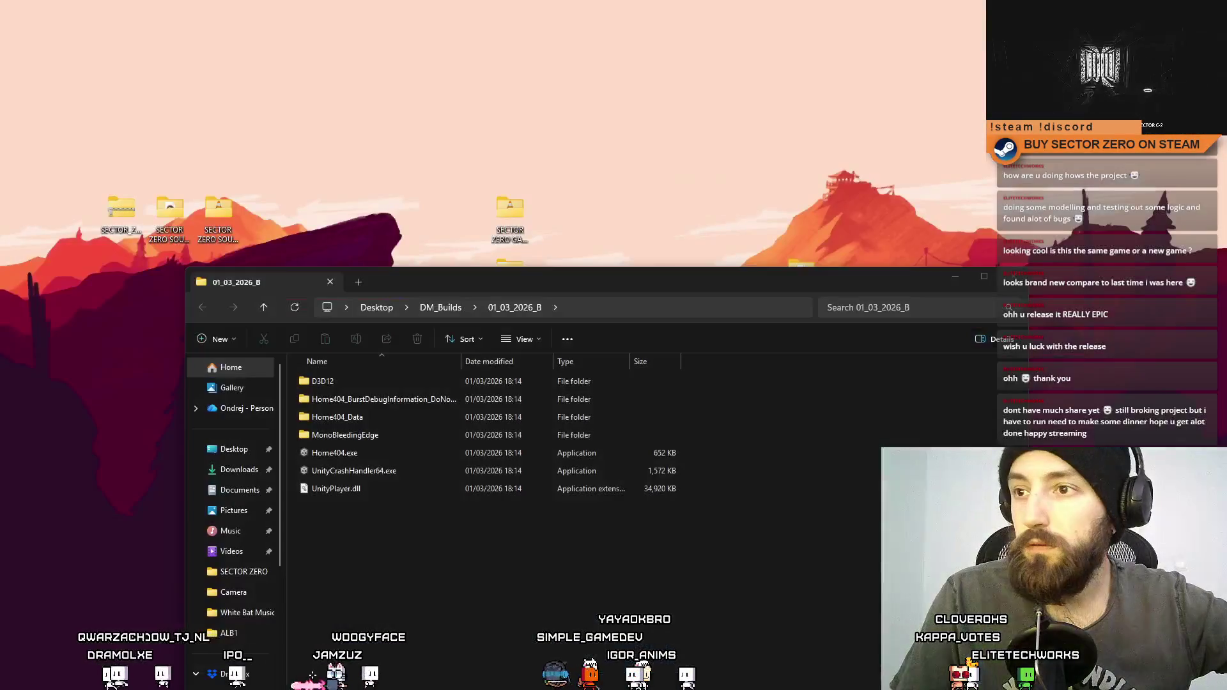
Step: Reposition the Explorer window and launch Home404.exe from 01_03_2026_B
drag(447, 286, 478, 119)
double_click(401, 289)
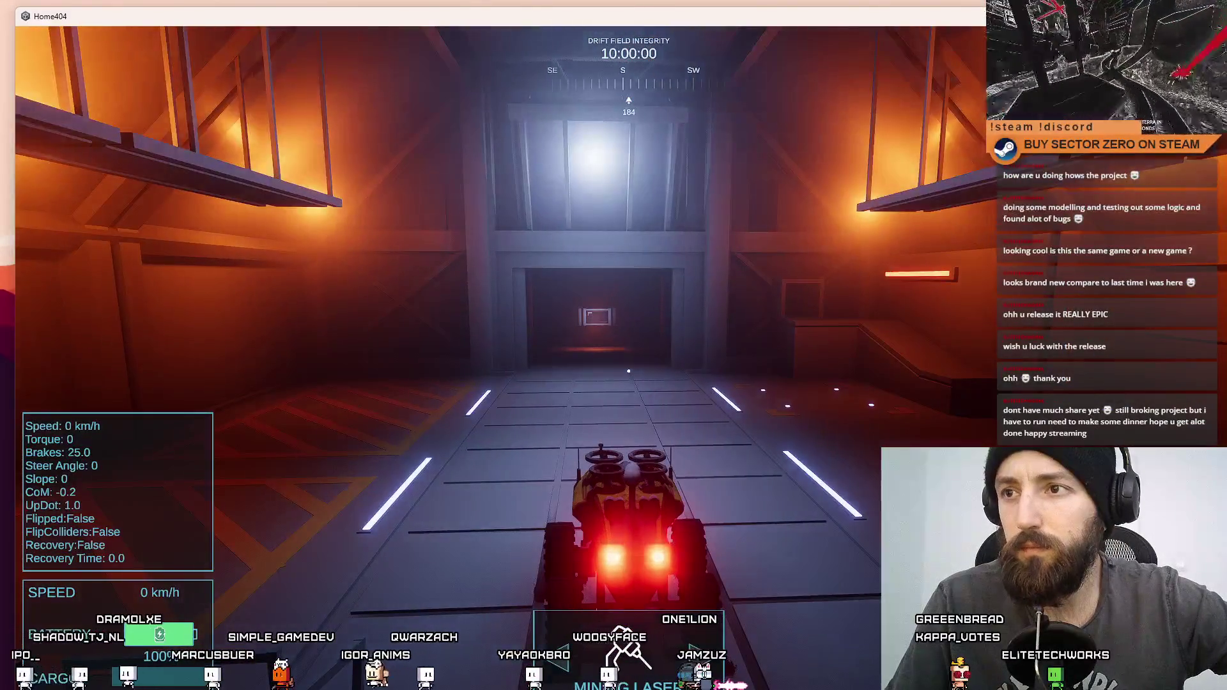
Step: Drive the rover out of the hangar and toggle the drone flight view on and off
key(w)
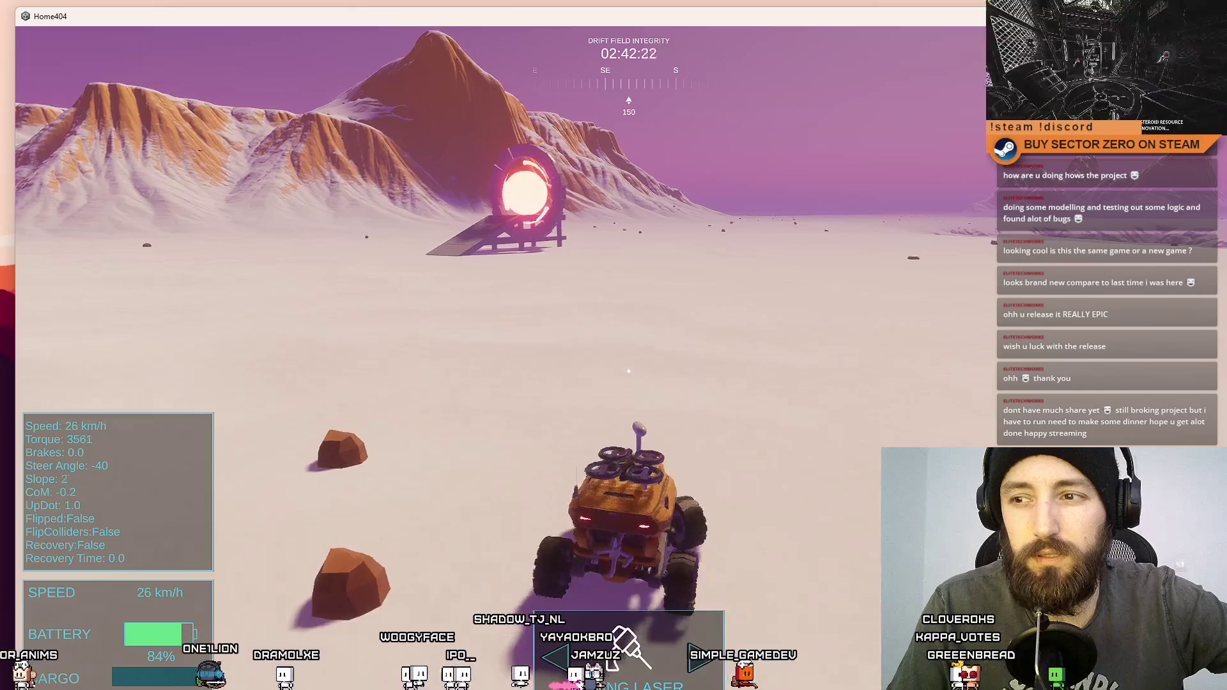
key(f)
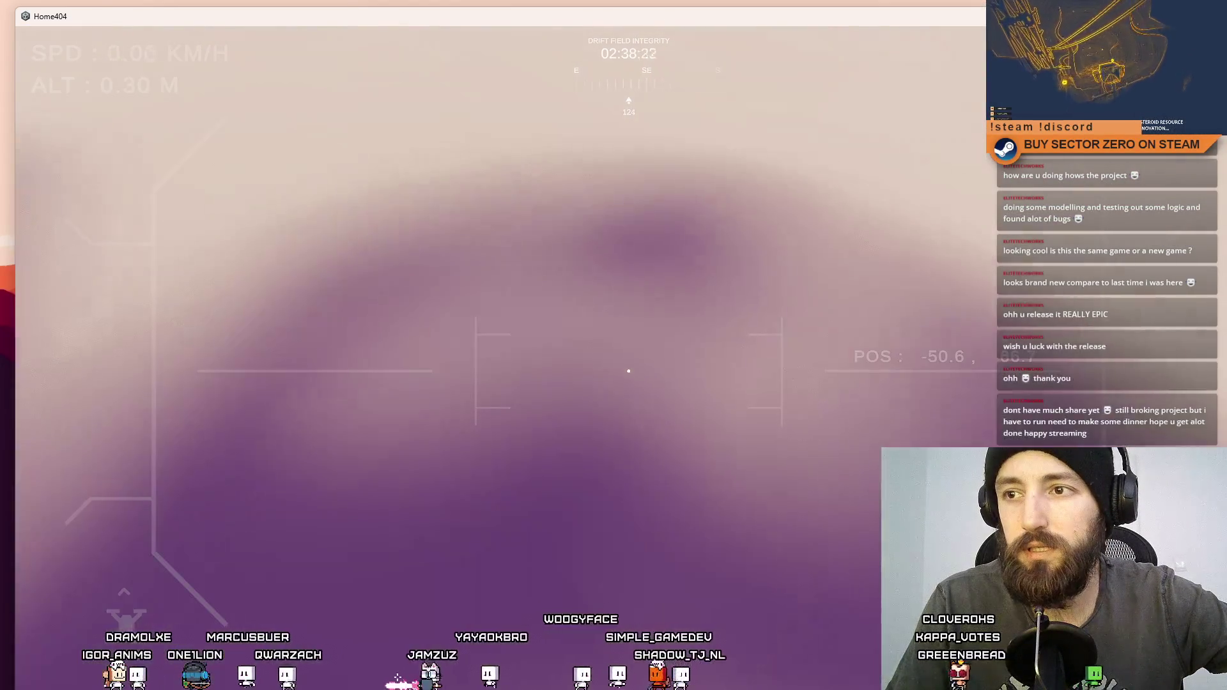
key(f)
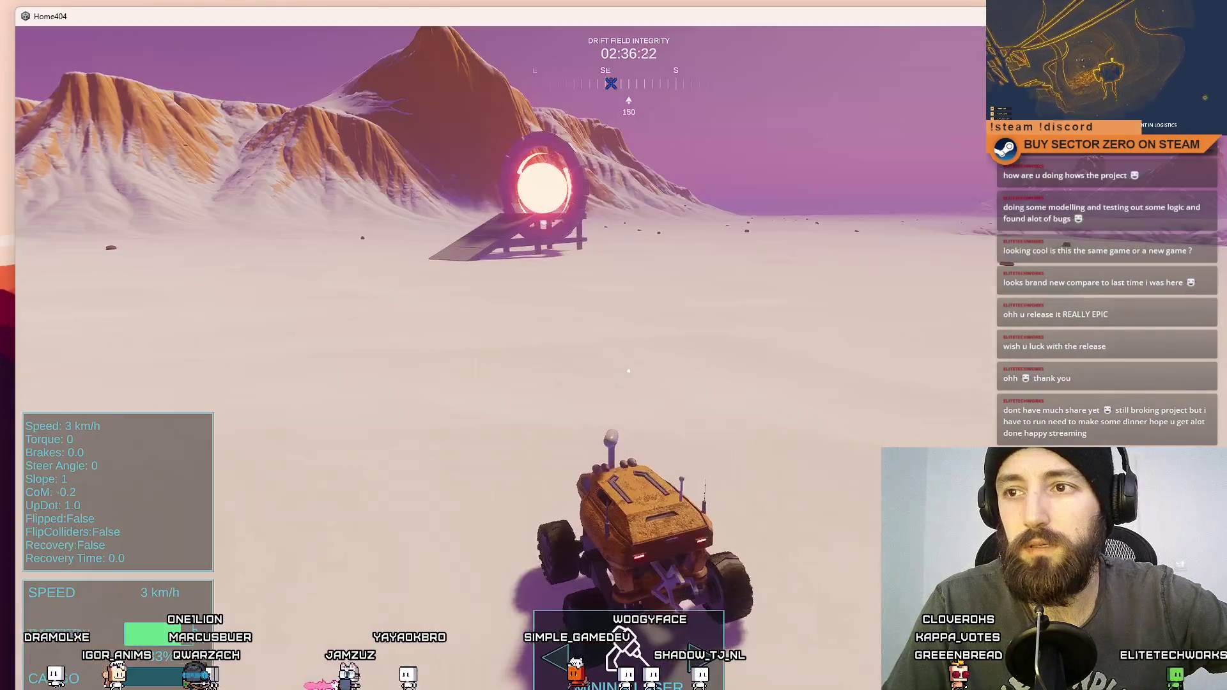
Step: Steer the rover up the ramp through the portal and tunnel, then quit with Alt+F4
key(w)
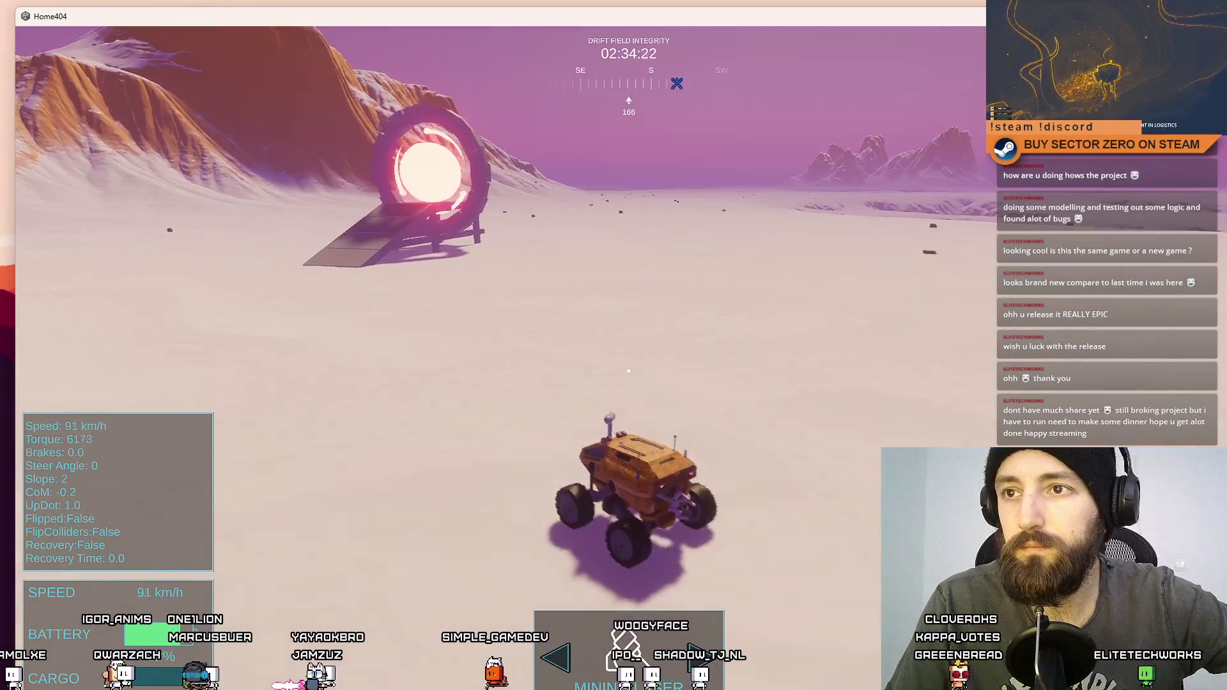
key(d)
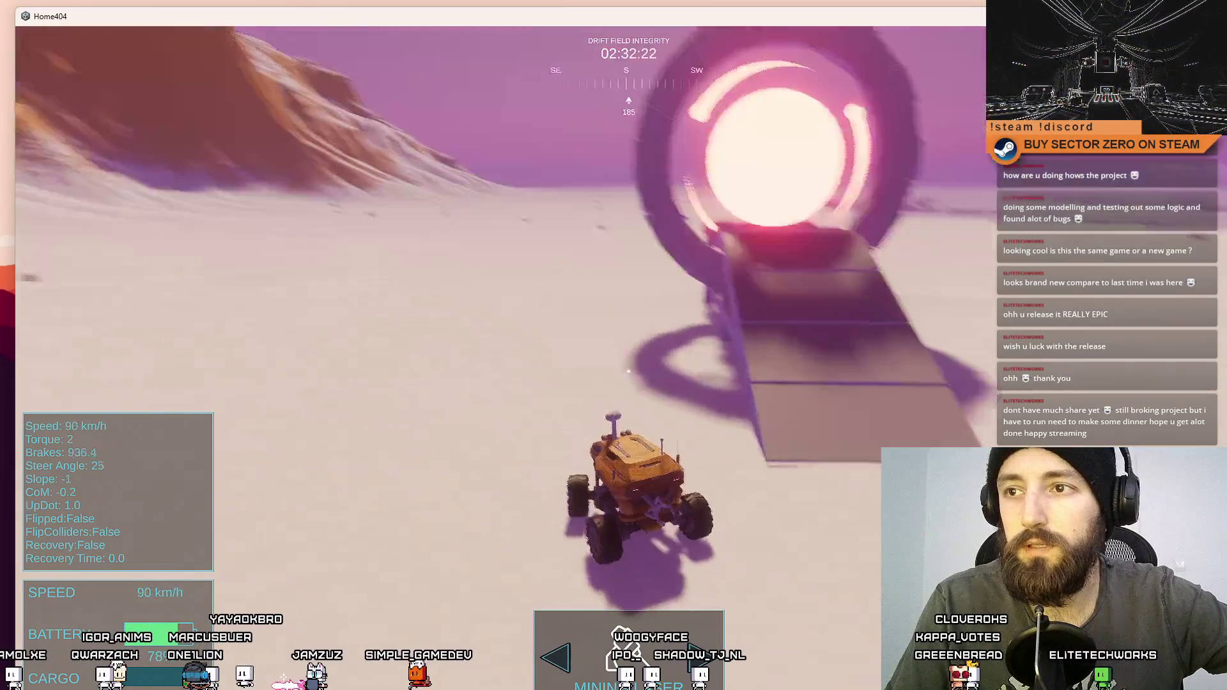
key(a)
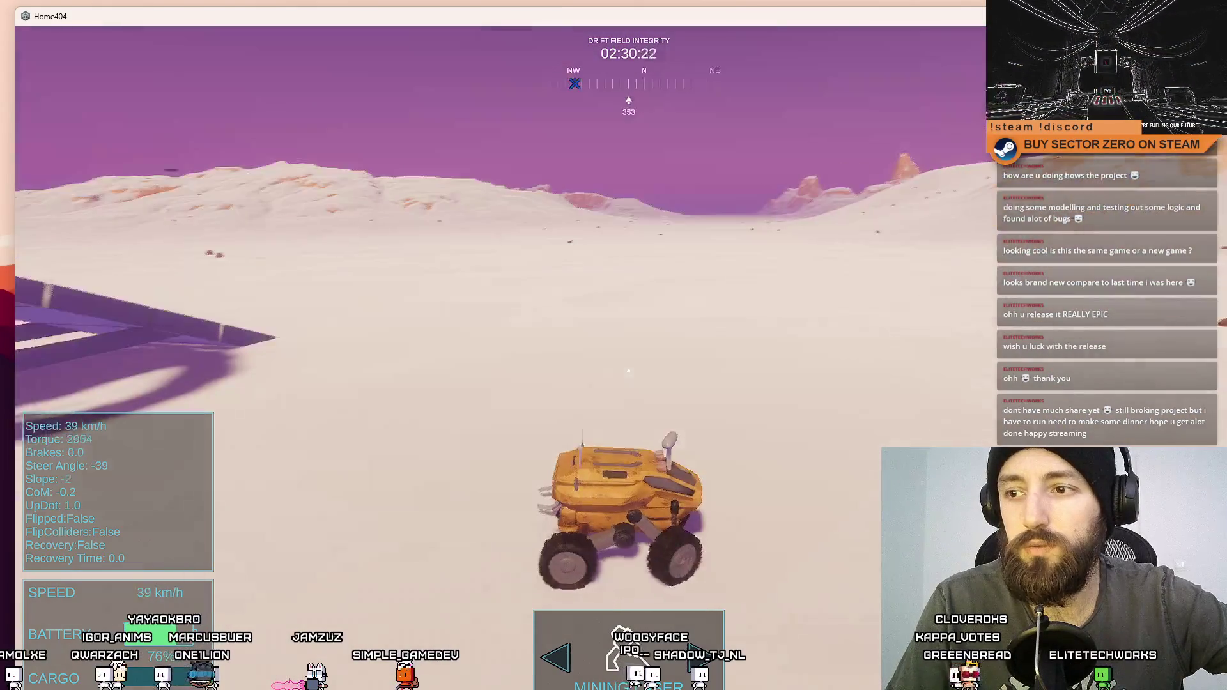
key(w)
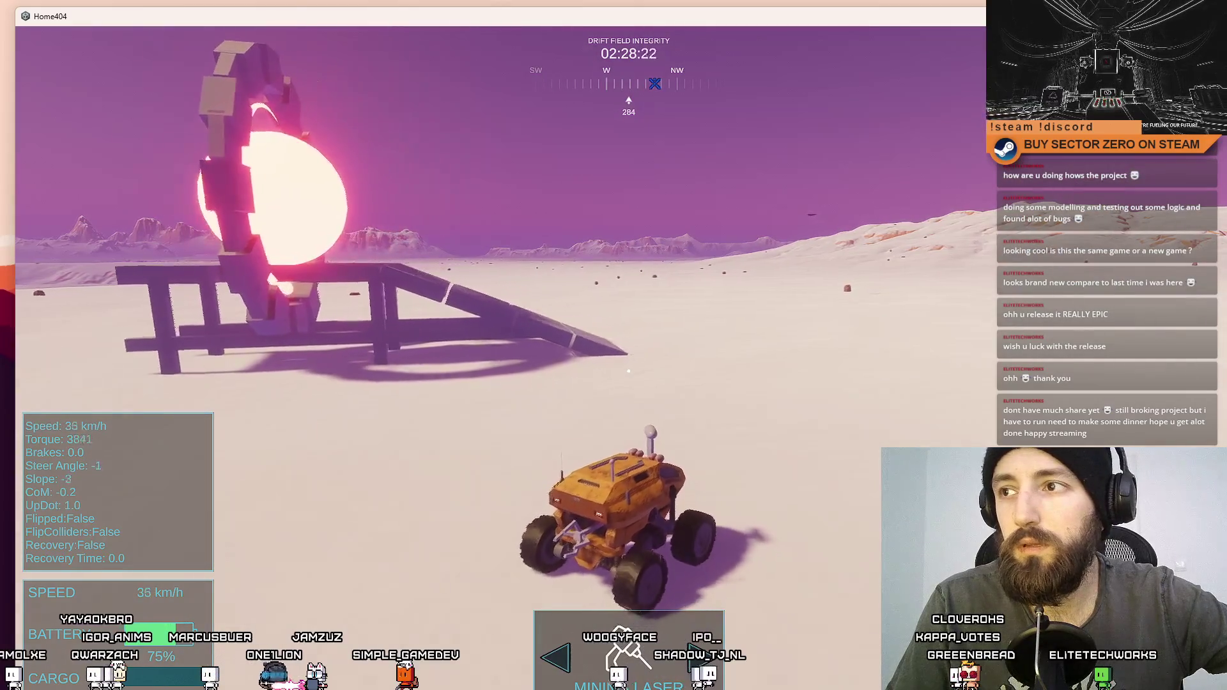
key(a)
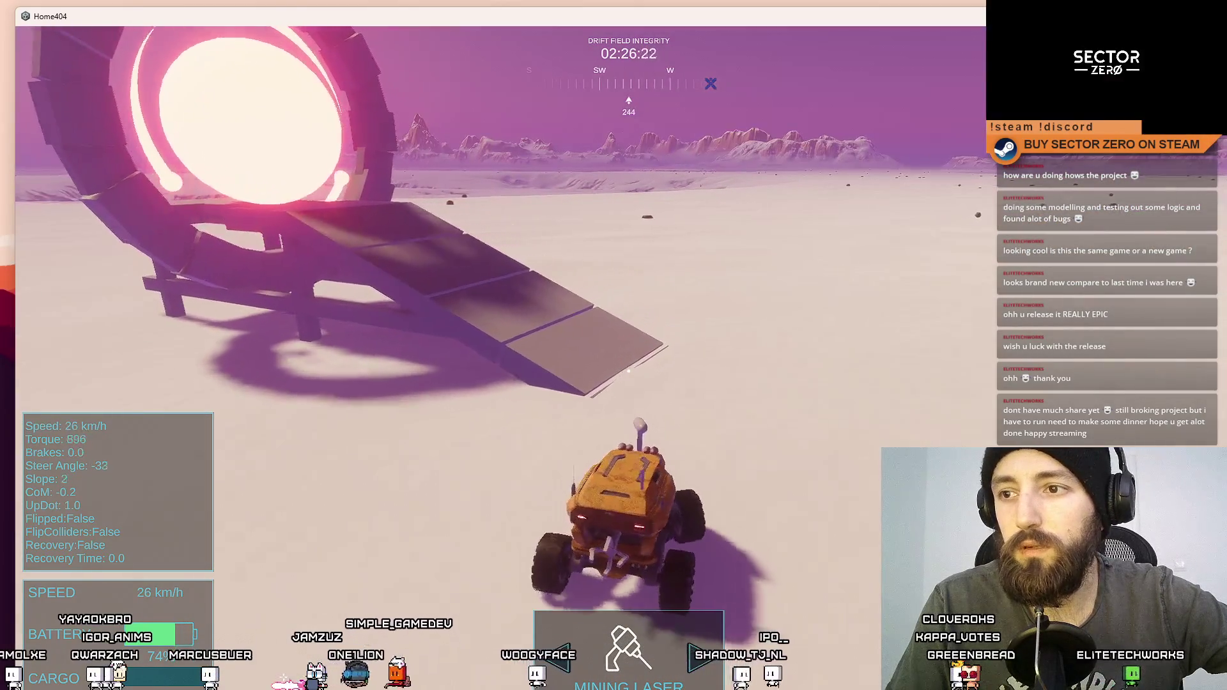
key(a)
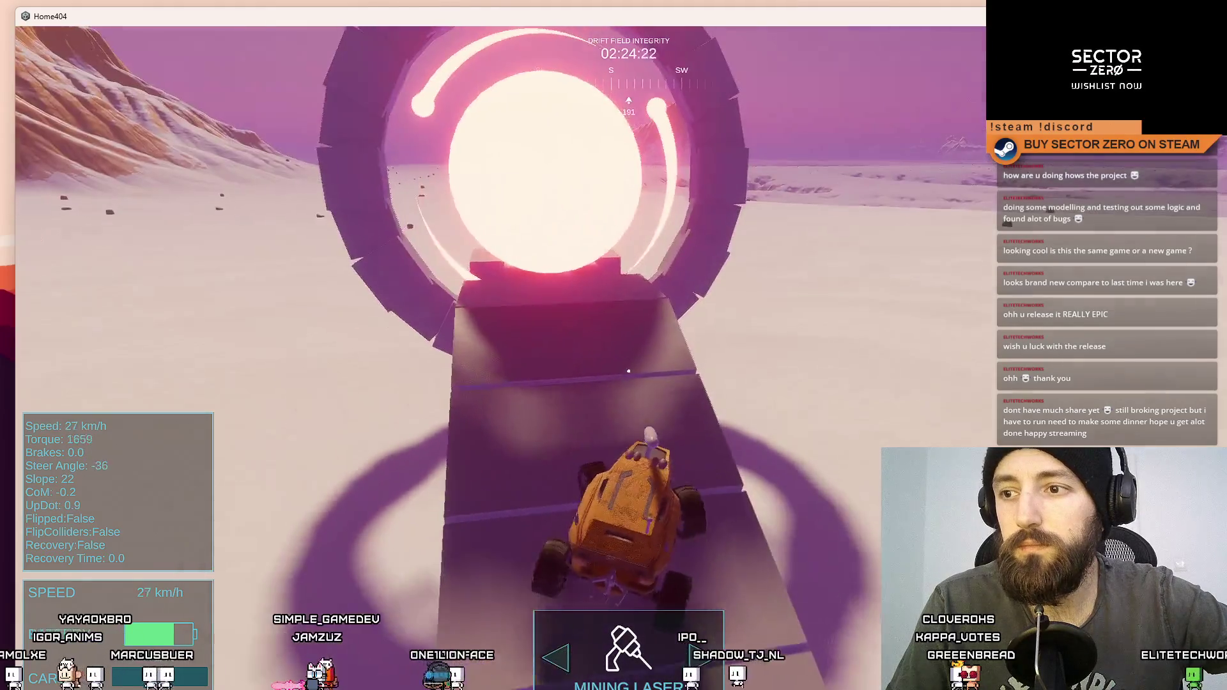
key(w)
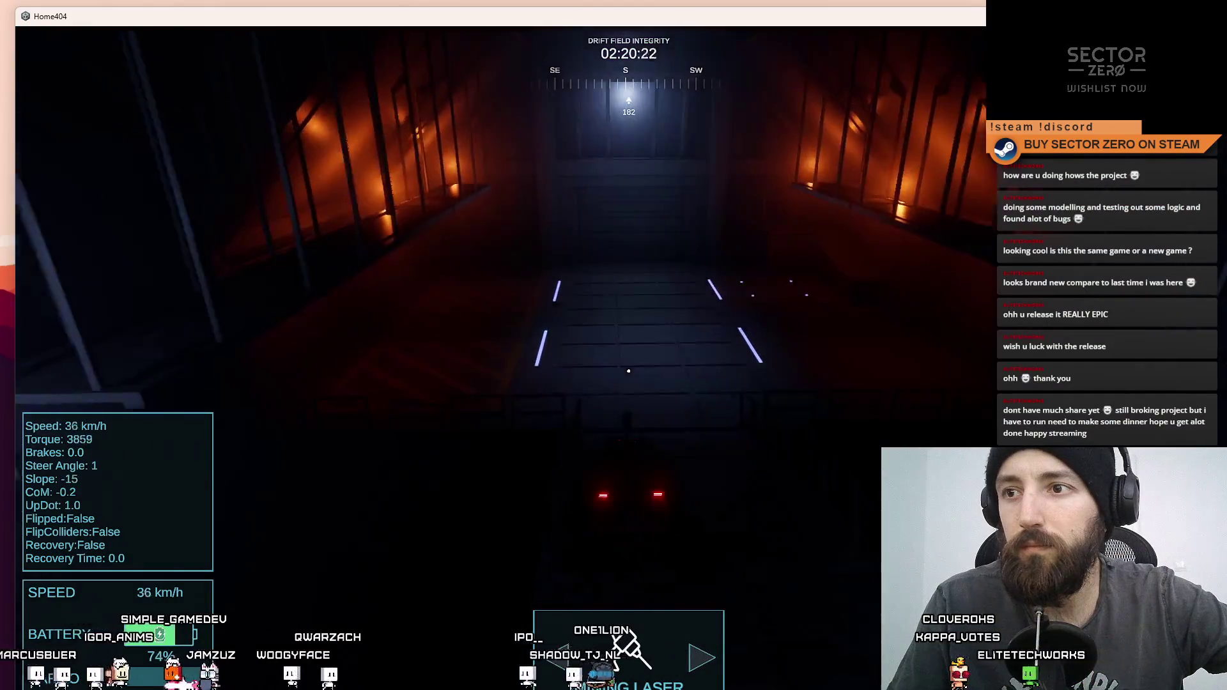
key(s)
key(s)
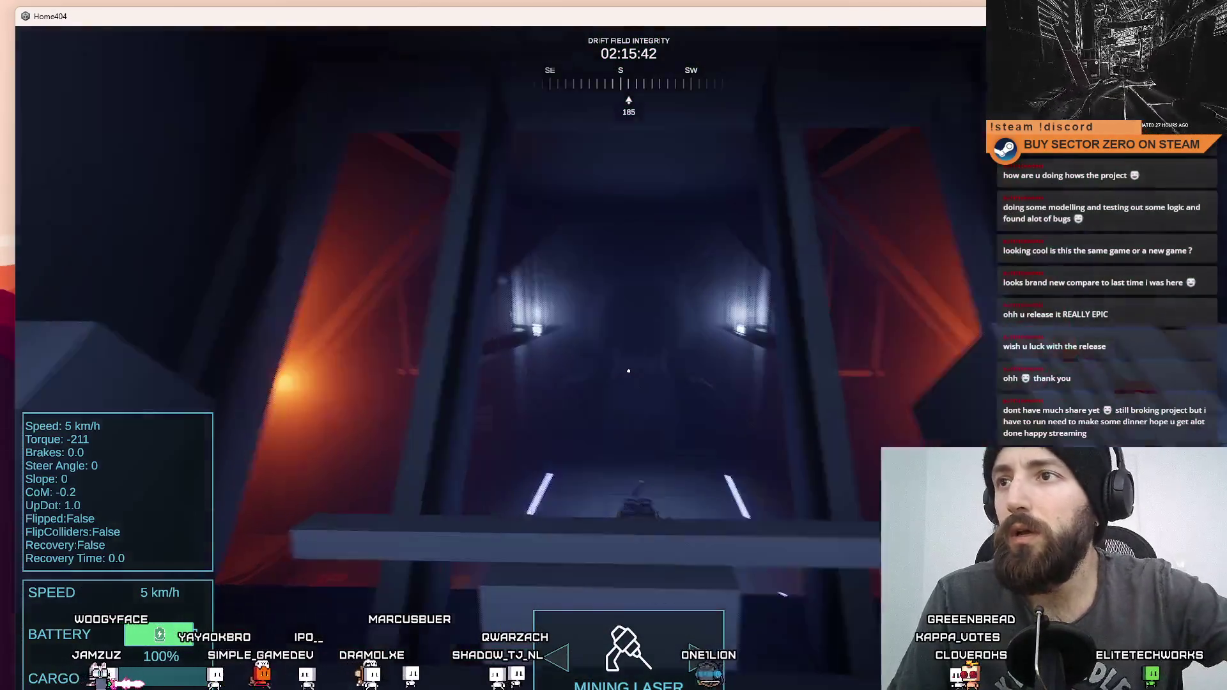
key(alt+F4)
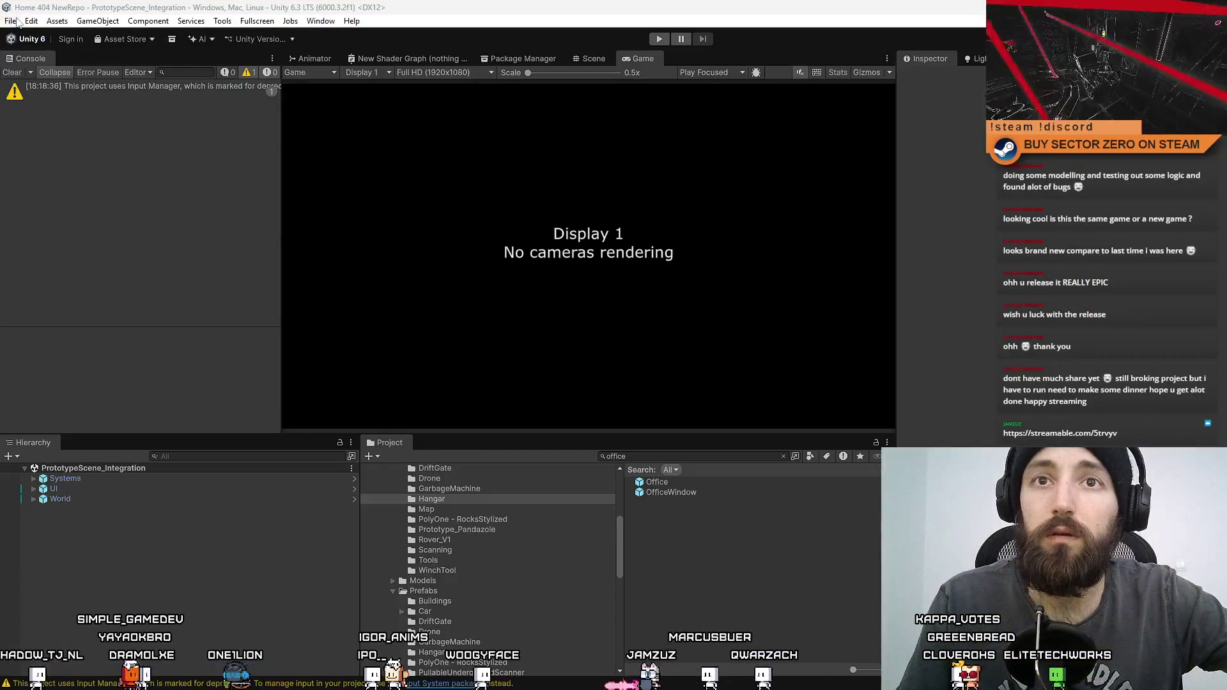
Step: Open Project Settings at the Quality page
click(12, 21)
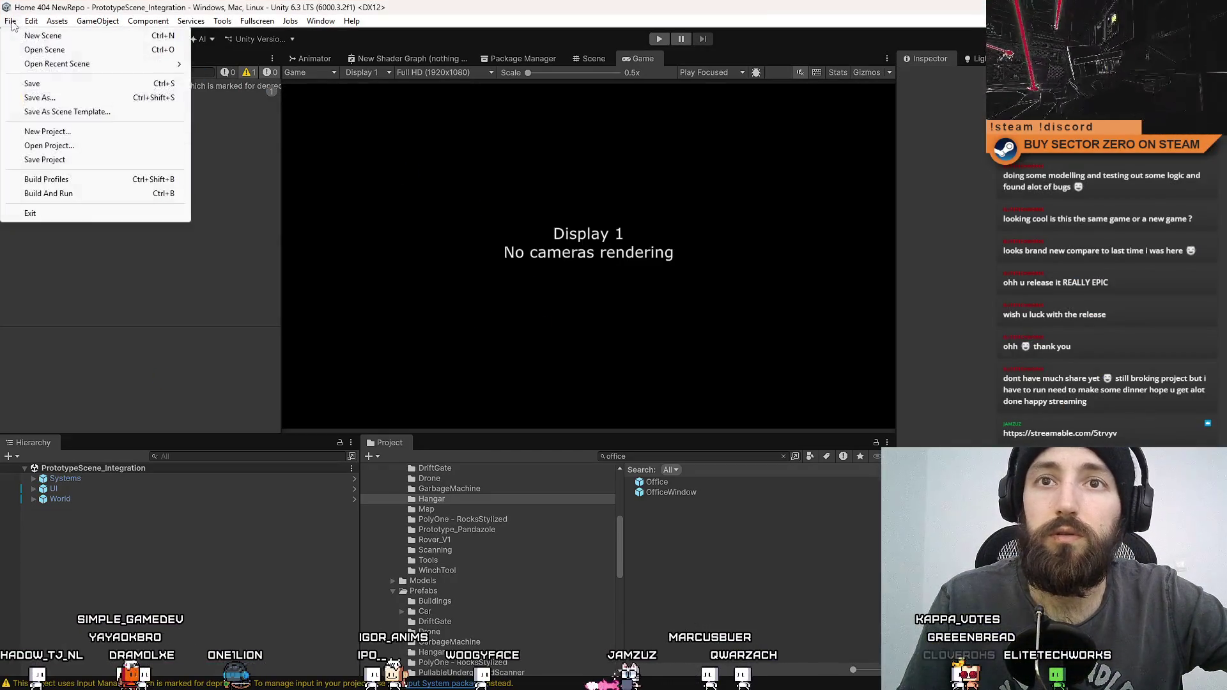
mouse_move(42, 27)
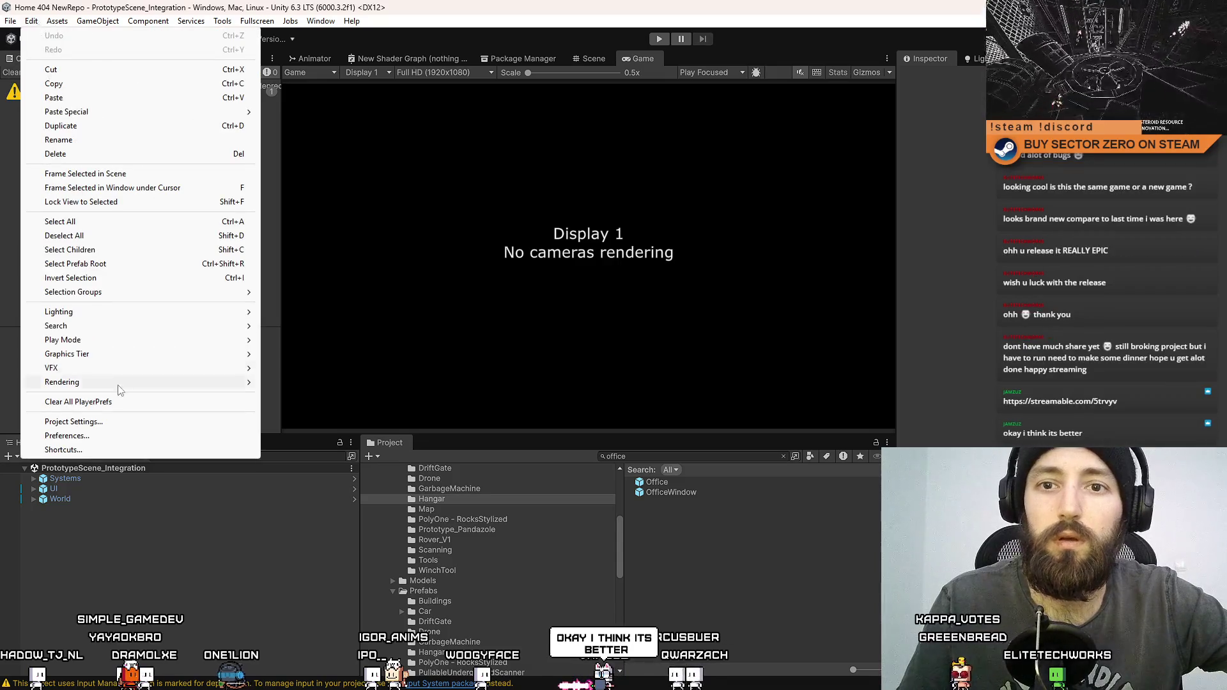
click(114, 422)
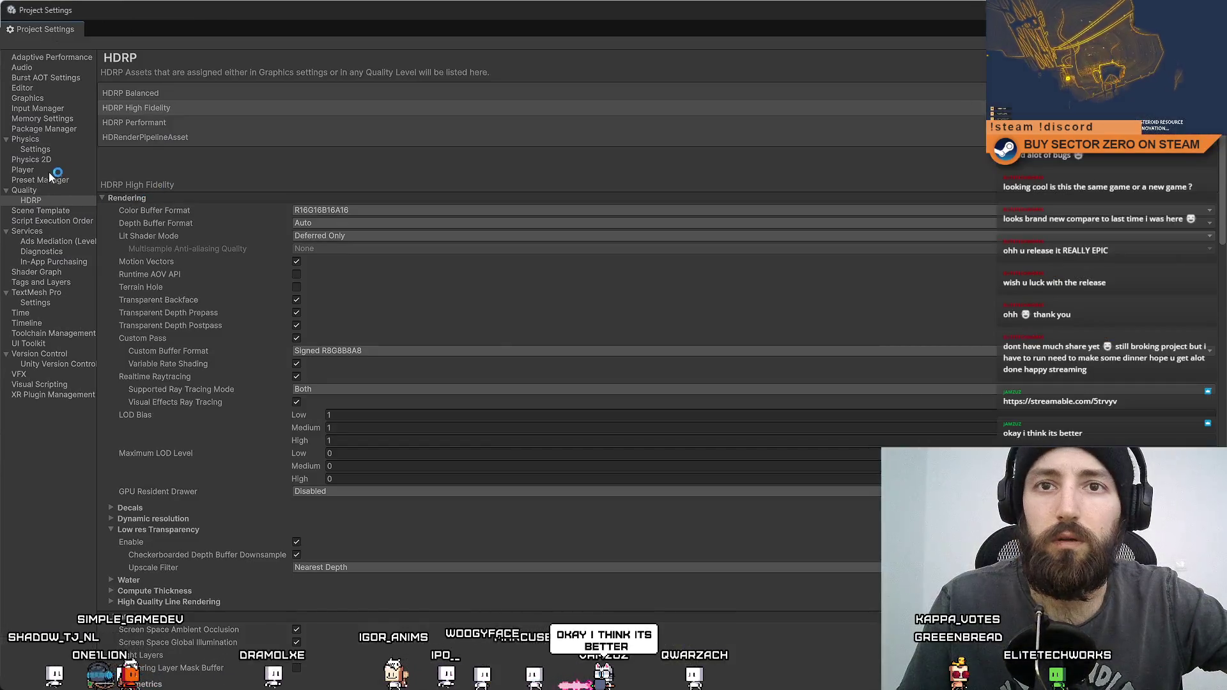
click(45, 182)
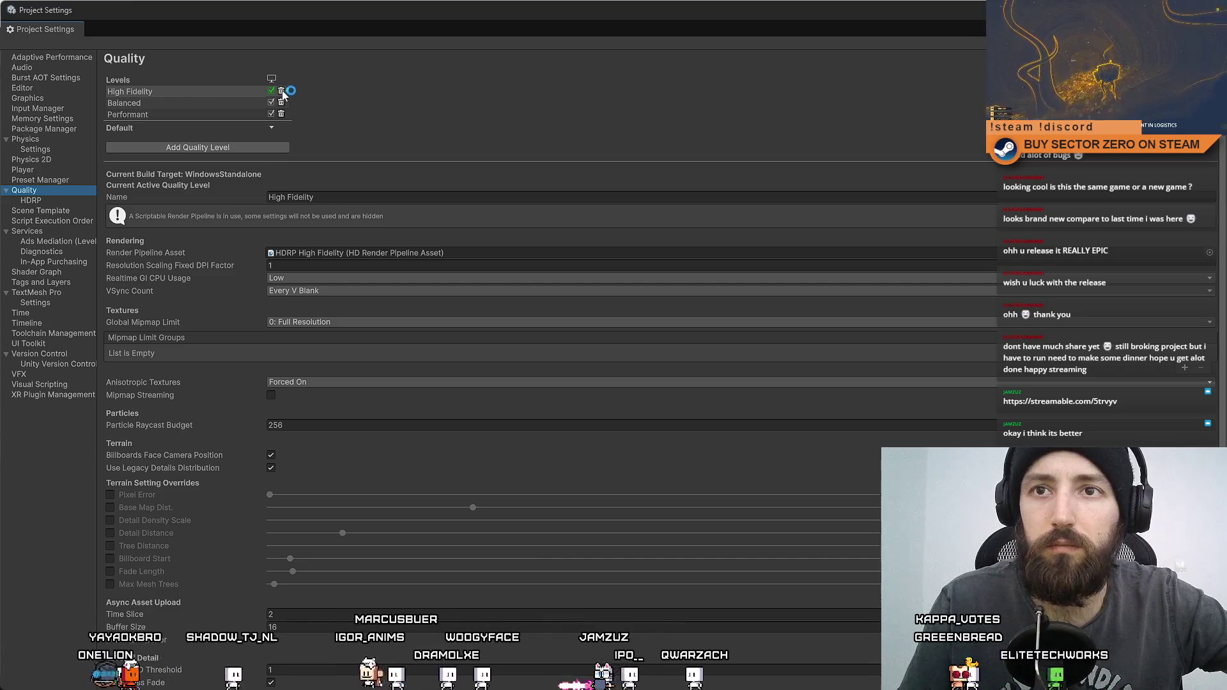
click(272, 129)
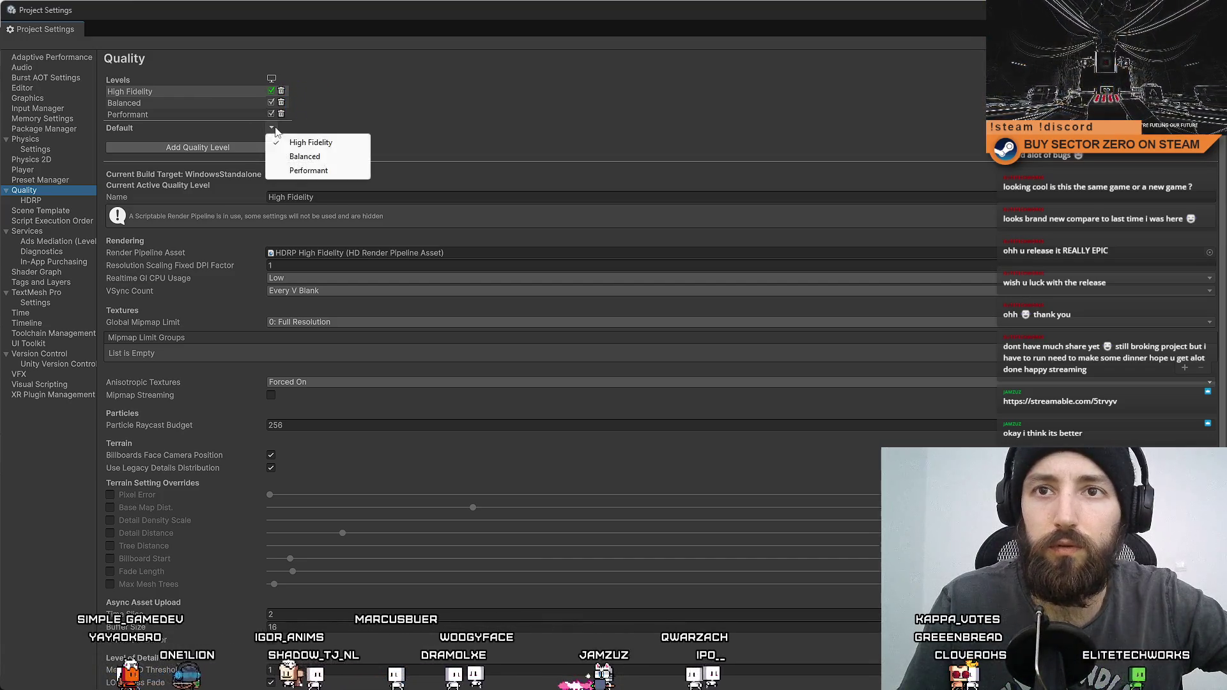
click(545, 129)
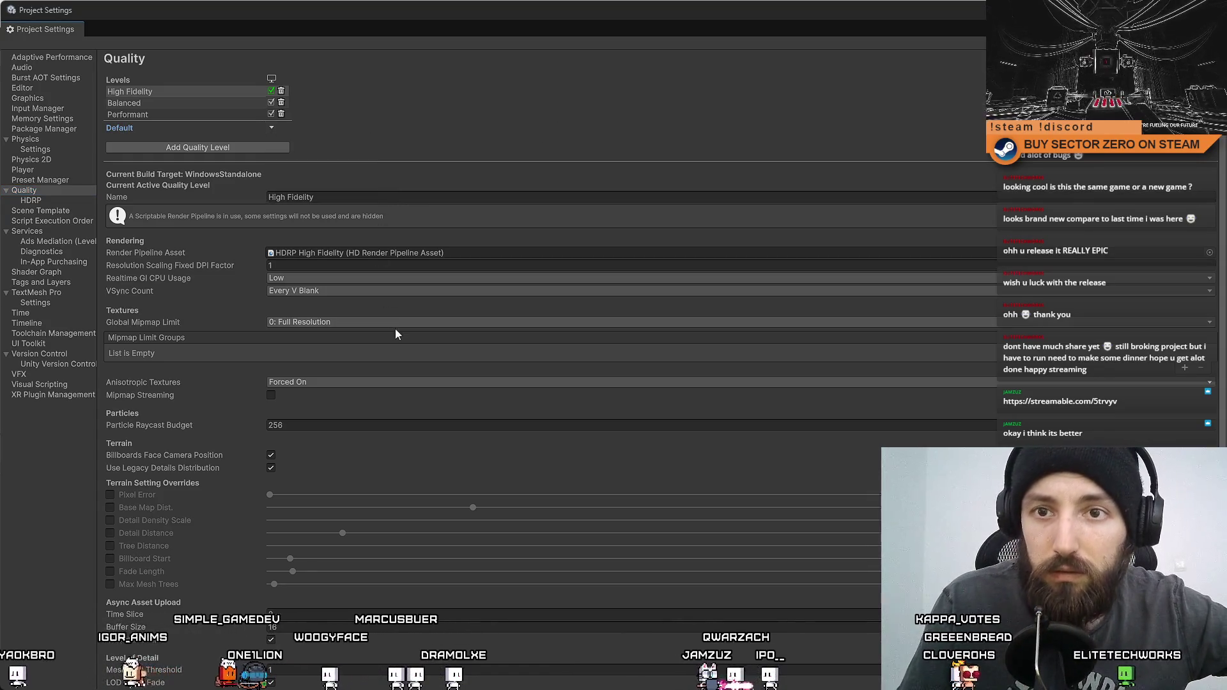
Step: Set High Fidelity as the default quality level and inspect that level
scroll(394, 293, down, 1)
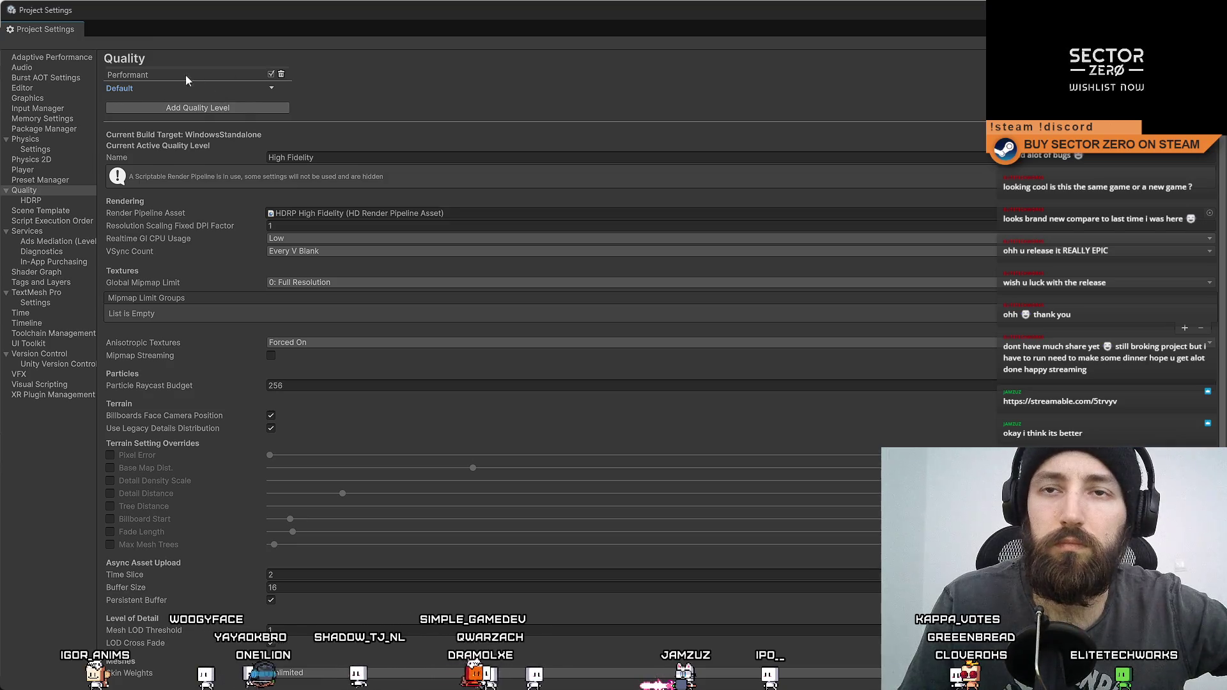
click(271, 88)
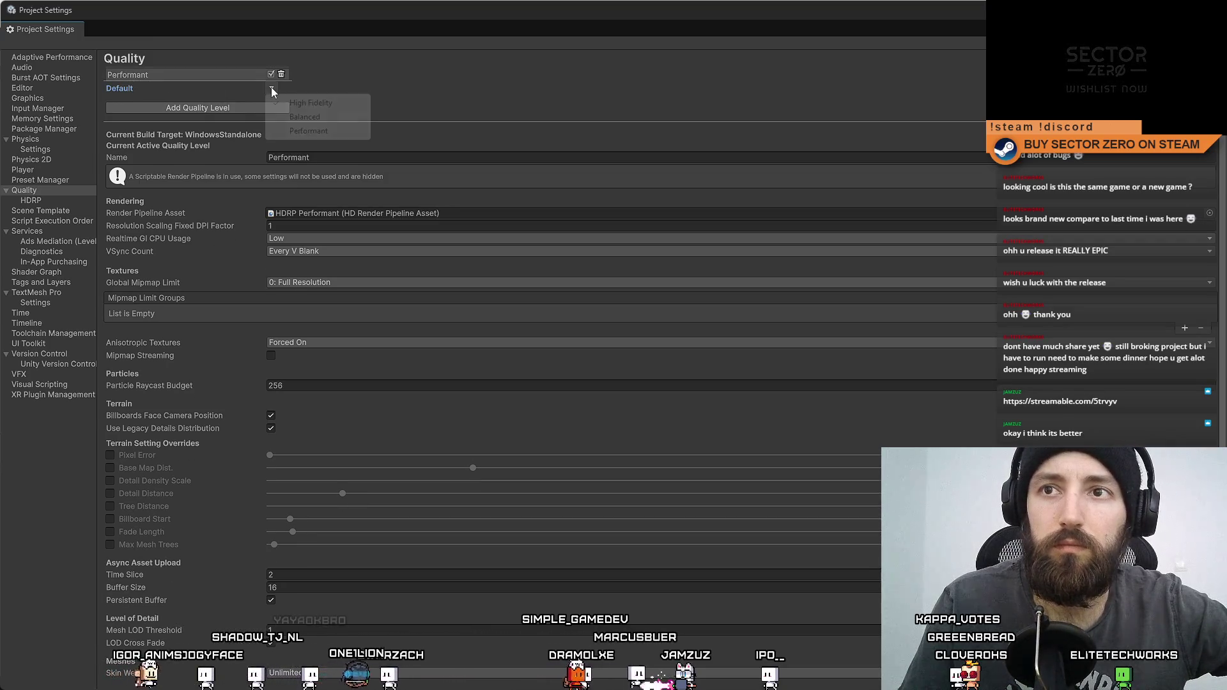
click(331, 102)
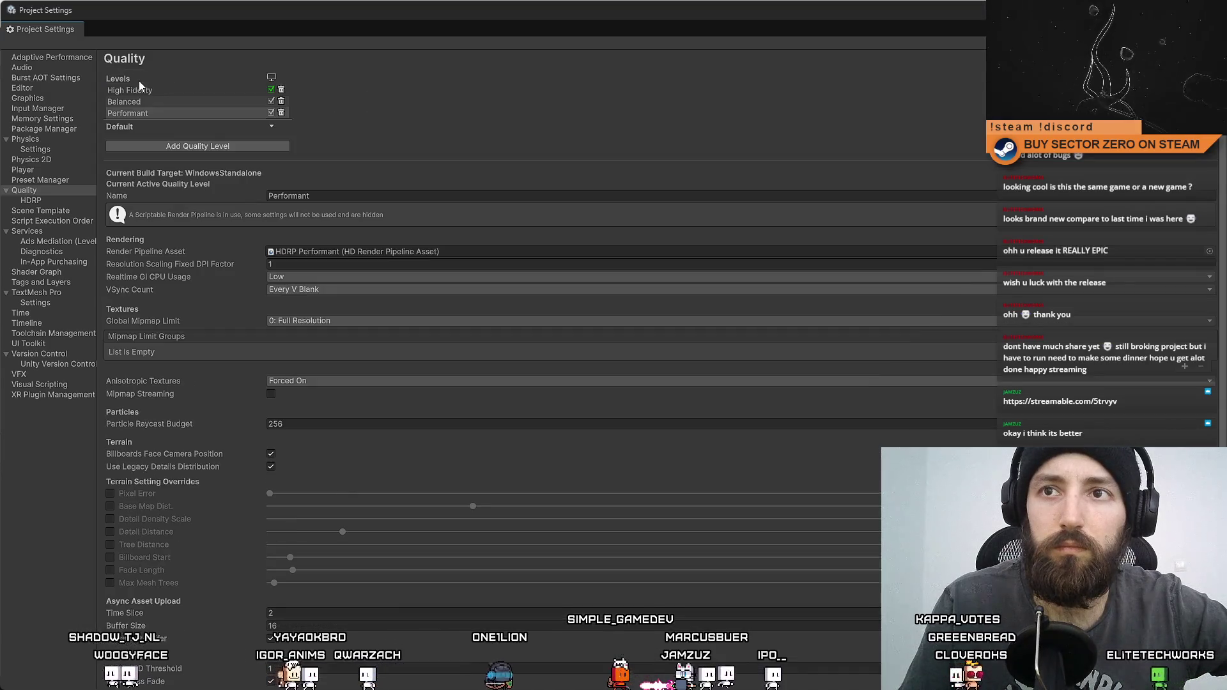
click(173, 93)
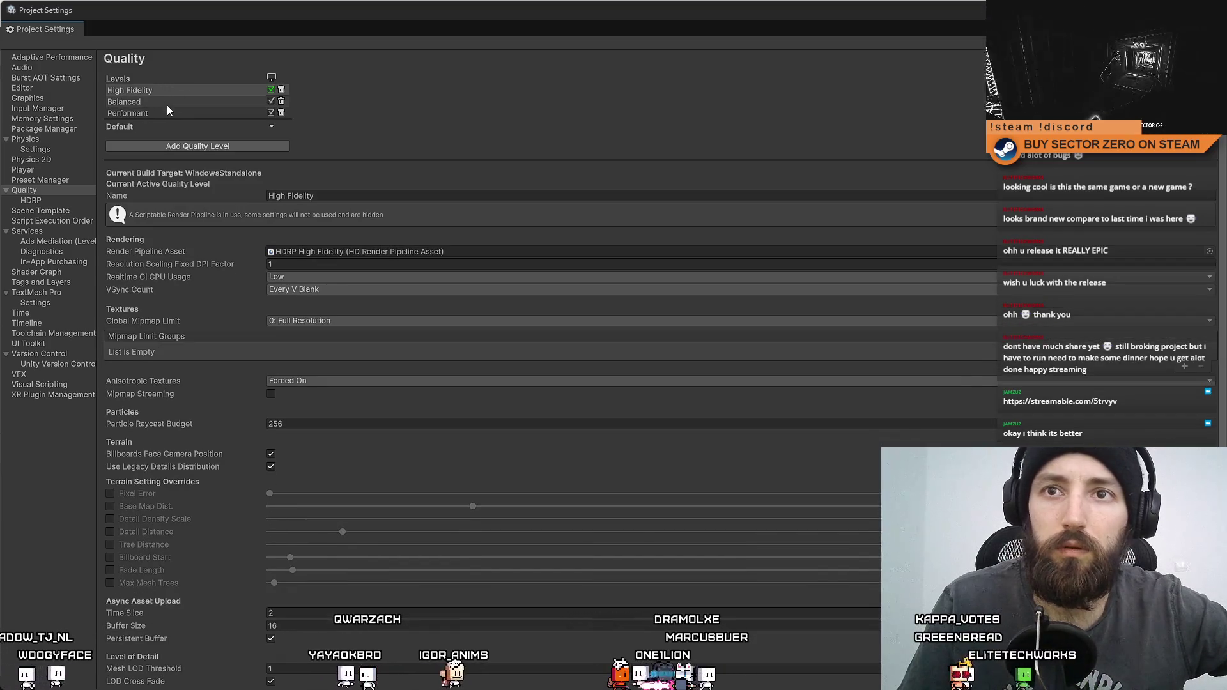
click(272, 126)
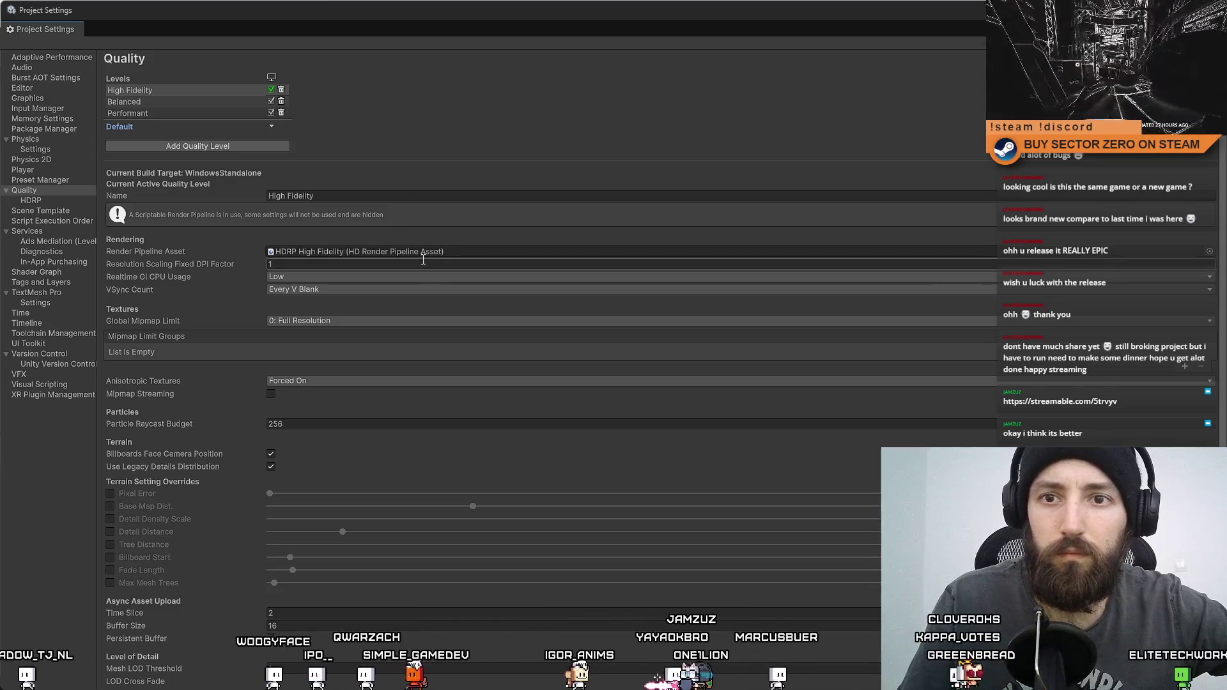
scroll(515, 349, down, 3)
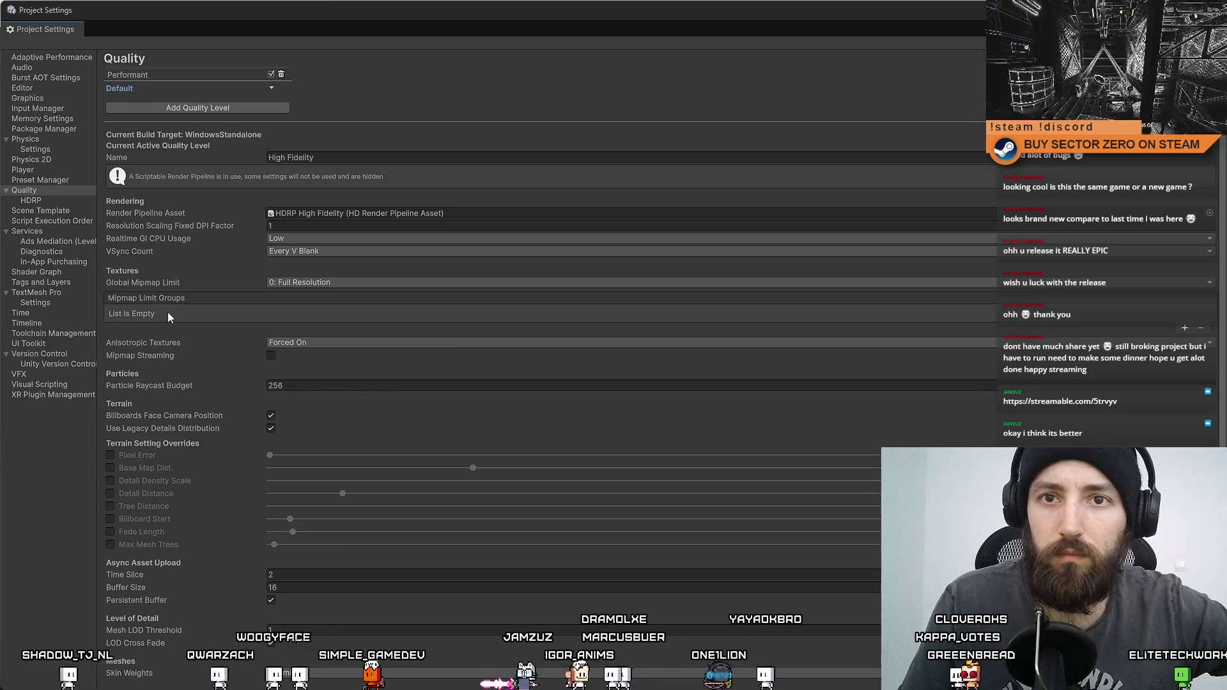
click(45, 201)
scroll(239, 400, down, 20)
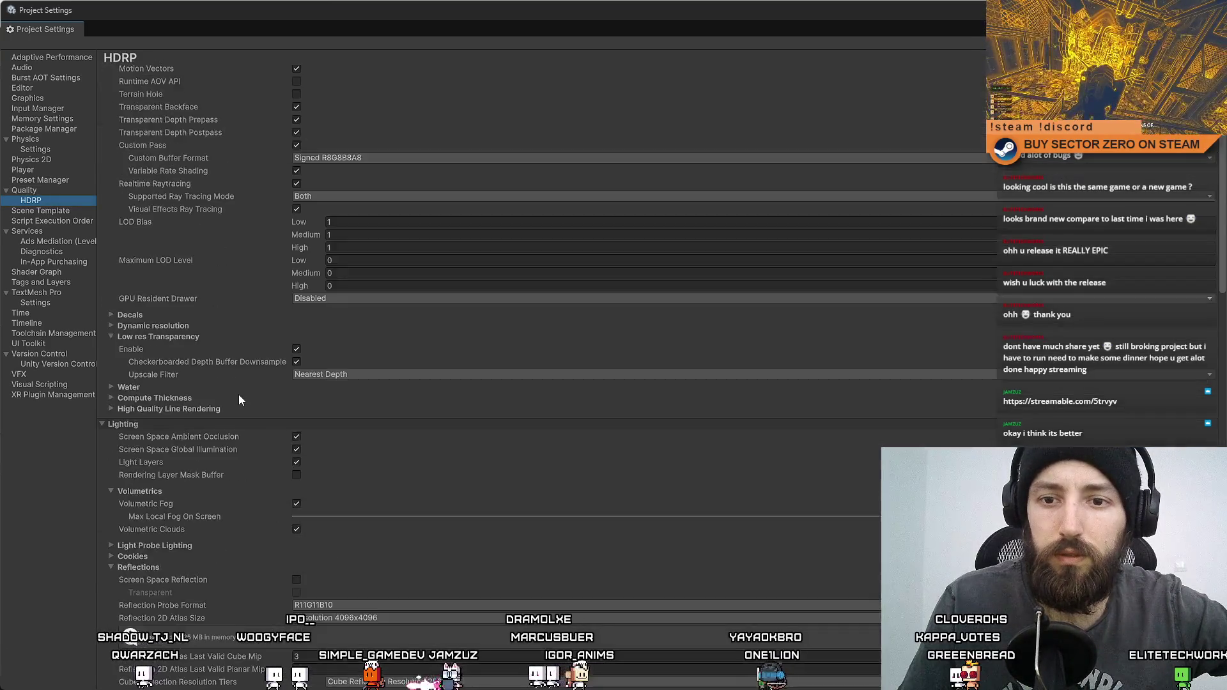
scroll(239, 396, down, 20)
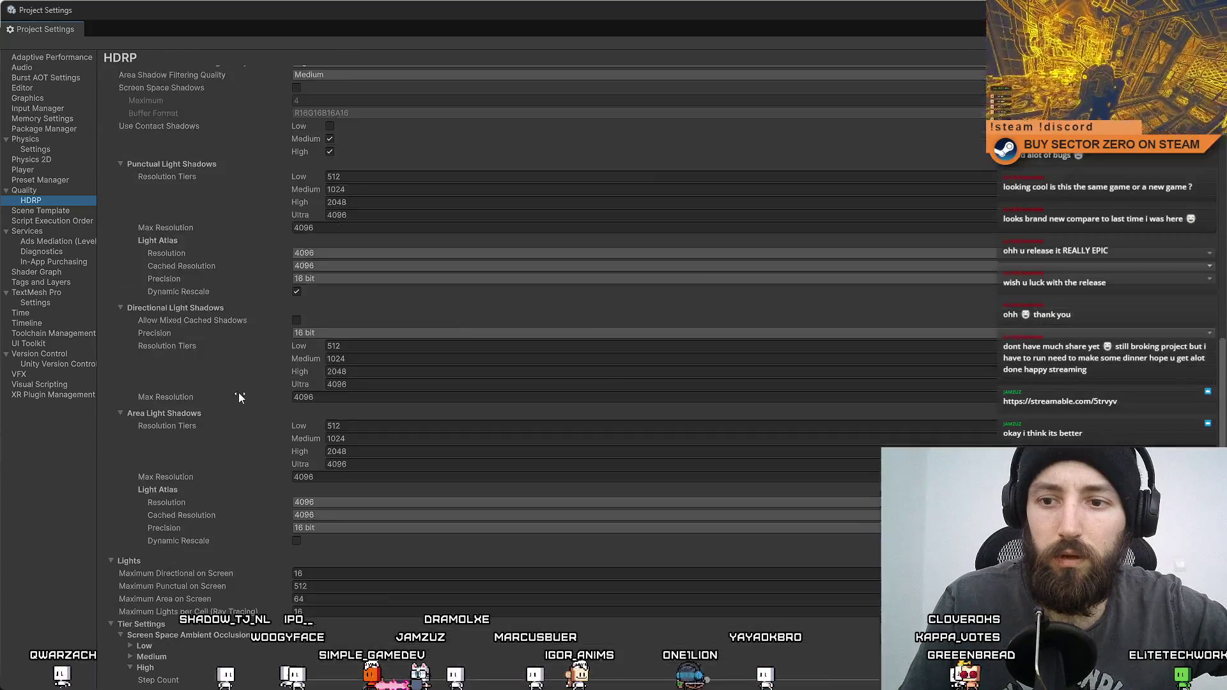
scroll(240, 396, down, 10)
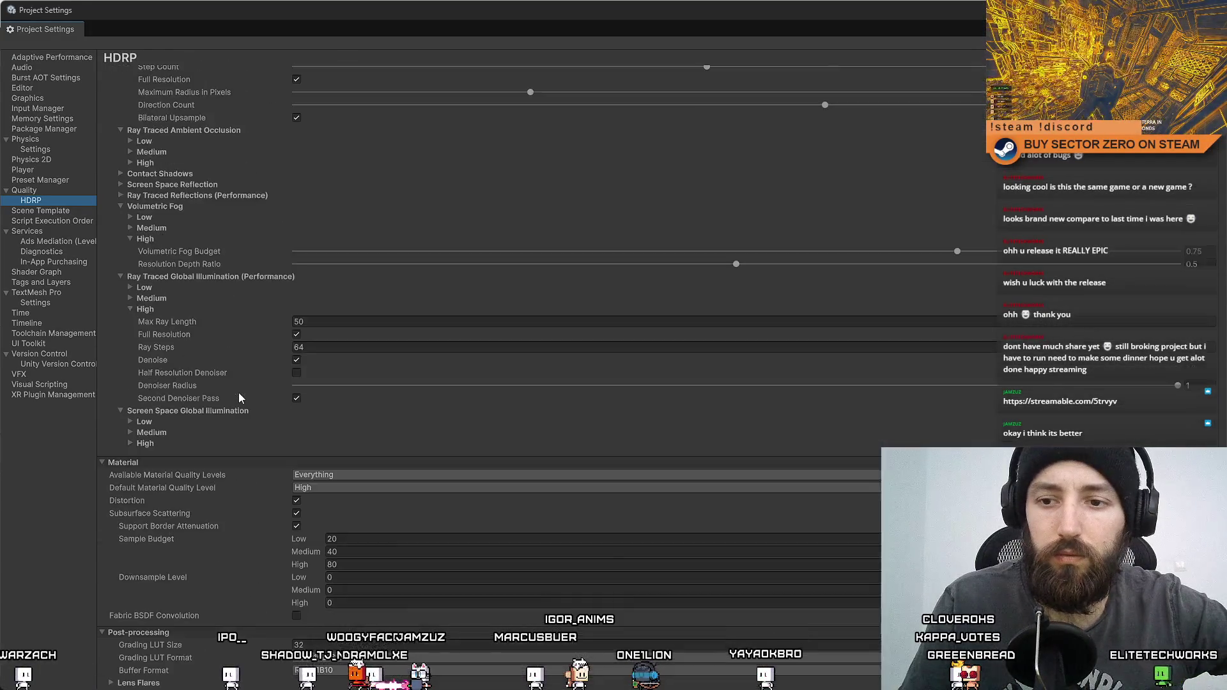
click(45, 190)
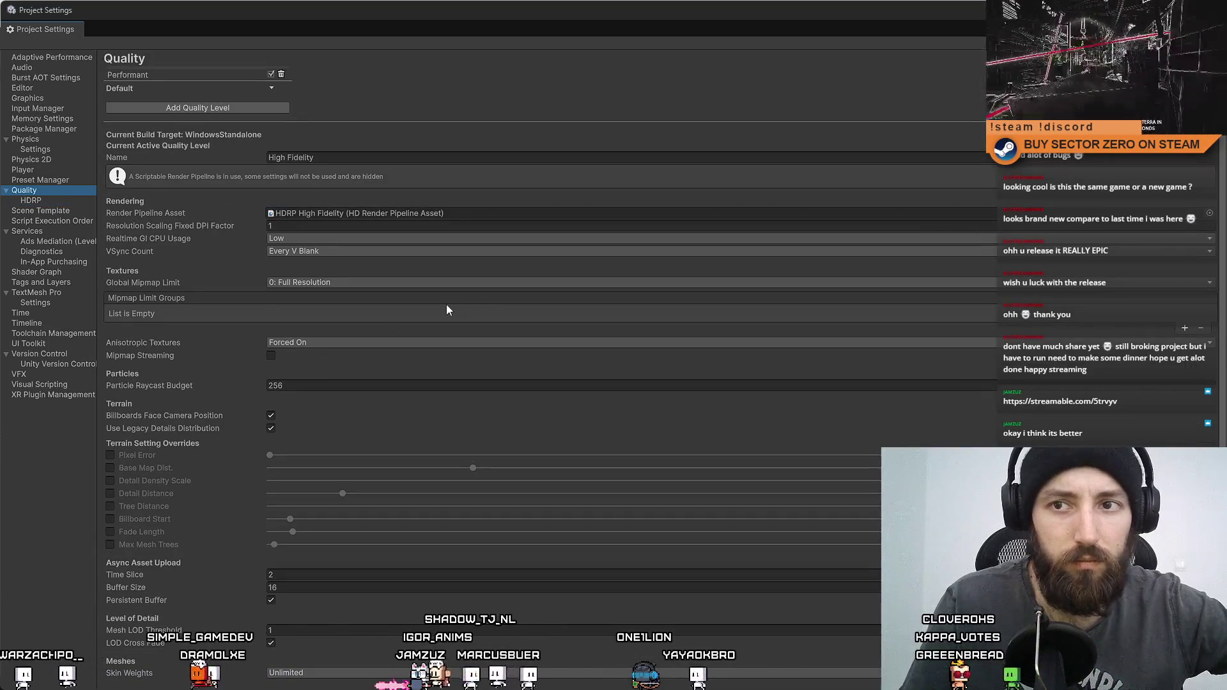
scroll(438, 314, up, 3)
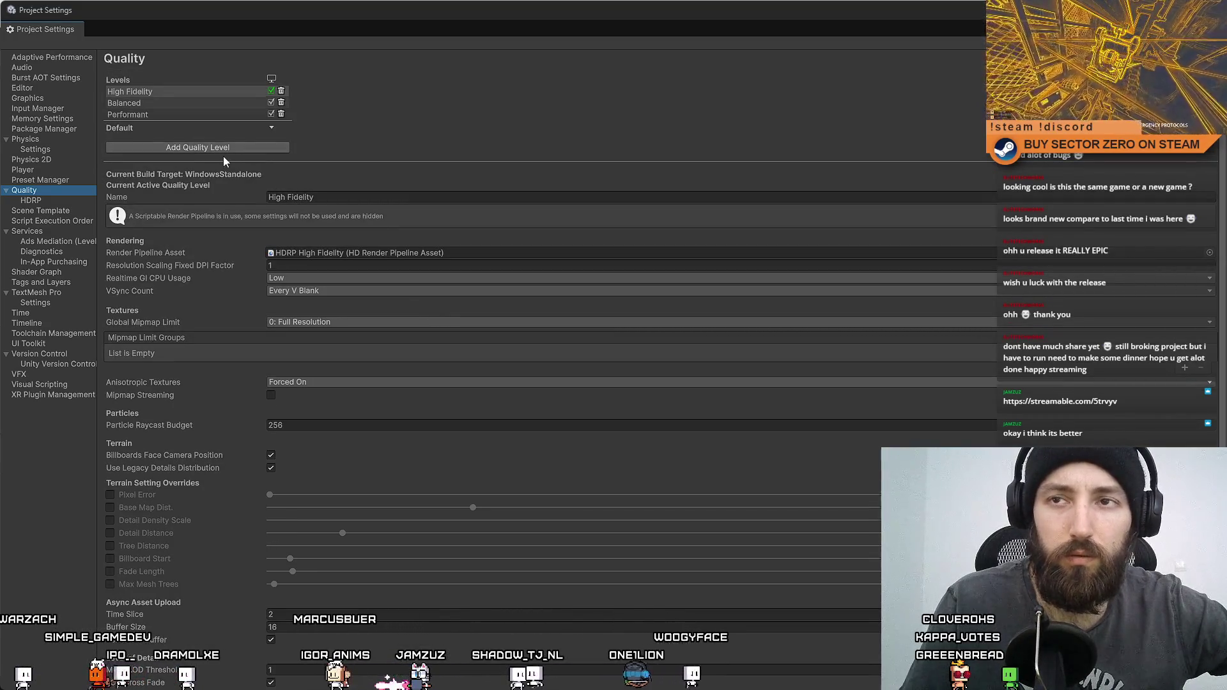
click(244, 102)
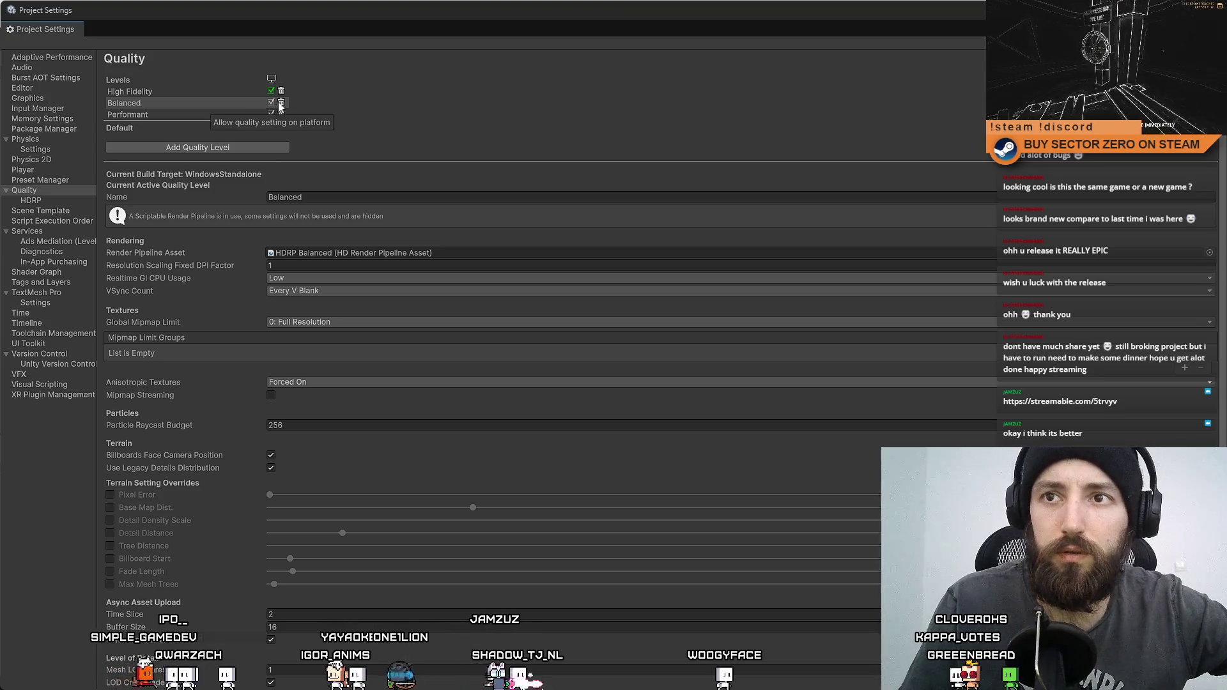
click(249, 92)
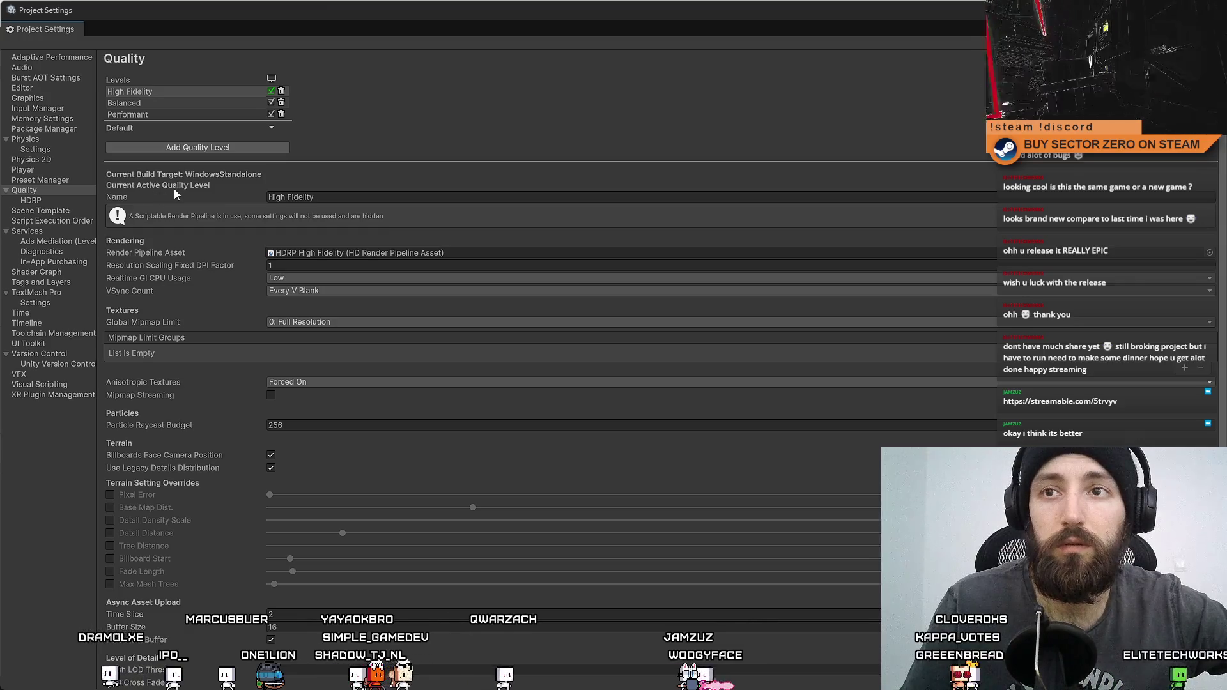
click(169, 95)
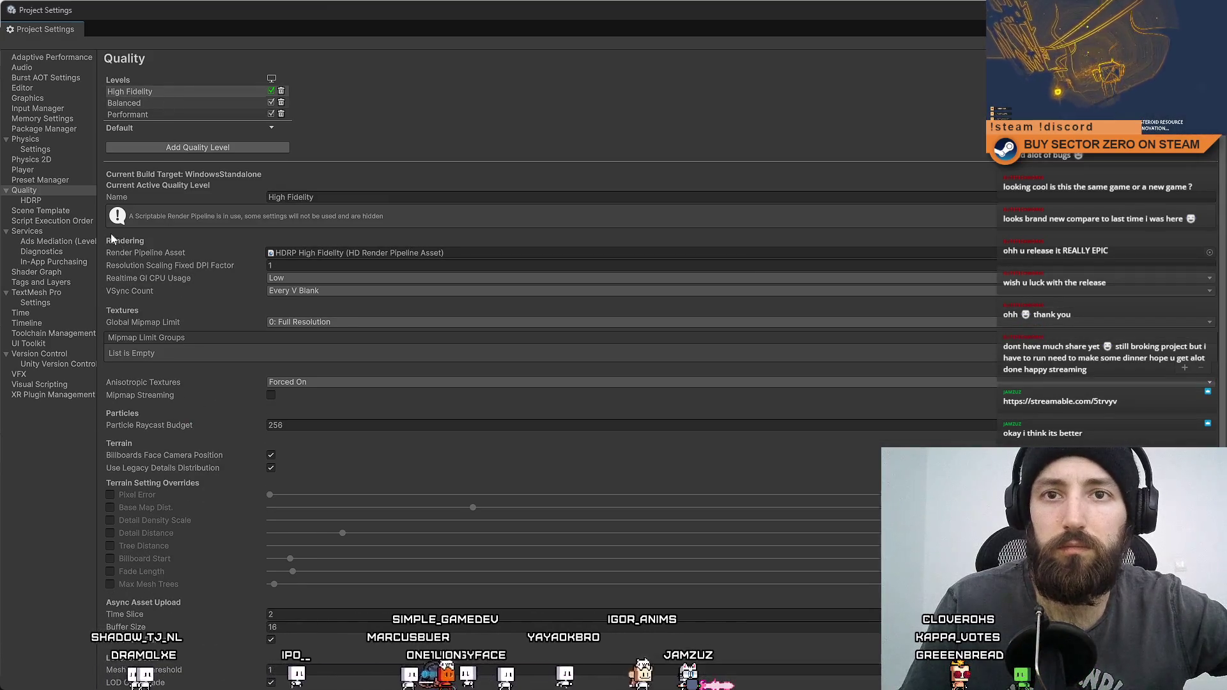
click(46, 171)
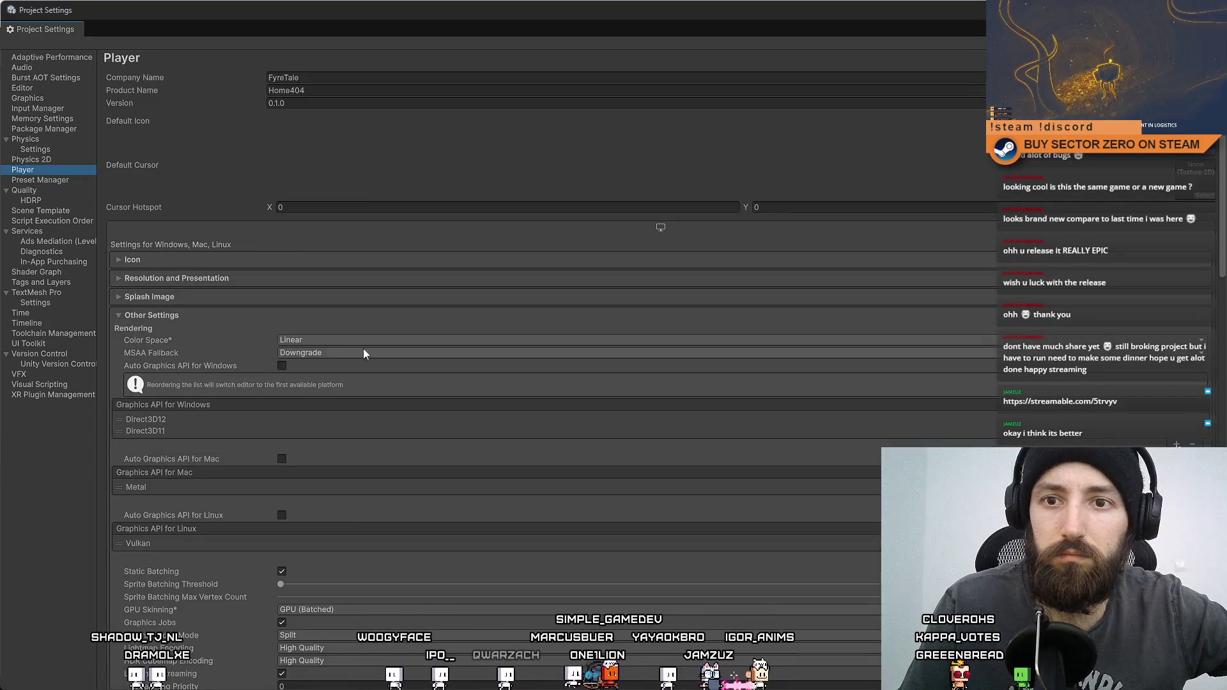
Step: Check the colour space options in Player settings, keeping Linear
scroll(362, 371, down, 5)
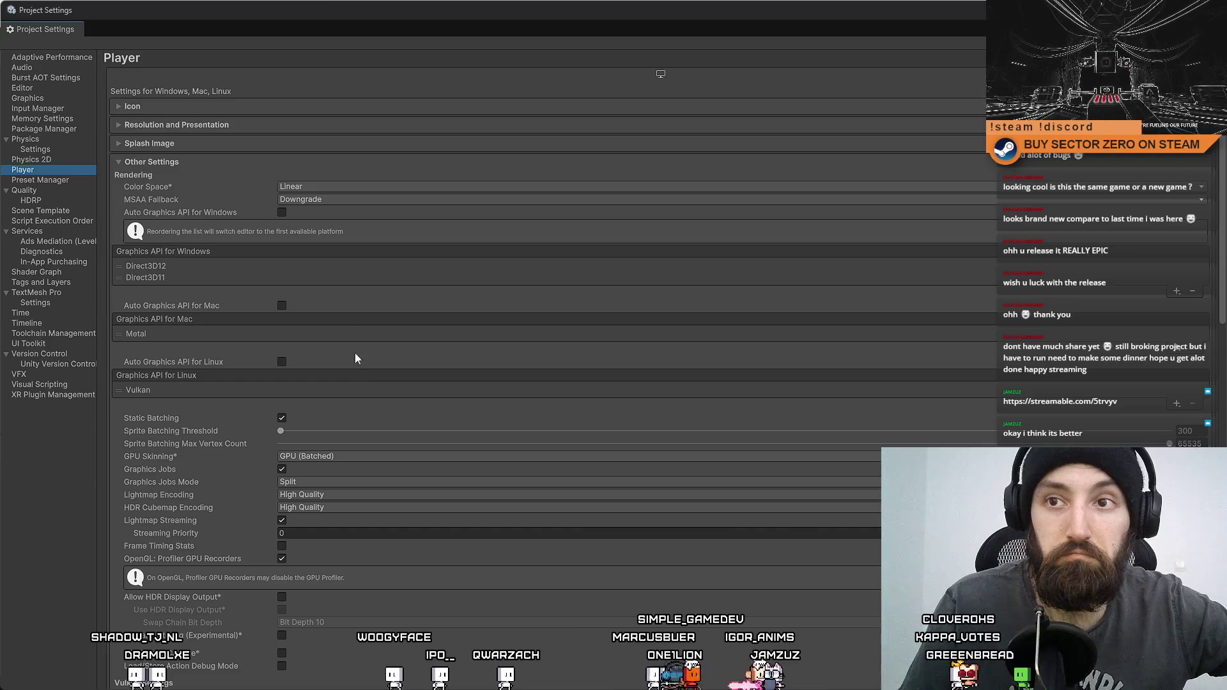
click(290, 182)
click(312, 172)
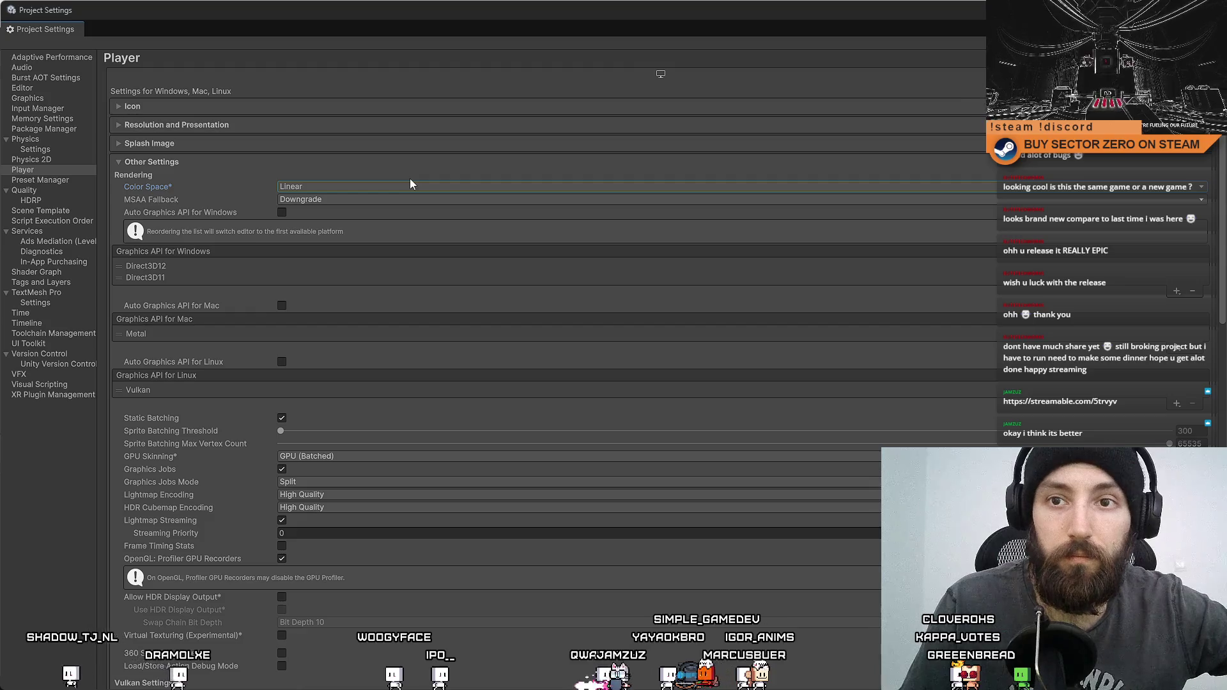
scroll(423, 329, down, 7)
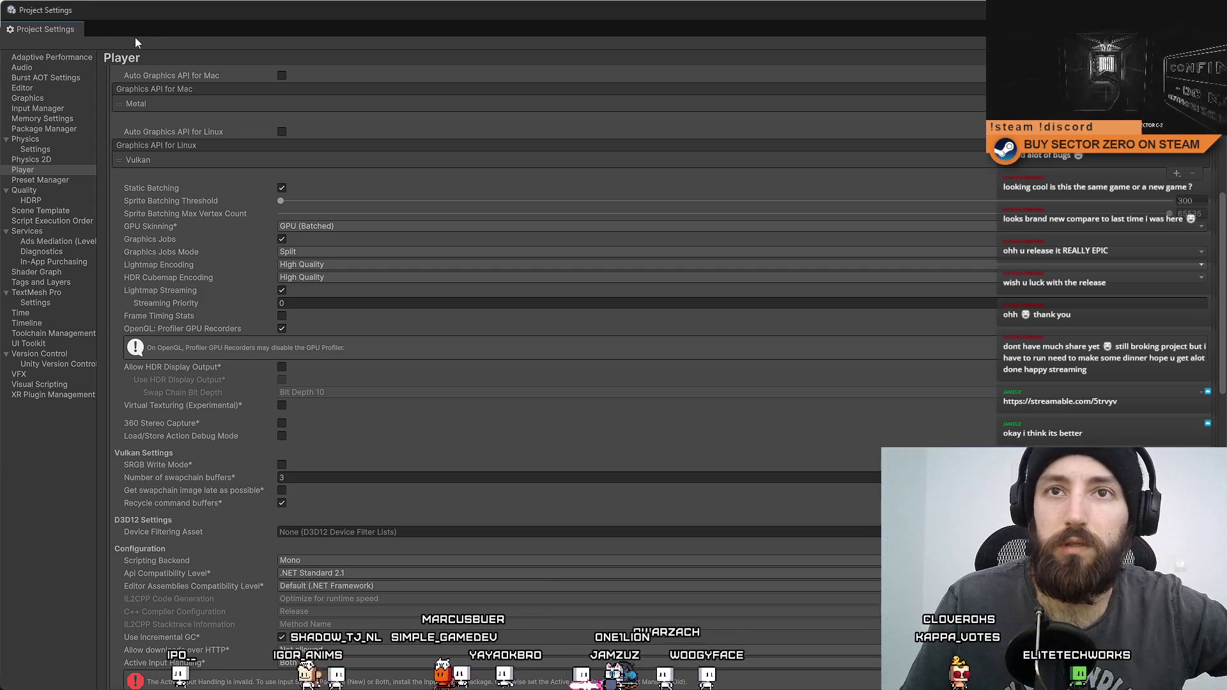
Step: Snap Project Settings to the left half, close it, and open File > Build Profiles
key(super+Left)
click(605, 17)
click(10, 21)
click(46, 180)
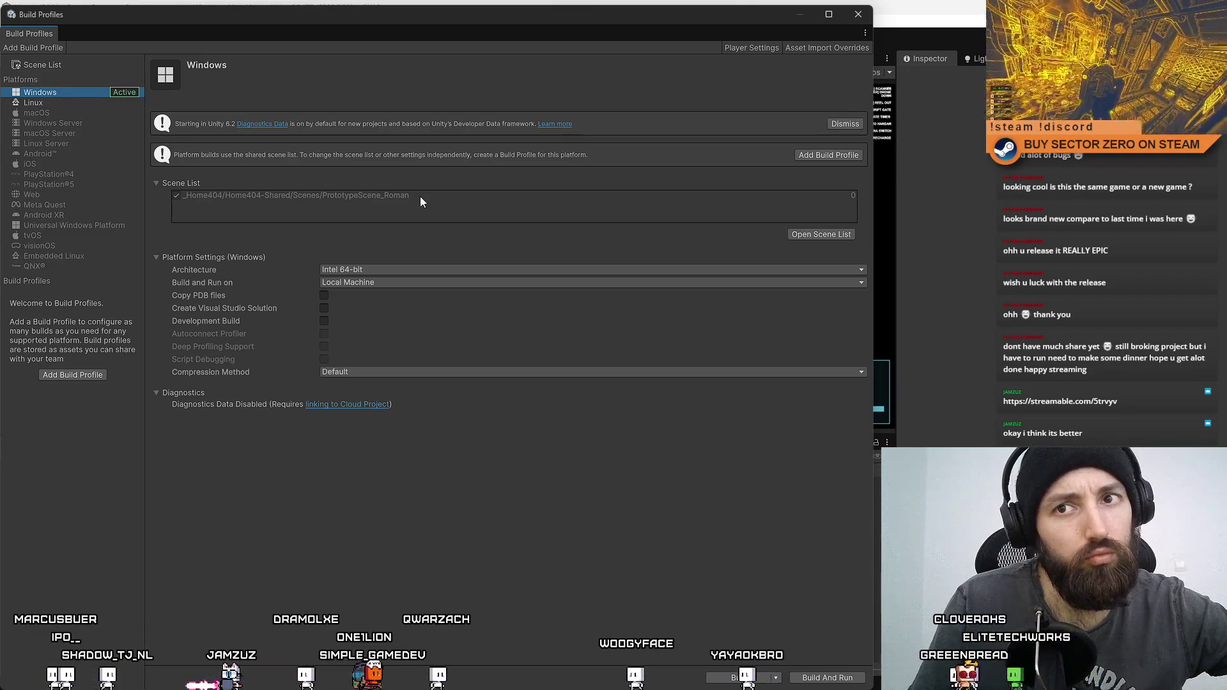
Step: In the shared scene list, add the open PrototypeScene_Integration and delete the PrototypeScene_Roman entry
mouse_move(790, 30)
mouse_down()
mouse_move(719, 228)
mouse_move(727, 336)
mouse_move(761, 58)
mouse_up()
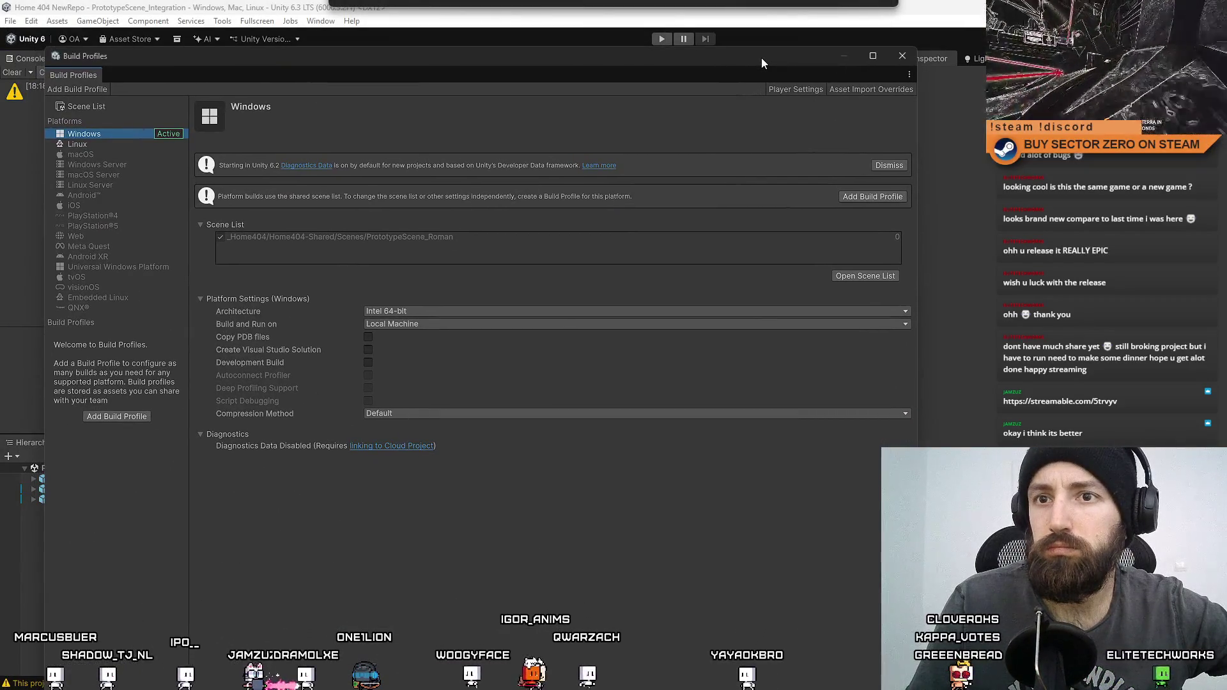
click(853, 277)
click(221, 178)
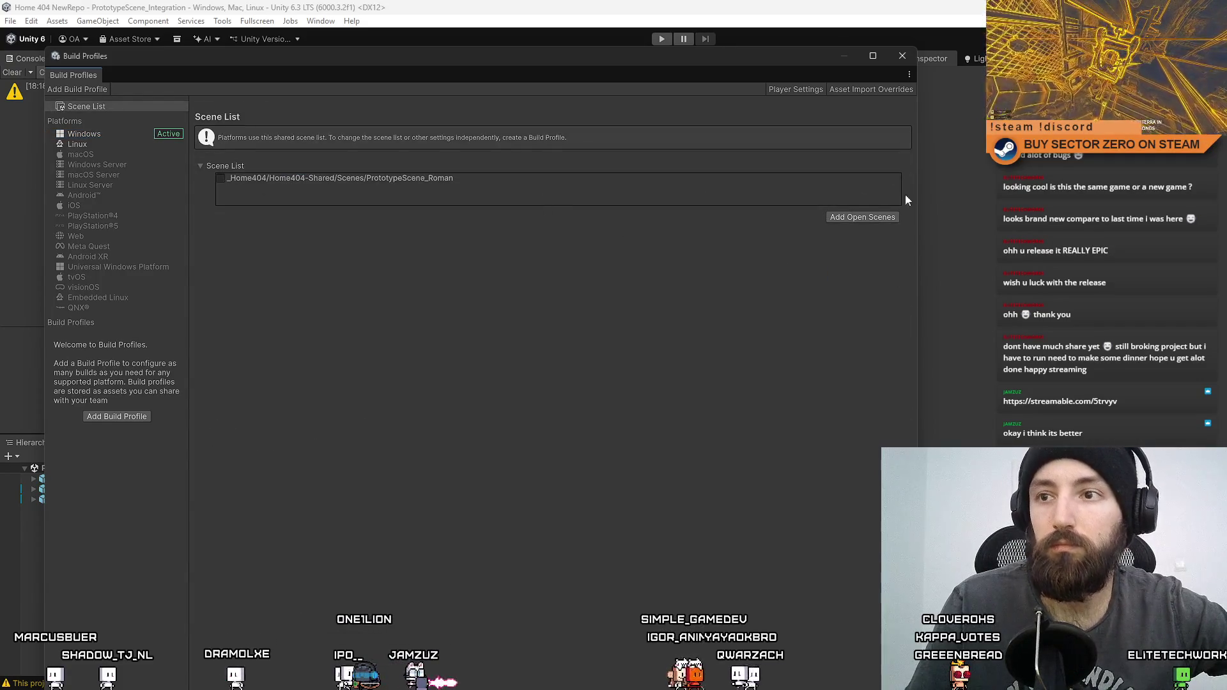
click(869, 216)
click(455, 177)
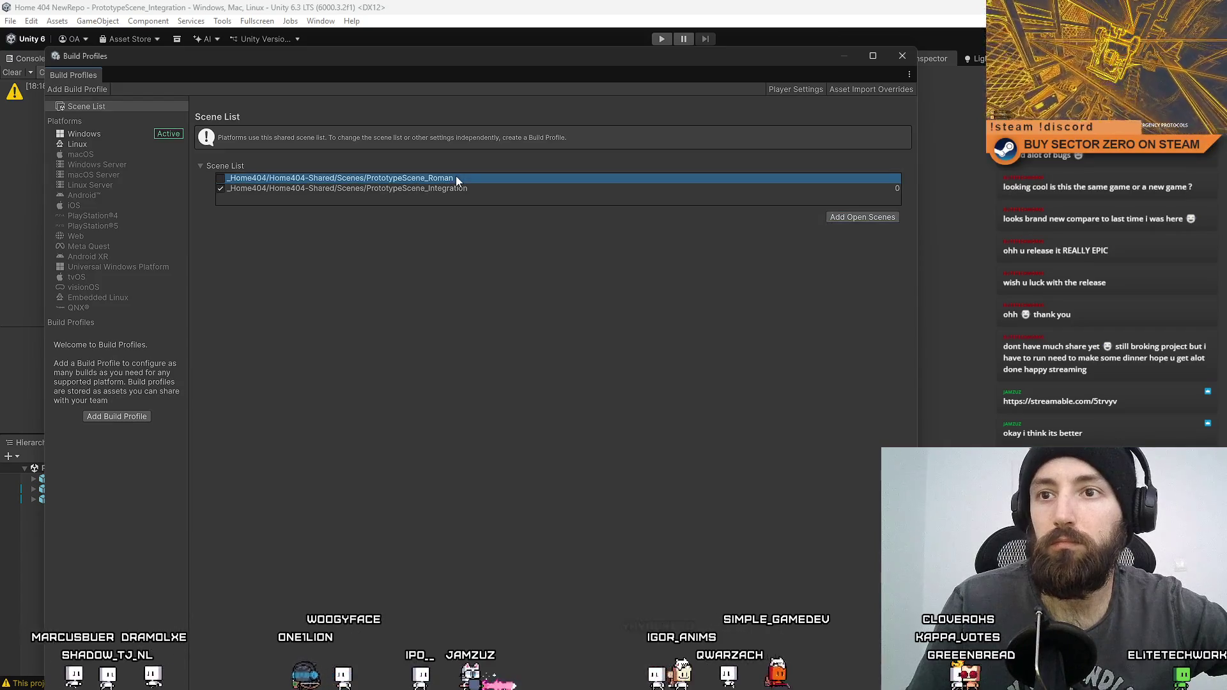
key(Delete)
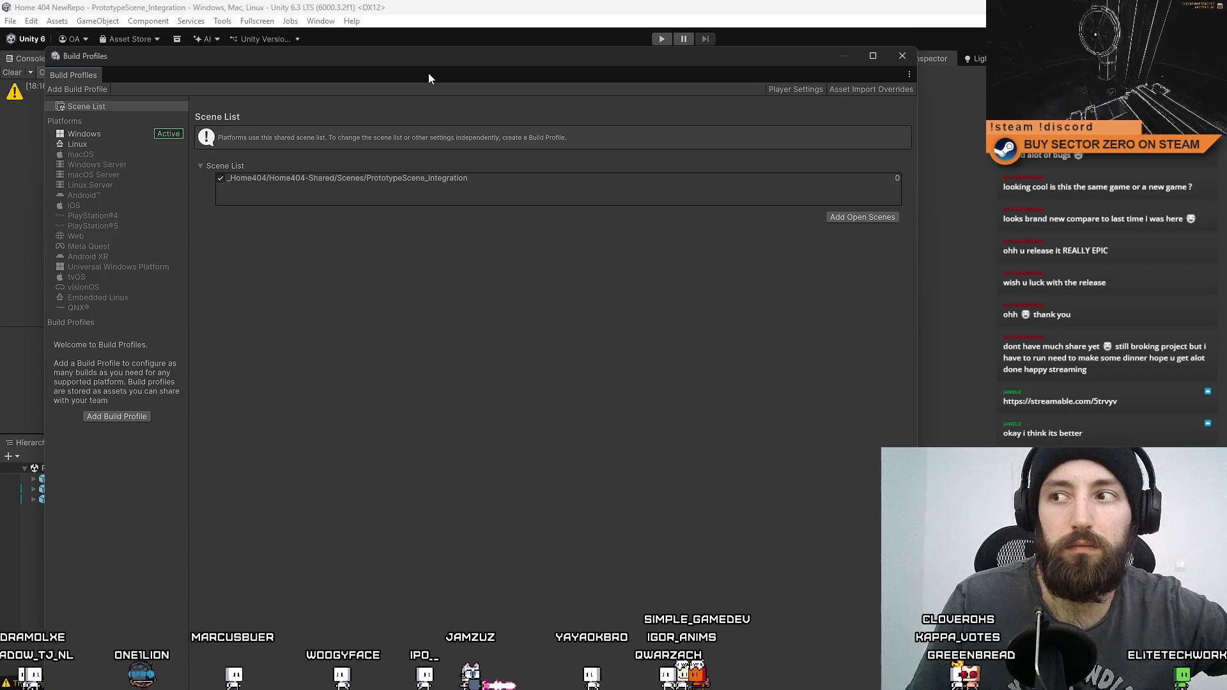
mouse_move(432, 55)
mouse_down()
mouse_move(505, 40)
mouse_move(500, 50)
mouse_up()
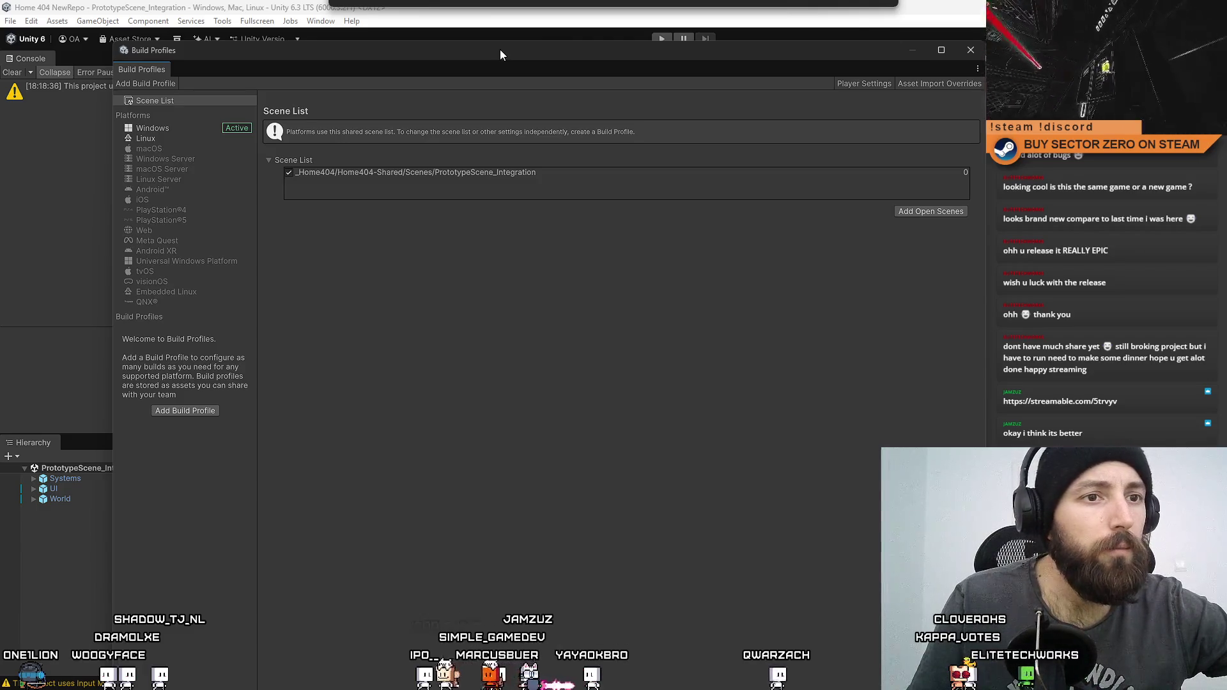
Step: Review the Windows platform settings, keeping Default compression, Local Machine and Intel 64-bit
click(172, 130)
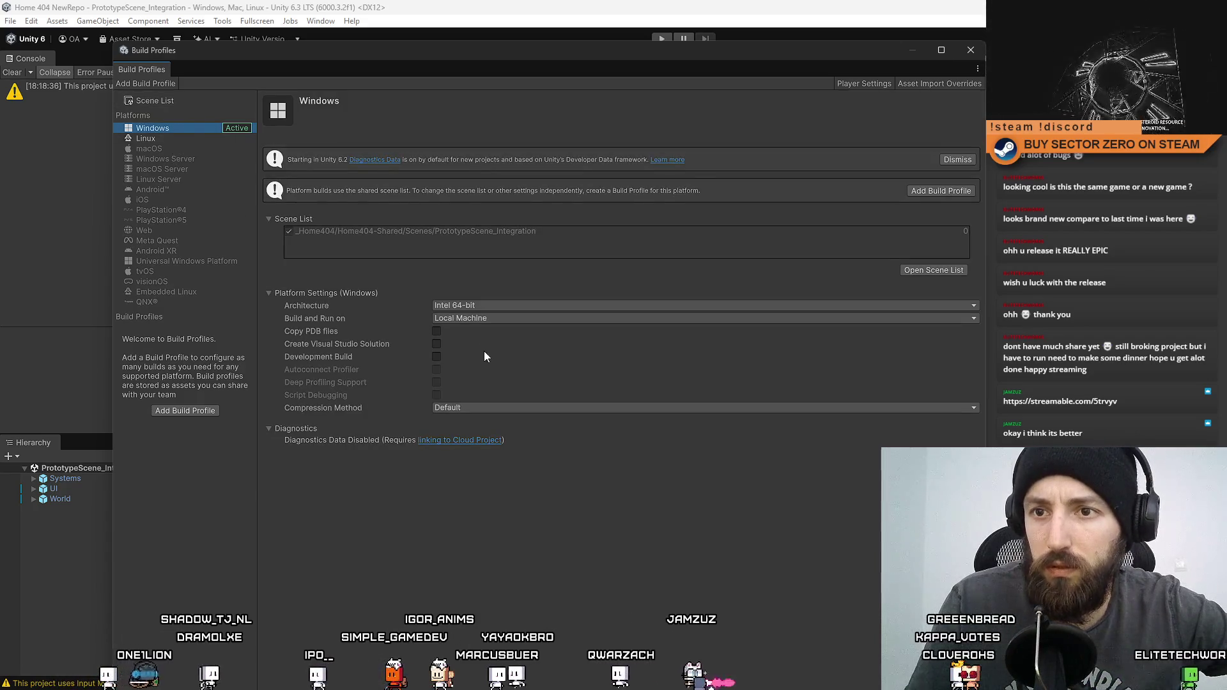
click(478, 409)
click(460, 426)
click(473, 316)
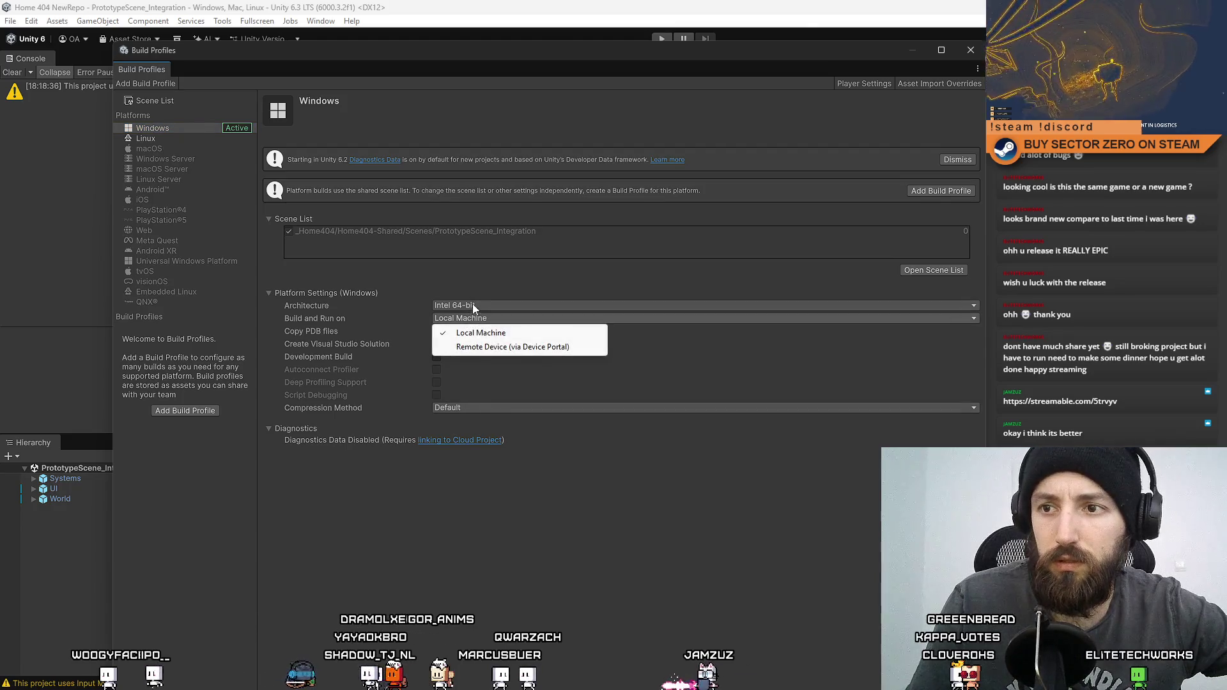
click(473, 304)
click(370, 559)
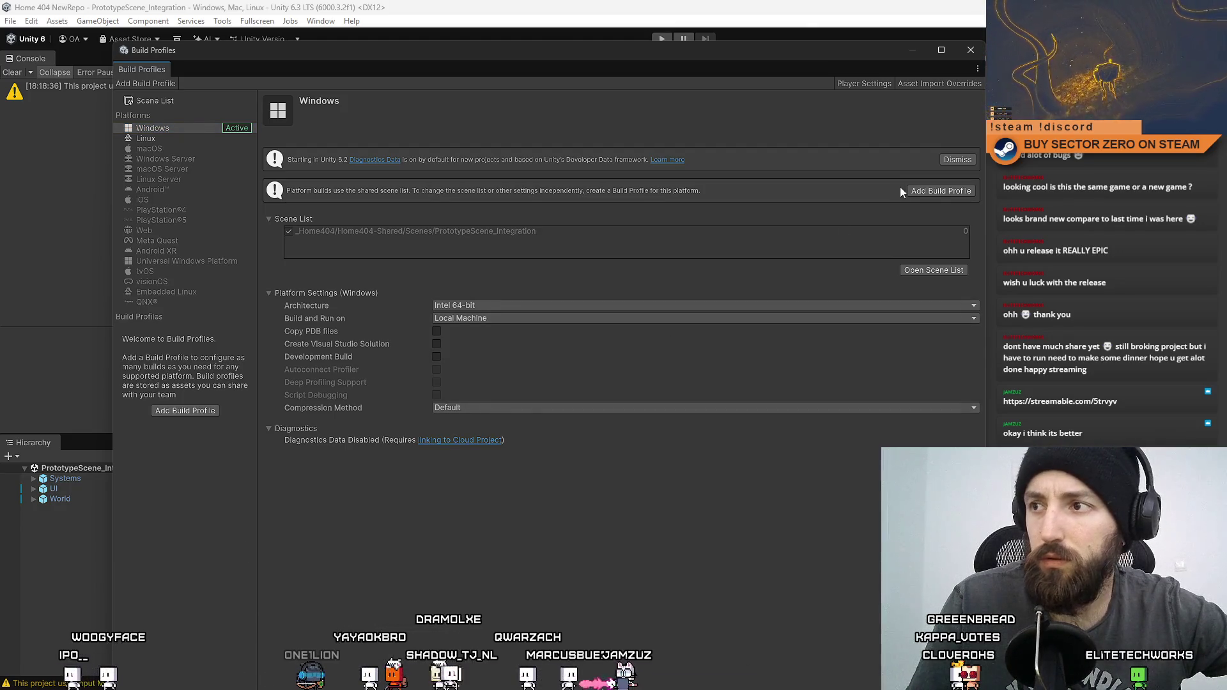
Step: Add a Windows build profile from the Platform Browser and close Build Profiles
click(931, 192)
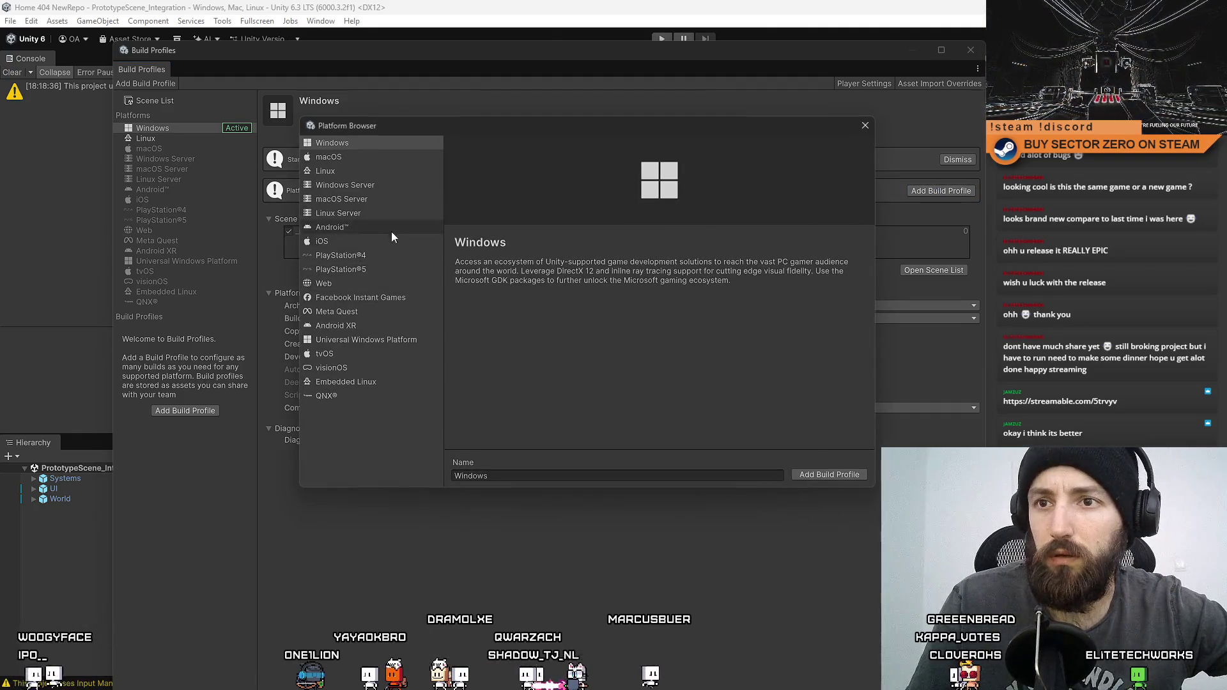
click(824, 476)
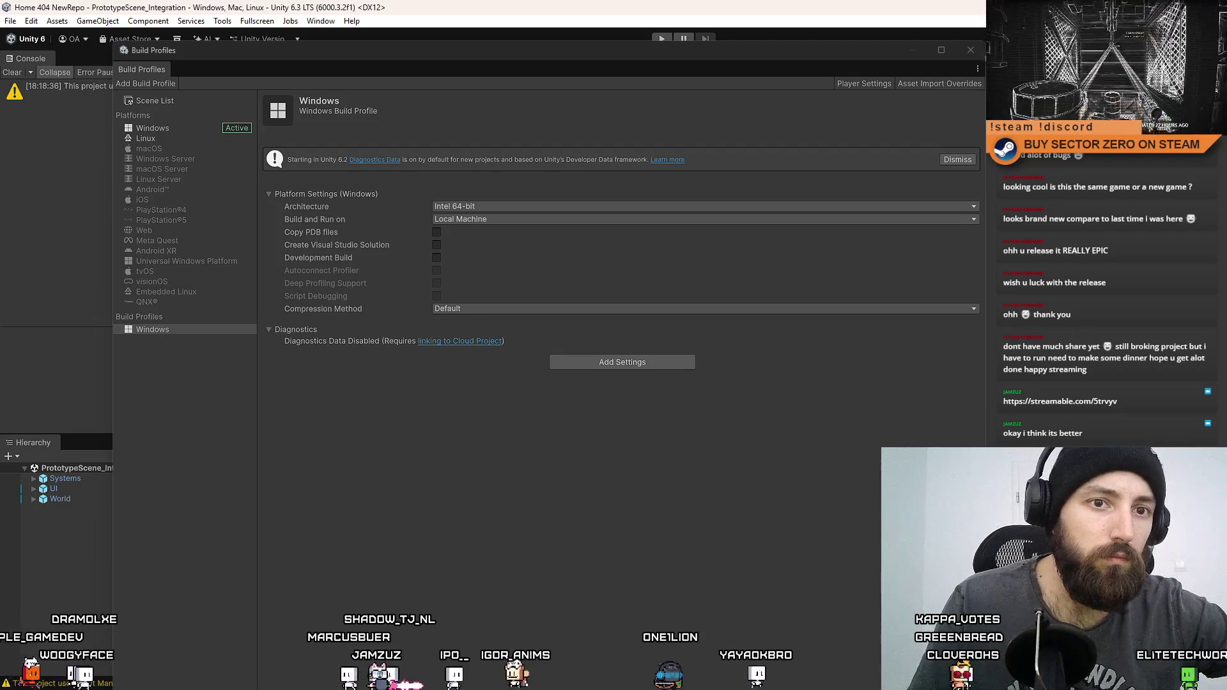
click(970, 50)
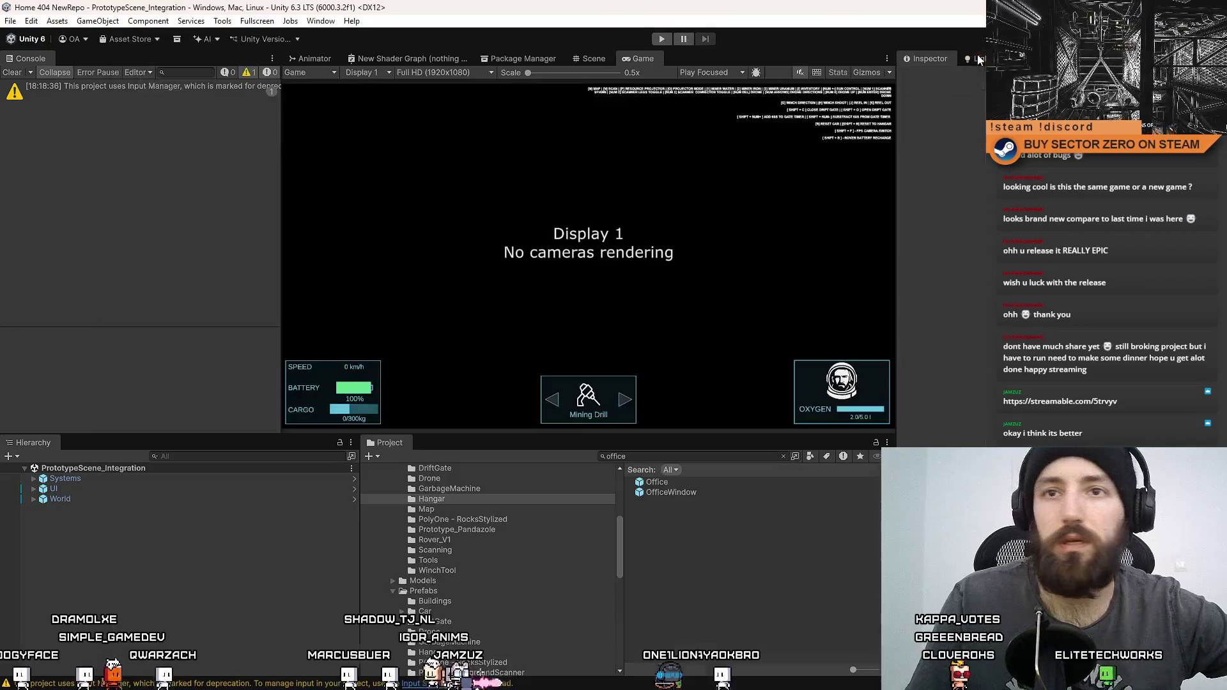
Step: On the Quality page, keep Balanced enabled for Windows and High Fidelity as the default level
click(10, 21)
mouse_move(30, 20)
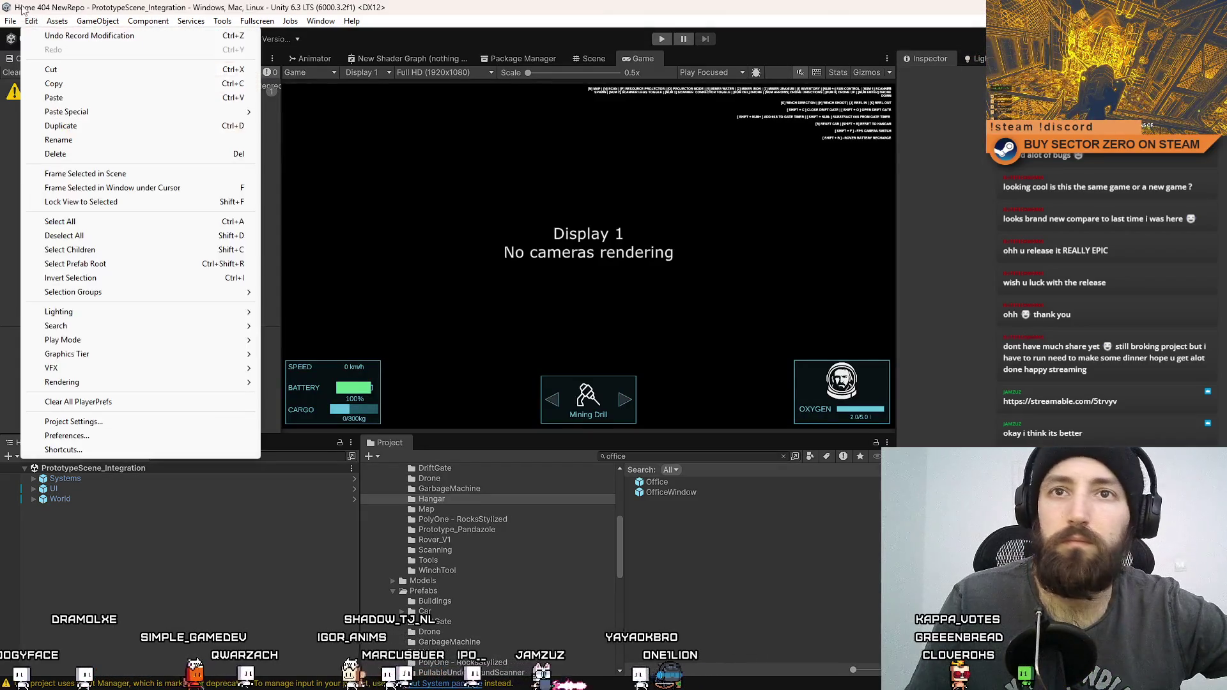
click(102, 422)
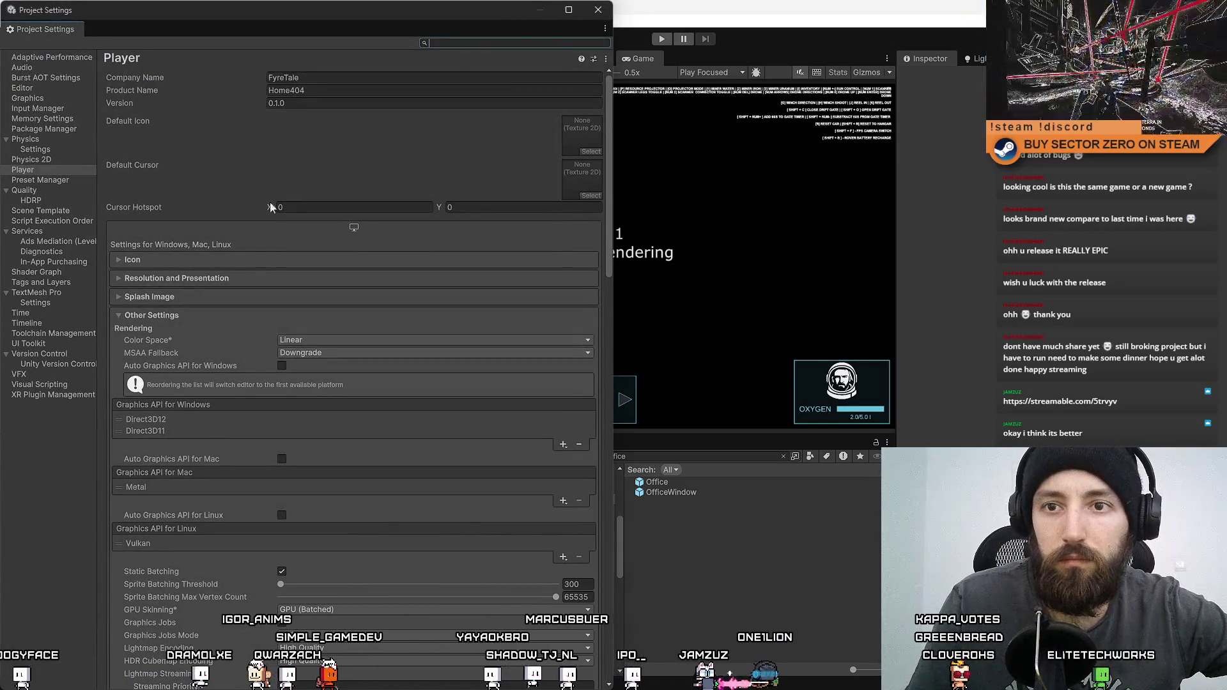
click(51, 188)
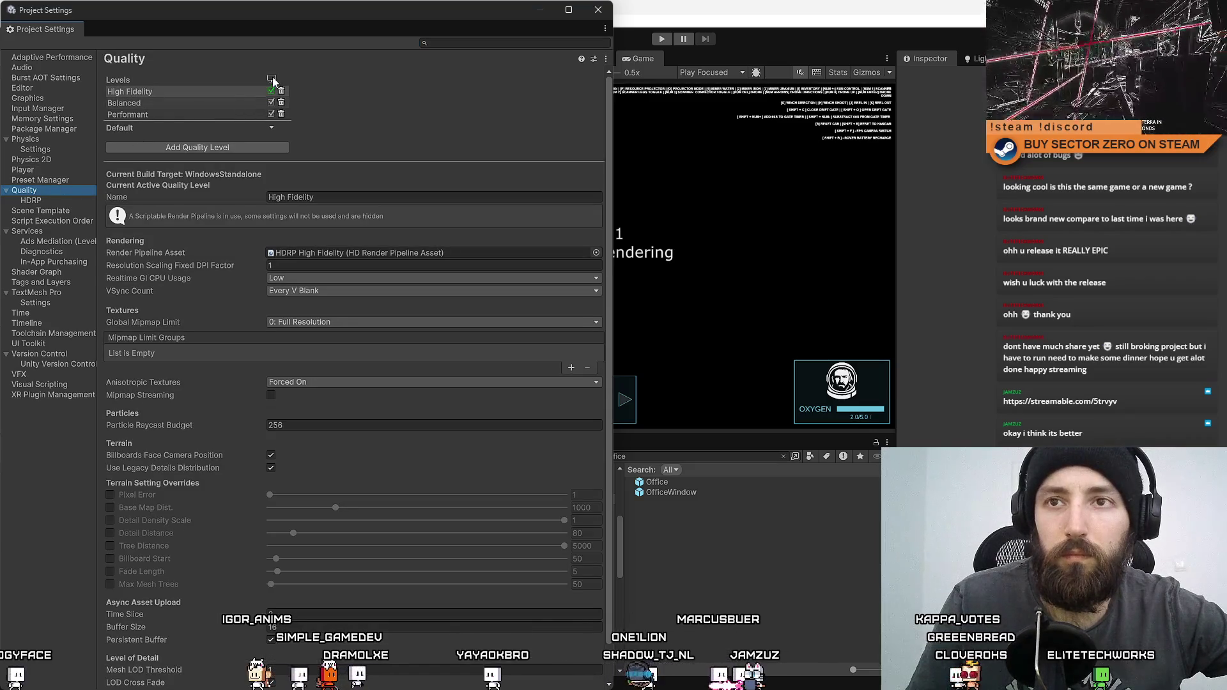
click(271, 102)
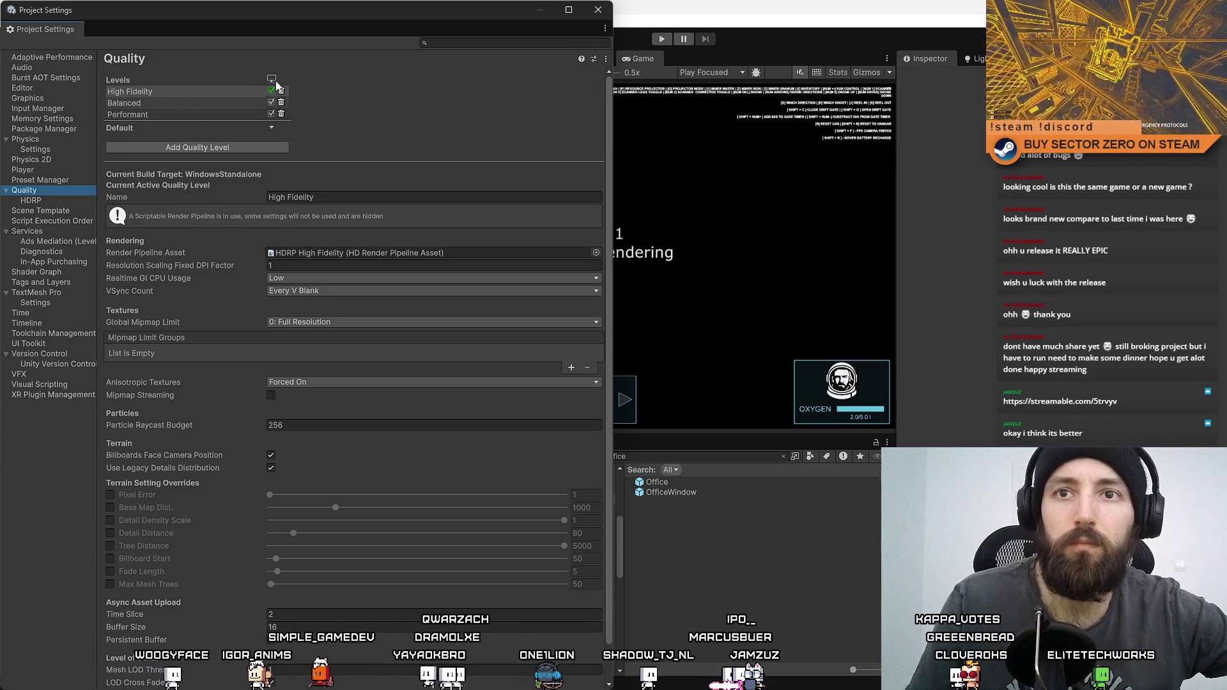
click(271, 102)
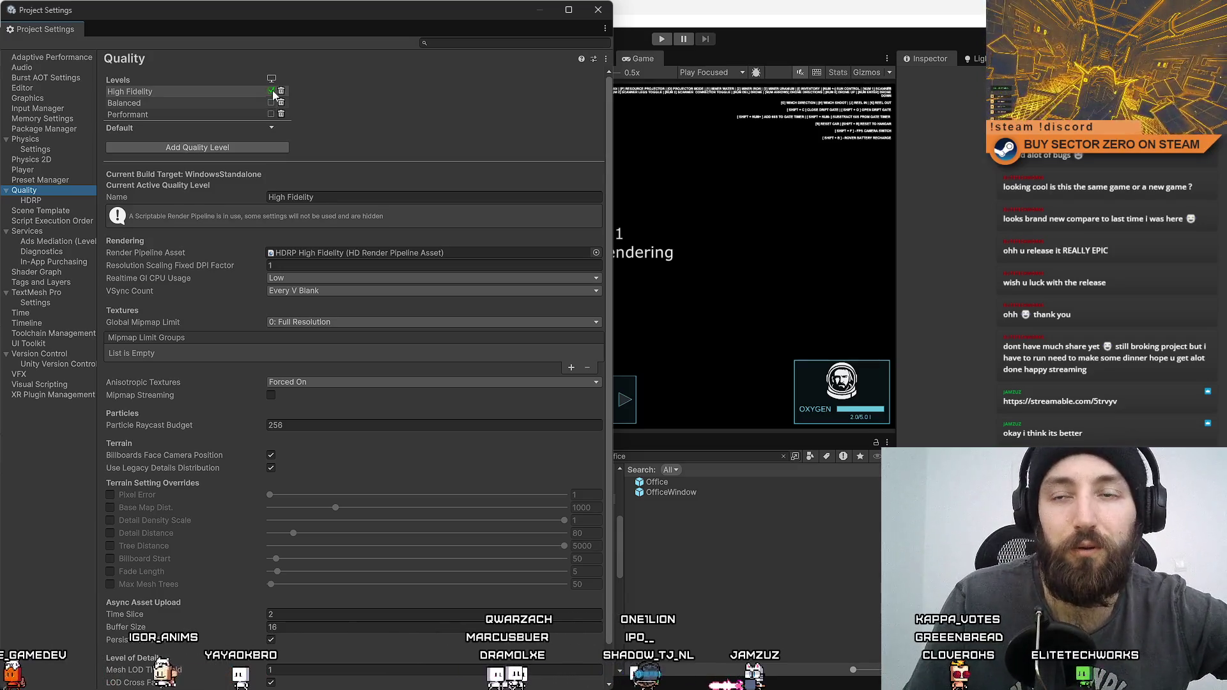
click(271, 129)
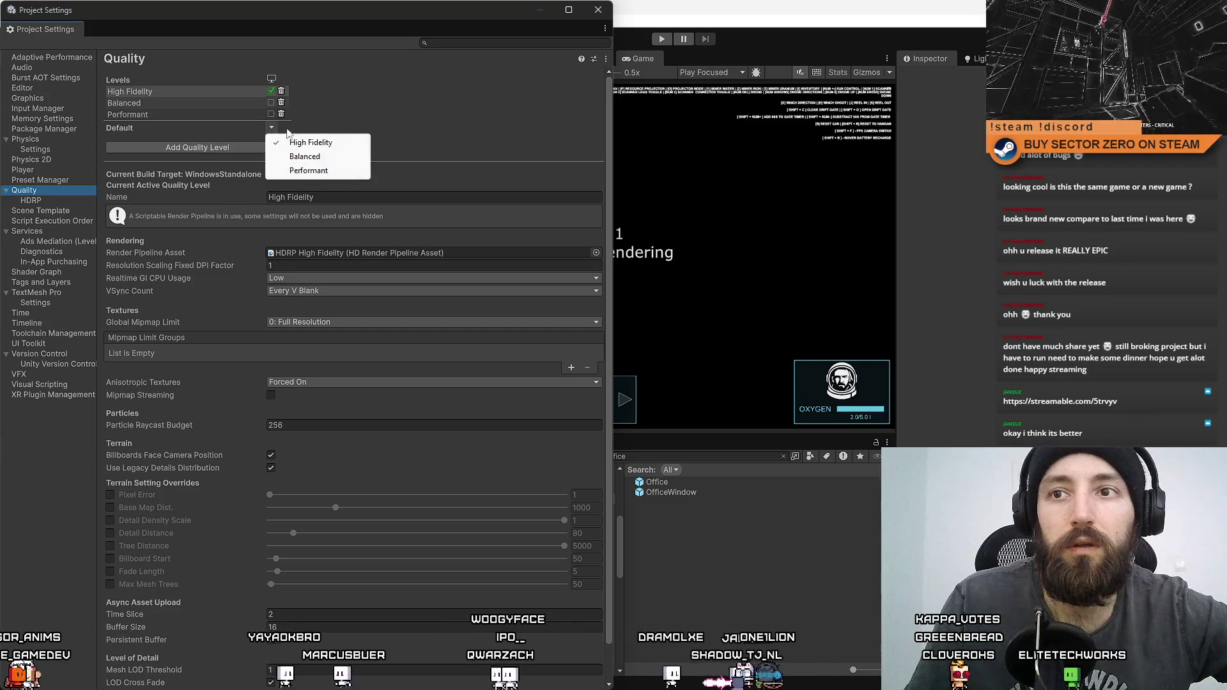
click(448, 97)
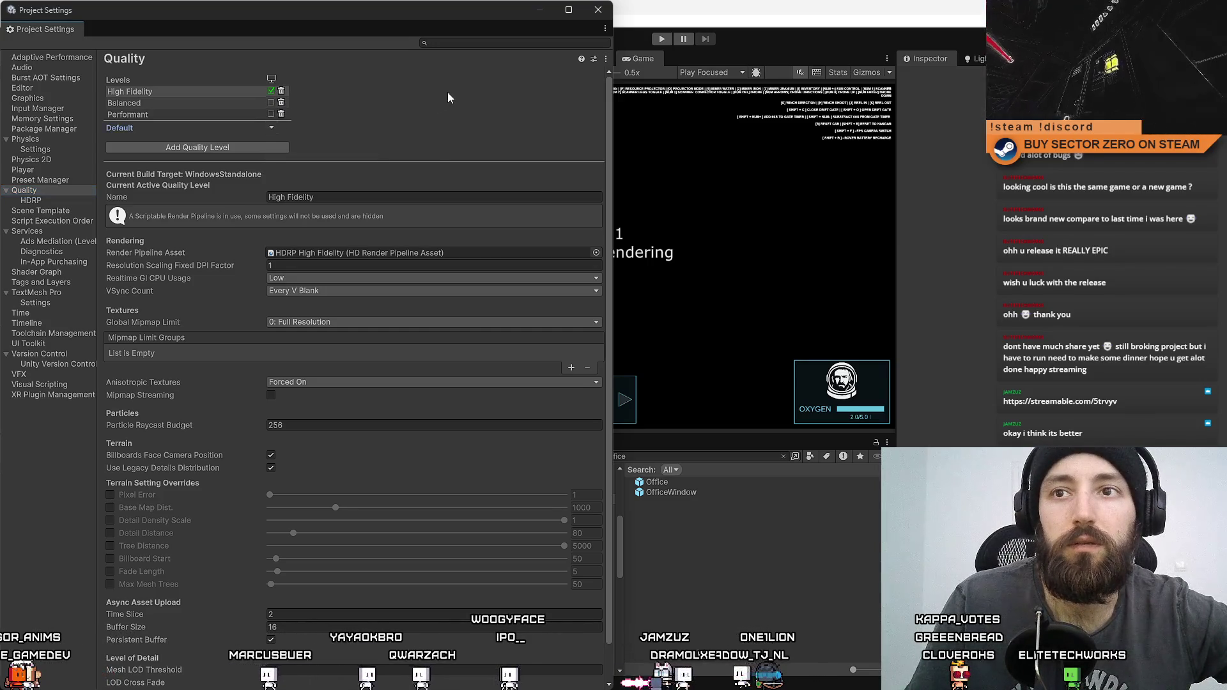
click(271, 130)
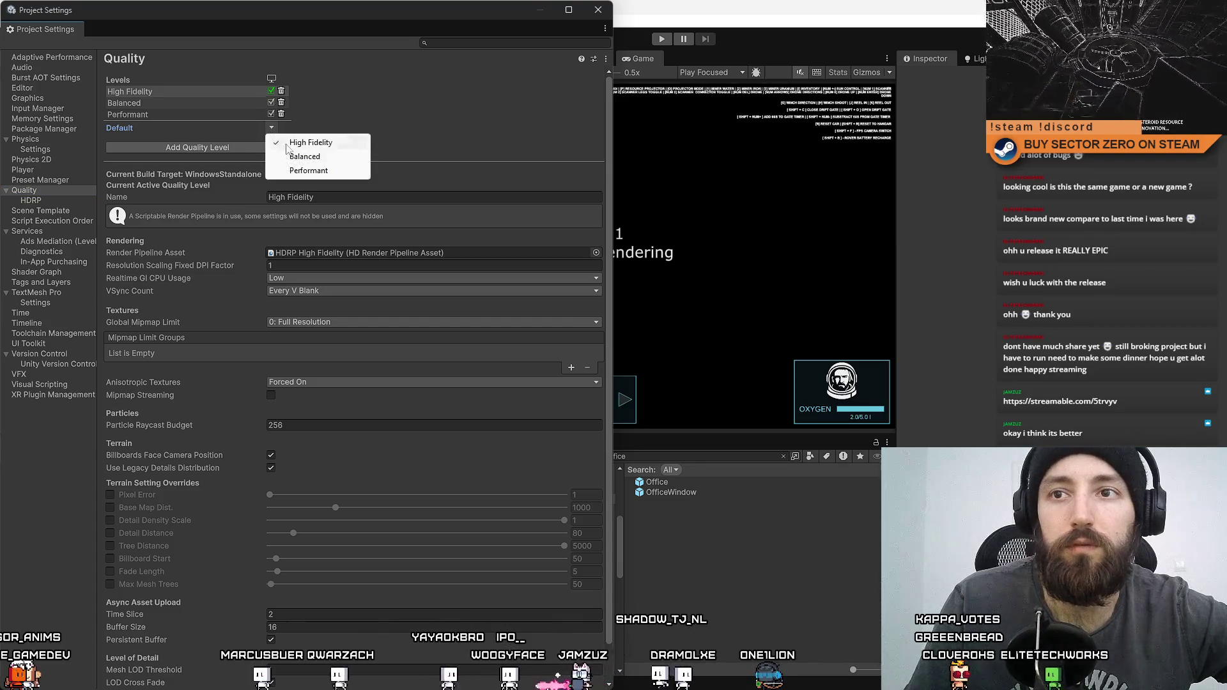
click(306, 158)
click(271, 129)
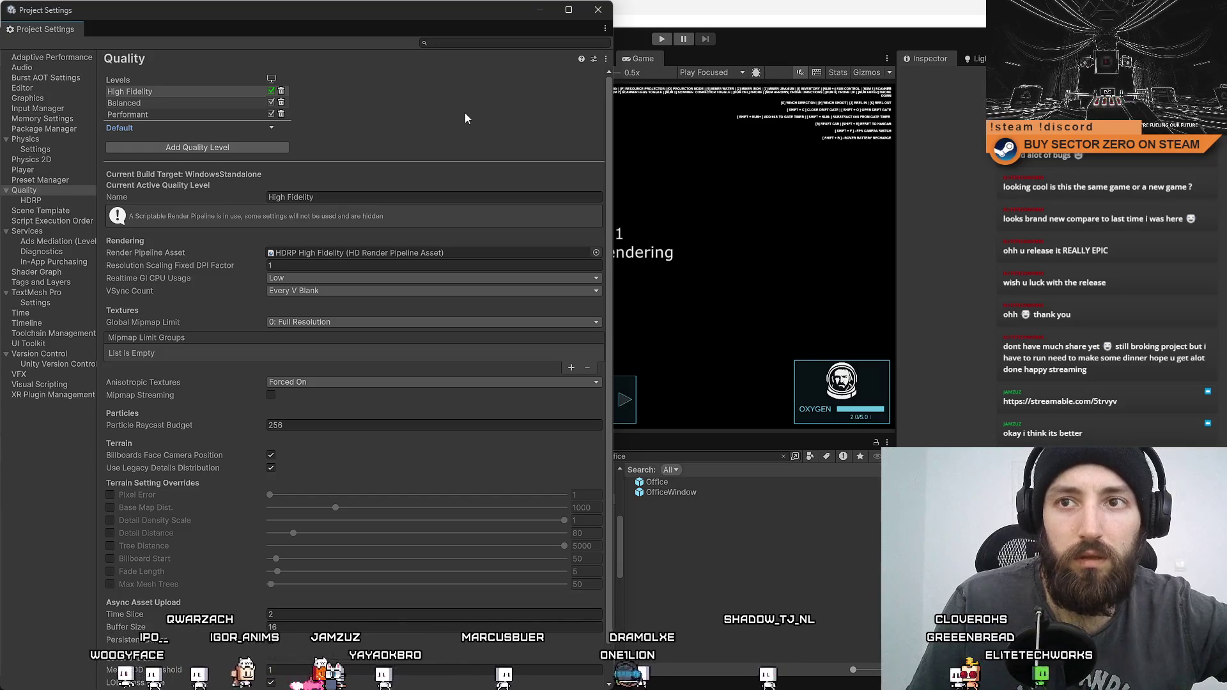
Step: Close Project Settings and bring up the File menu to save
click(597, 10)
click(10, 20)
click(32, 83)
click(10, 21)
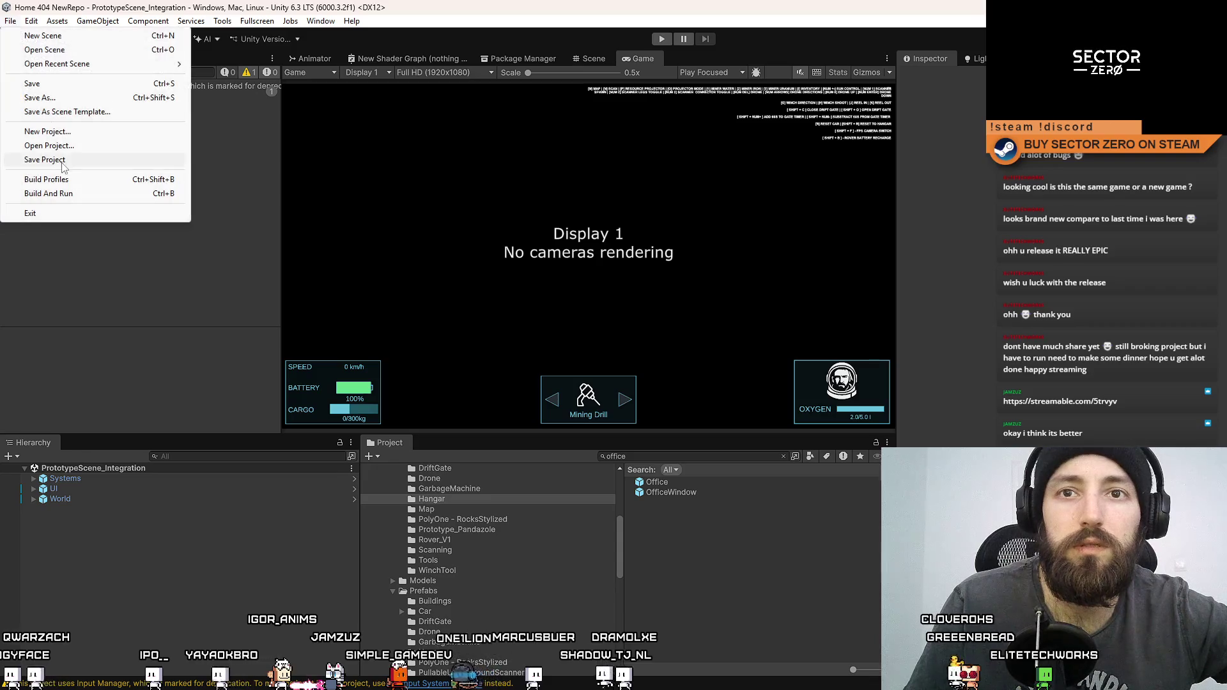
Step: Save the project, enter Play mode, and drive the rover forward down the tunnel
click(63, 161)
click(662, 40)
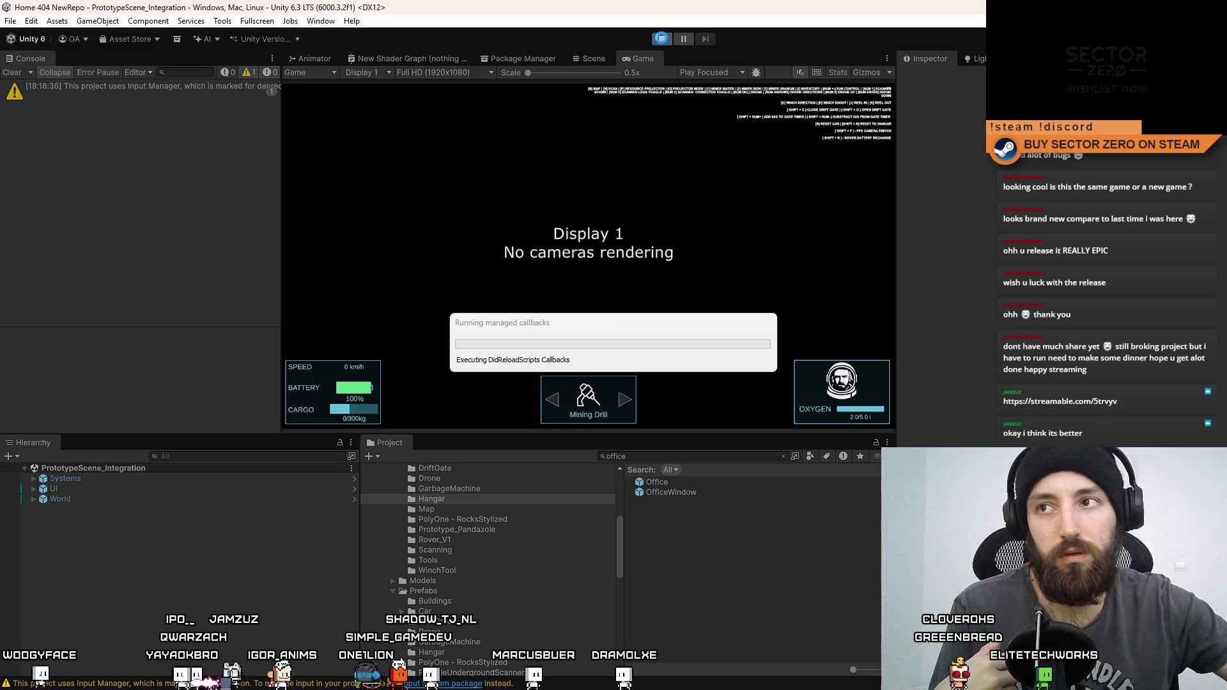
click(662, 39)
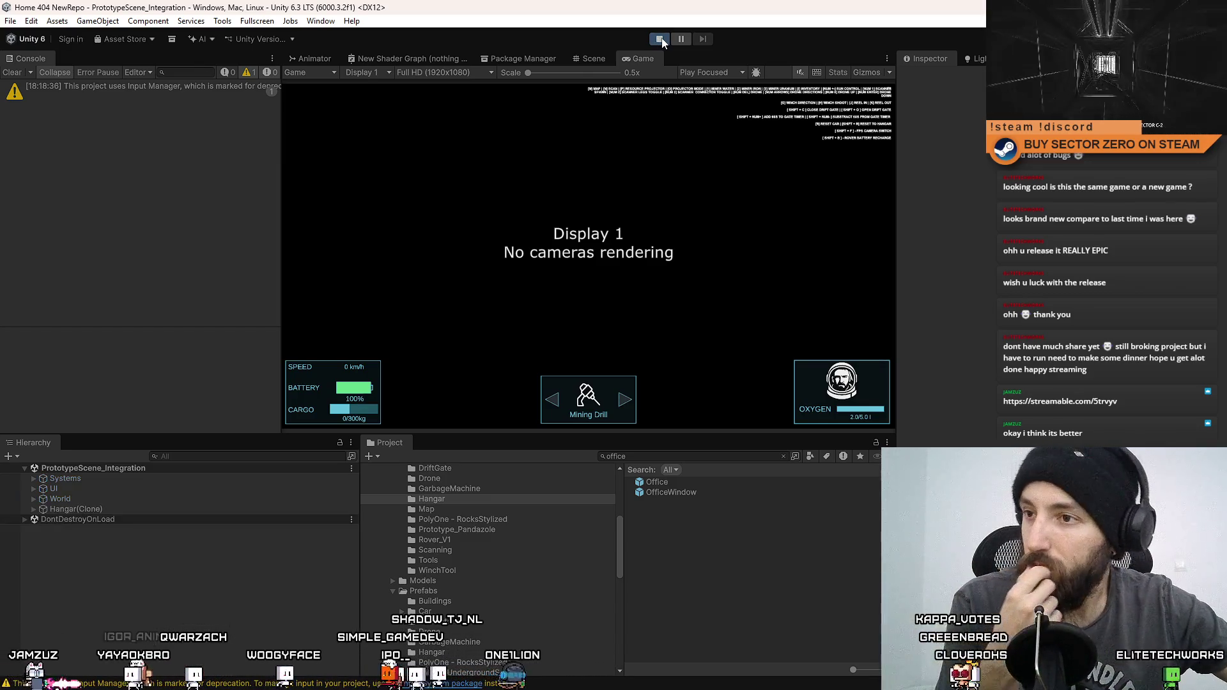
key(w)
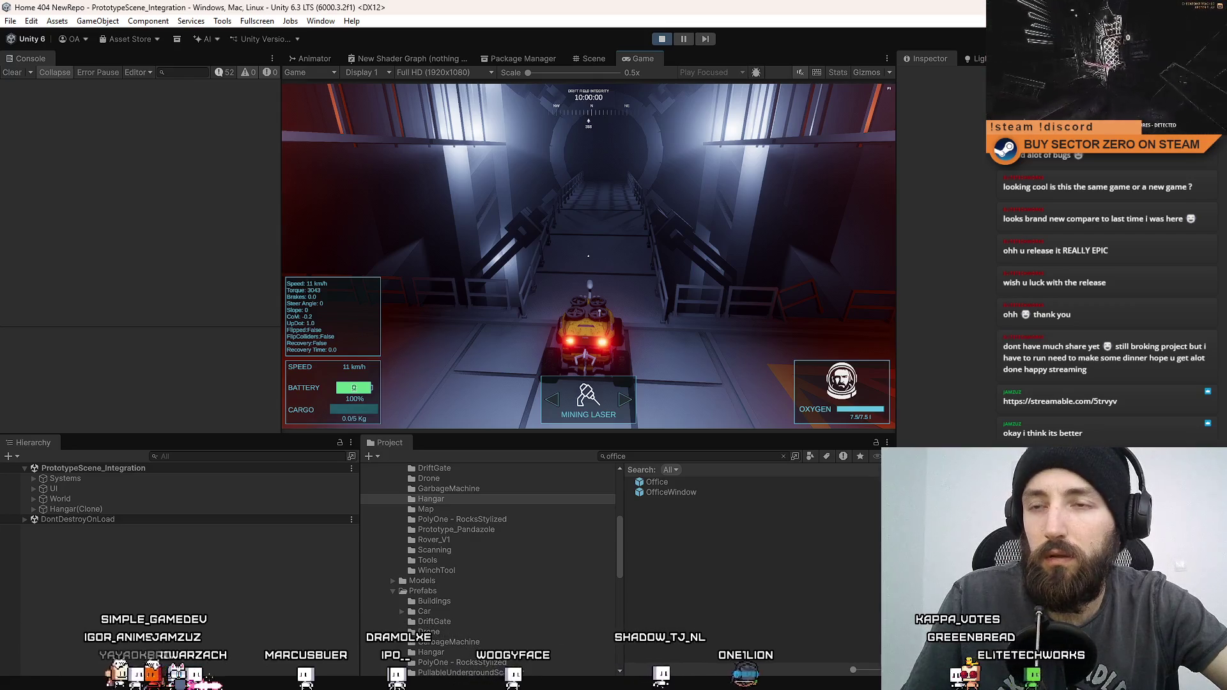
key(w)
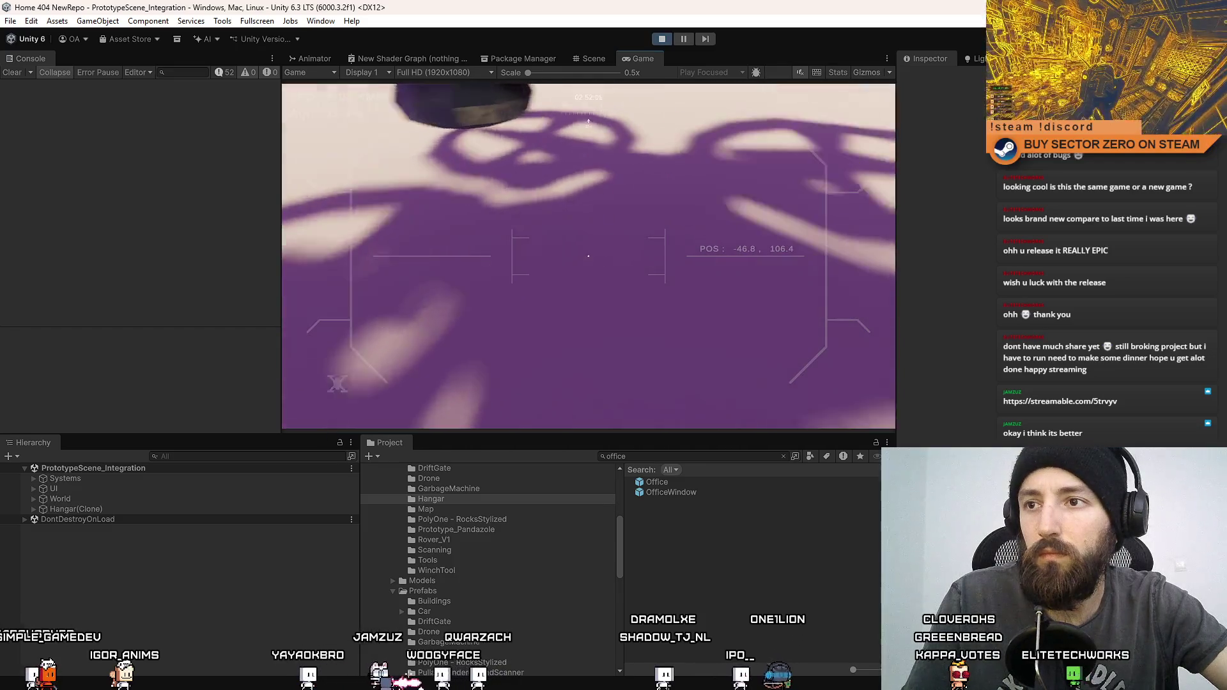
Step: Stop Play mode and open File > Build Profiles
click(660, 39)
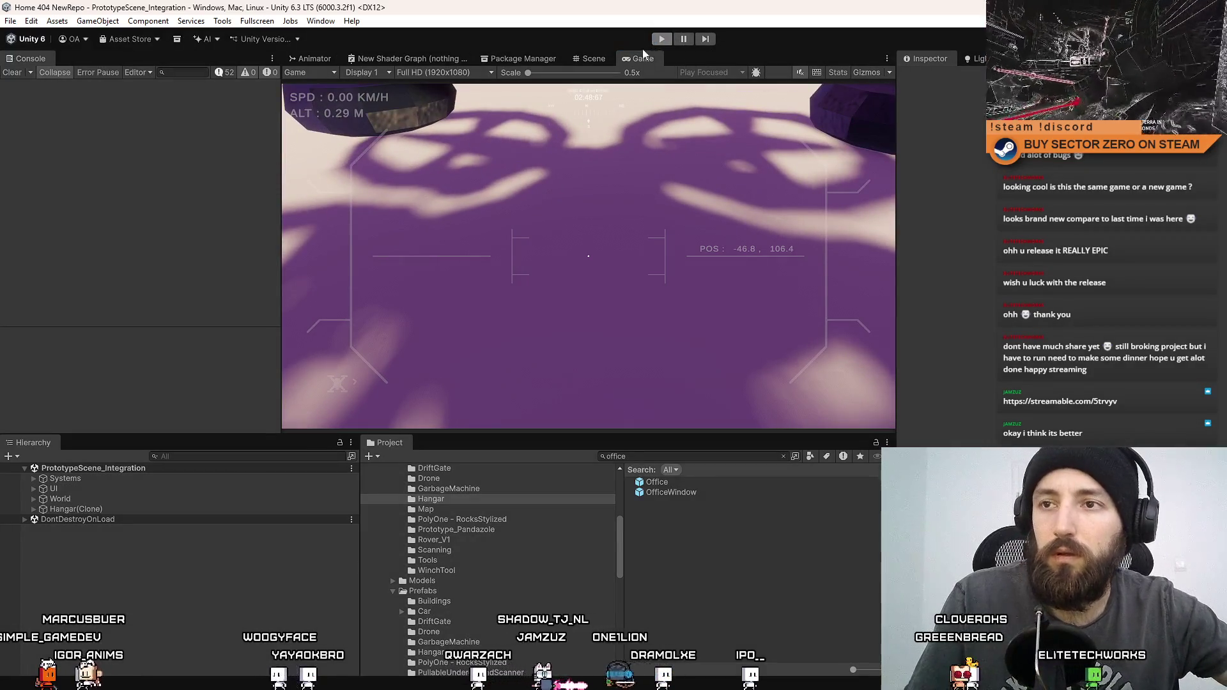
click(10, 21)
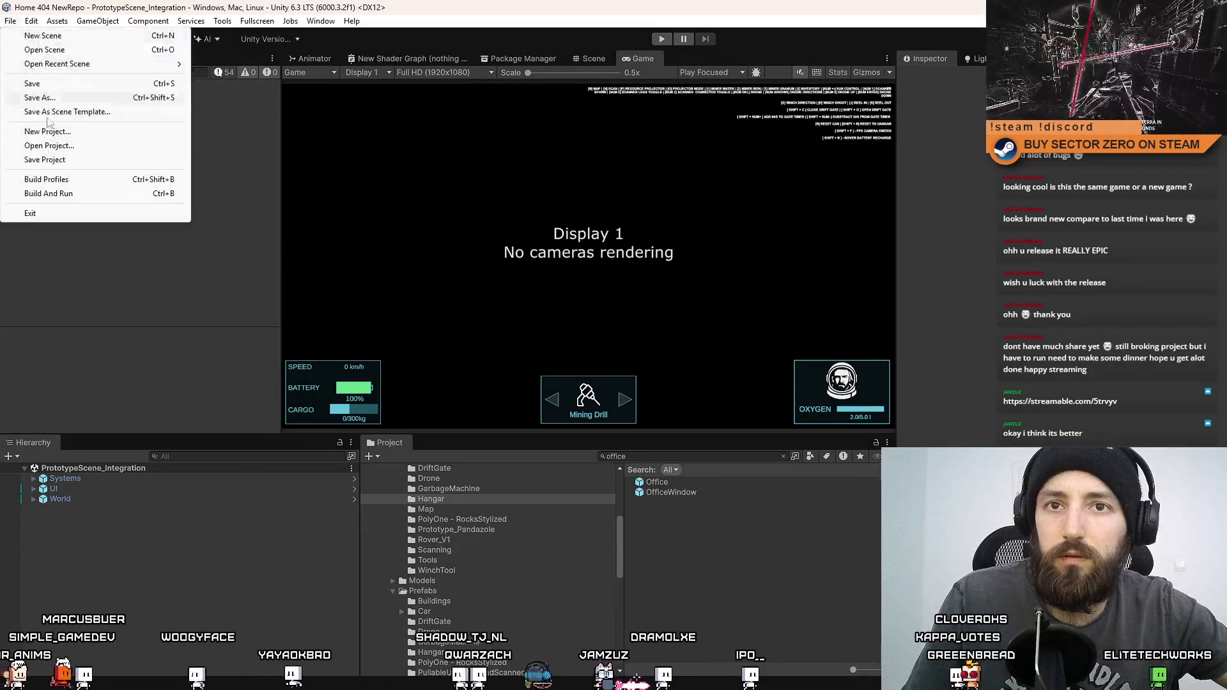
click(53, 181)
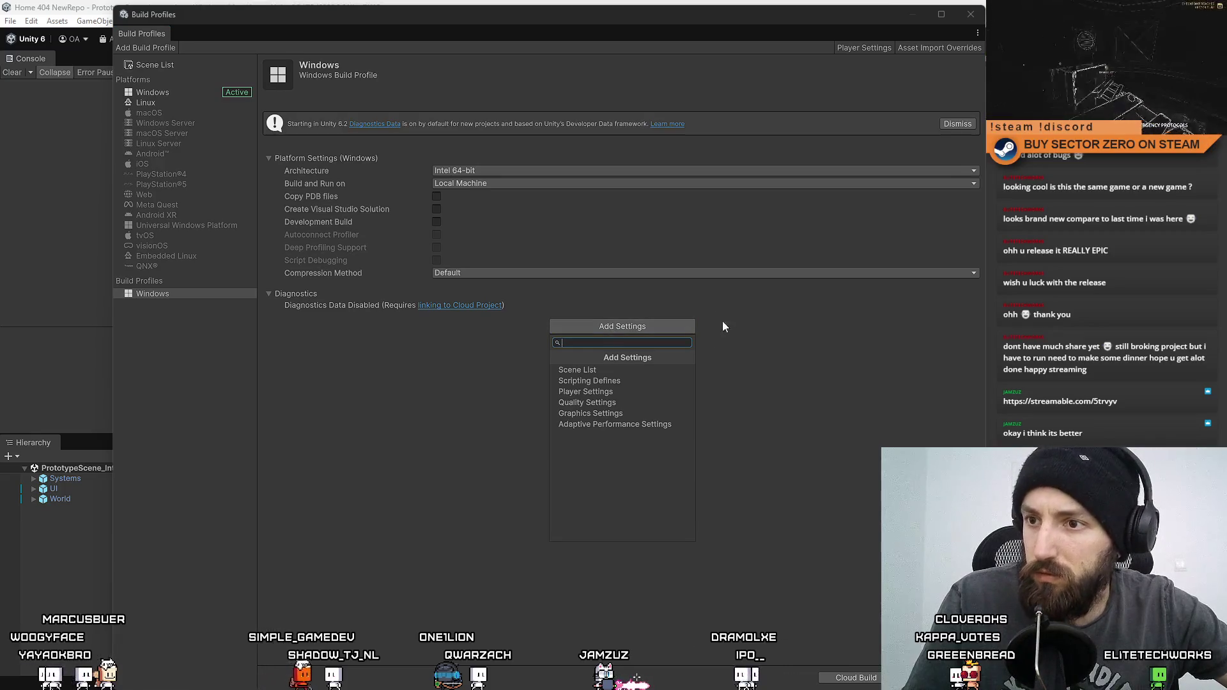
Step: Add Quality Settings to the Windows profile and remove Balanced and Performant, leaving High Fidelity
click(629, 401)
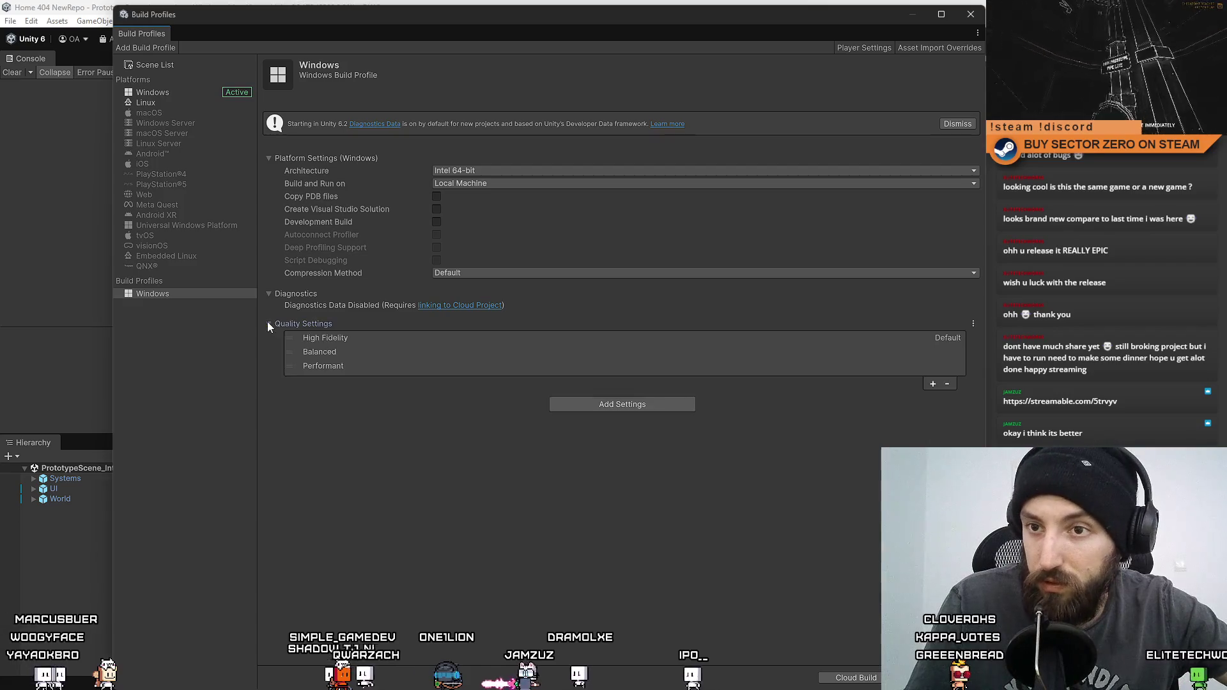
click(360, 338)
key(Down)
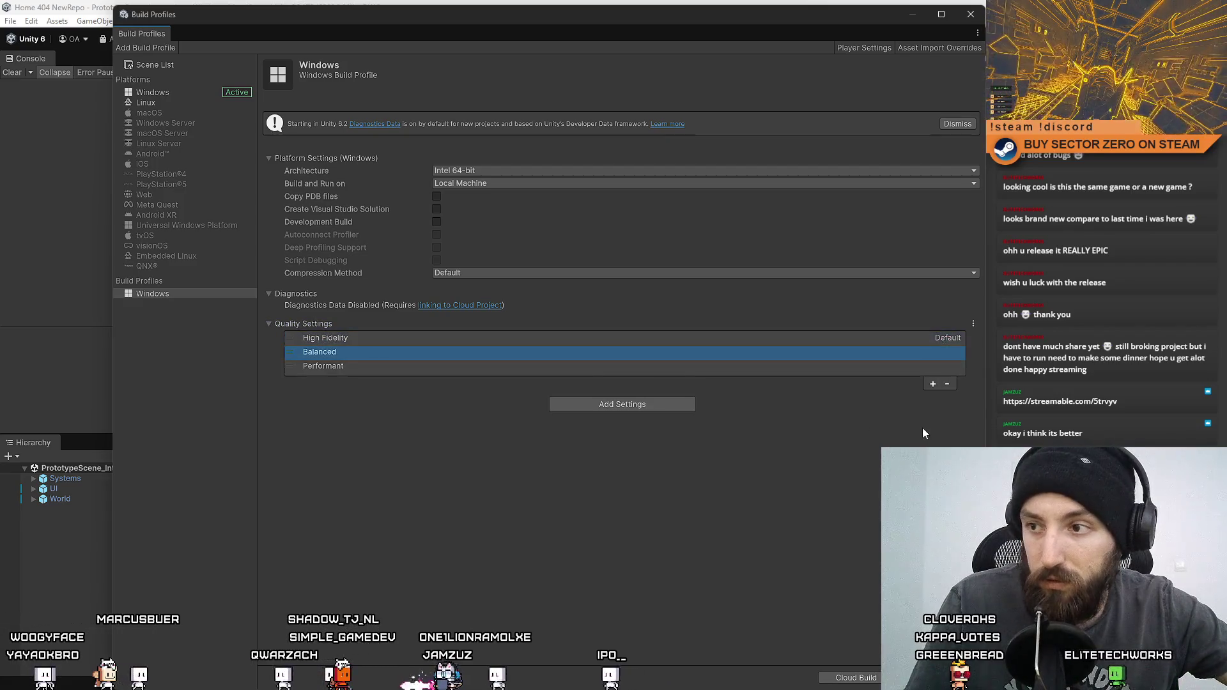
click(952, 386)
click(947, 370)
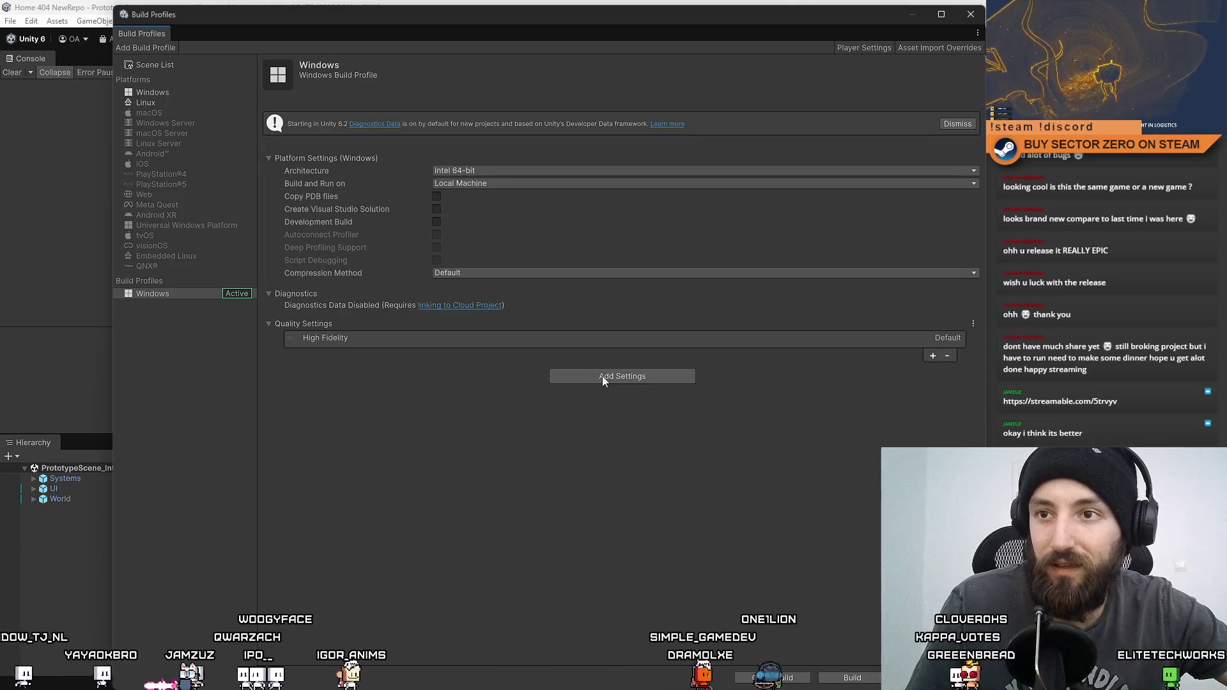
Step: Add a Scene List override to the Windows profile and expand it
click(603, 377)
click(620, 418)
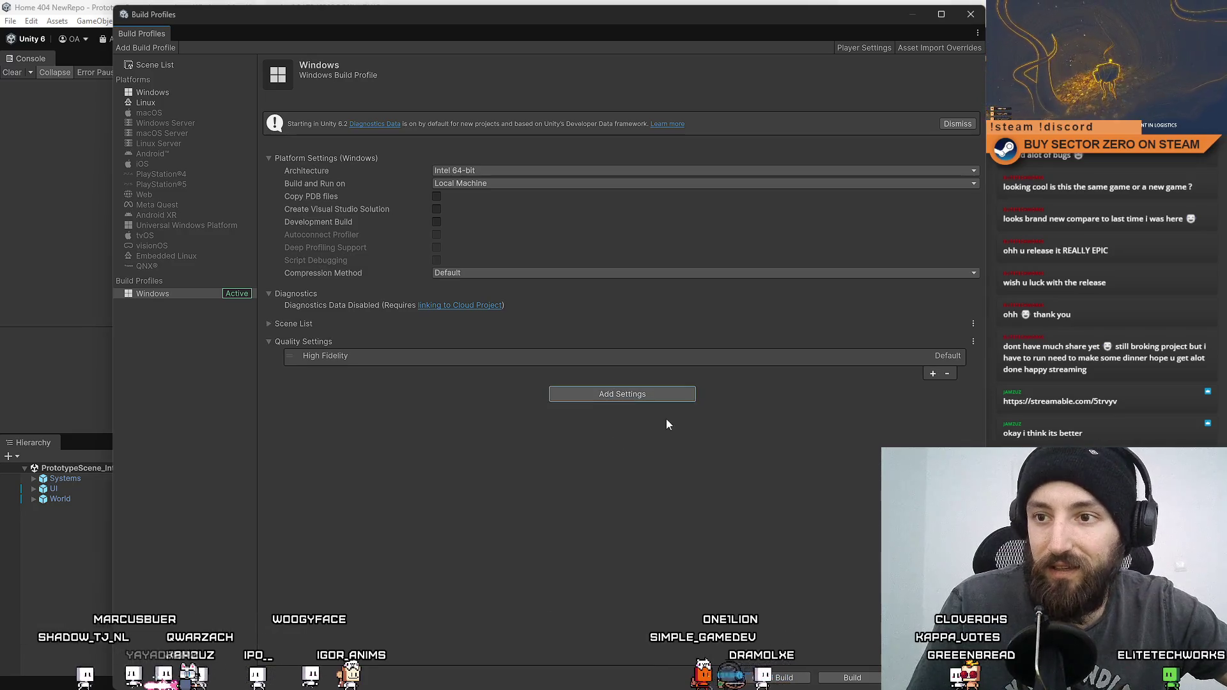
click(268, 325)
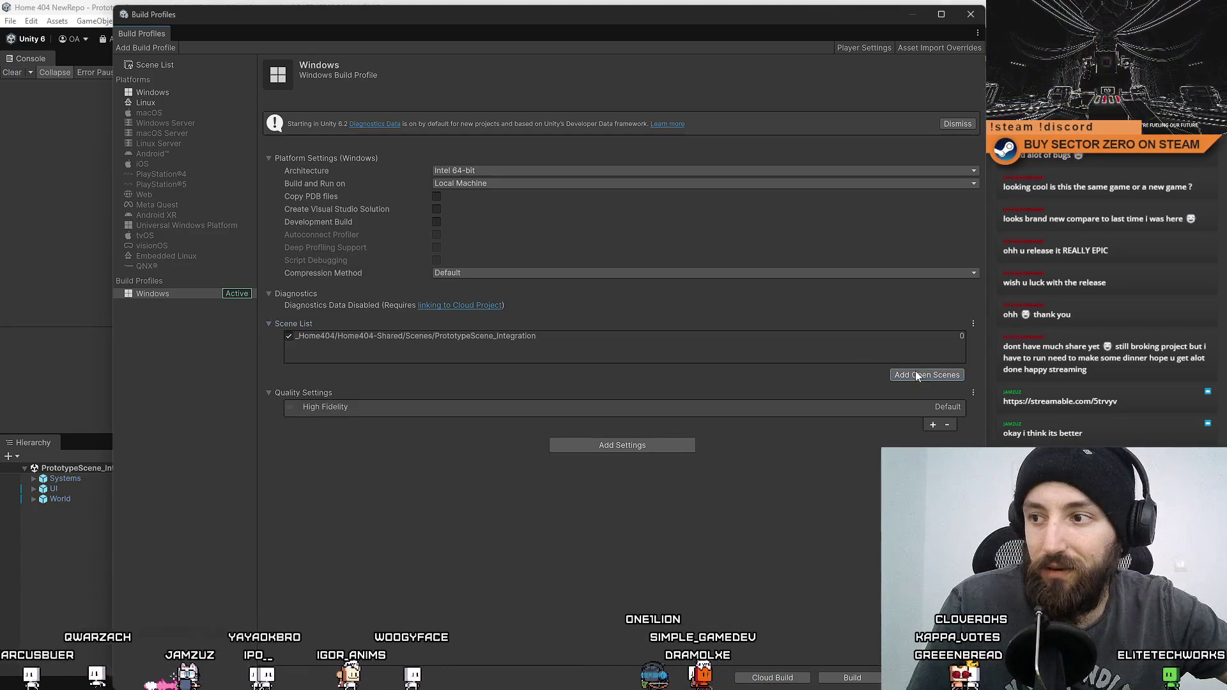
Step: Add Adaptive Performance Settings, then remove them again and confirm the removal
click(652, 449)
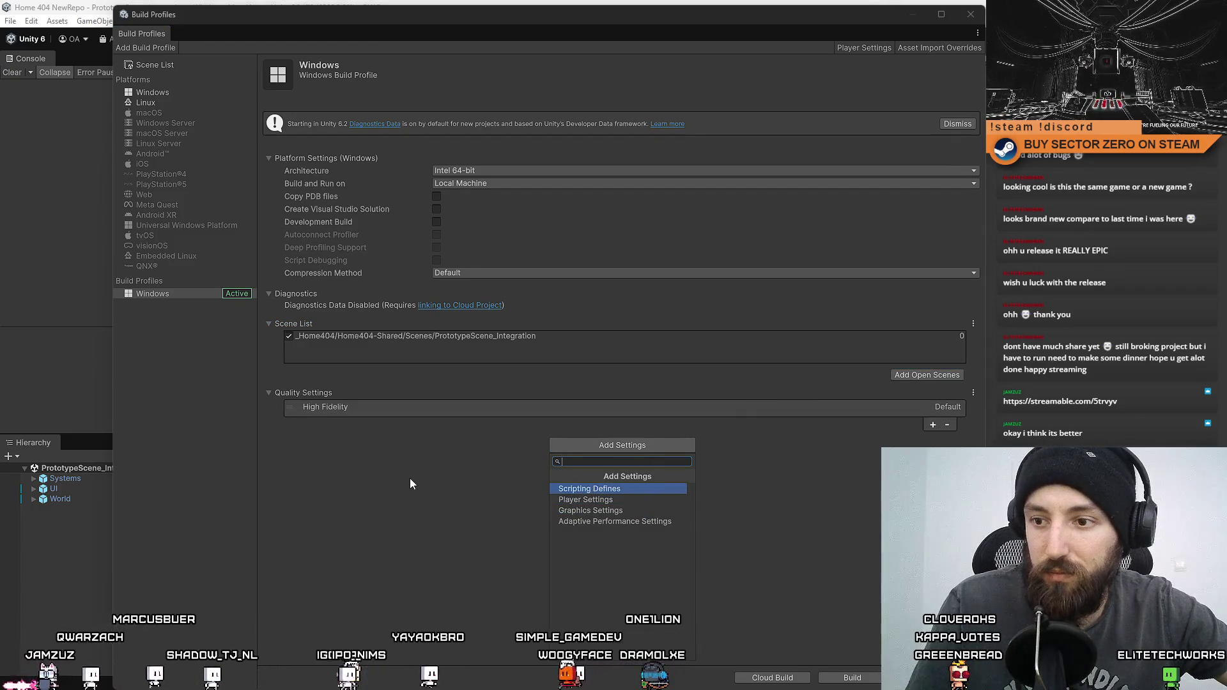
click(671, 522)
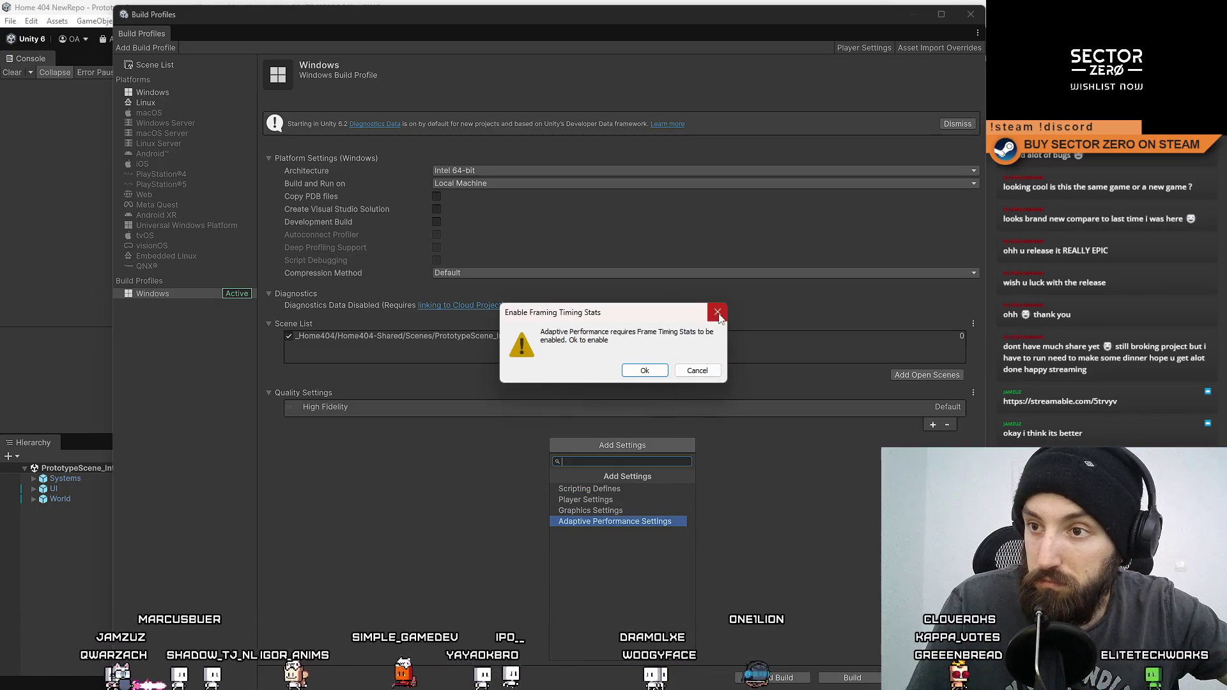
click(644, 371)
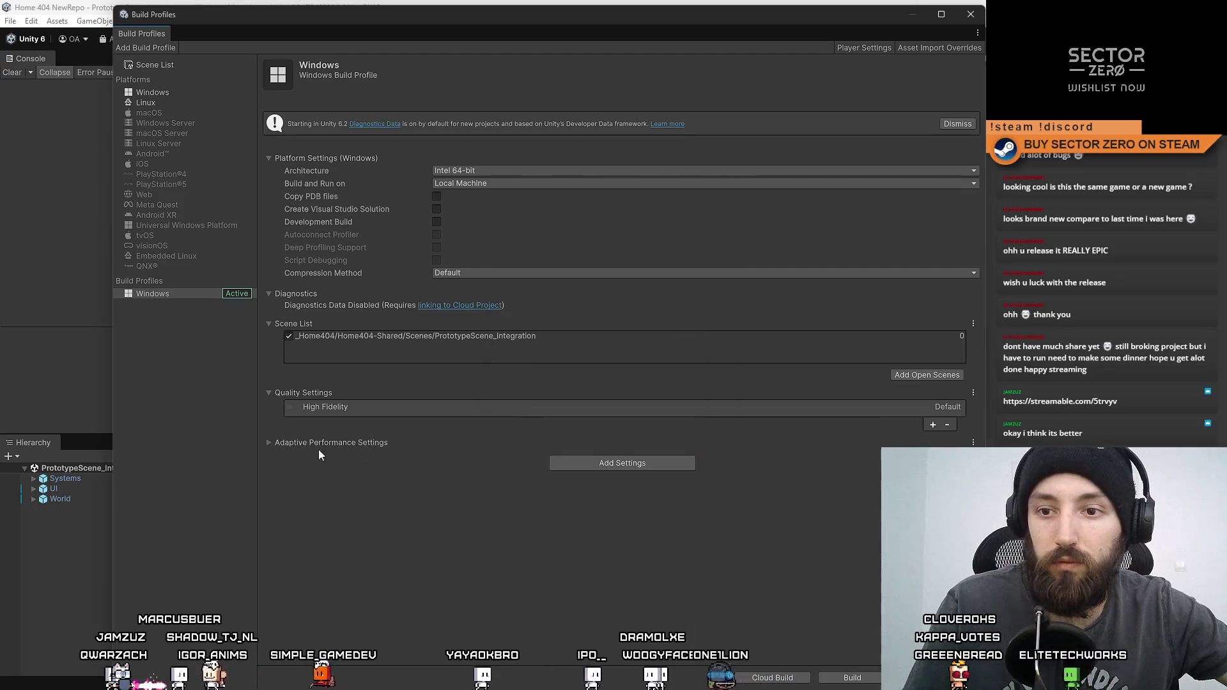
click(267, 442)
click(267, 442)
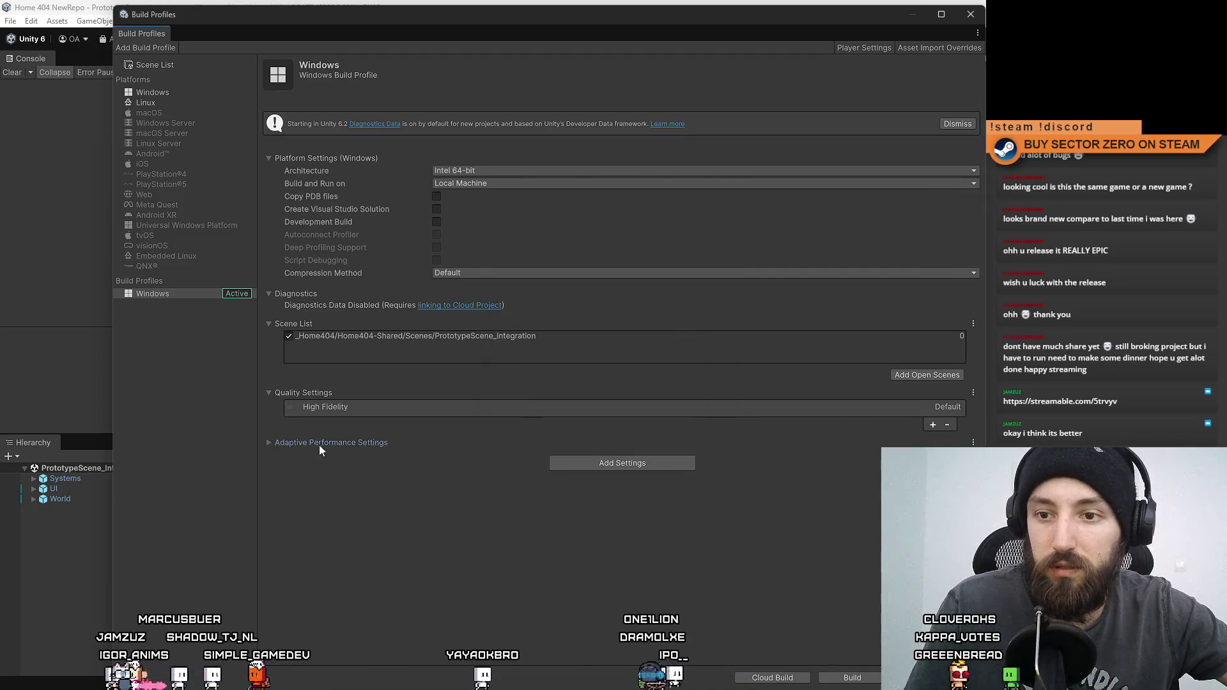
click(1000, 452)
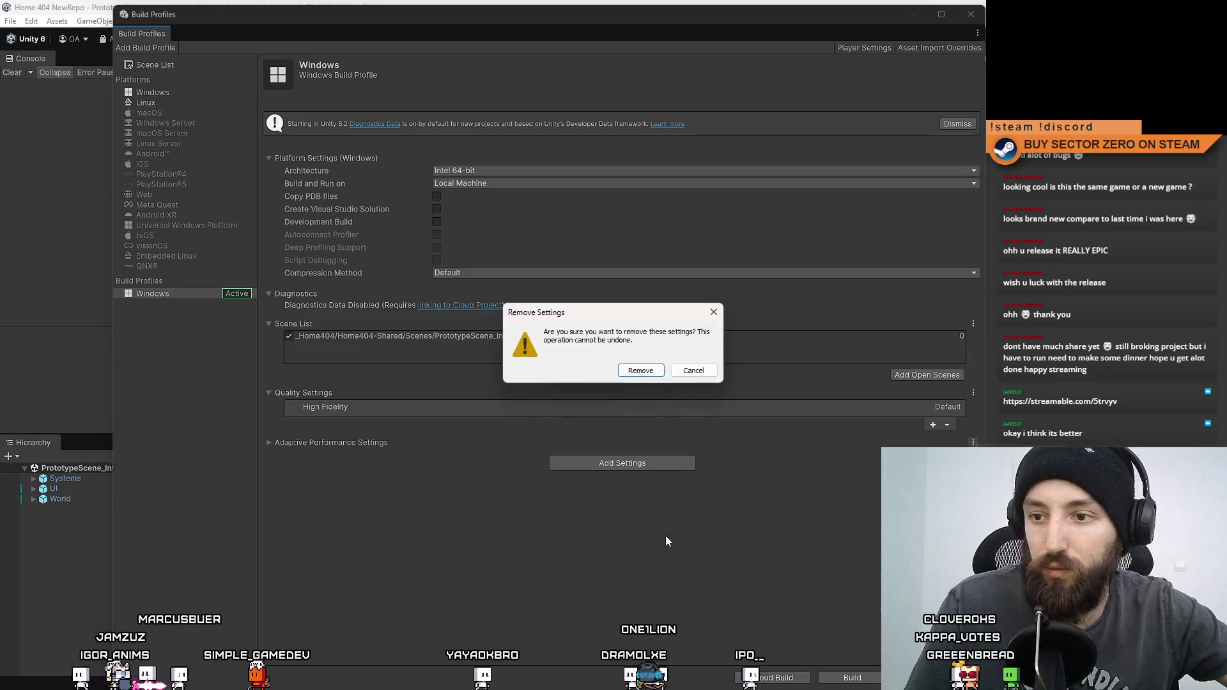
click(640, 369)
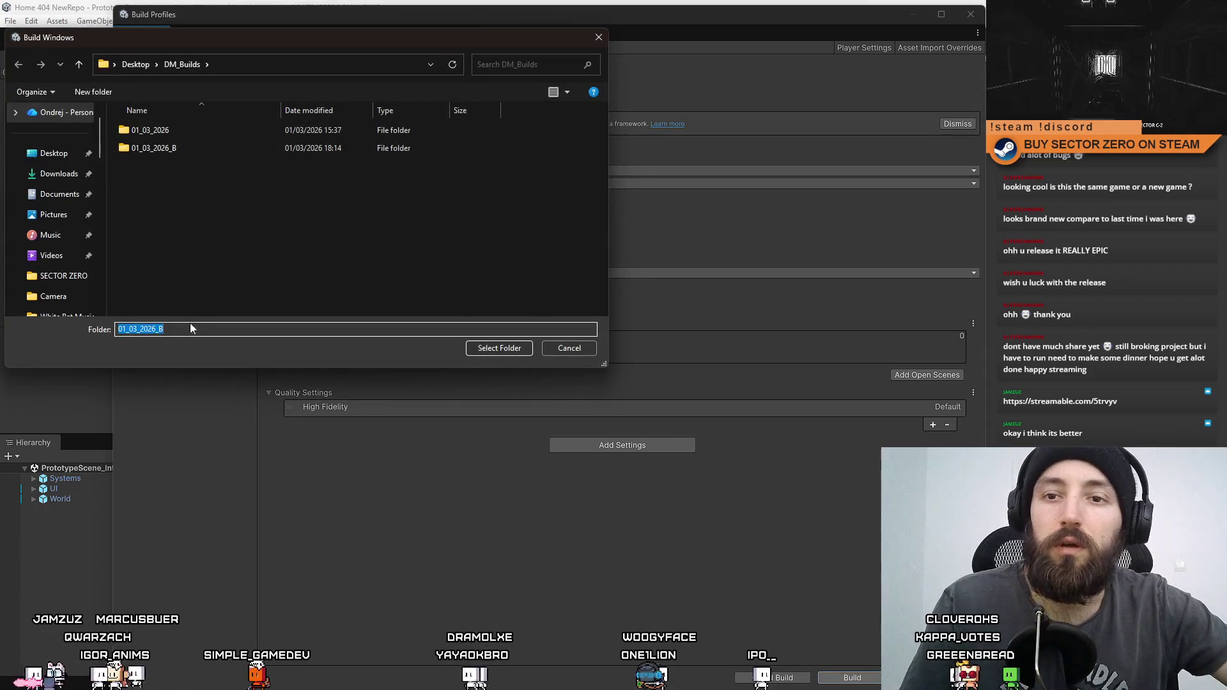
Step: Create folder 01_03_2026_C in DM_Builds, build Home404 into it, then close Build Profiles
click(93, 91)
text(01_03_2026_C)
key(Return)
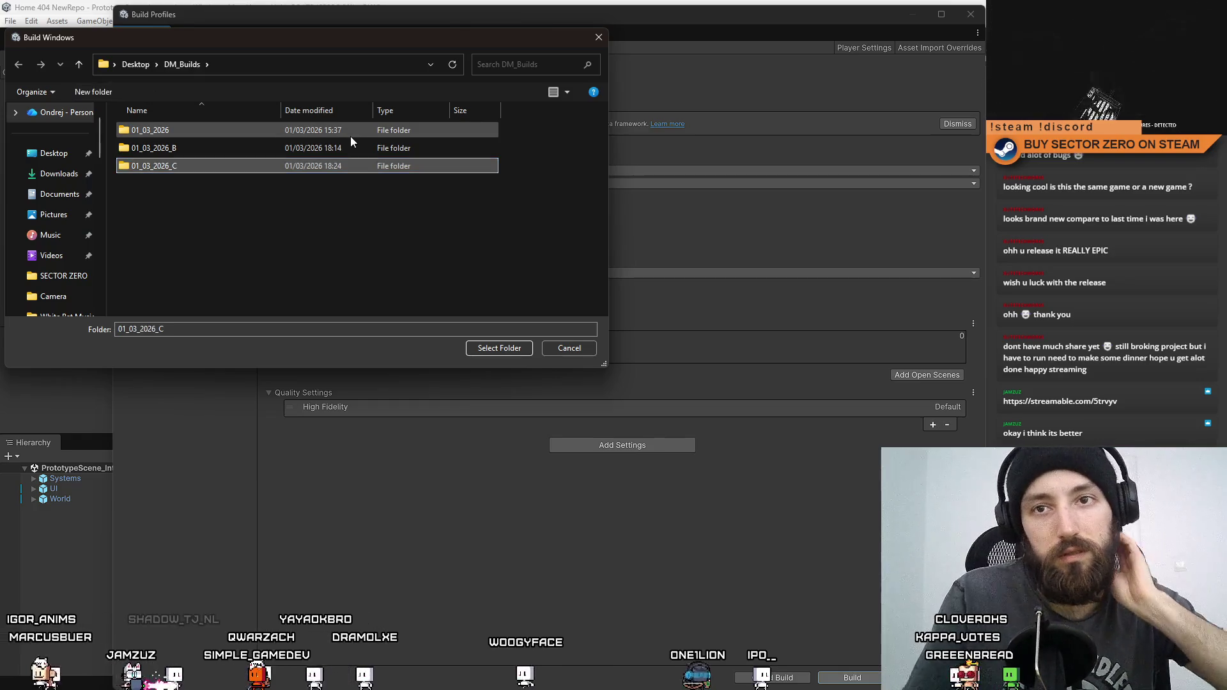
click(518, 350)
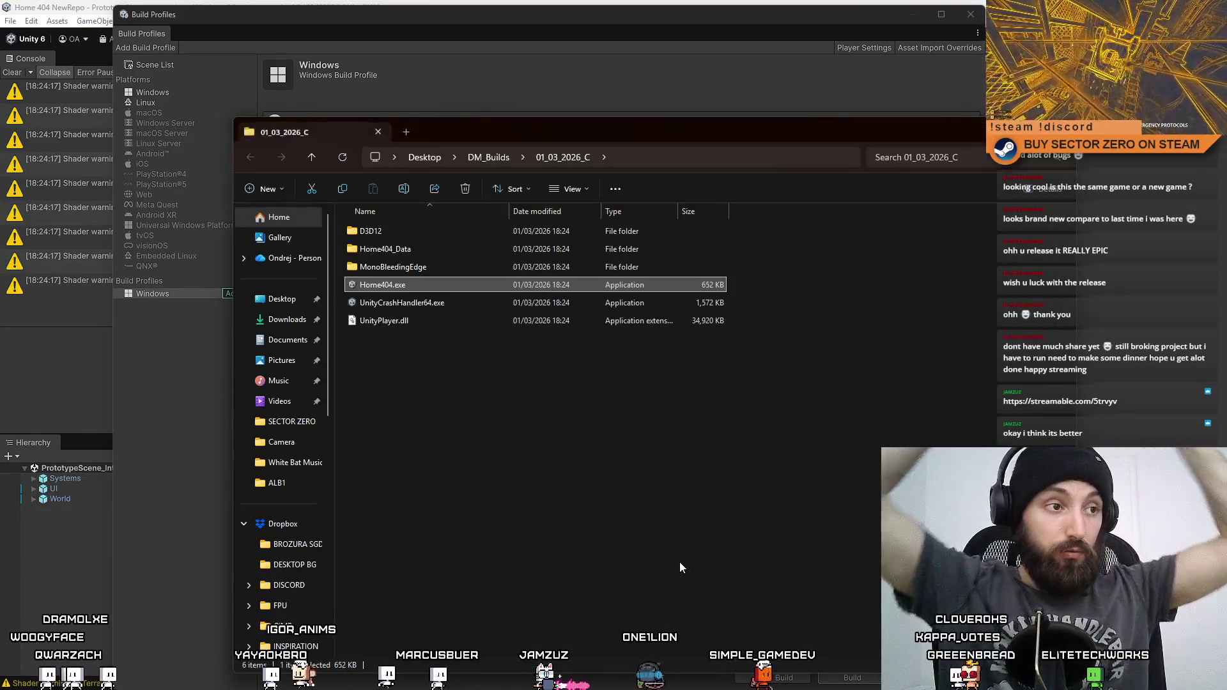
click(715, 44)
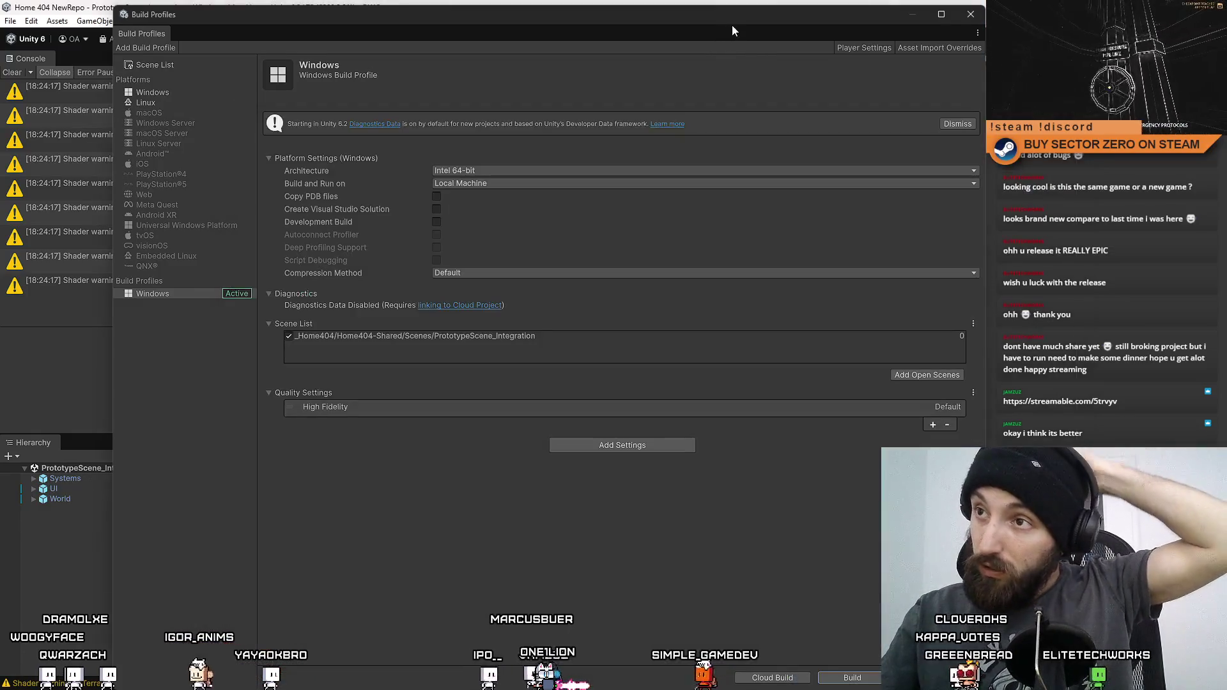
click(960, 14)
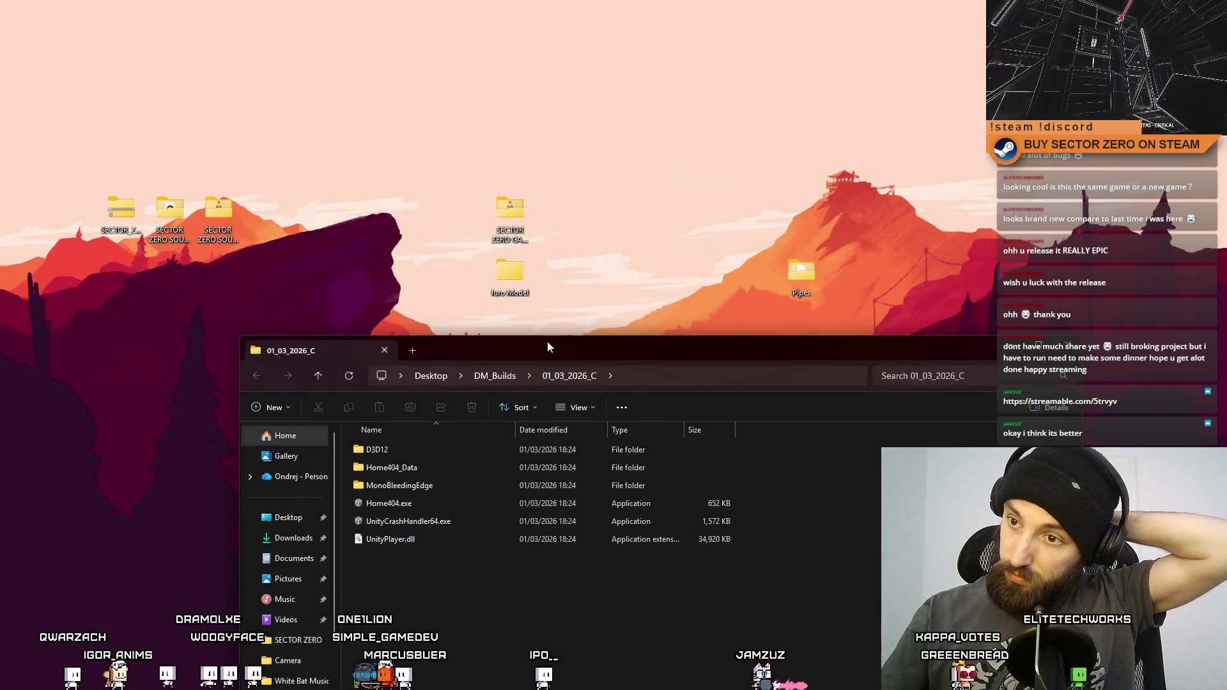
Step: Move the 01_03_2026_C Explorer window into view and launch Home404.exe
drag(547, 340, 504, 97)
double_click(386, 258)
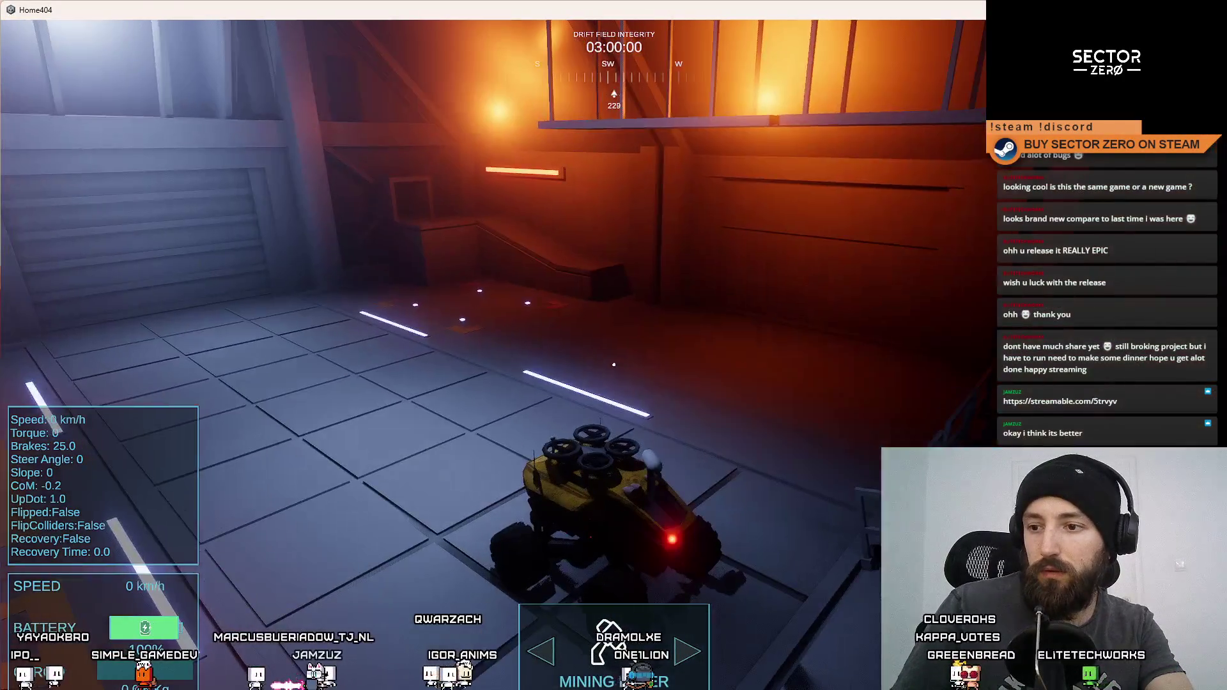
Step: Drive the rover across the hangar and through the tunnel, switch to drone view, then head for the portal
key(w)
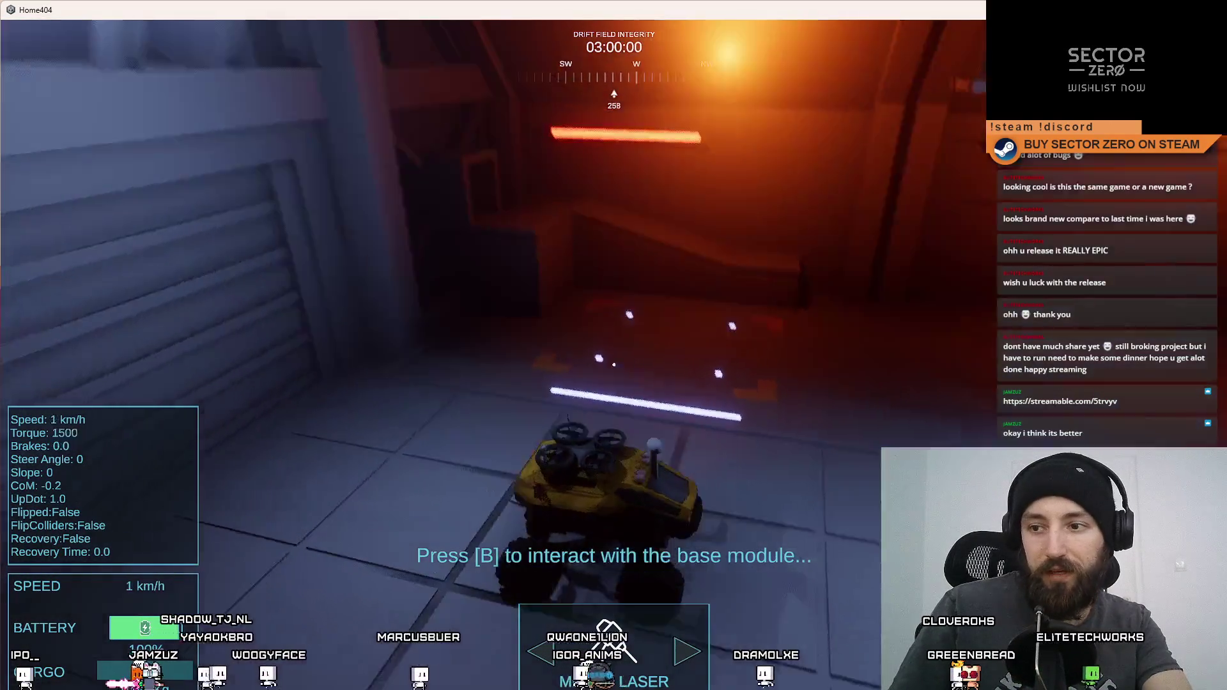
key(s)
key(s)
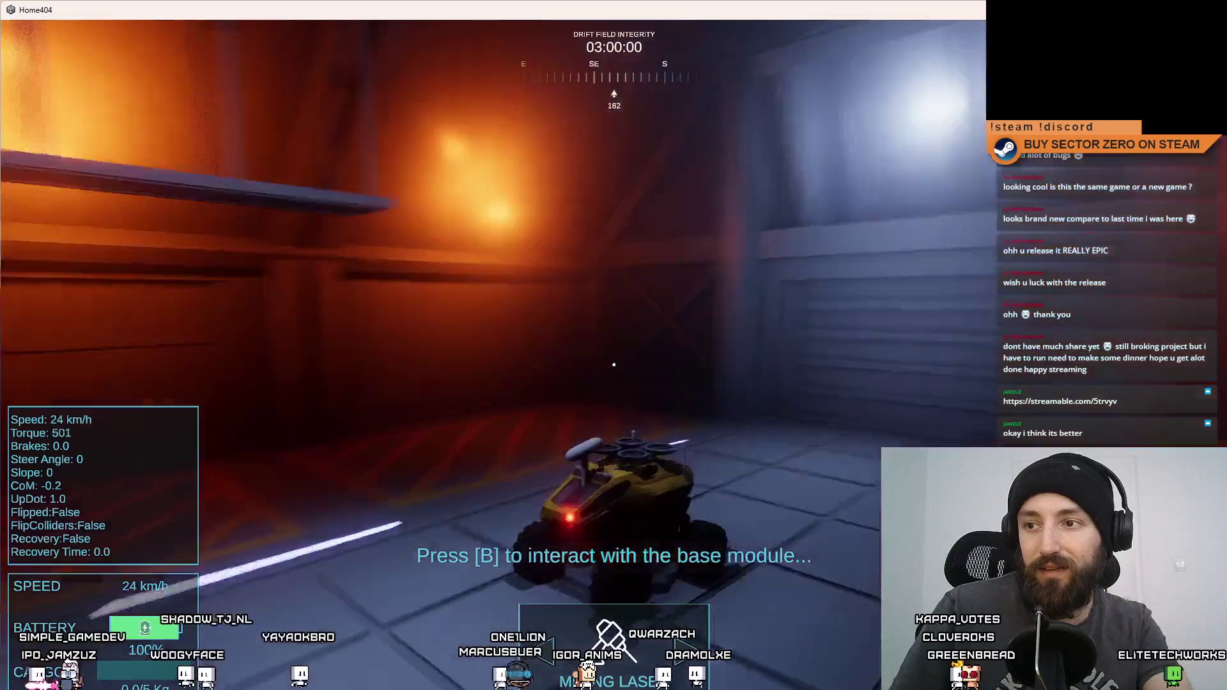
key(w)
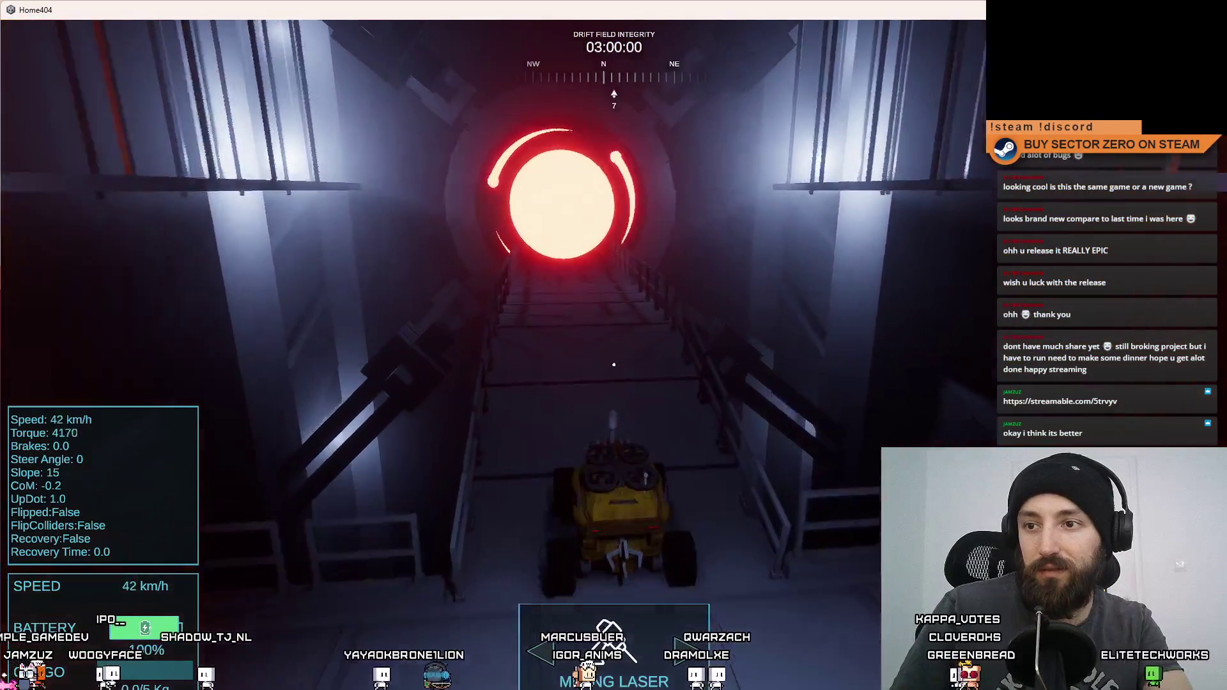
key(w)
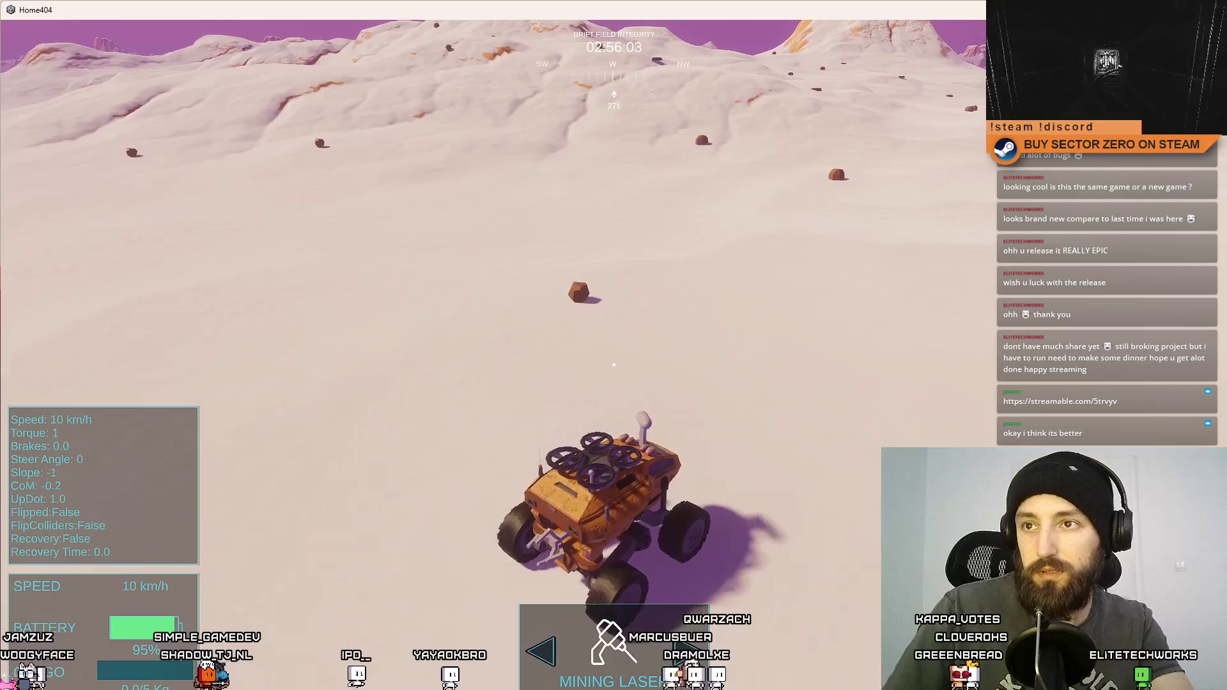
key(s)
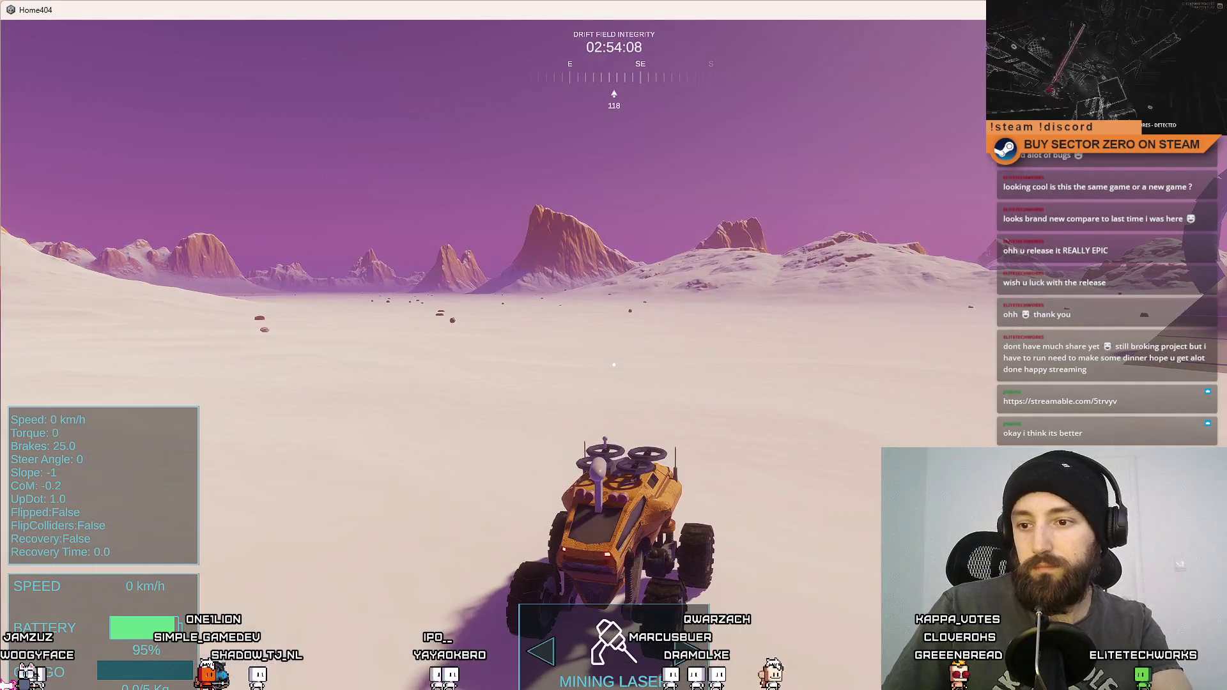
key(f)
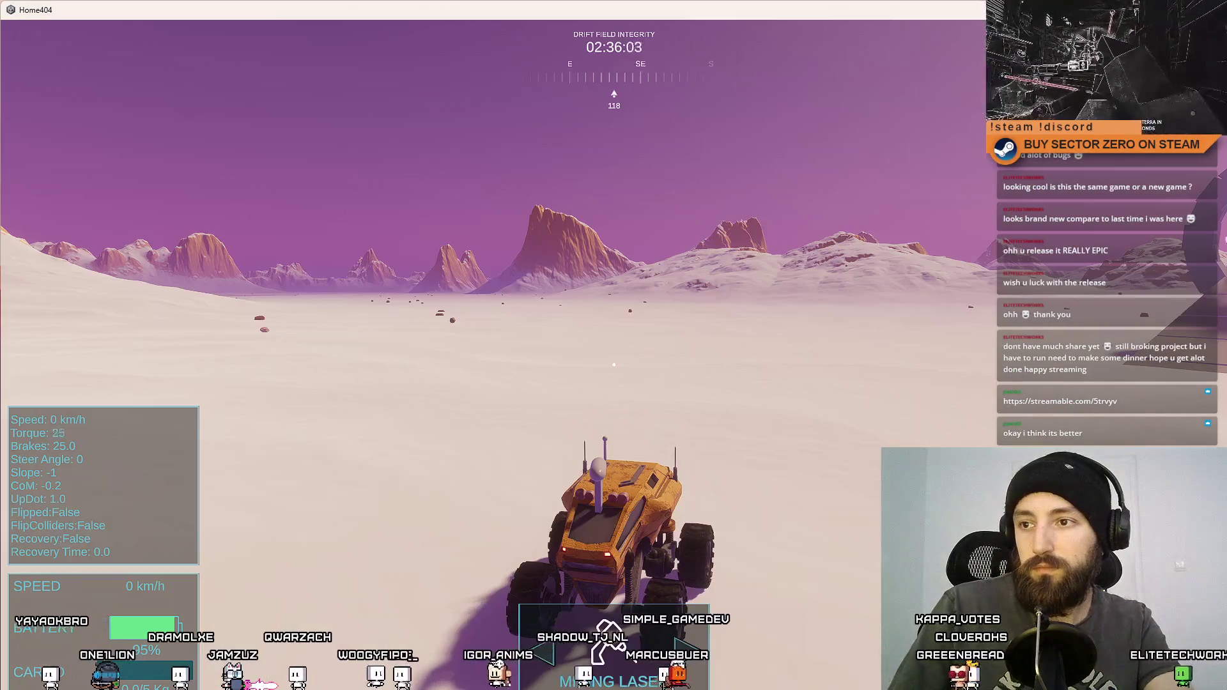
key(w)
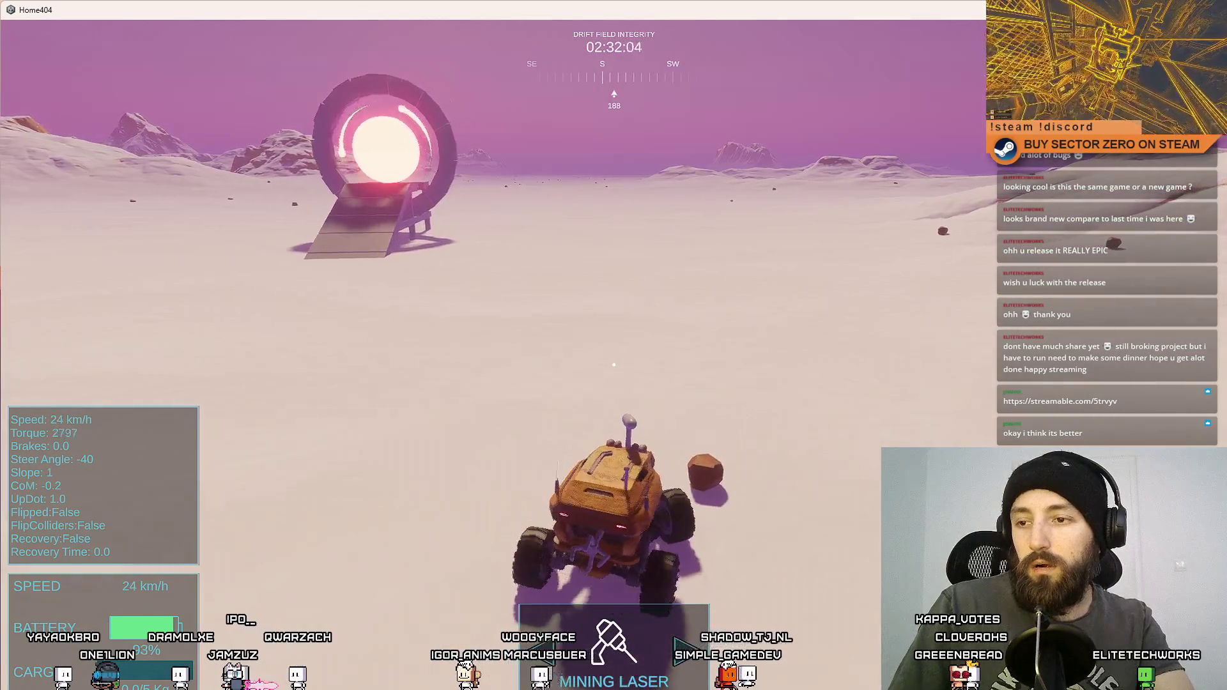
Step: In drone view, reverse the rover off the ramp, drive through the ring, and stop at the base module screen
key(d)
key(f)
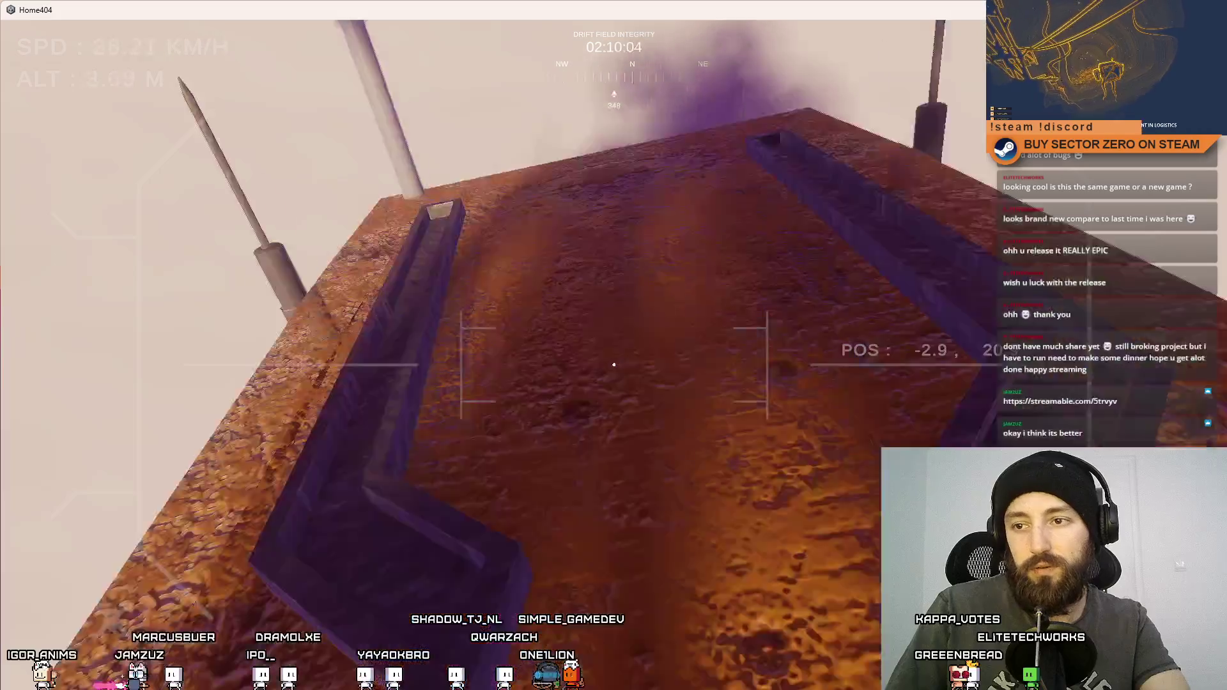
key(s)
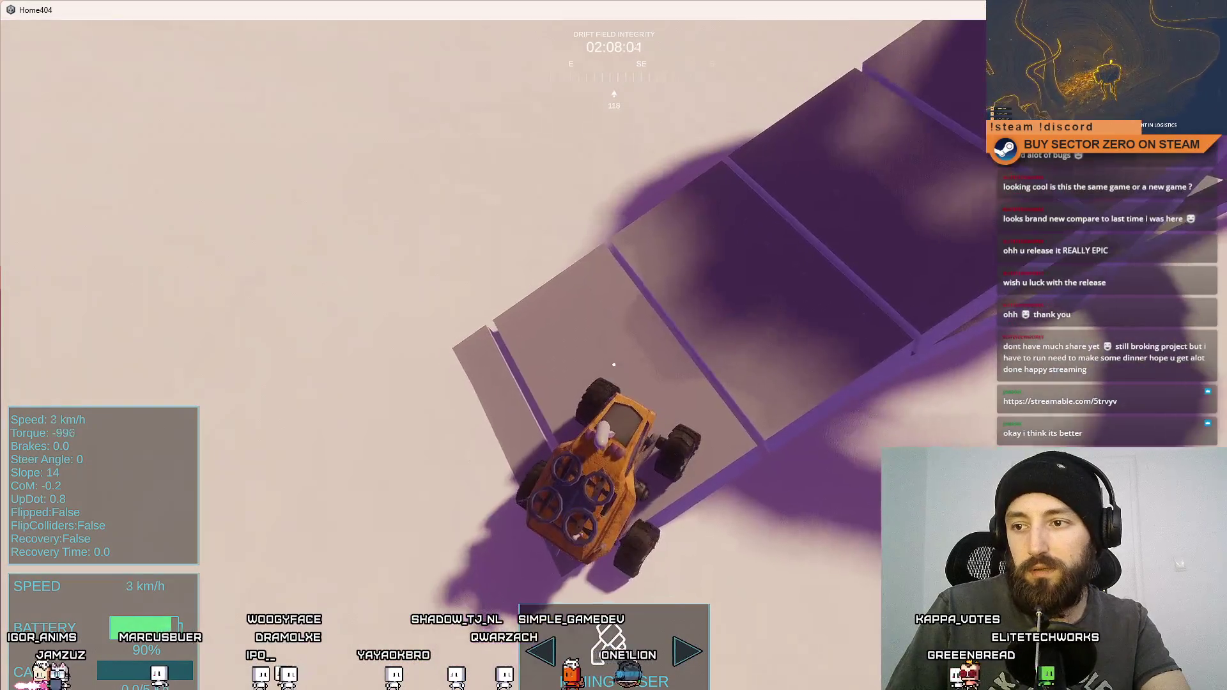
key(w)
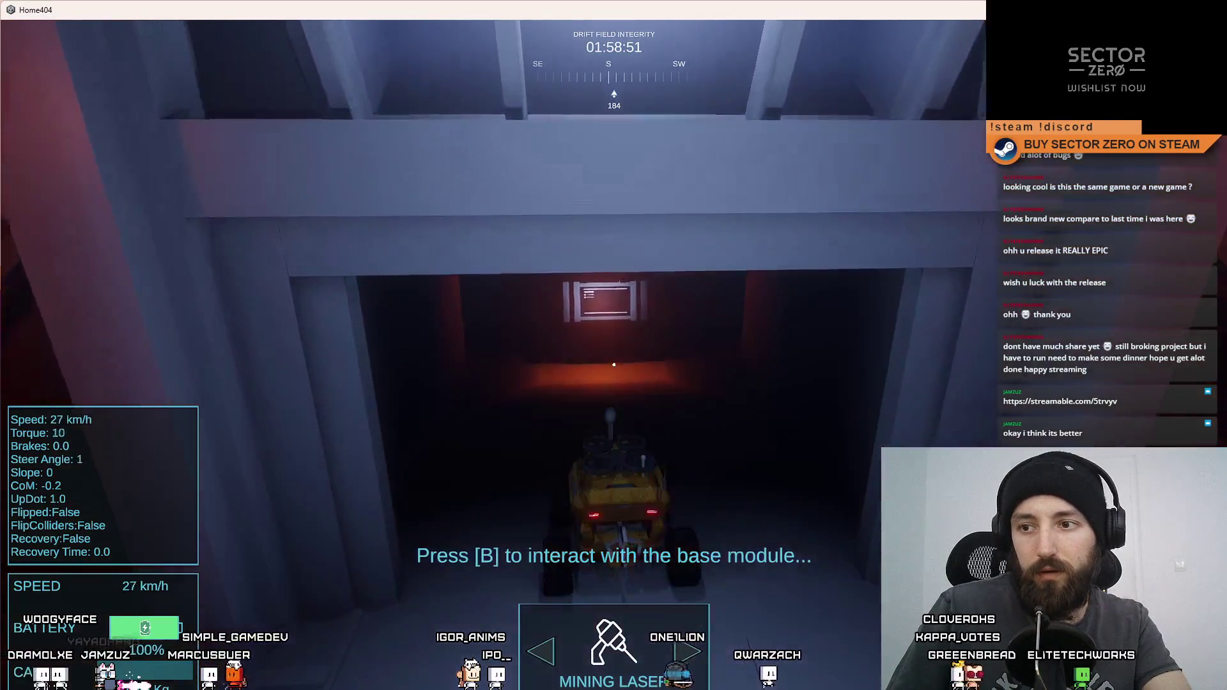
key(s)
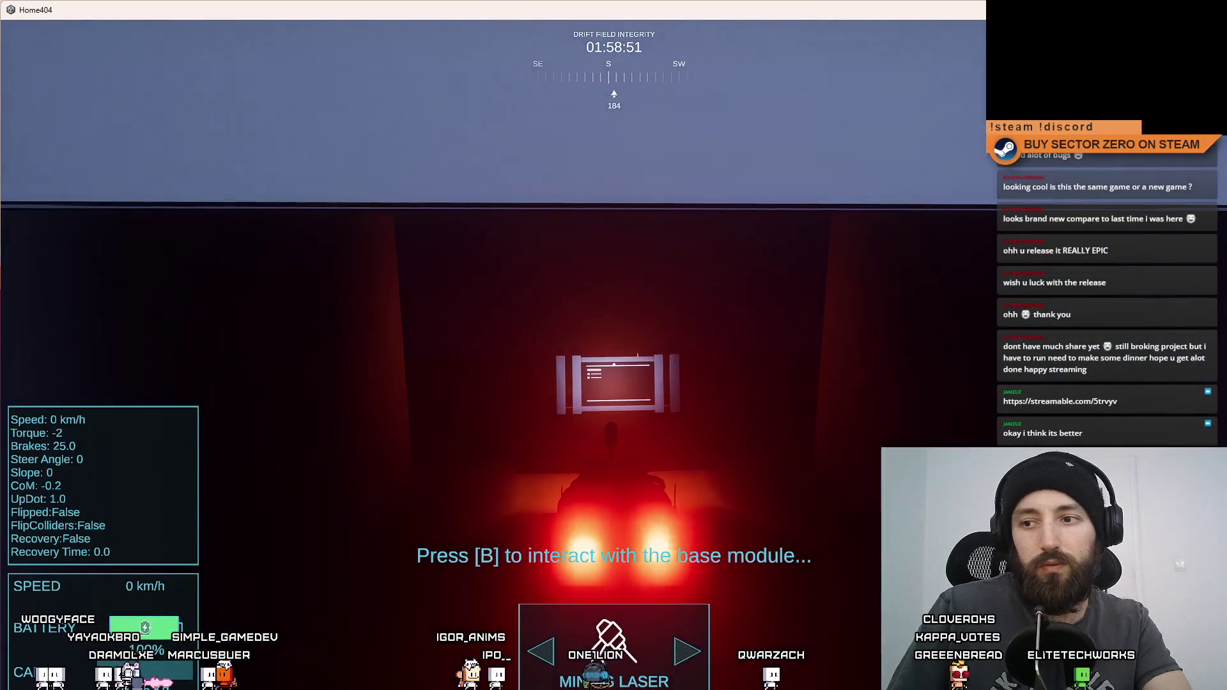
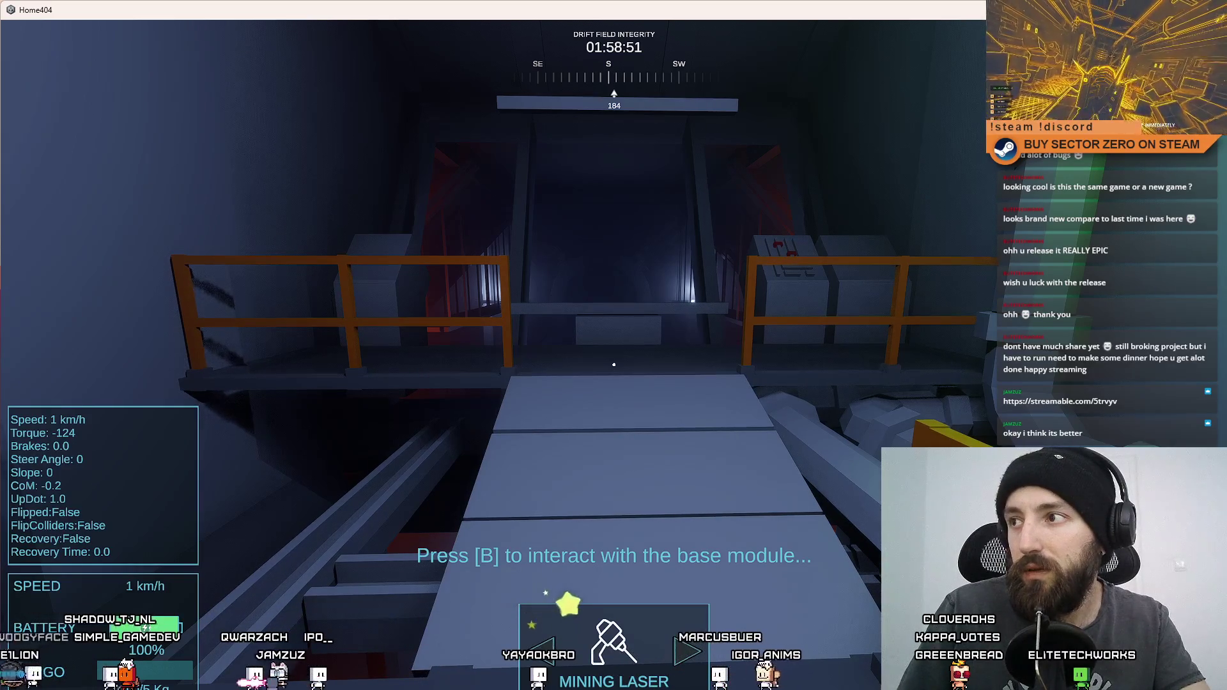
Step: Walk up the tunnel to the rover, then back across the platform and along the walkway past the terminal
key(w)
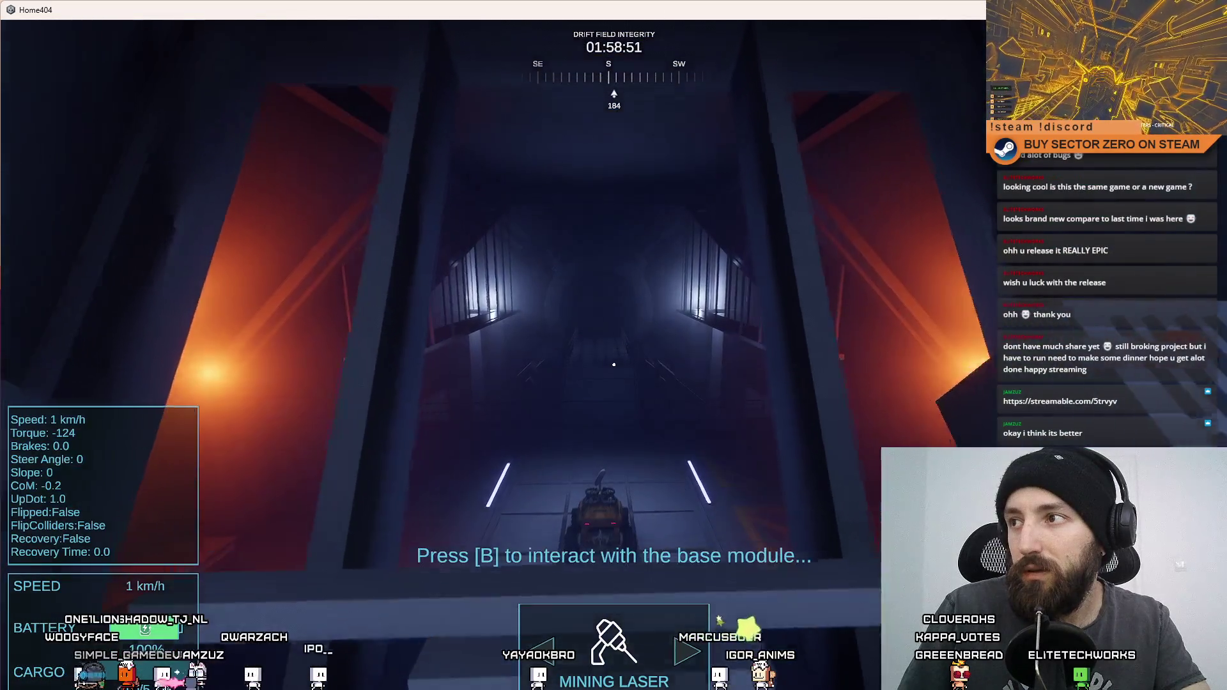
key(w)
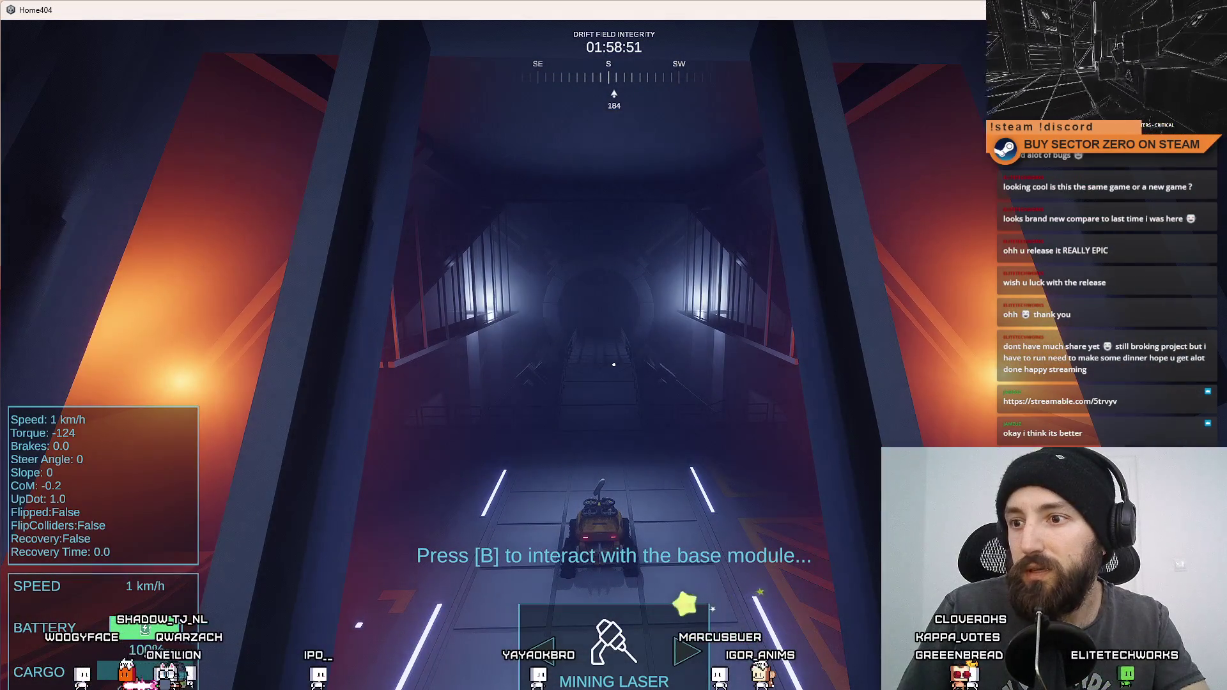
key(s)
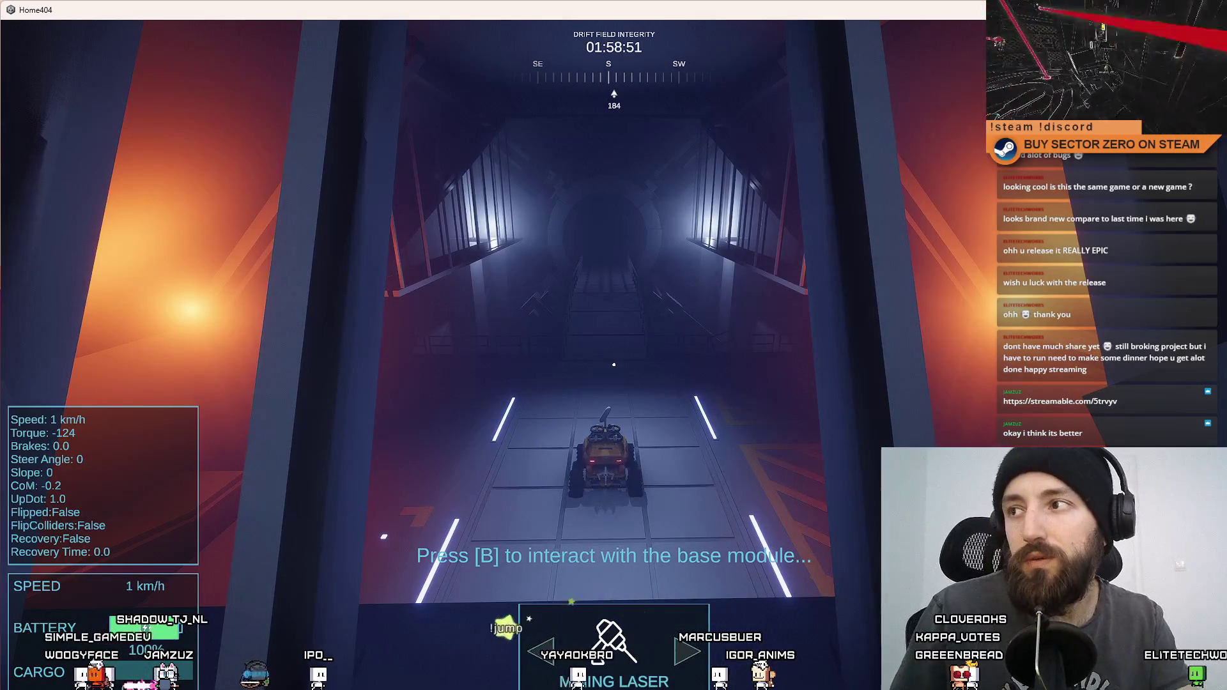
key(s)
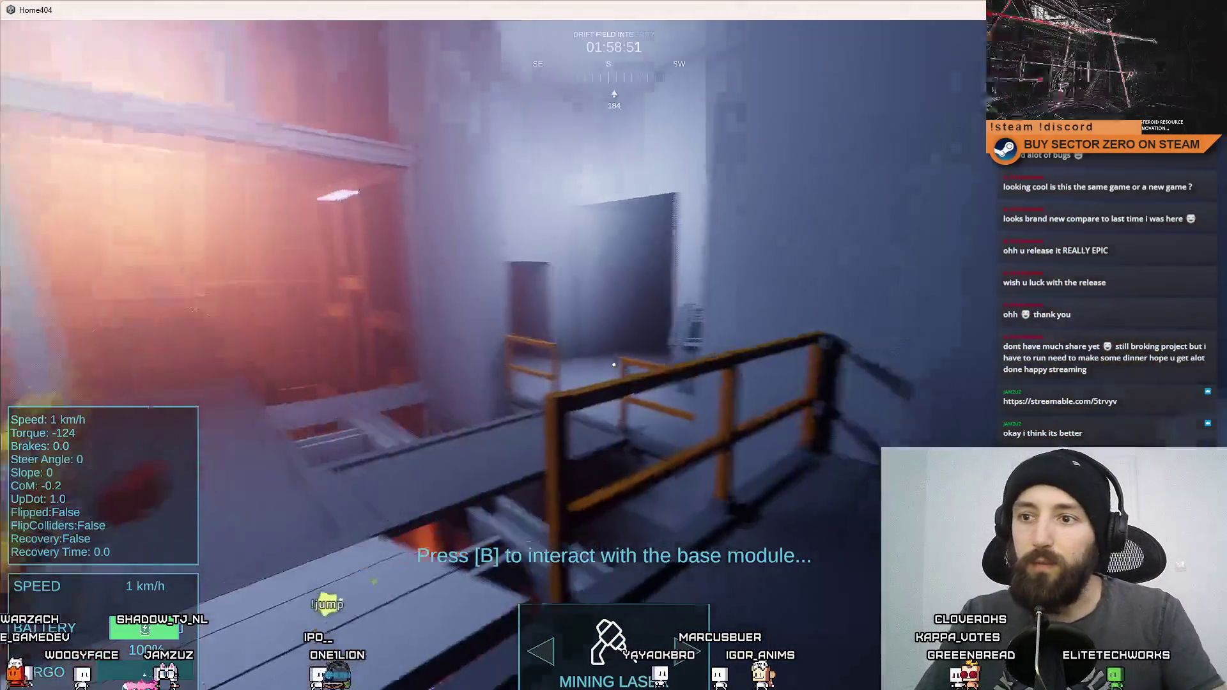
key(s)
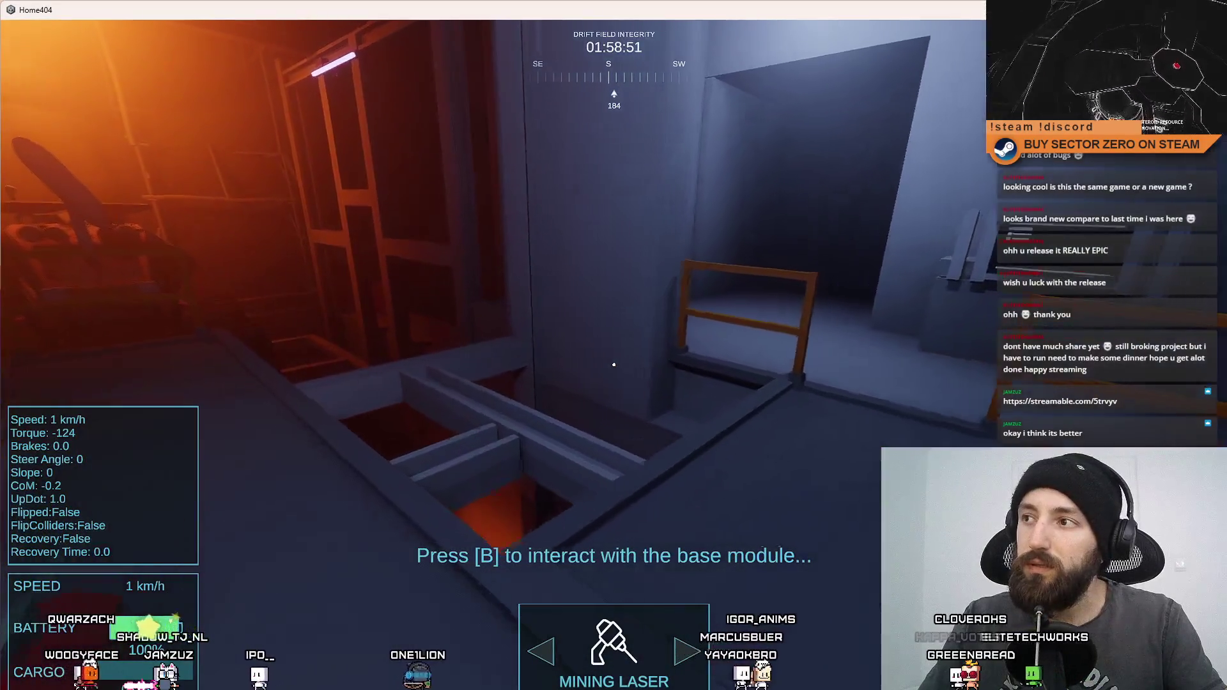
key(s)
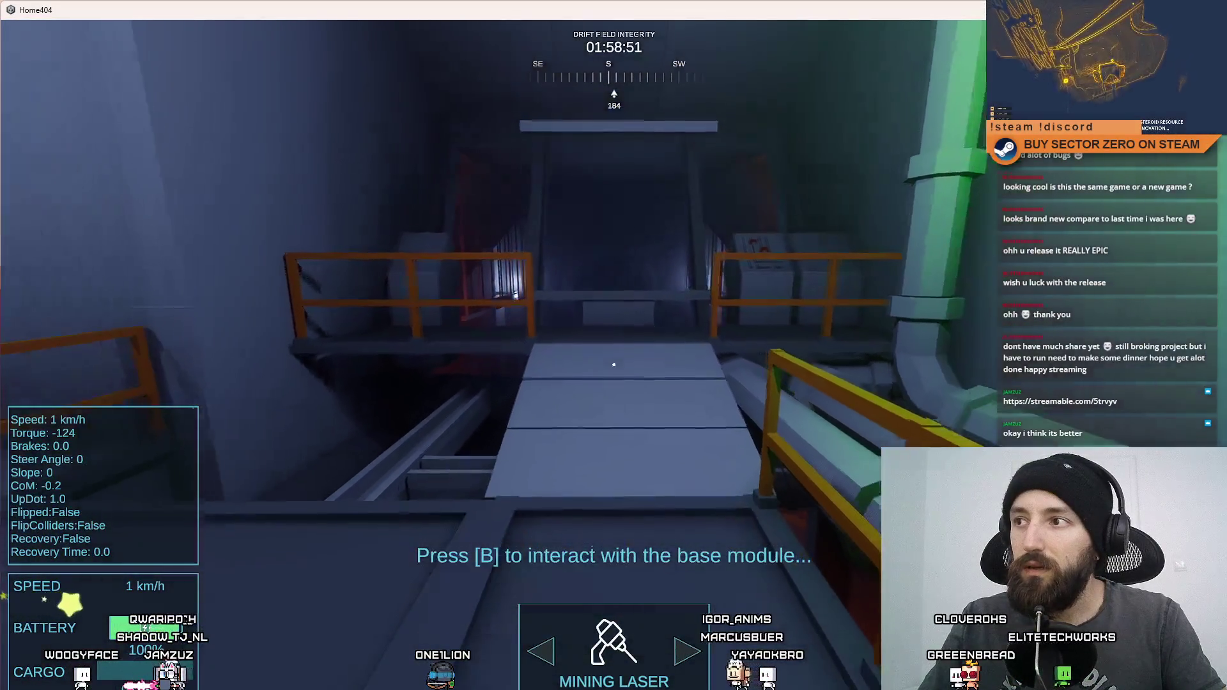
key(s)
key(s)
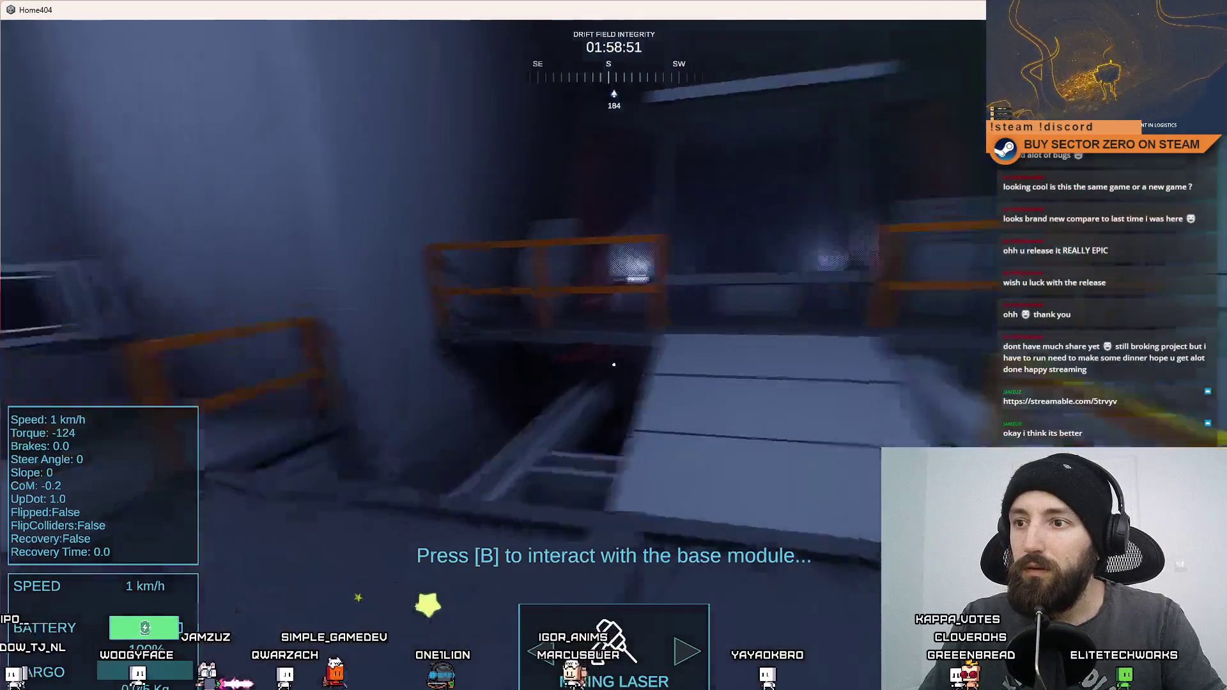
Step: Explore the orange-lit seat room and the dark railing room, ending in the green-lit room
key(w)
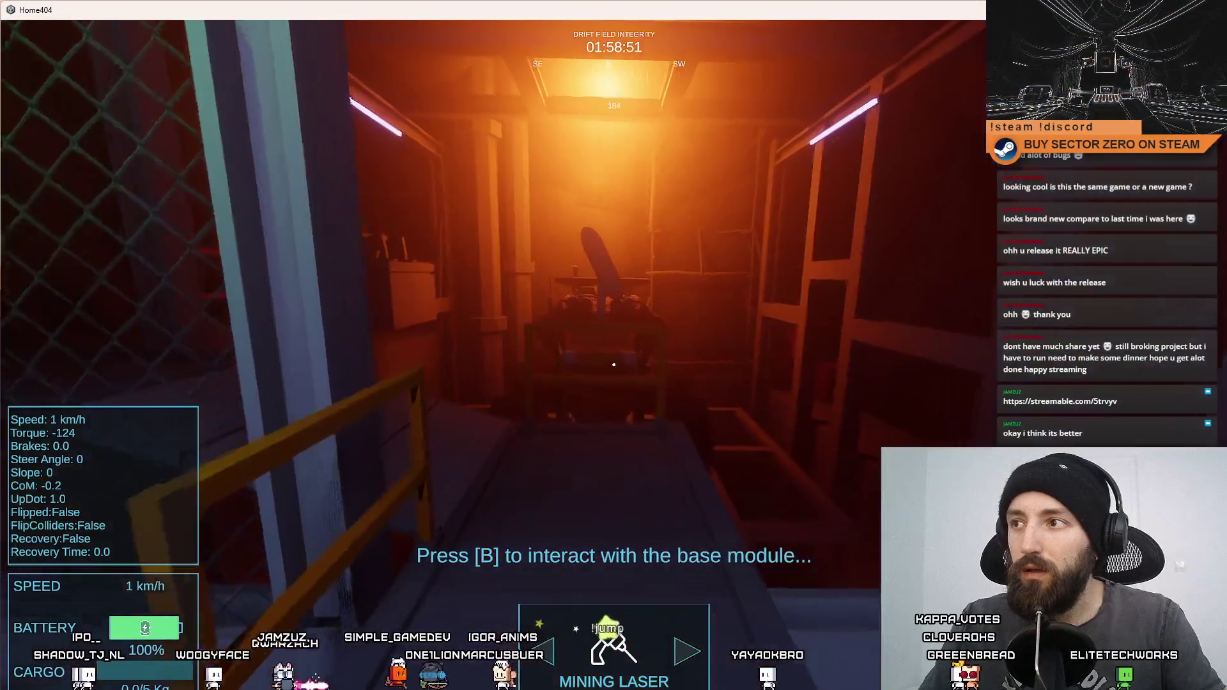
key(s)
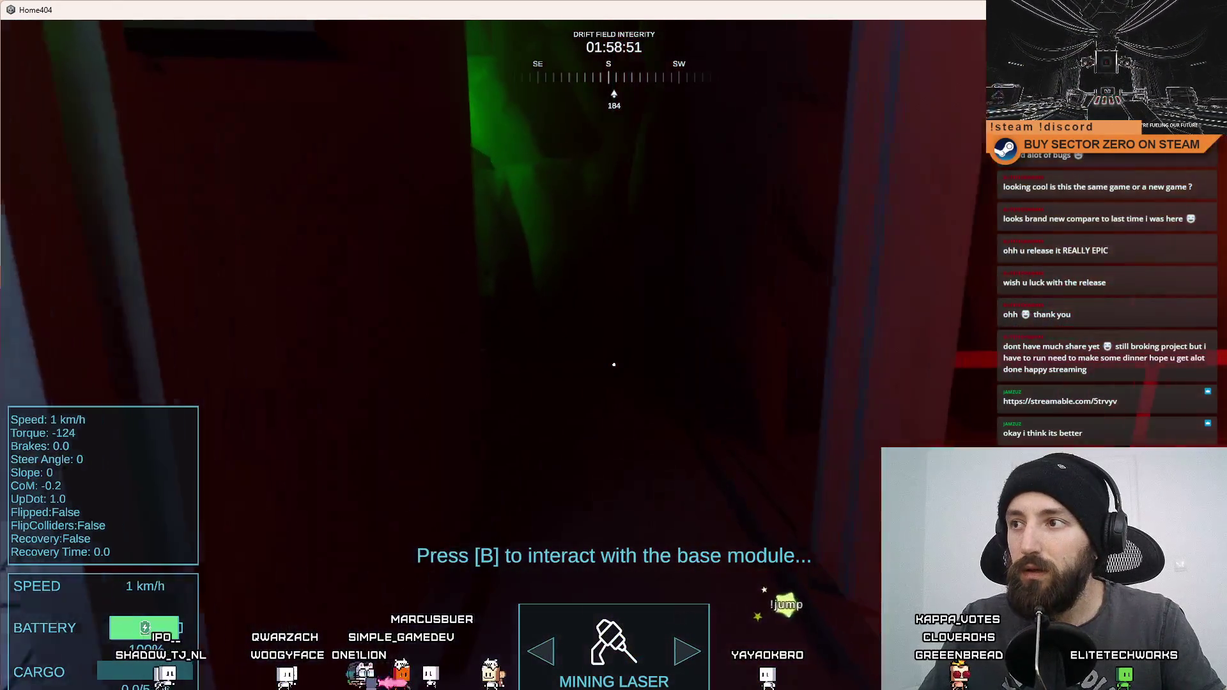
key(w)
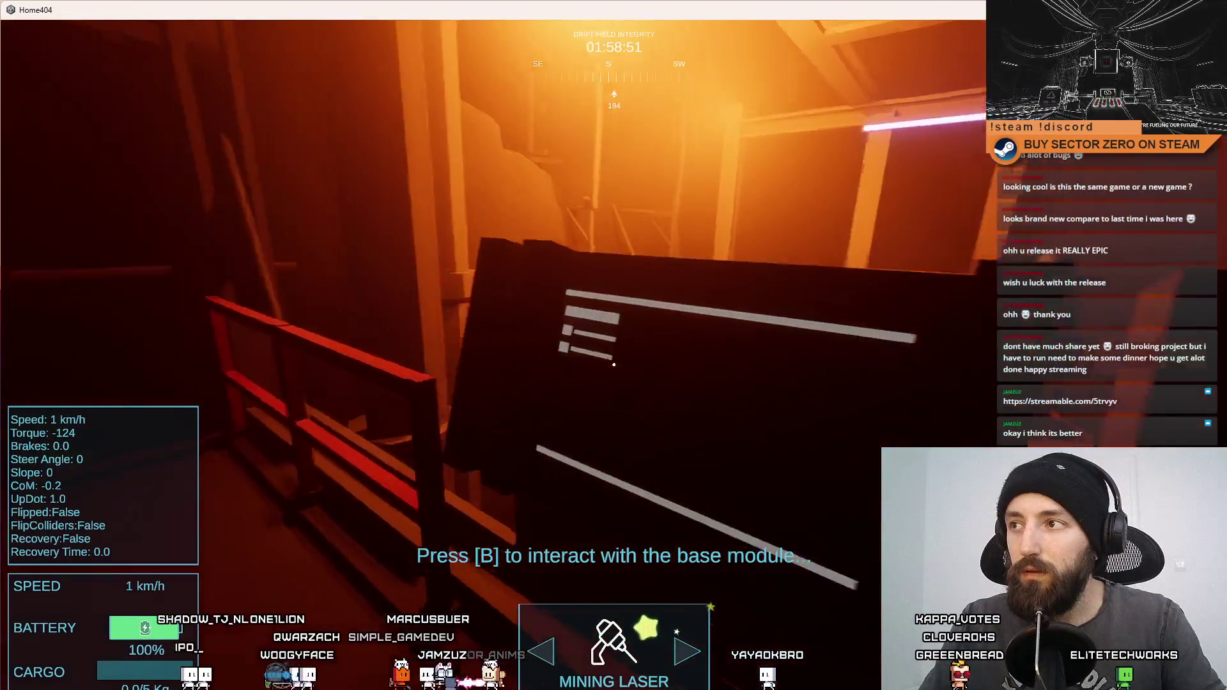
key(s)
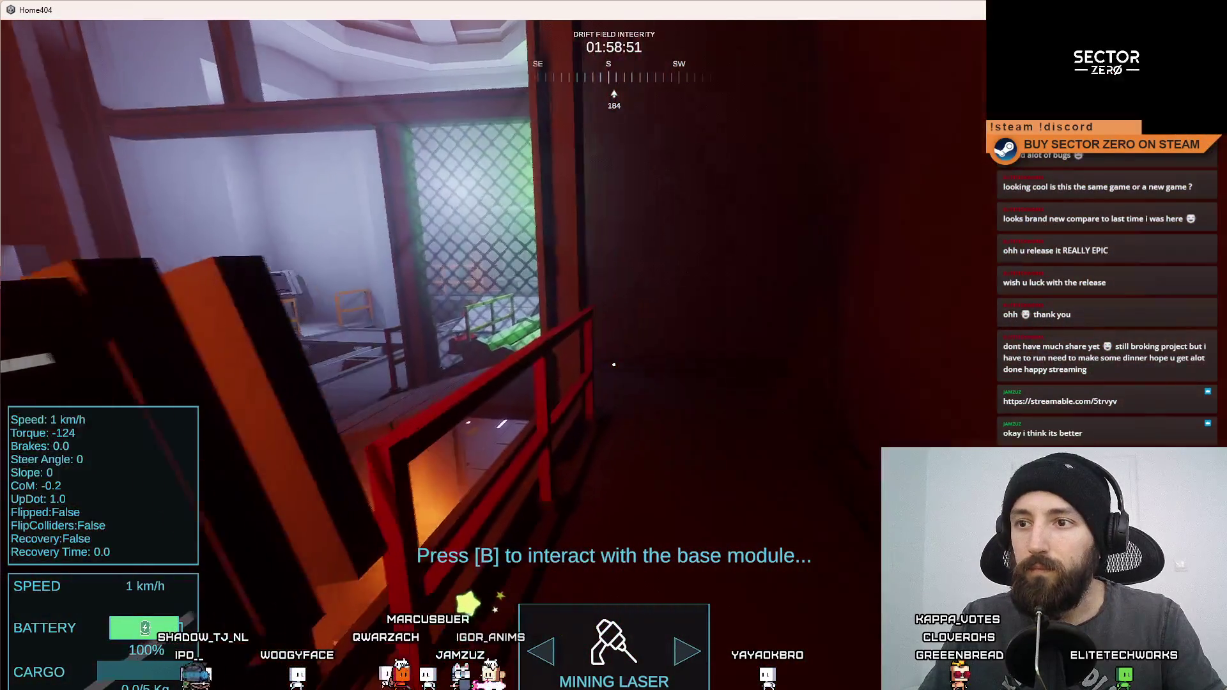
key(d)
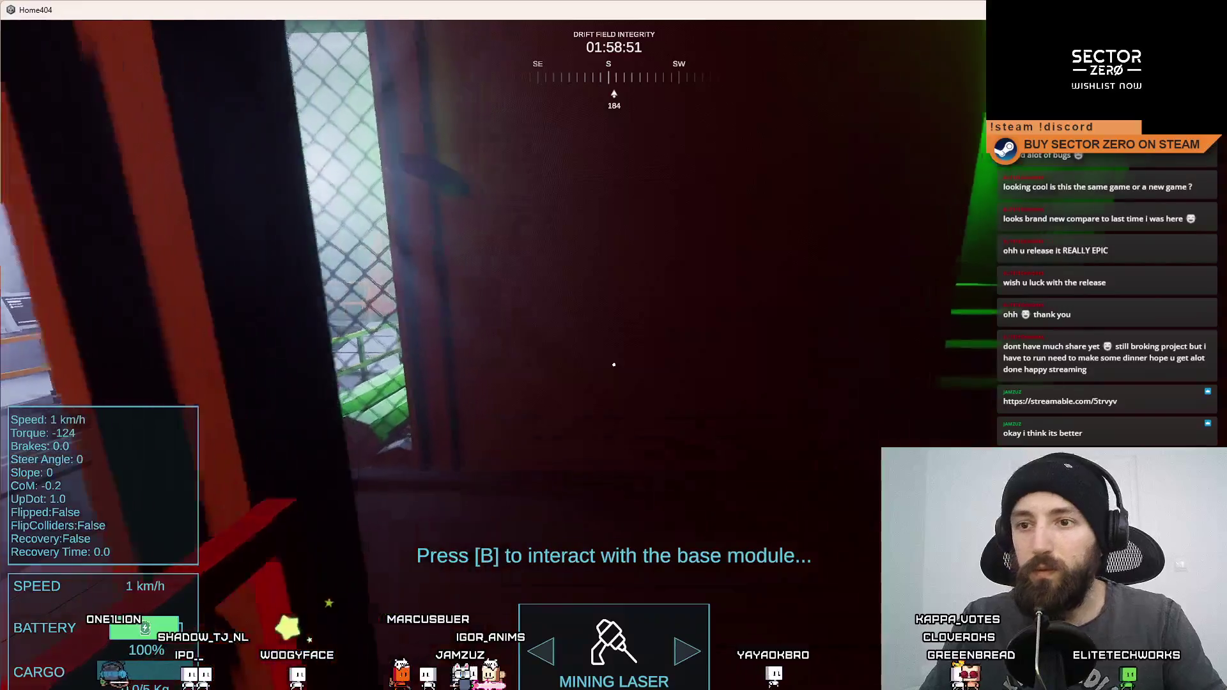
key(w)
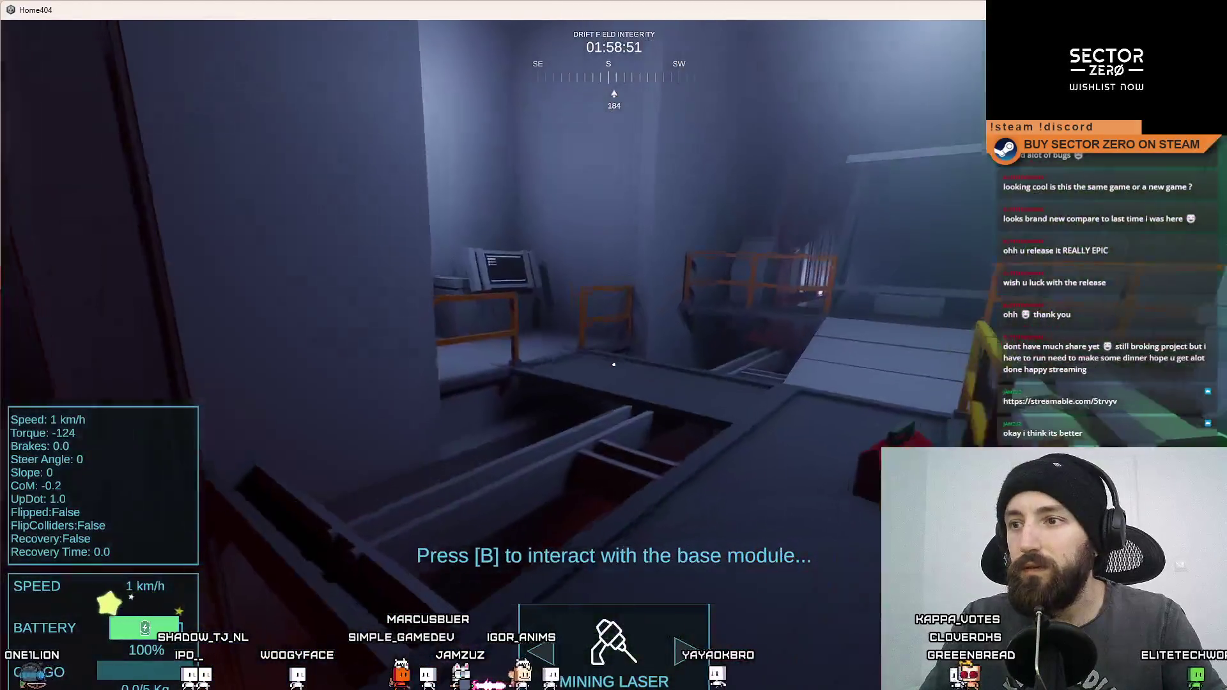
key(s)
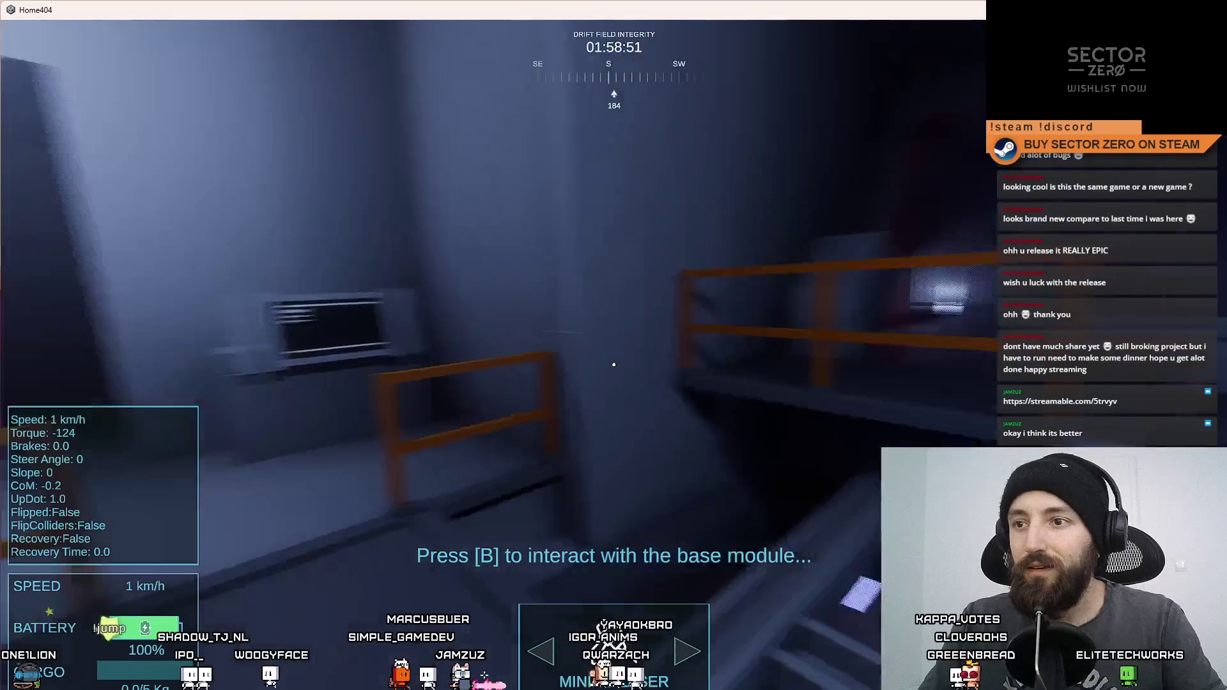
key(w)
key(w)
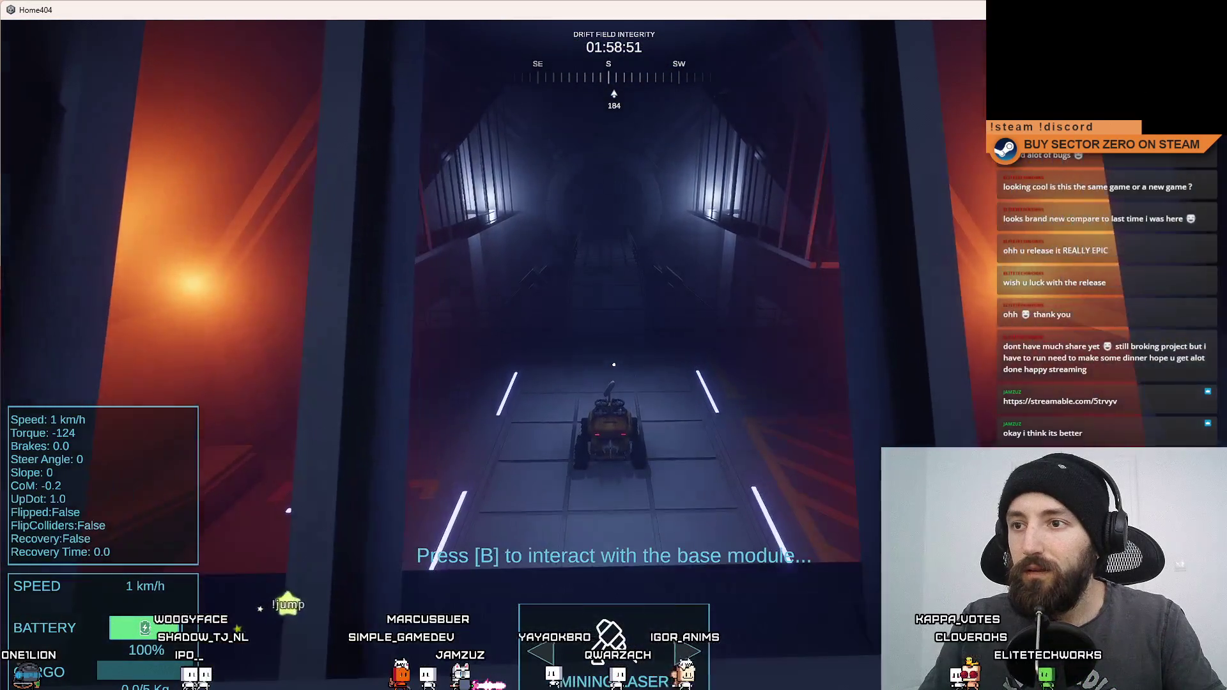
key(s)
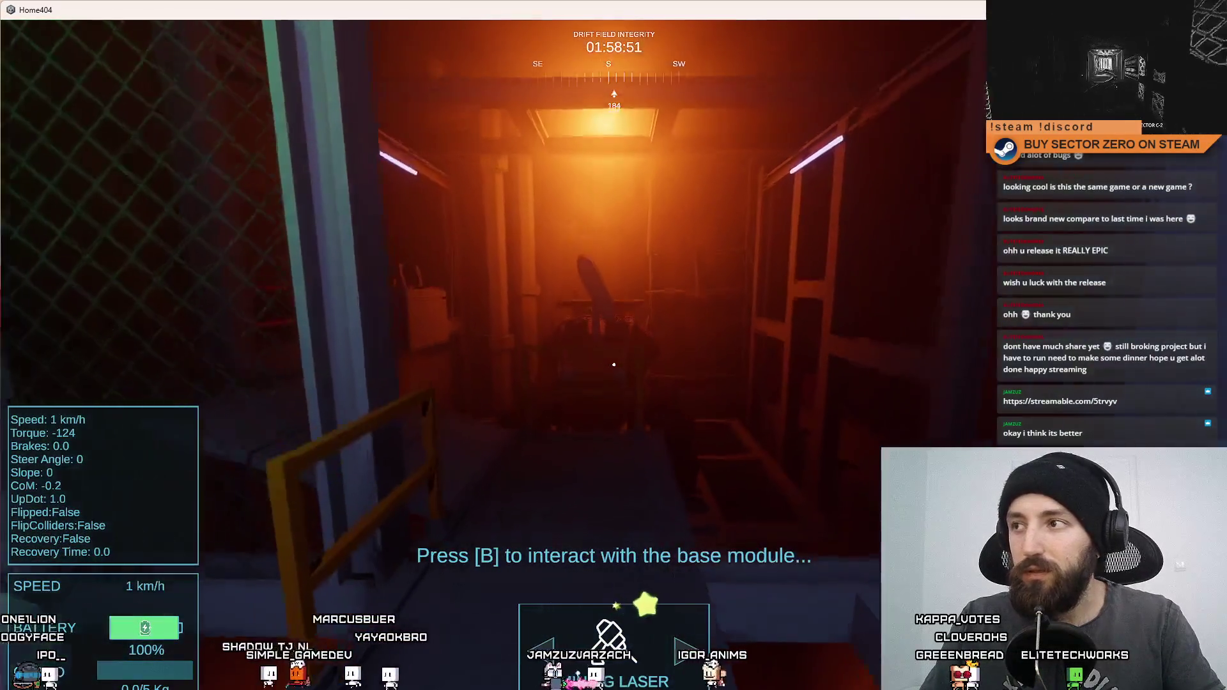
key(s)
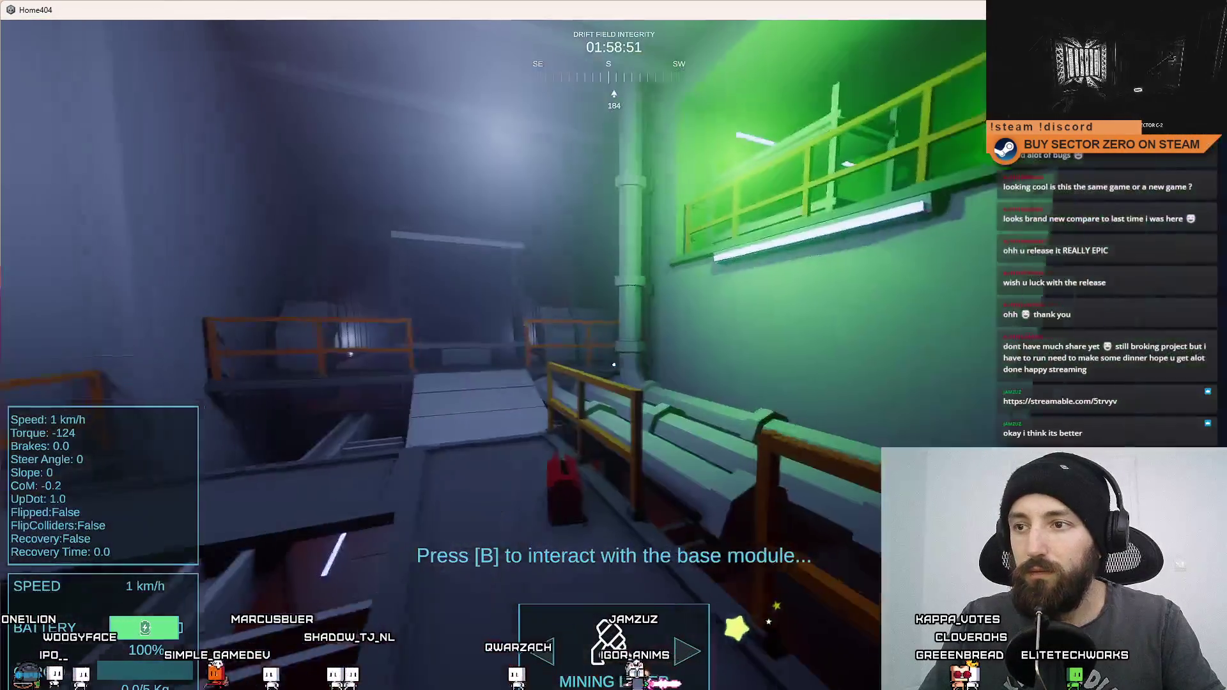
key(w)
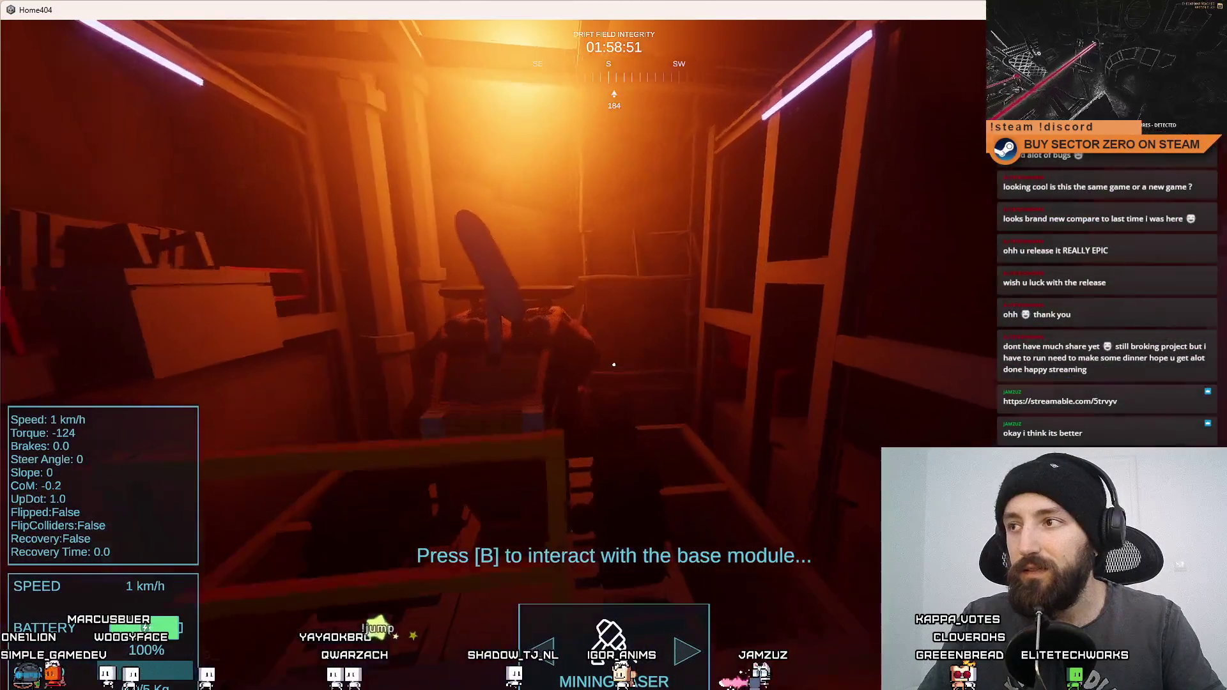
key(s)
key(w)
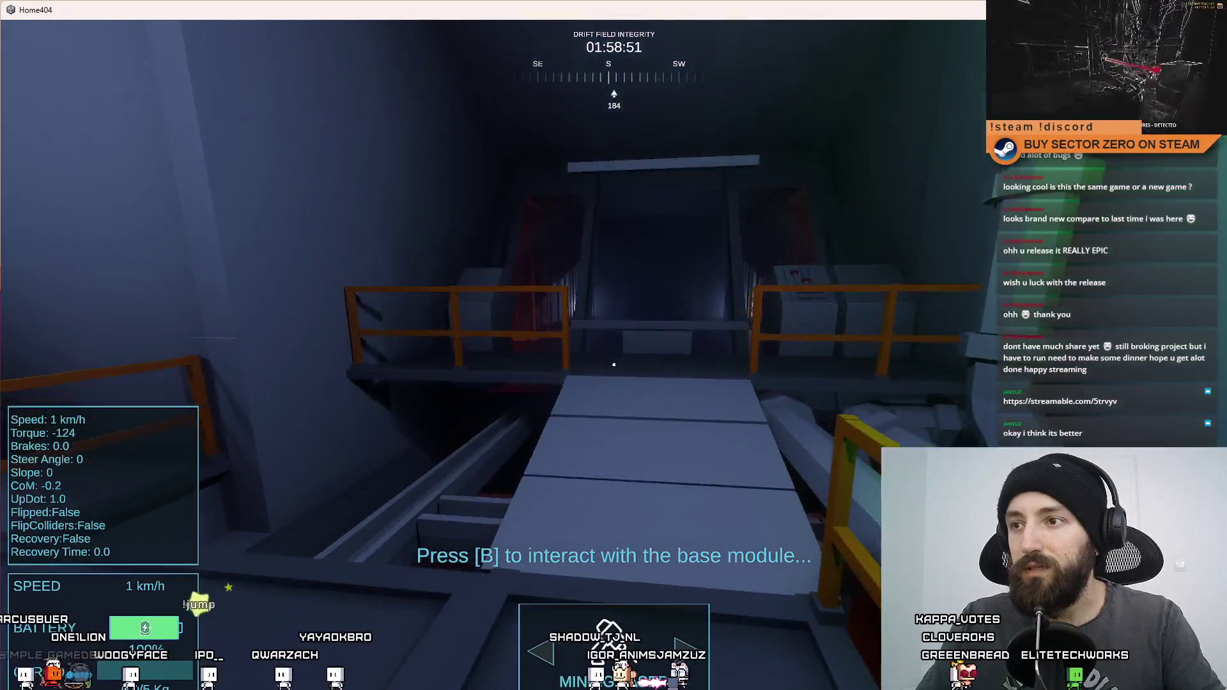
key(w)
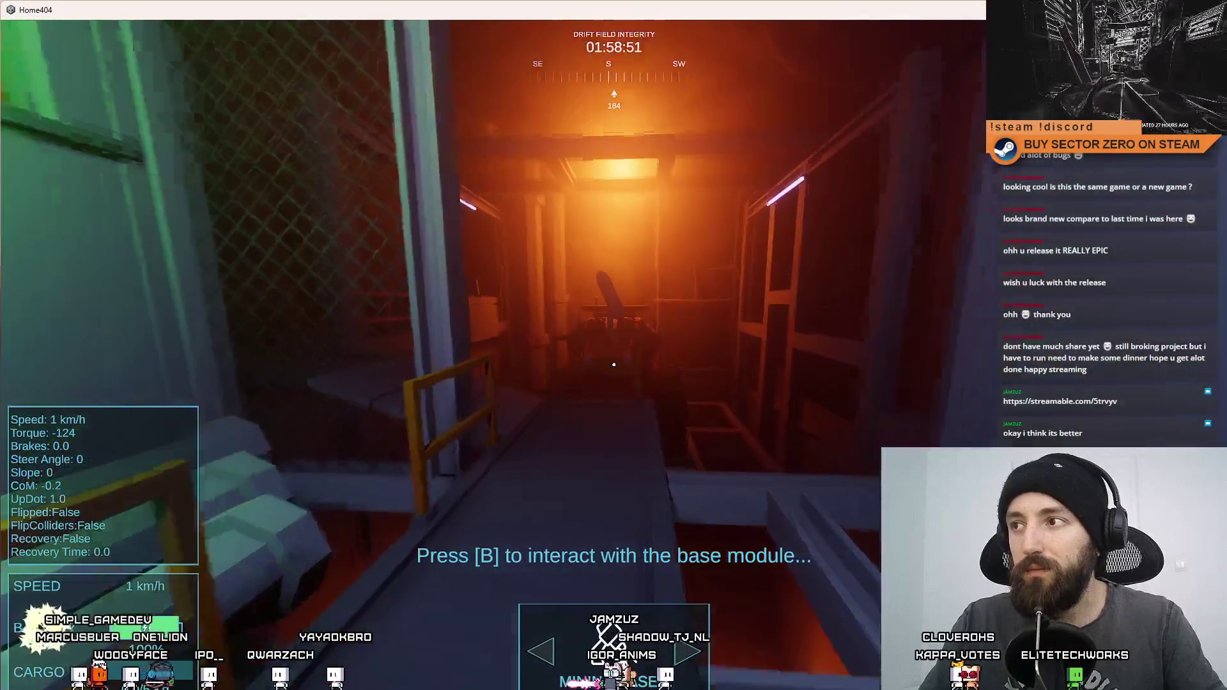
key(w)
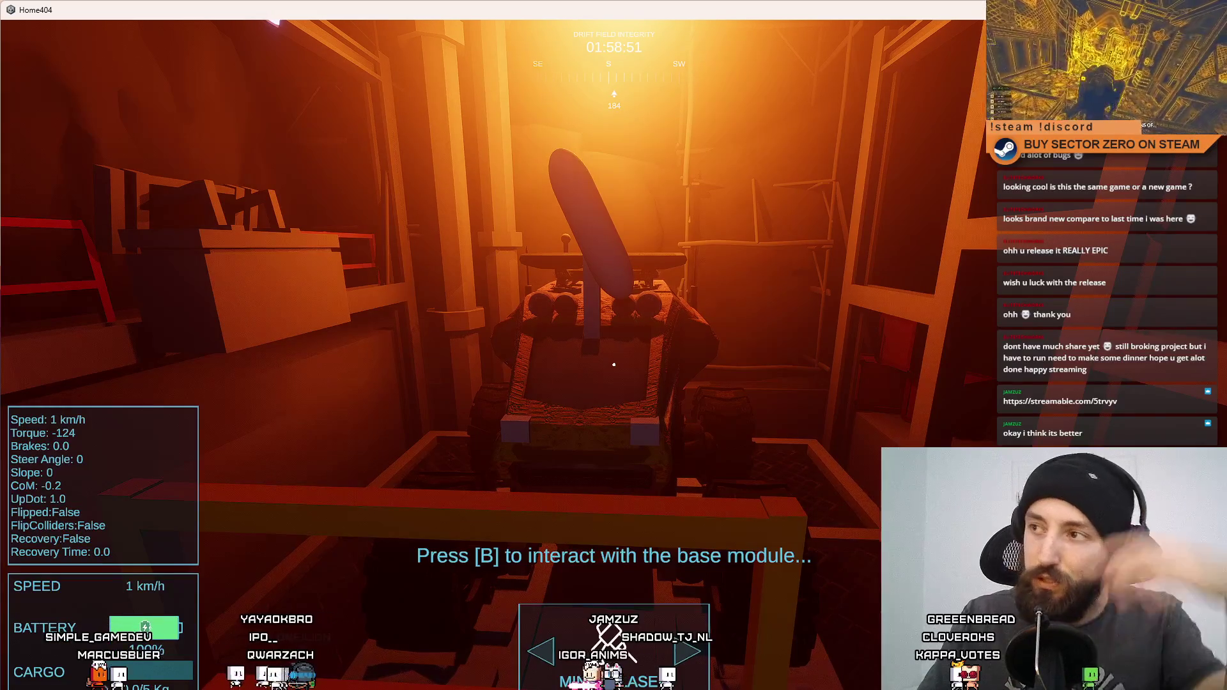
key(s)
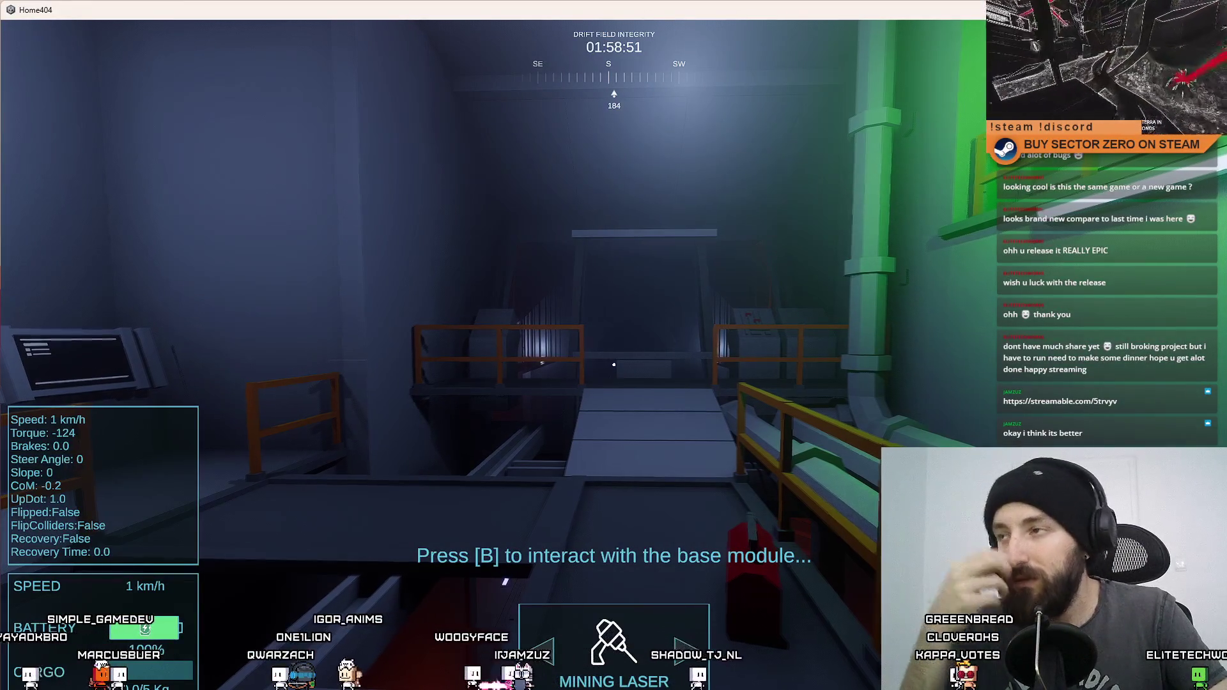
key(d)
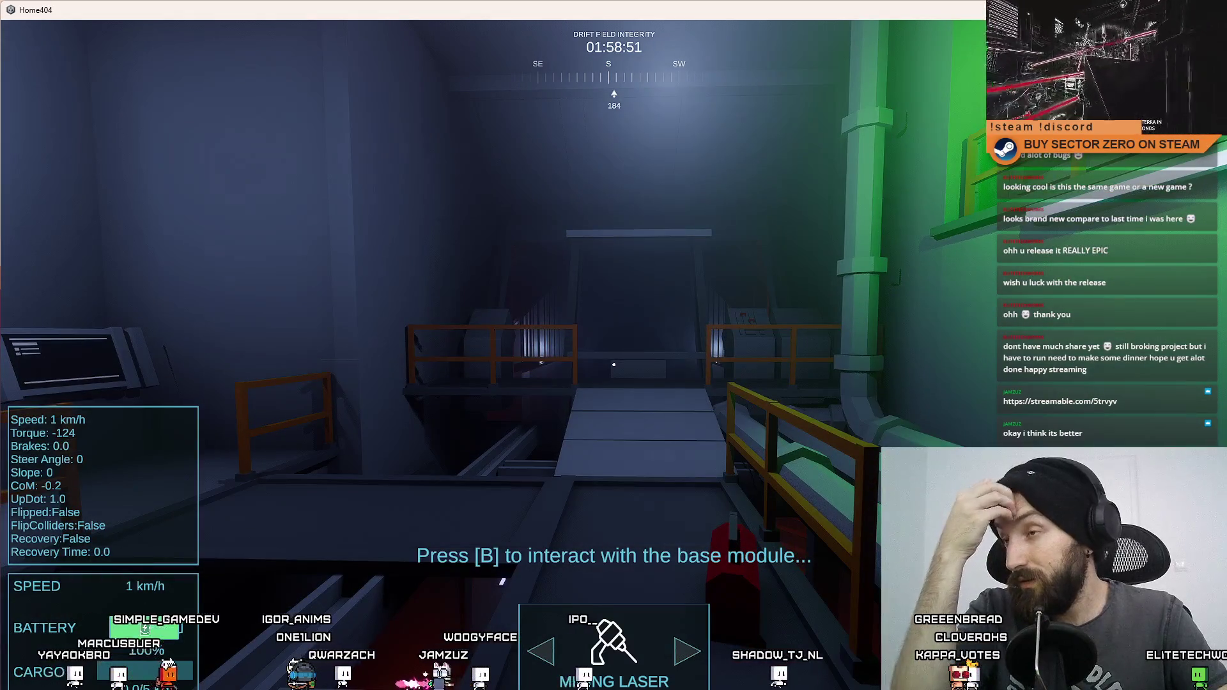
key(a)
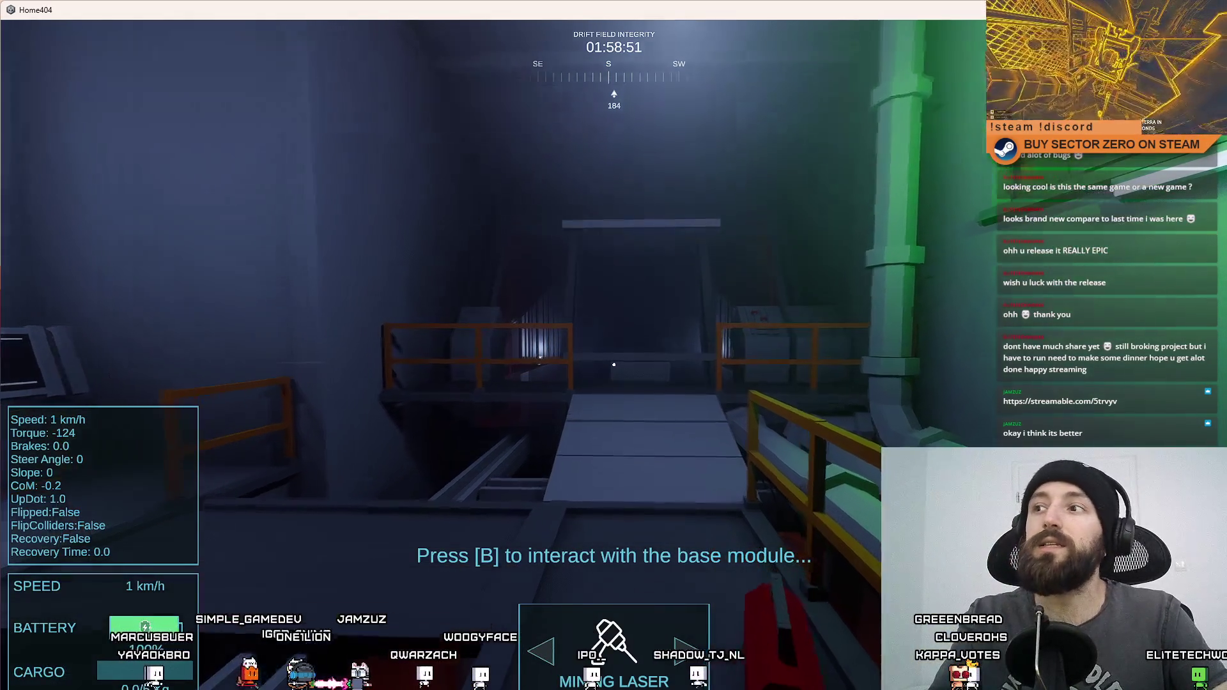
key(w)
key(w)
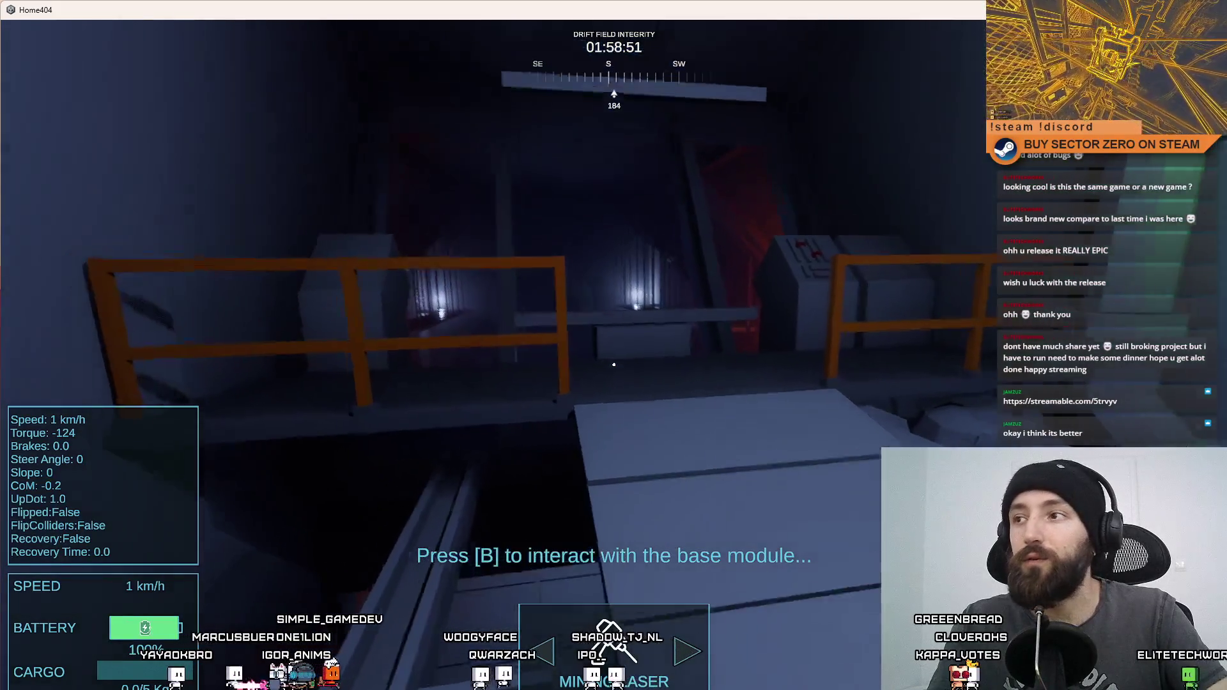
key(w)
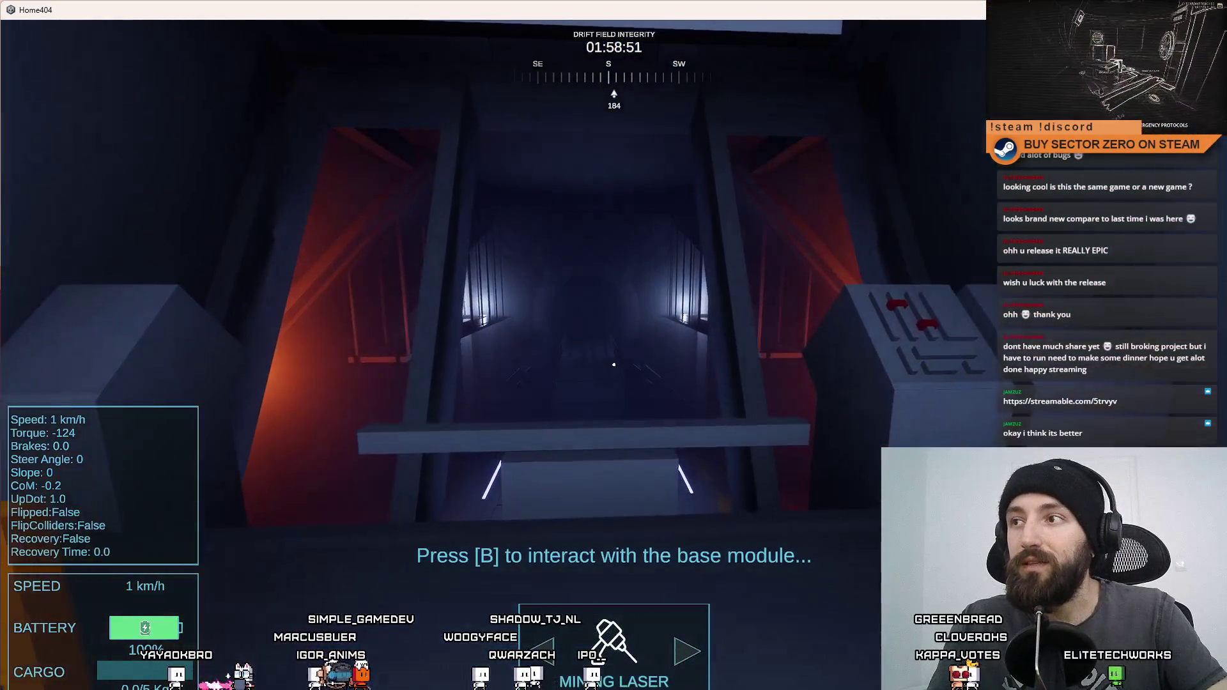
key(w)
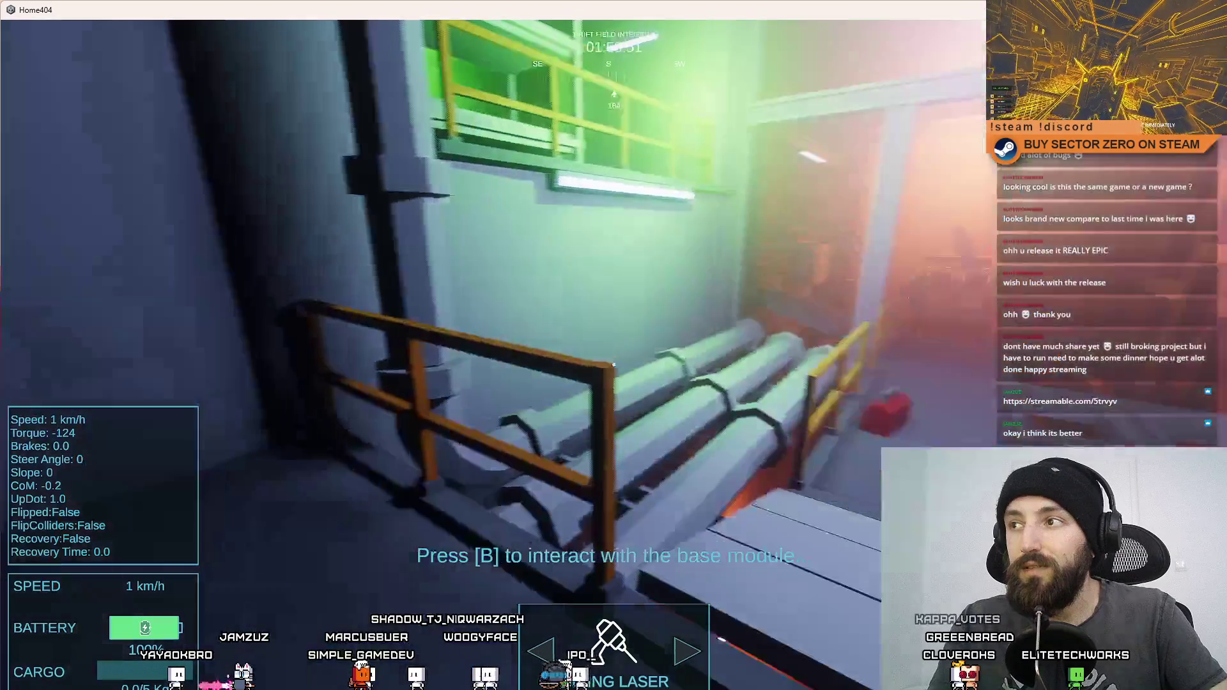
key(w)
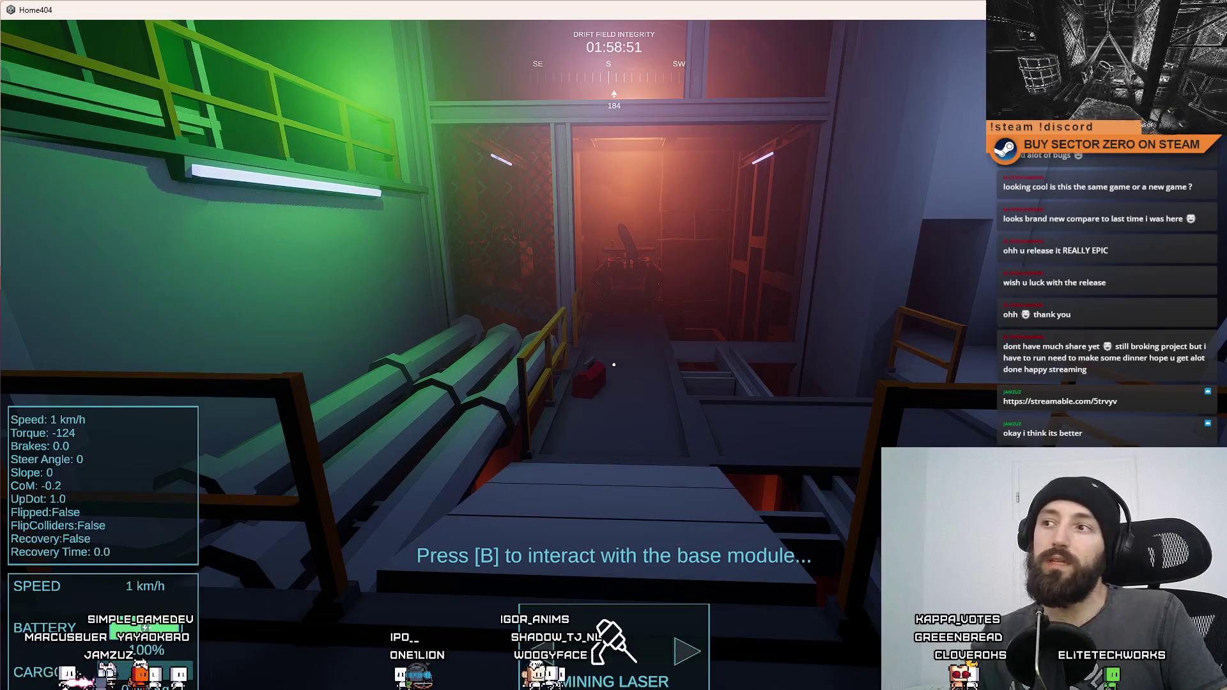
Step: Walk through the red doorway to the rover seat, step left by the railing, and start driving the rover
key(w)
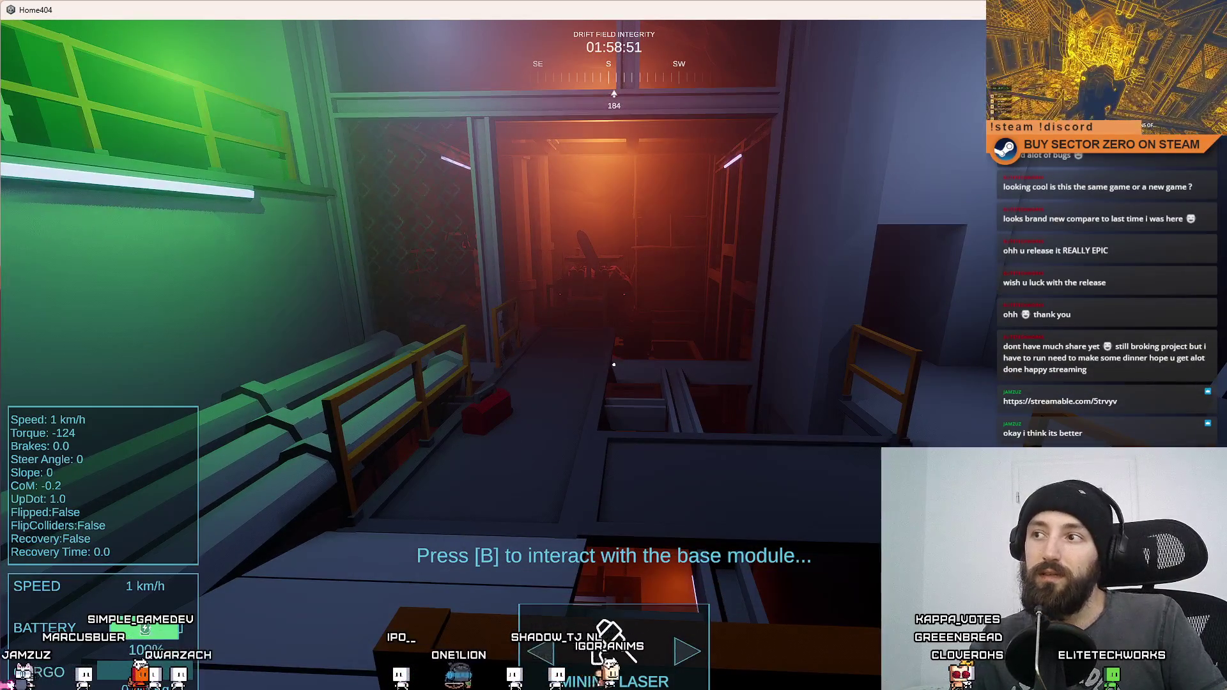
key(w)
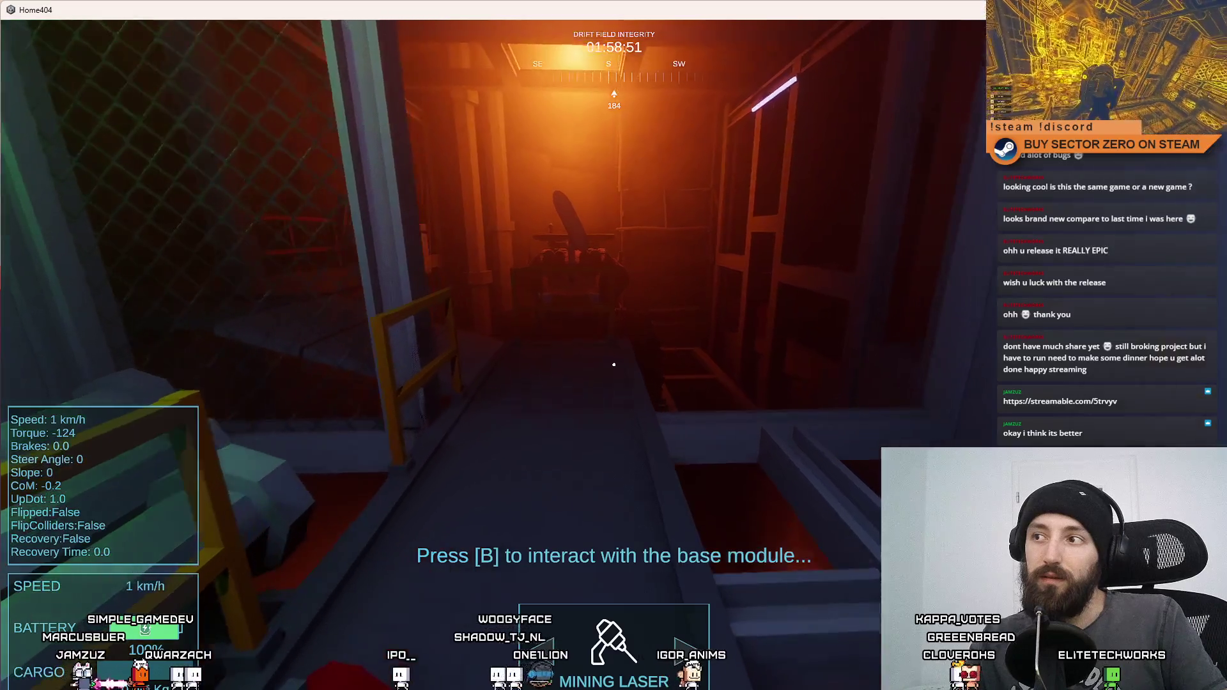
key(w)
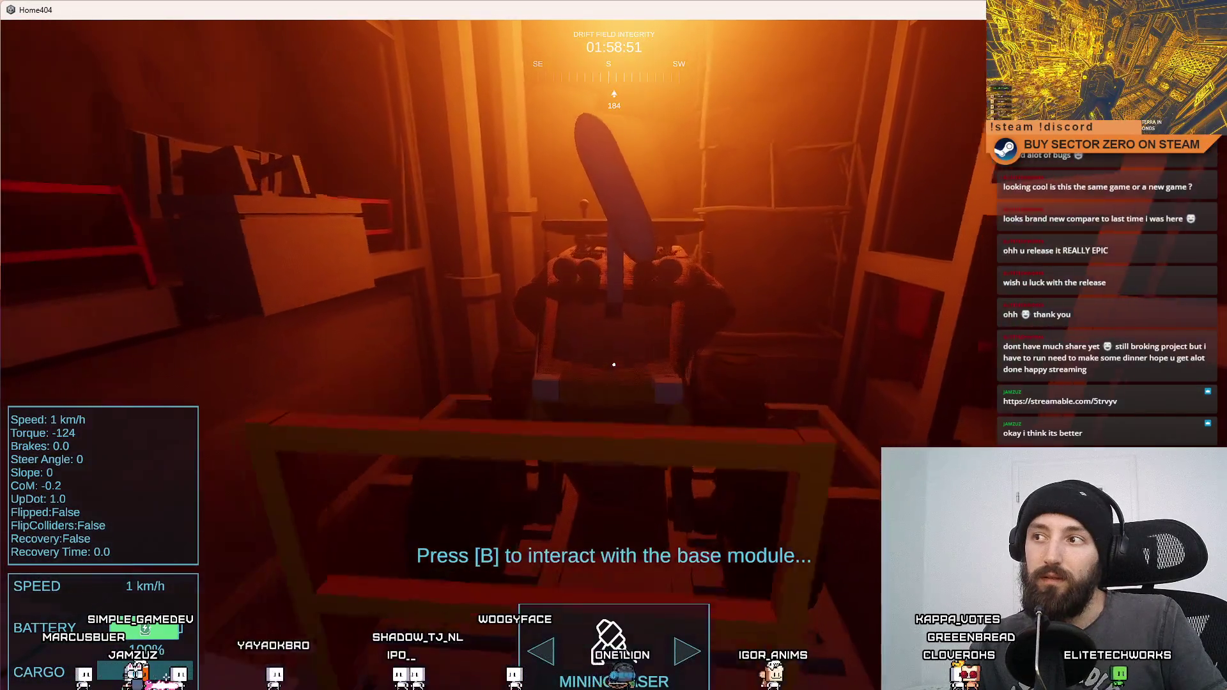
key(w)
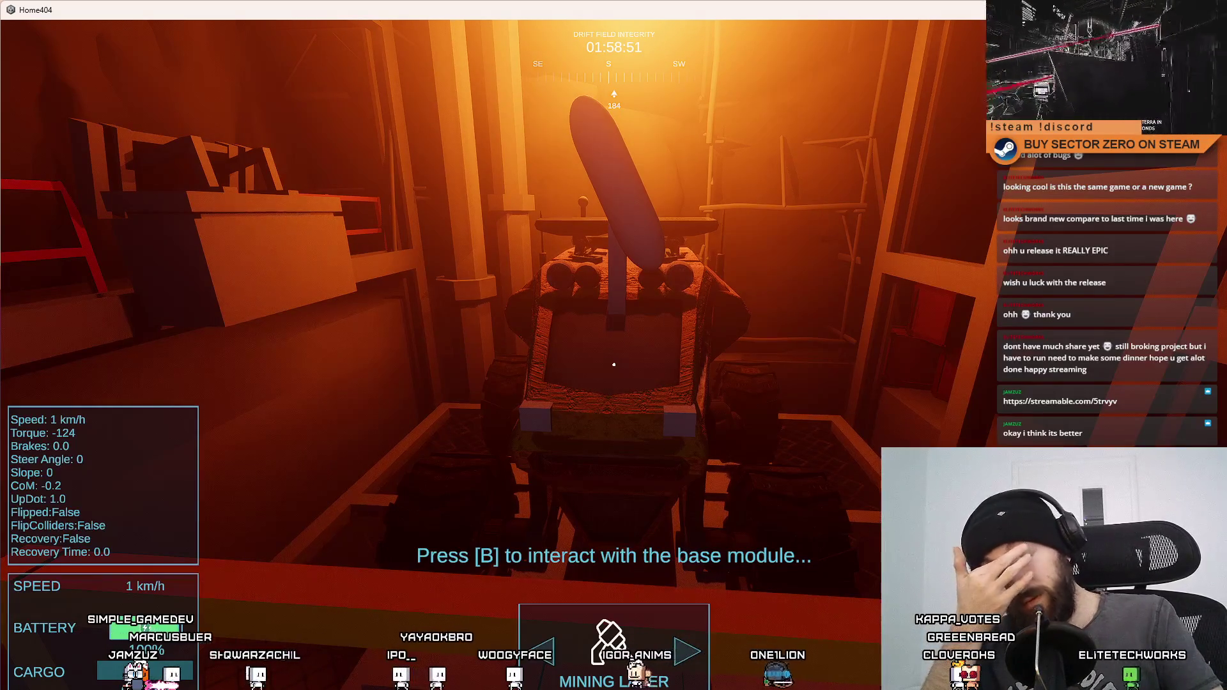
key(a)
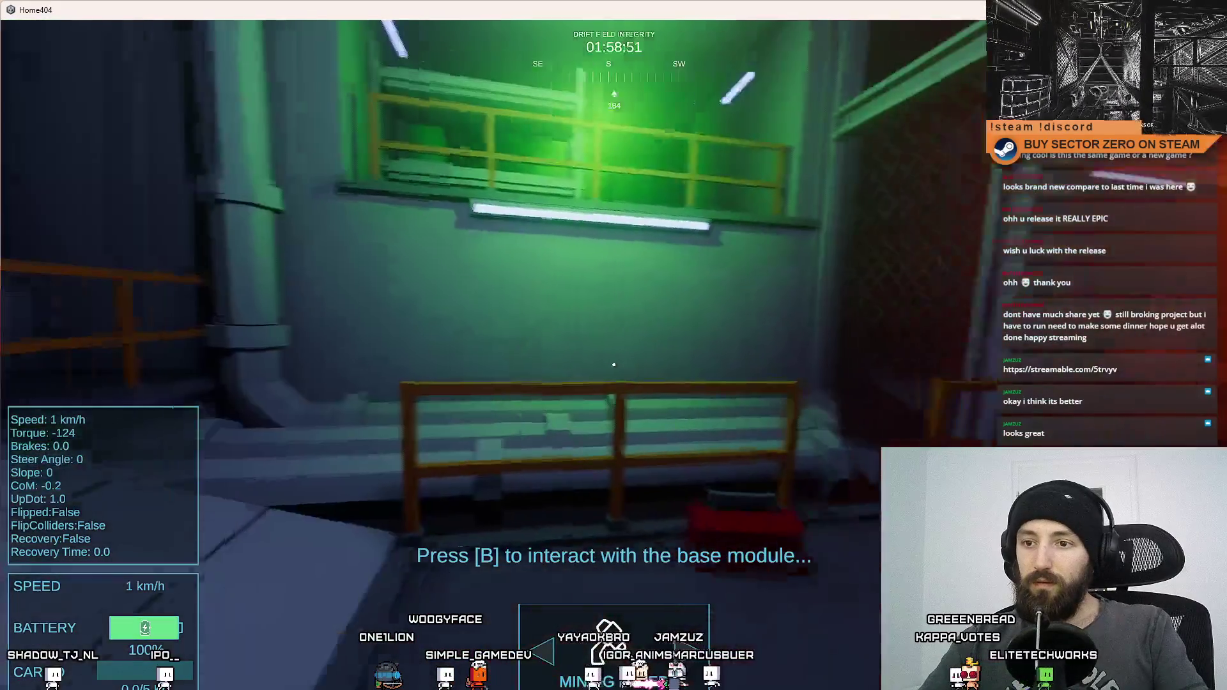
key(w)
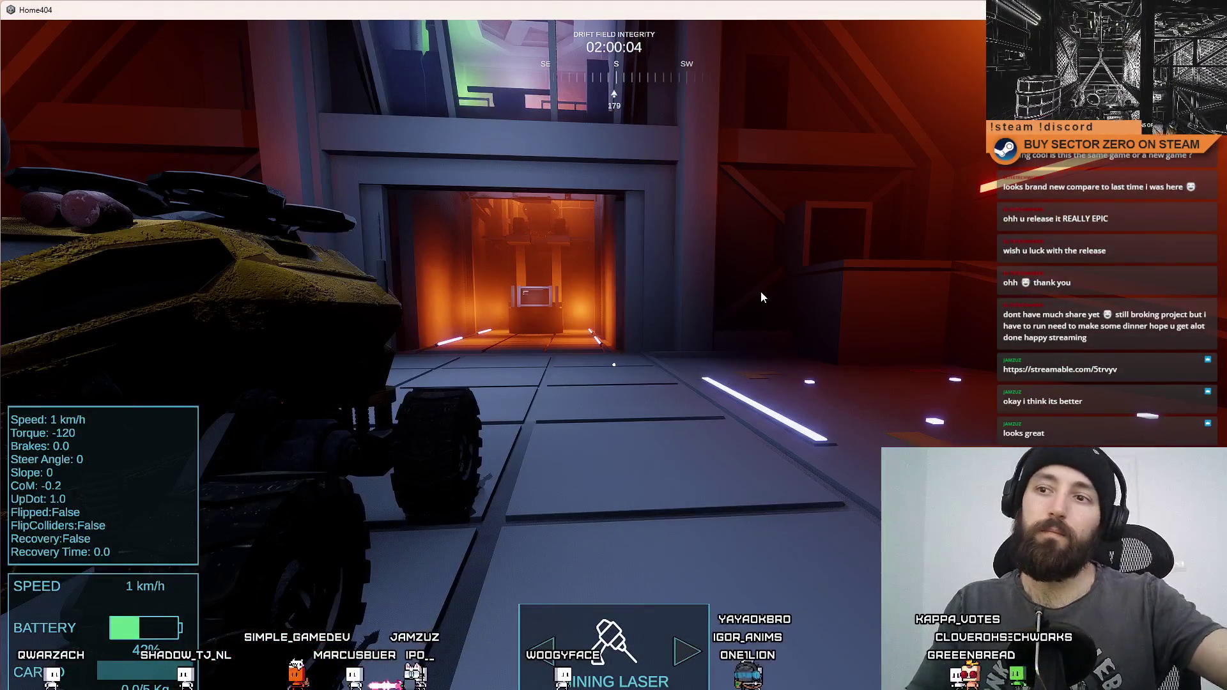
Step: Quit Home404 and close the 01_03_2026_C folder with Alt+F4, then maximize the Streamable browser window
key(alt+F4)
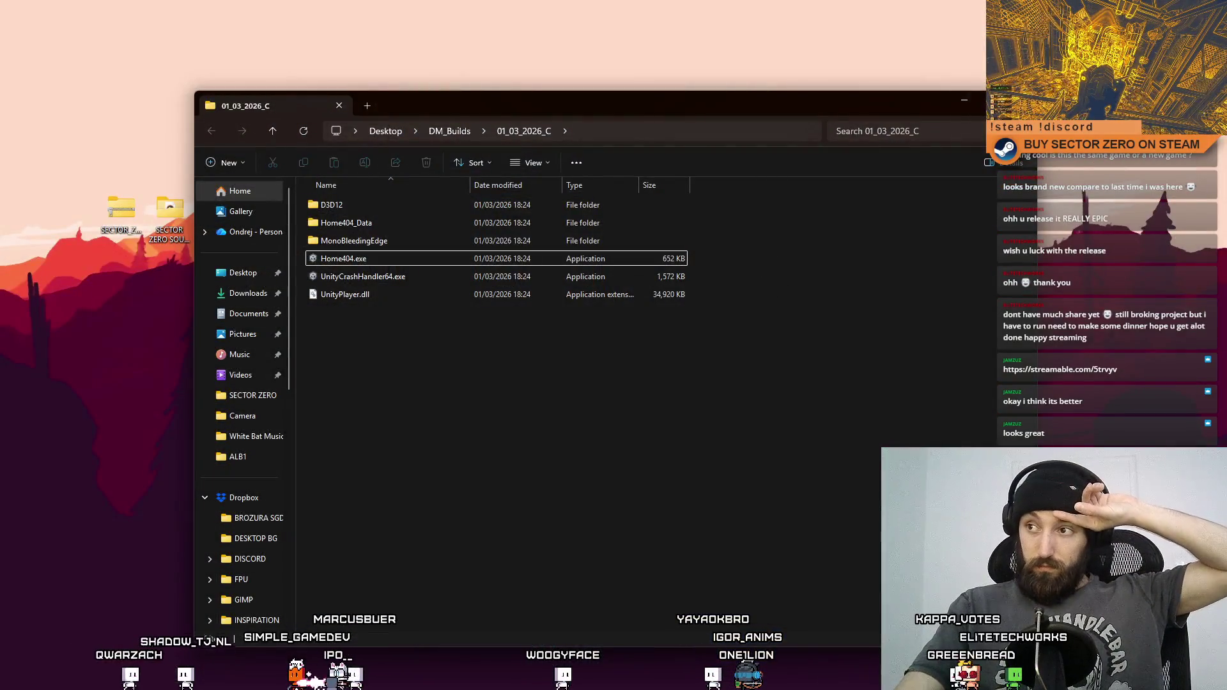
key(alt+F4)
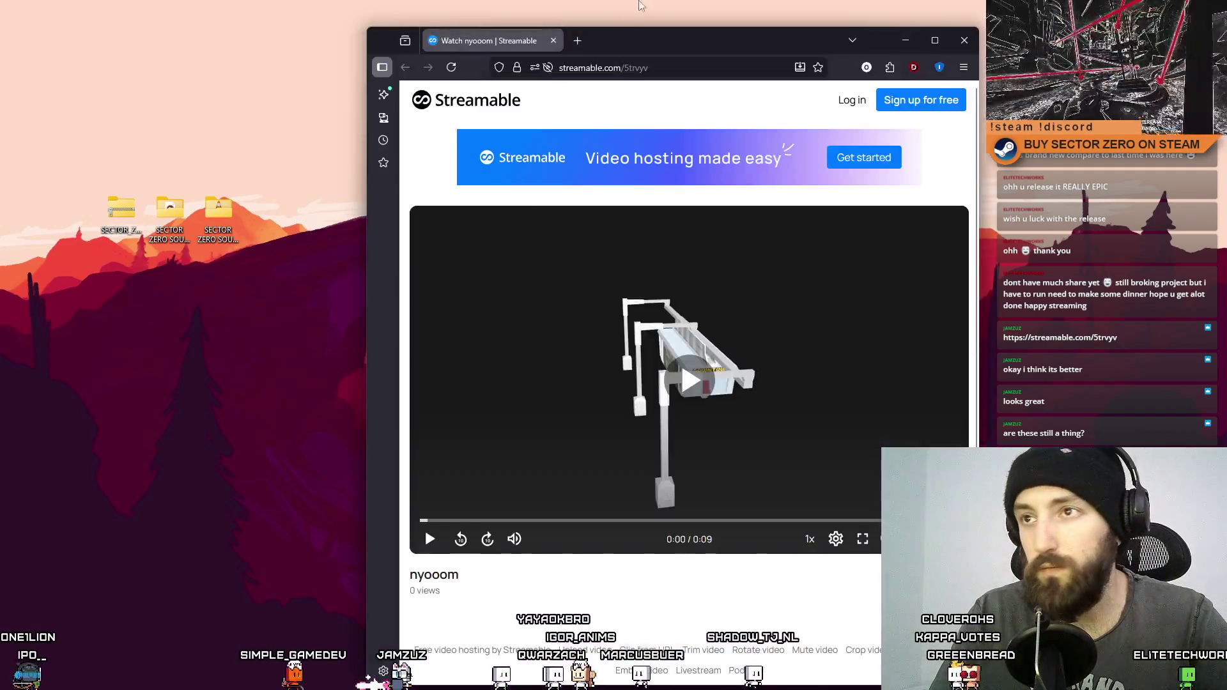
double_click(678, 40)
click(327, 568)
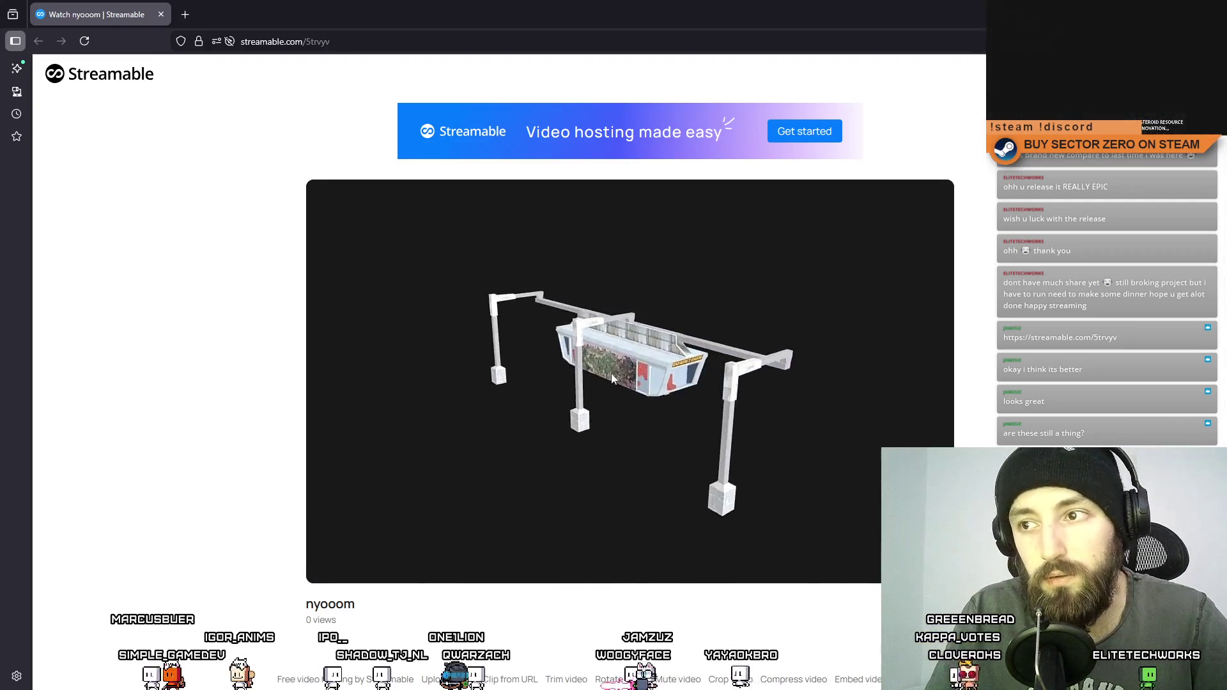
mouse_move(612, 373)
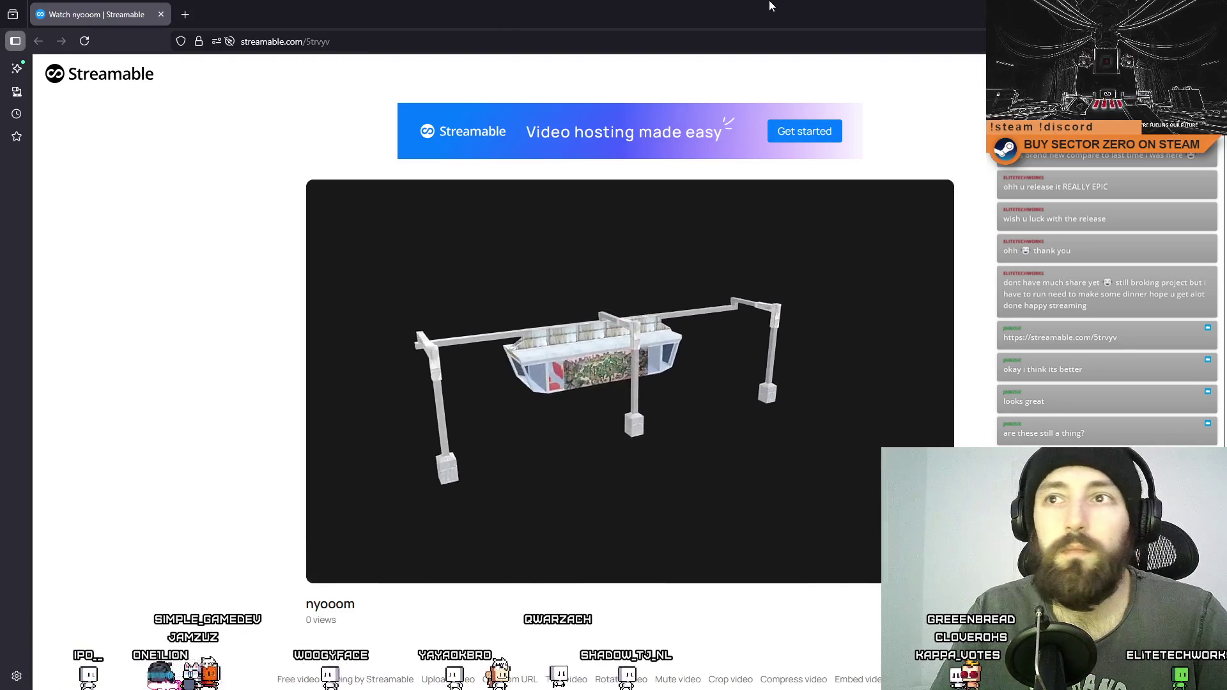
Step: Hide the browser with the shared clip by showing the desktop (Win+D)
key(super+d)
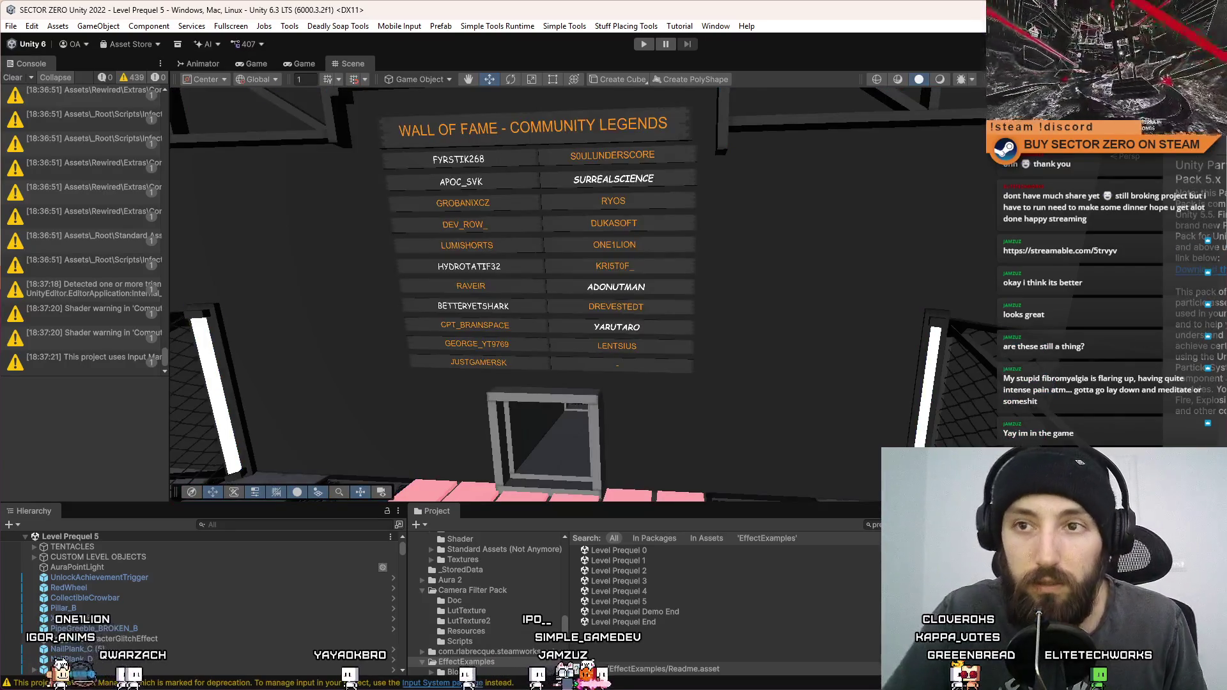
Step: Widen the Console panel and orbit to frame the Wall of Fame board in the Scene view
drag(170, 172, 327, 172)
drag(754, 262, 881, 245)
scroll(881, 246, up, 3)
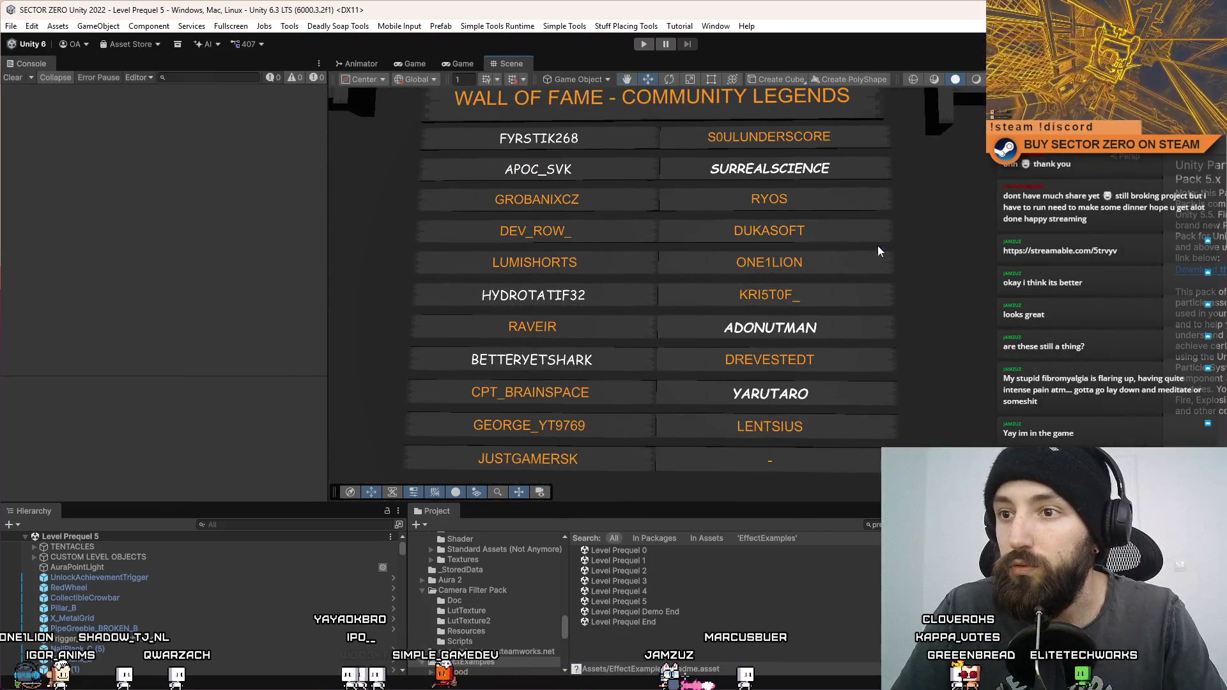
drag(711, 222, 658, 312)
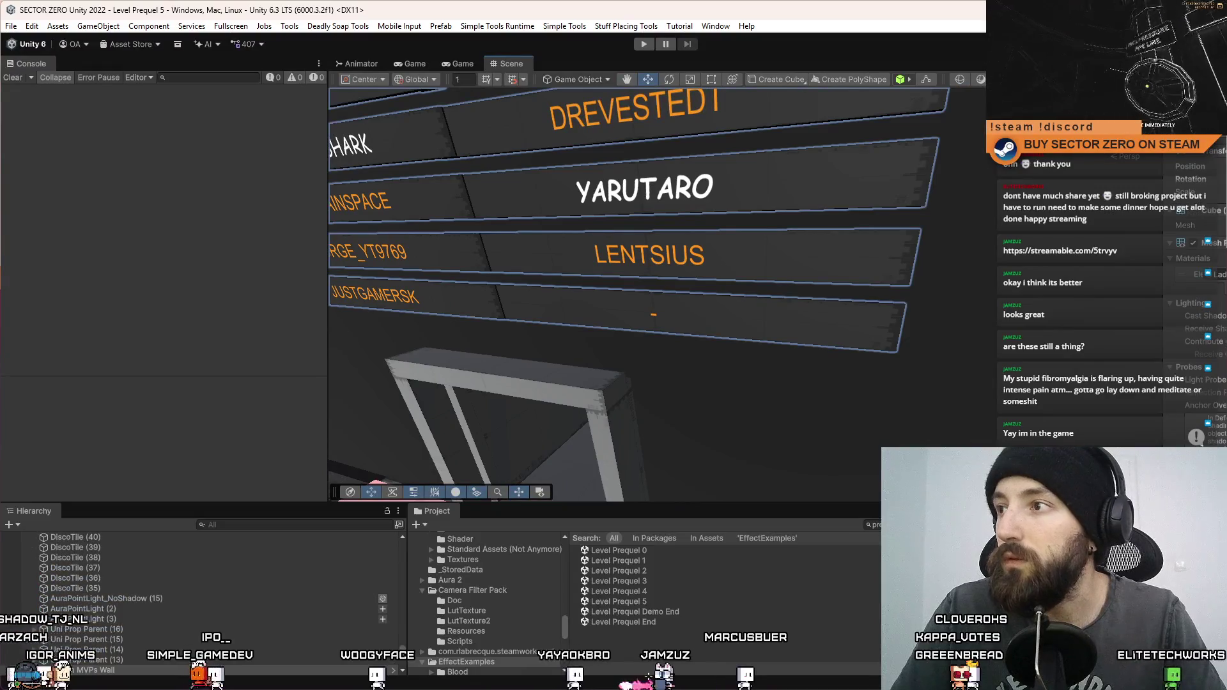
key(f)
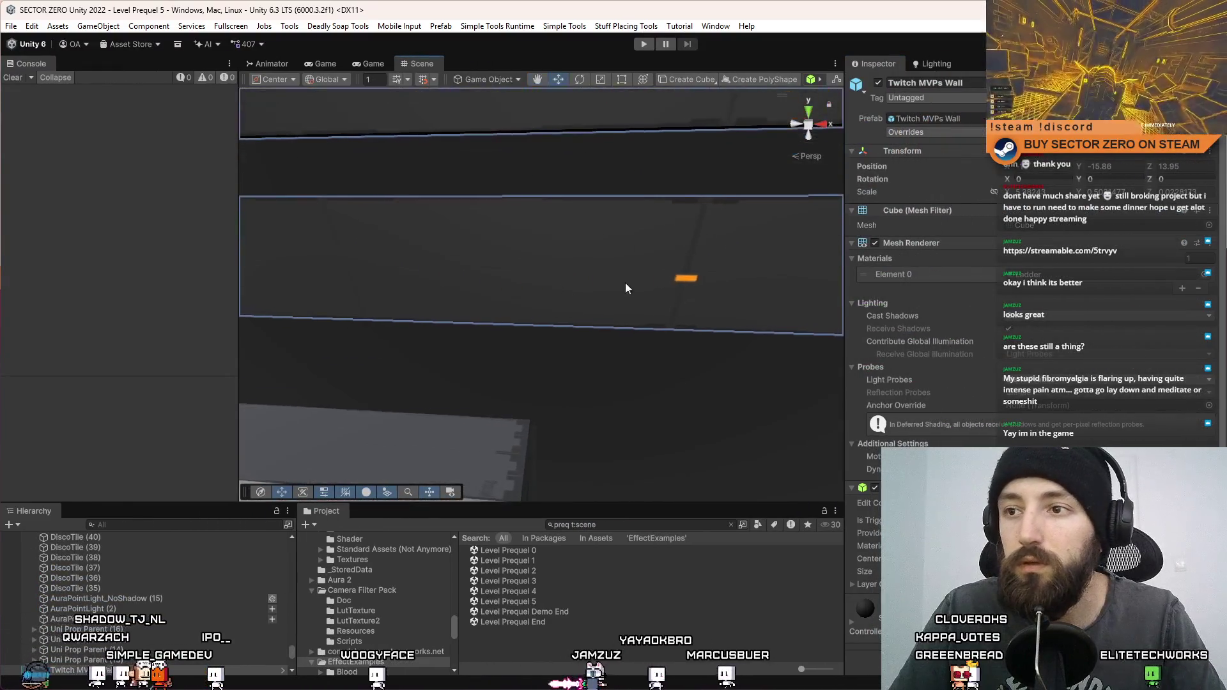
Step: Select the orange username text and the dark wall quad to inspect them, viewing the lower names
click(678, 276)
scroll(619, 314, down, 5)
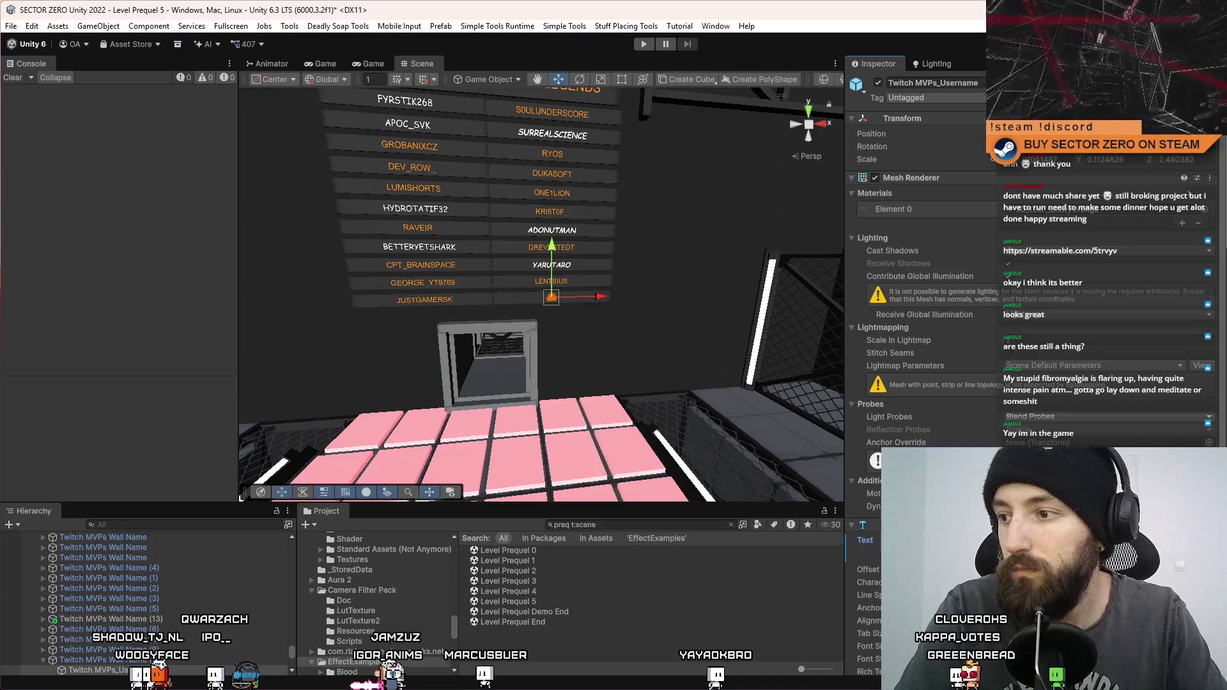
click(731, 342)
scroll(650, 368, up, 5)
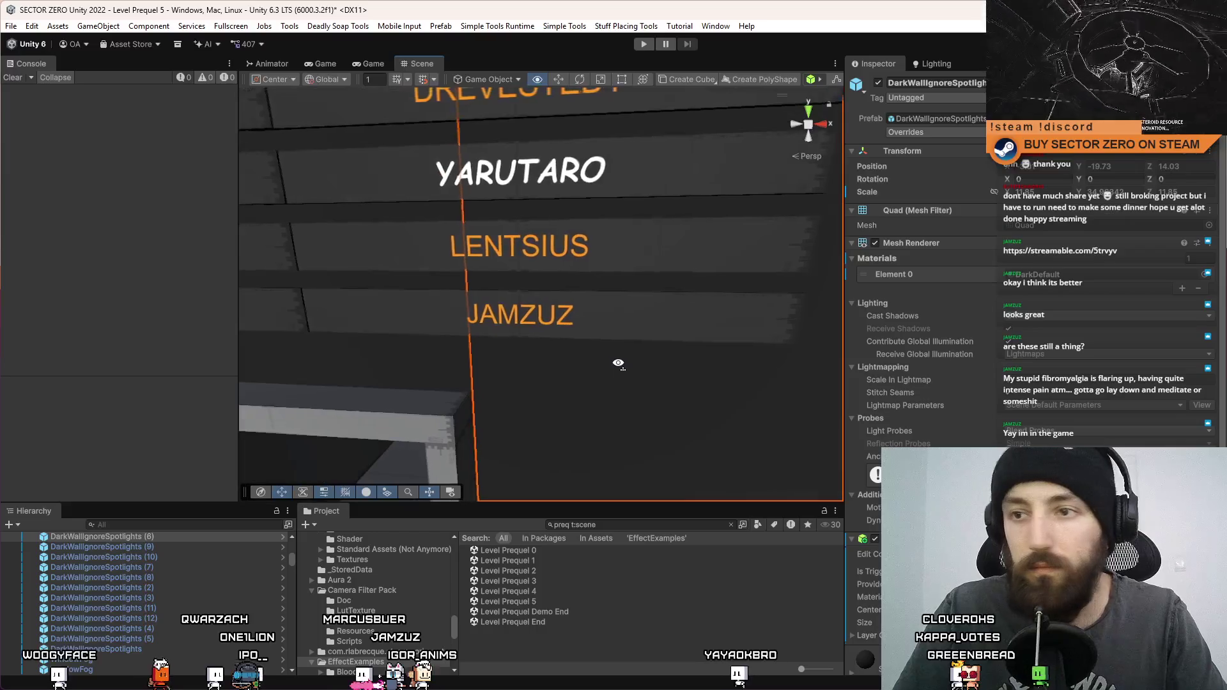
scroll(618, 363, down, 10)
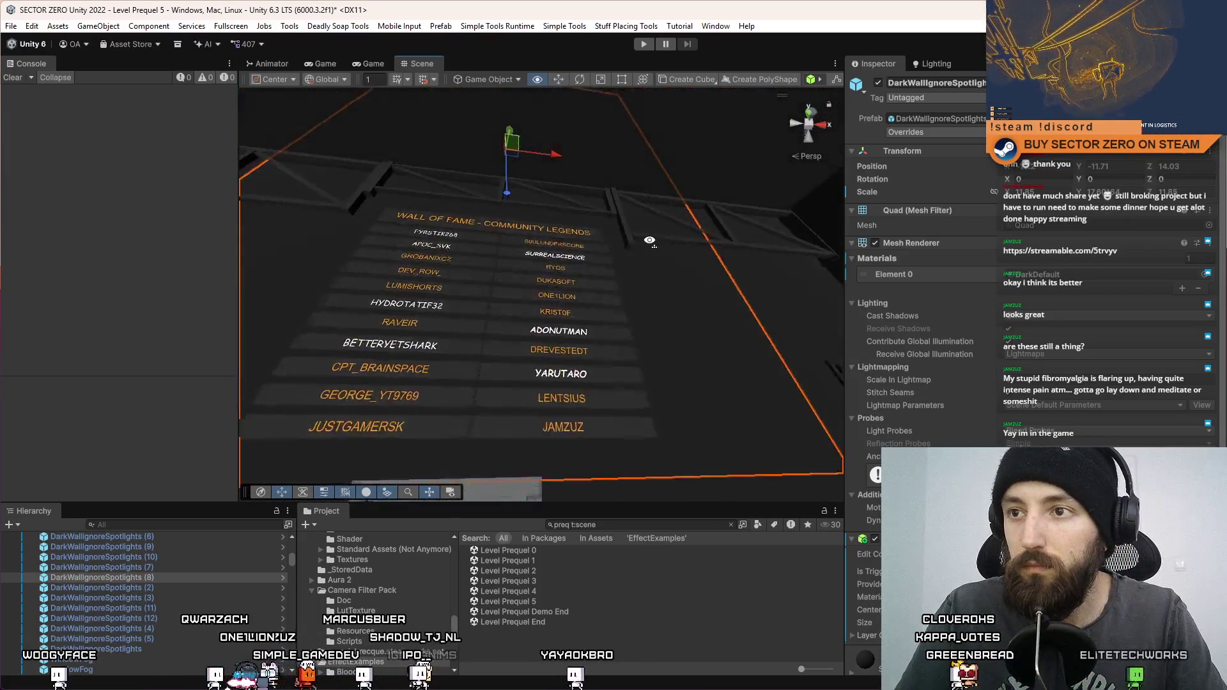
scroll(646, 238, up, 5)
mouse_move(646, 238)
mouse_down()
mouse_move(637, 434)
mouse_move(621, 377)
mouse_up()
scroll(621, 377, down, 5)
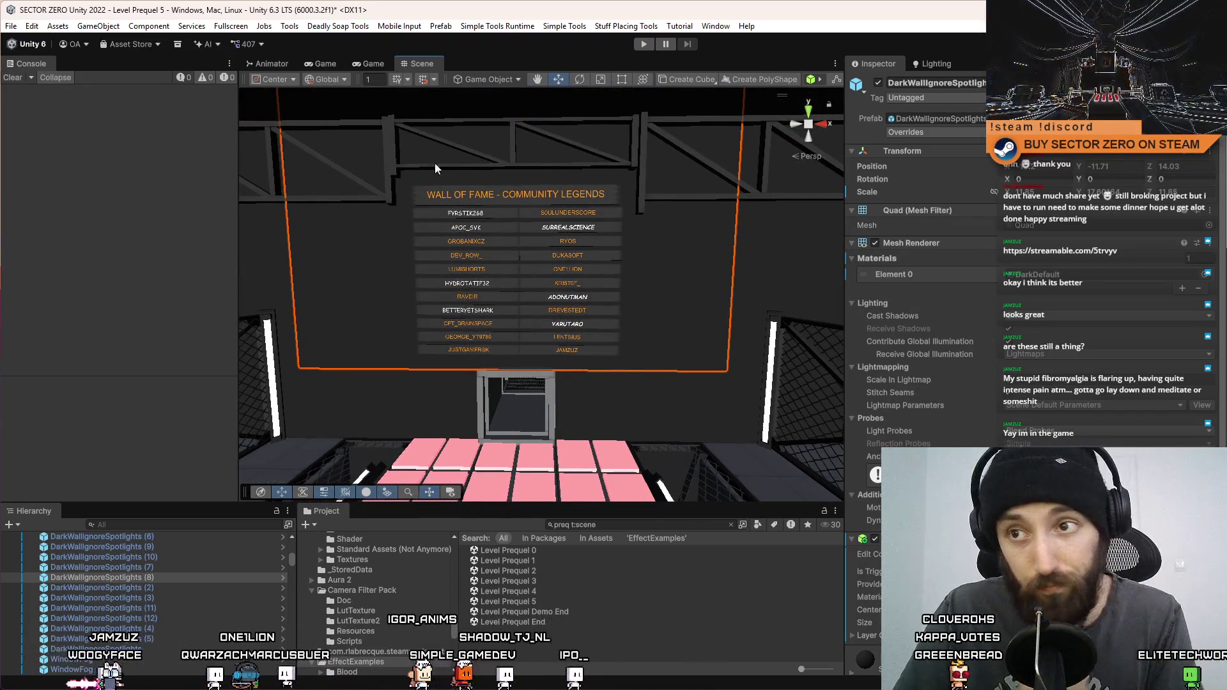
Step: Look through the File menu, then orbit to an angled close-up of the board's names
click(11, 26)
click(11, 26)
click(11, 26)
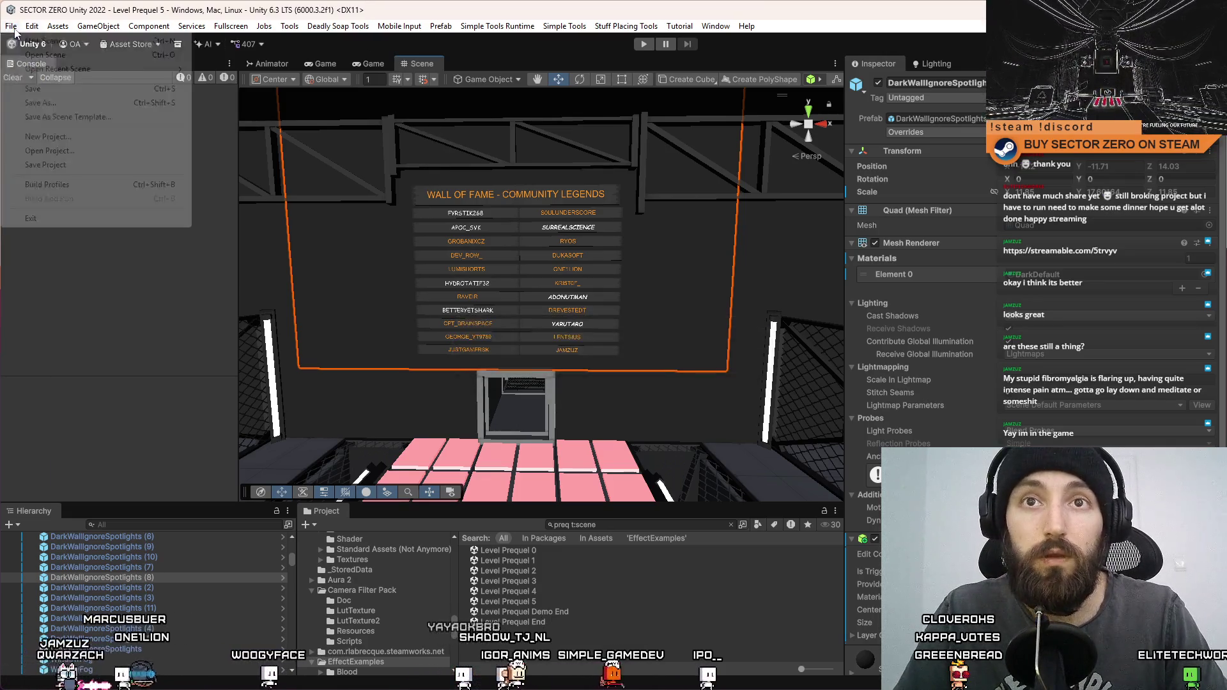
click(38, 168)
mouse_move(575, 307)
mouse_down()
mouse_move(625, 319)
mouse_move(346, 252)
mouse_move(612, 278)
mouse_move(625, 208)
mouse_move(588, 285)
mouse_move(603, 280)
mouse_move(546, 260)
mouse_move(617, 217)
mouse_move(74, 171)
mouse_move(37, 362)
mouse_up()
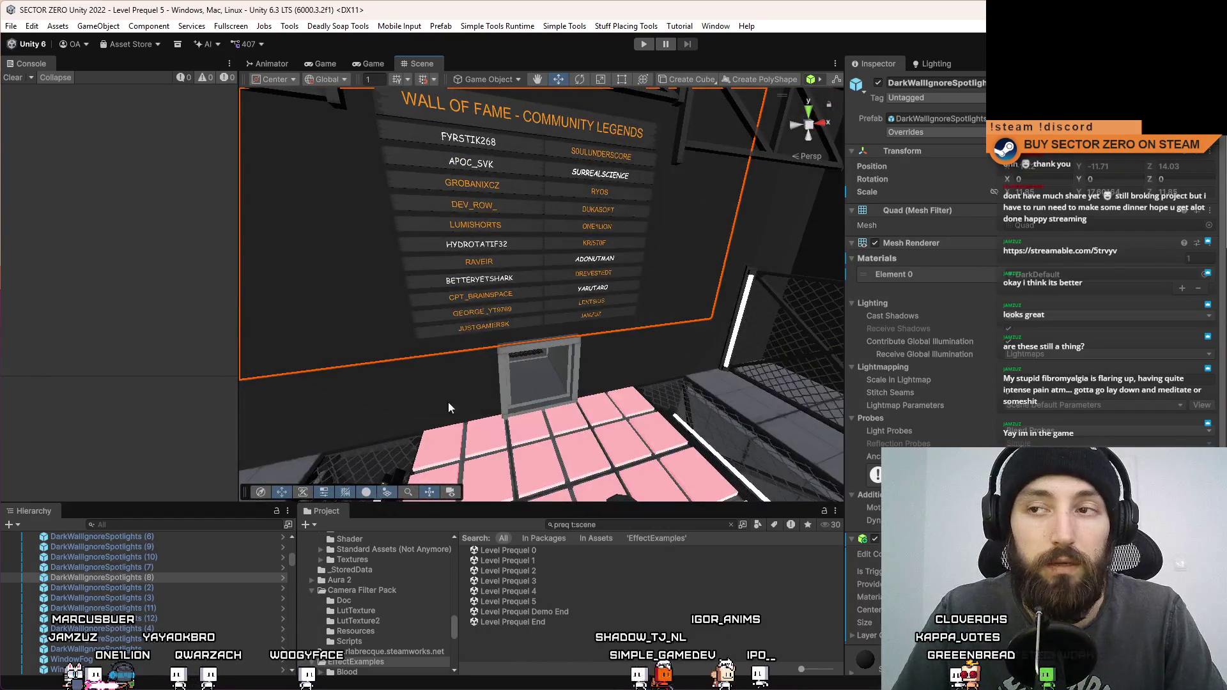
mouse_move(568, 364)
mouse_down()
mouse_move(516, 268)
mouse_move(512, 319)
mouse_up()
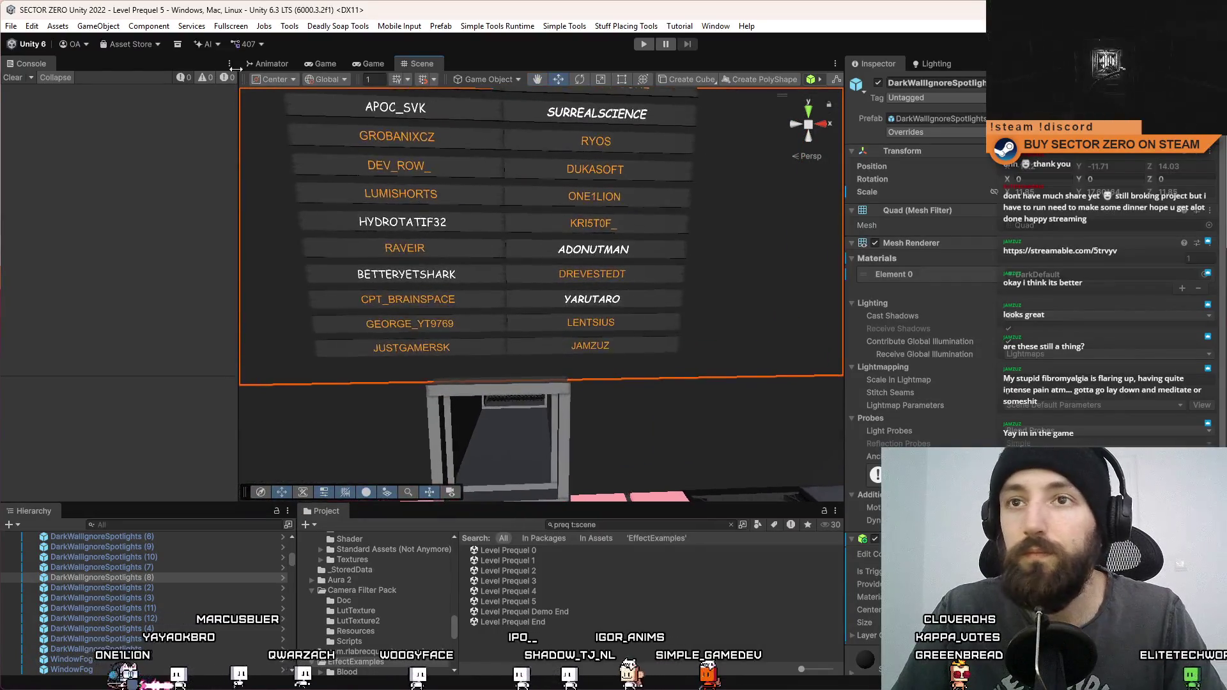
Step: Save the Level Prequel 5 scene with File > Save and hide the editor to the desktop
click(11, 27)
mouse_move(290, 26)
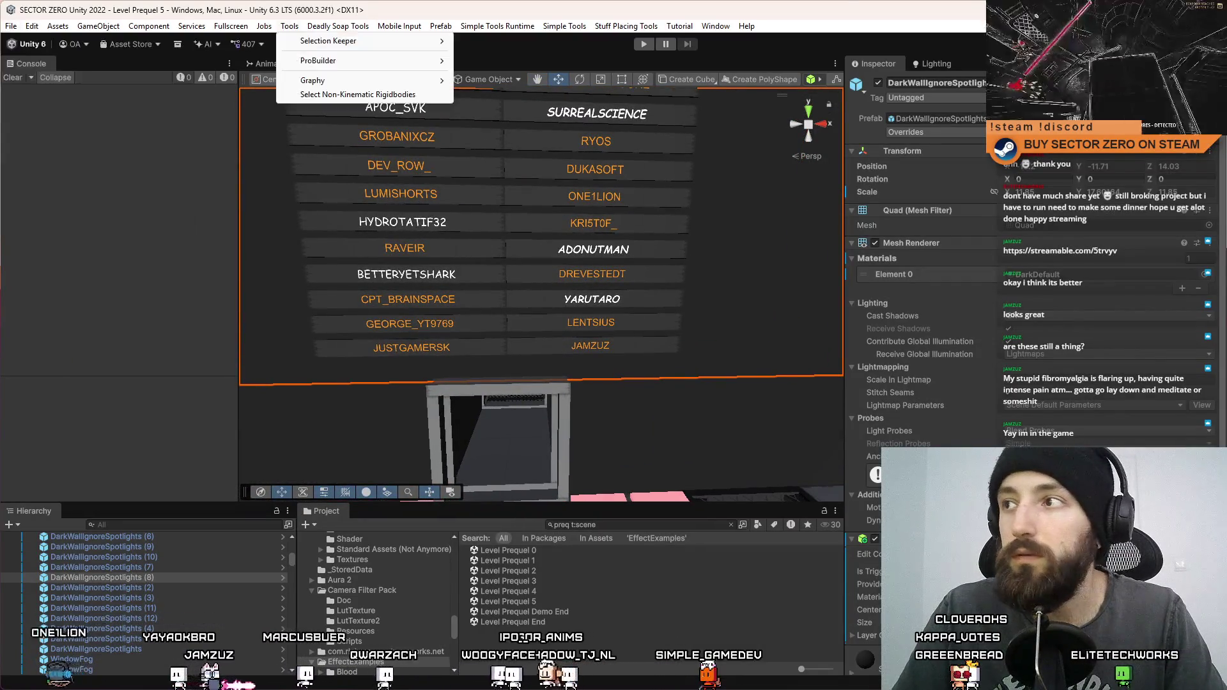
mouse_move(12, 26)
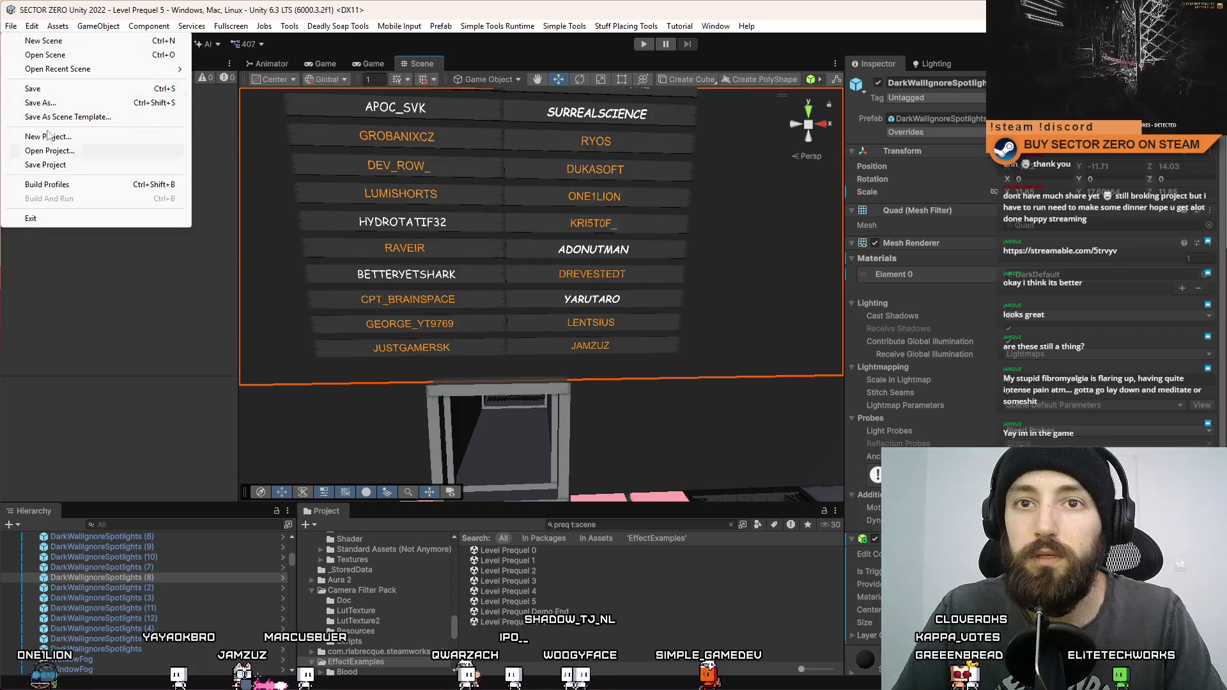
click(54, 92)
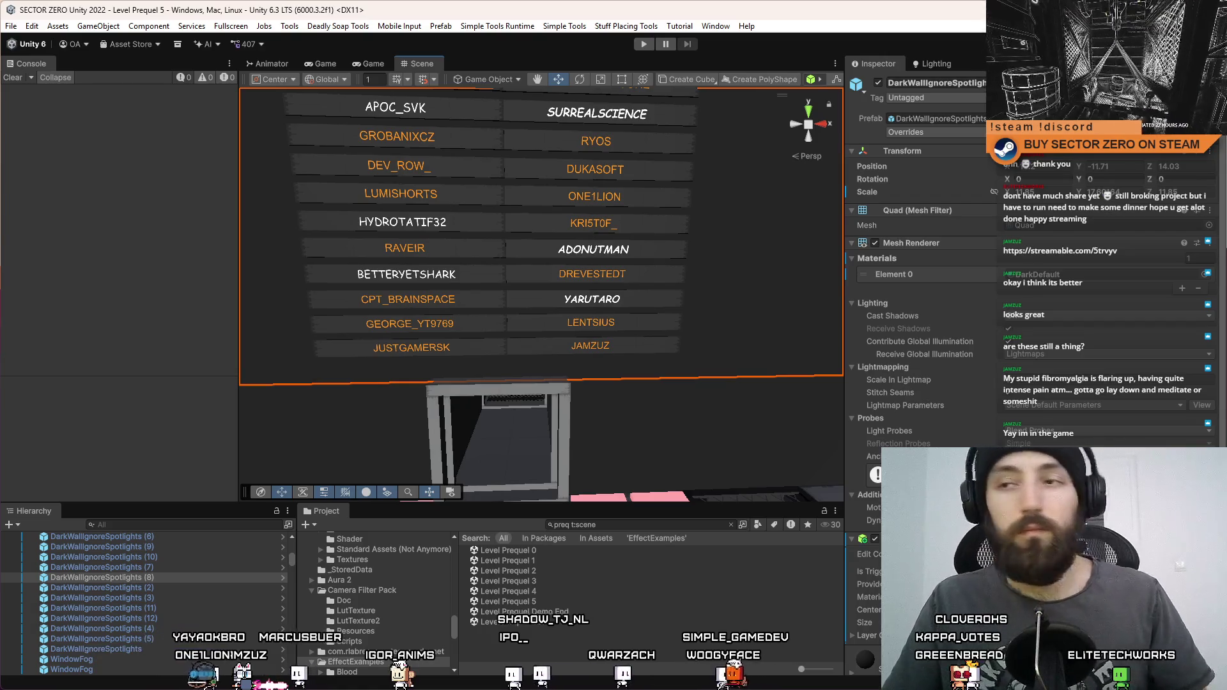
key(super+d)
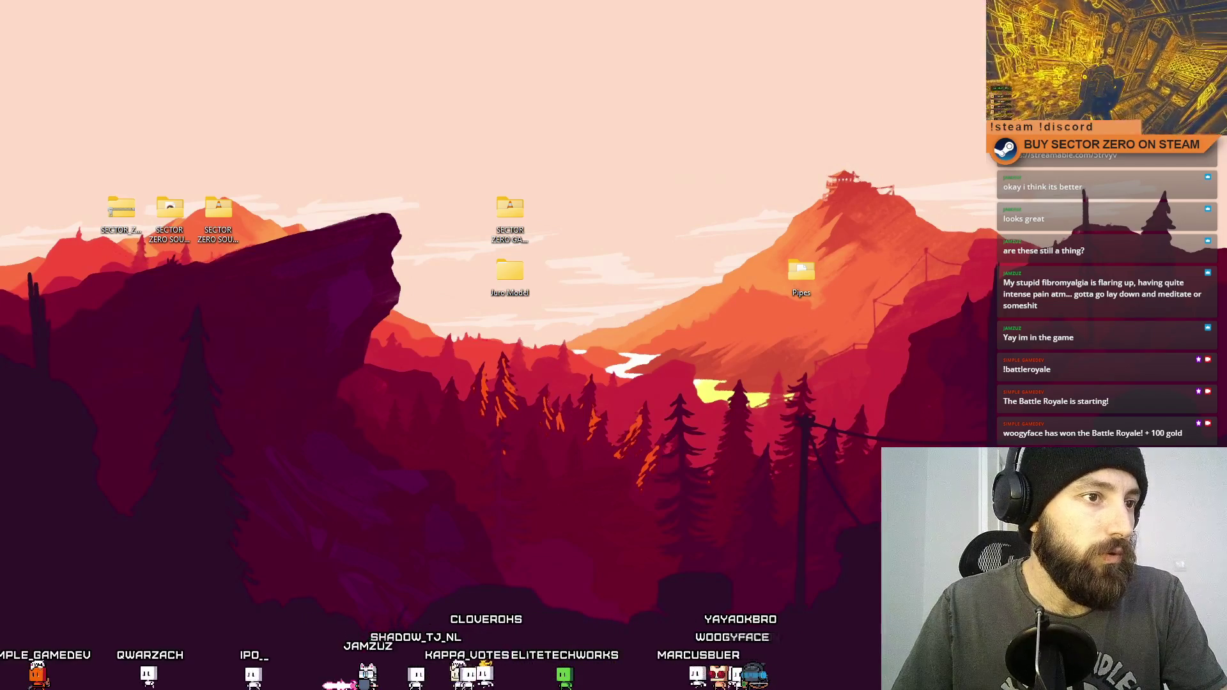
Step: Check the else branch of SwitchCharacterControl in FPSCharacterManager.cs, then put Visual Studio away
key(alt+Tab)
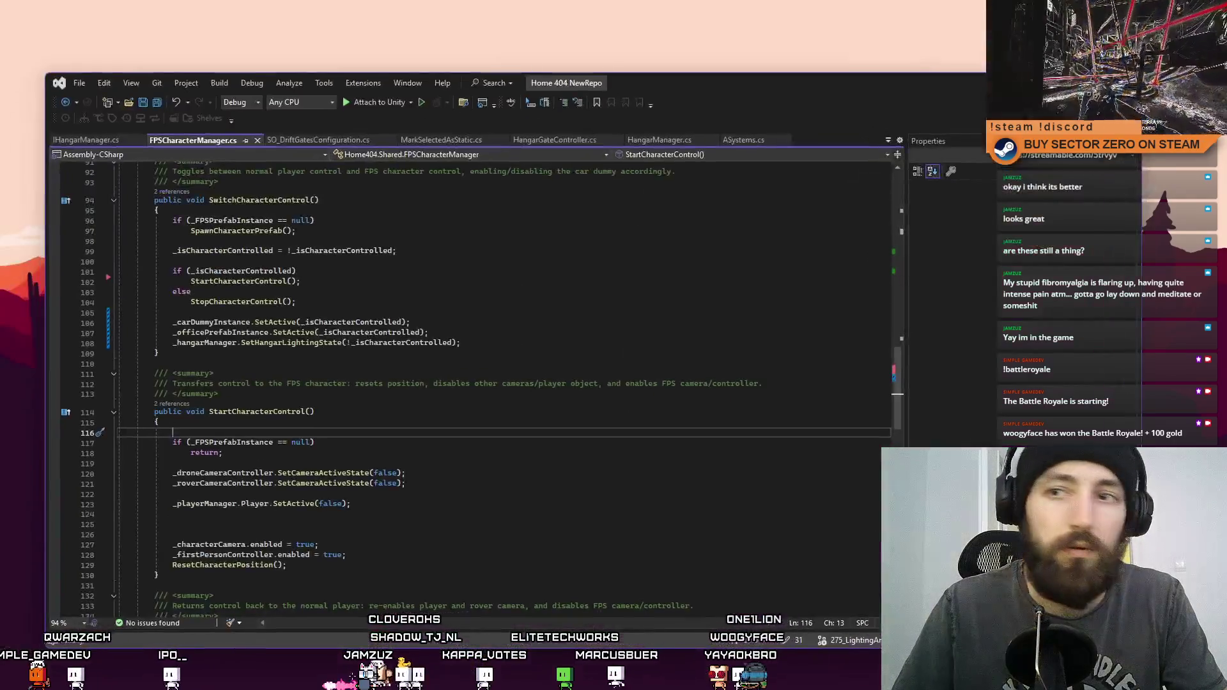
click(191, 292)
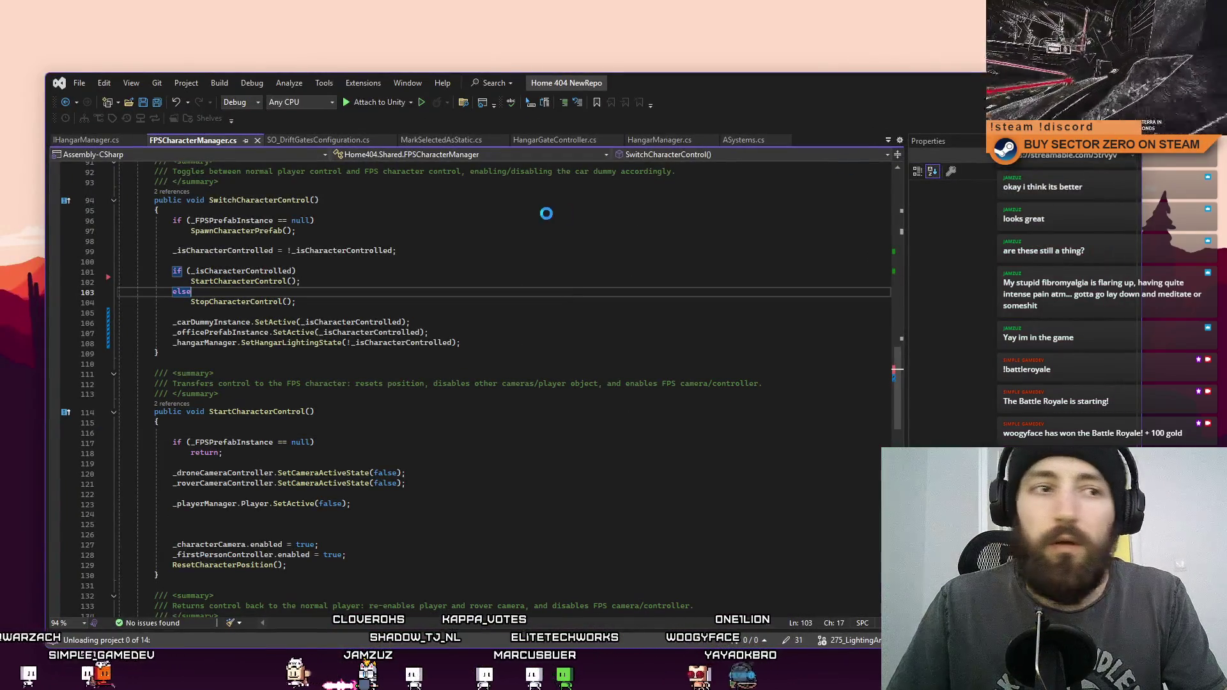
key(super+d)
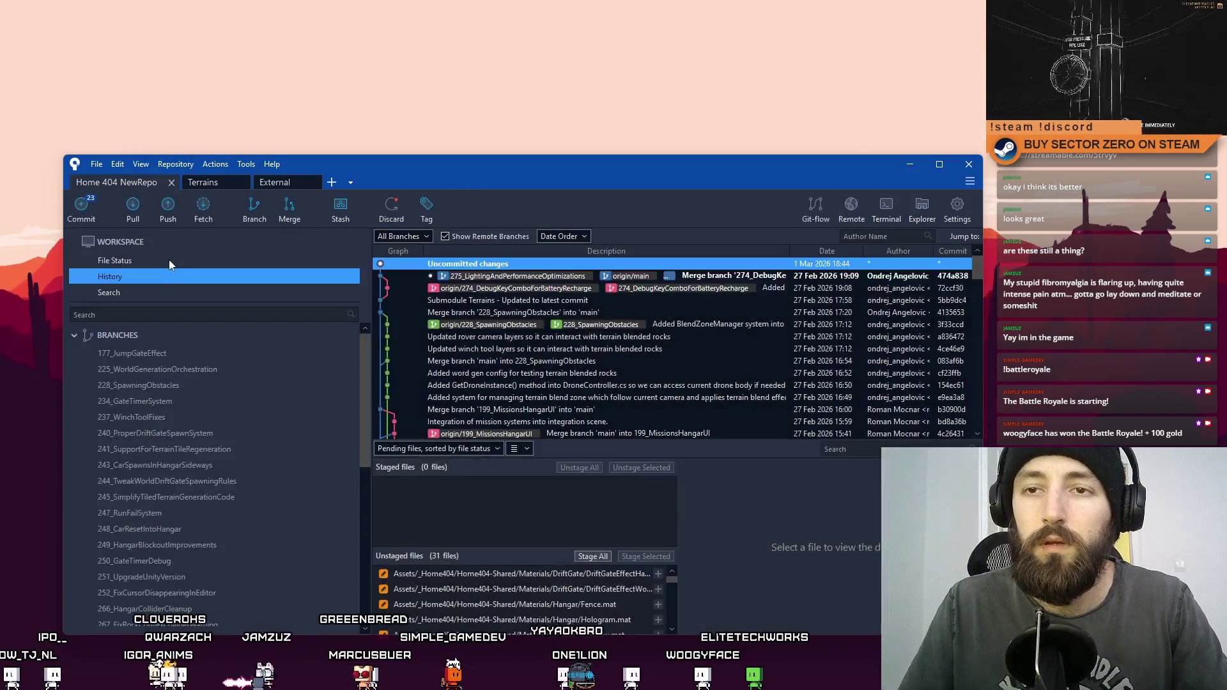
Step: In File Status, preview the pending Build Profiles, MarkSelectedAsStatic and Sun.prefab file changes
click(161, 260)
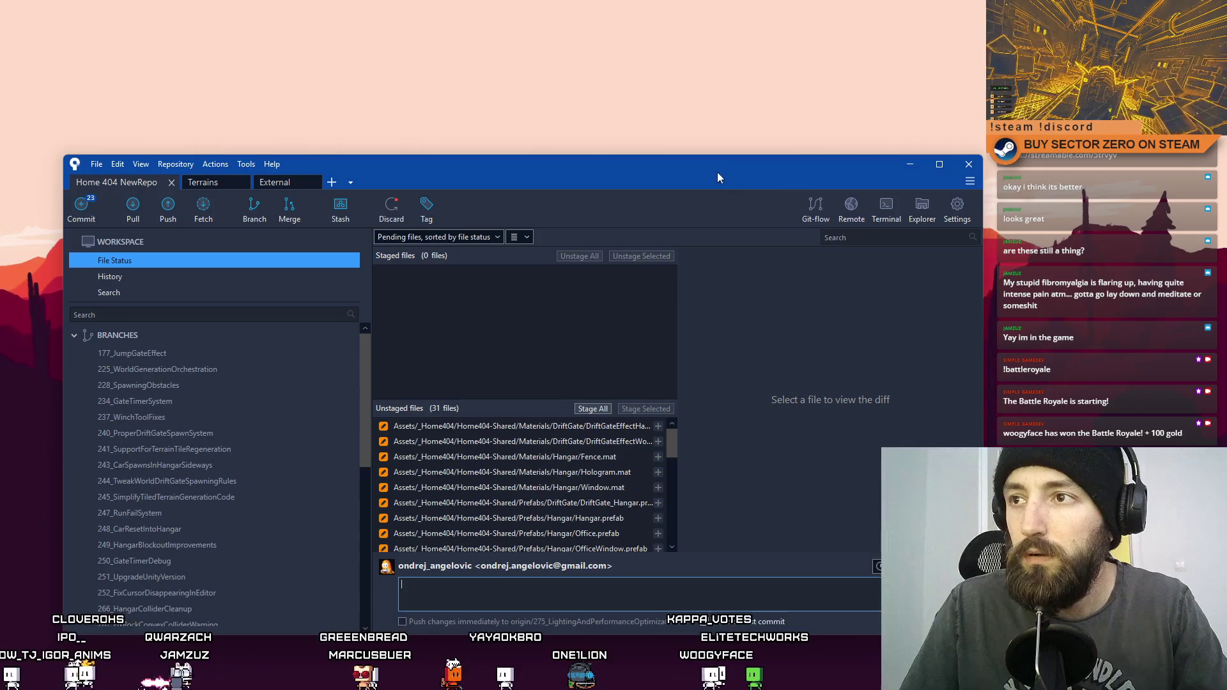
drag(717, 170, 731, 146)
drag(678, 425, 685, 524)
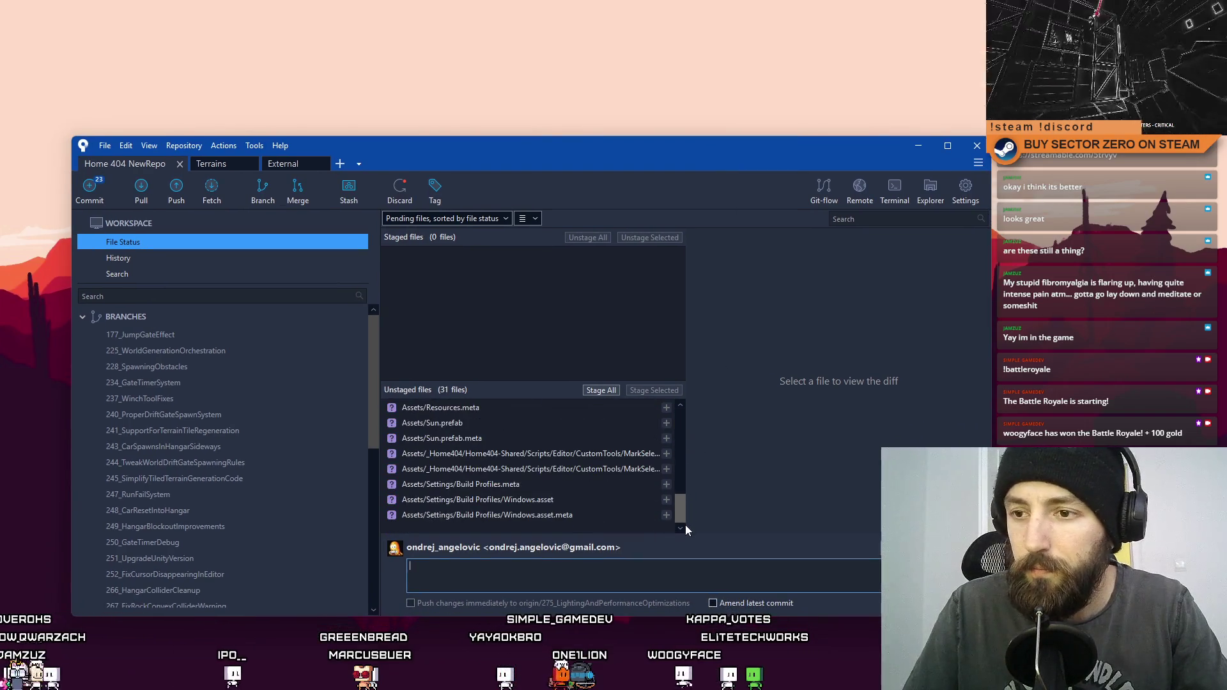
click(562, 487)
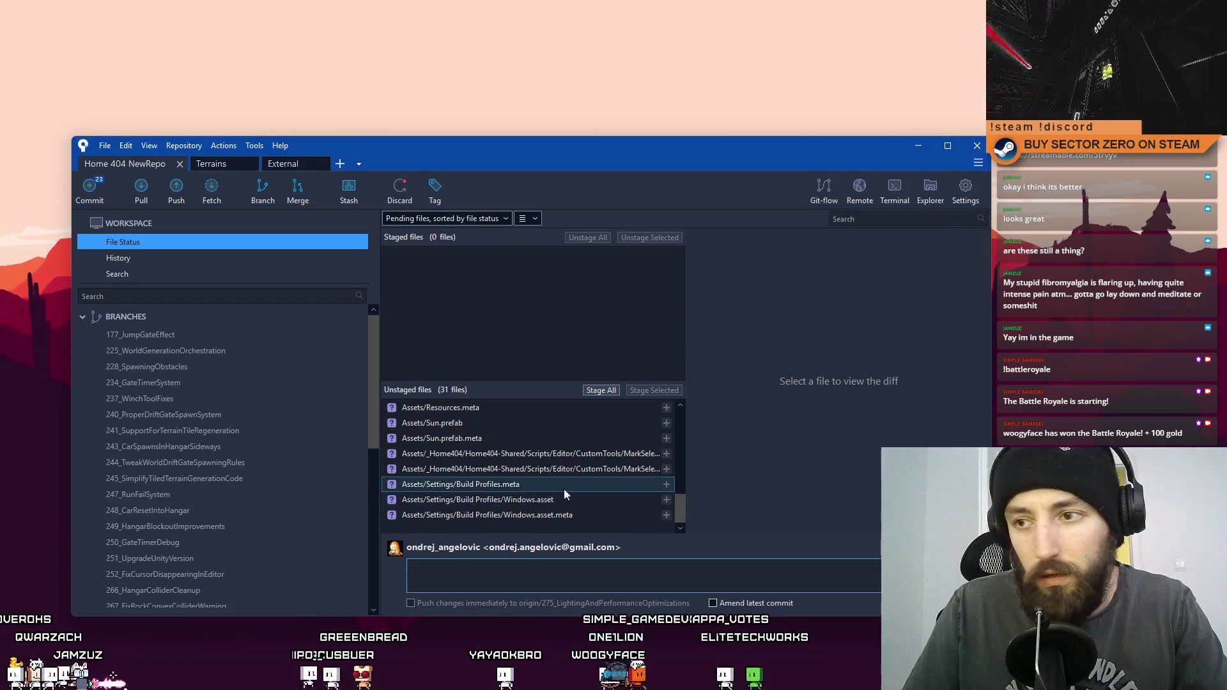
click(548, 503)
click(556, 515)
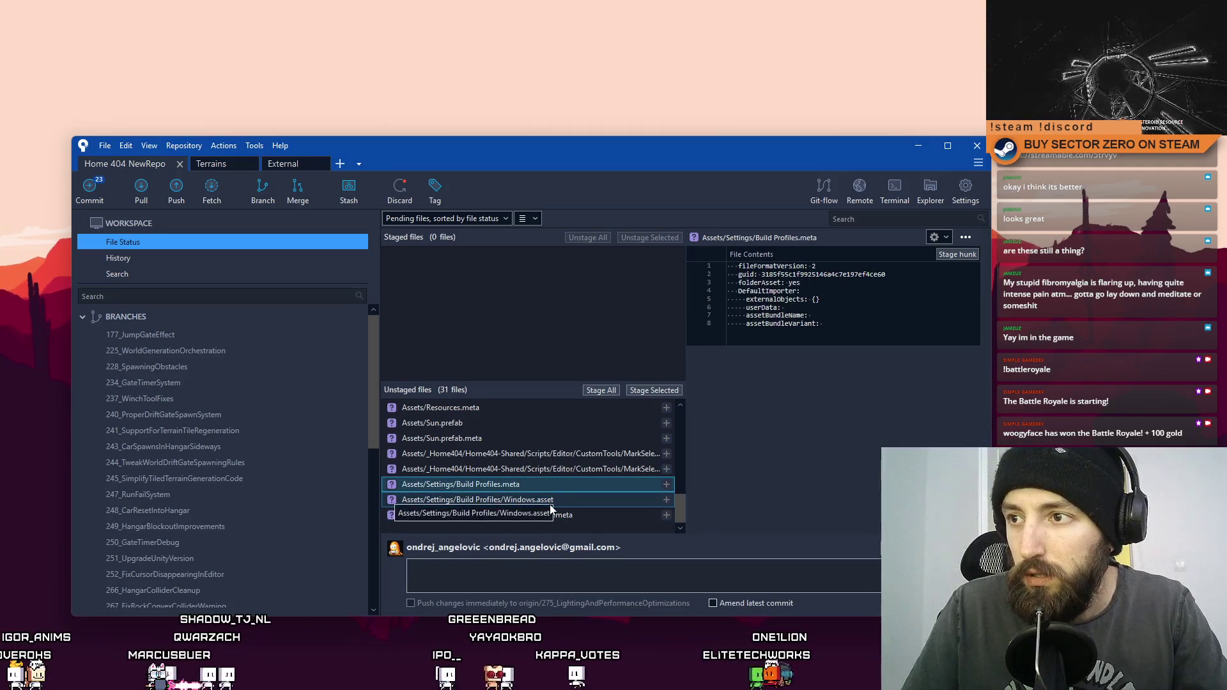
click(552, 501)
click(548, 517)
click(561, 474)
click(570, 459)
click(571, 455)
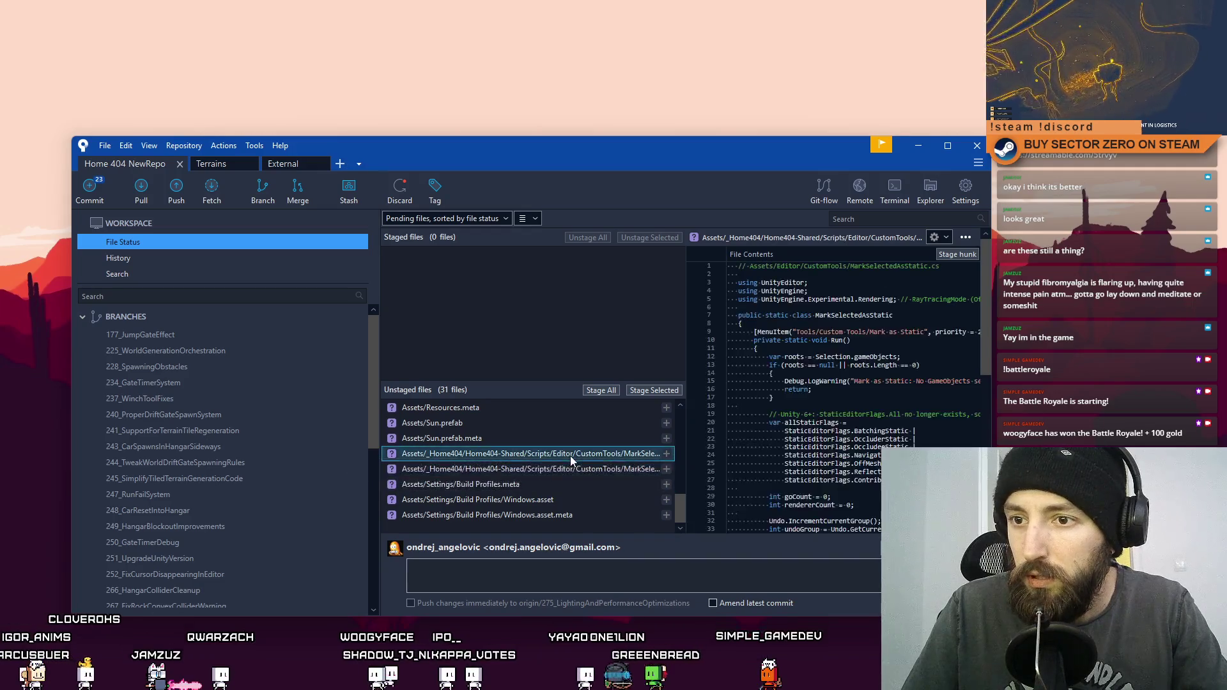
click(570, 443)
click(580, 426)
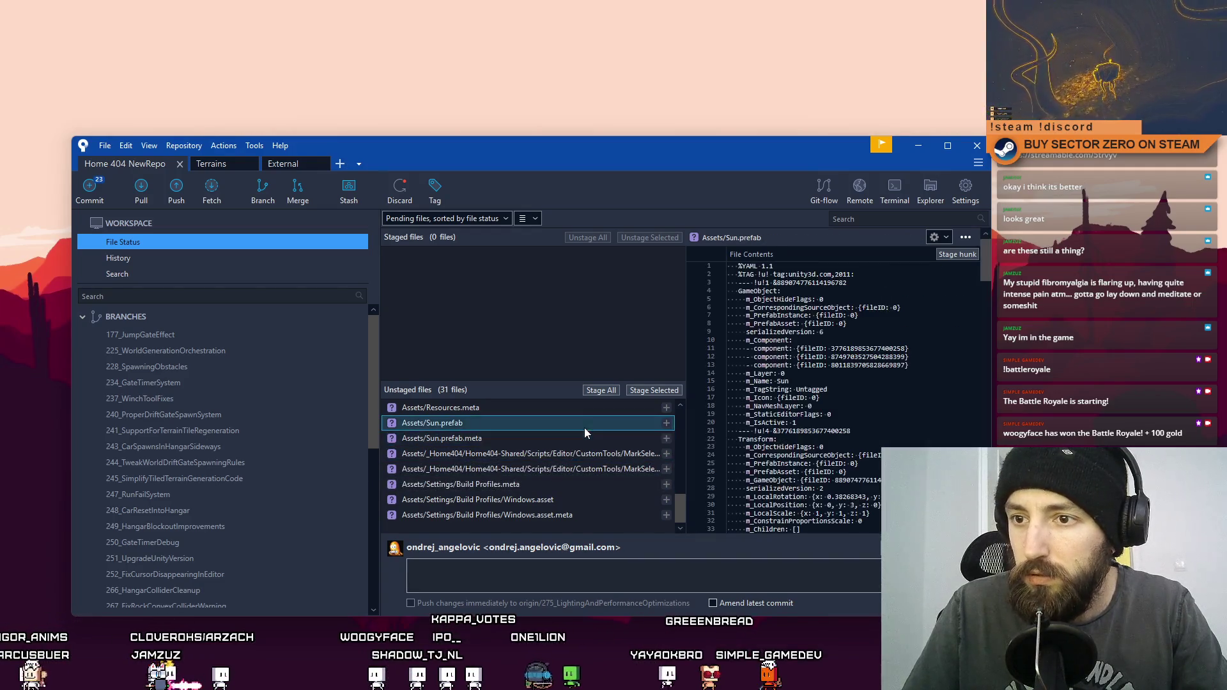
Step: Remove Build Profiles.meta, Windows.asset and Windows.asset.meta, then select both MarkSelectedAsStatic files
click(550, 504)
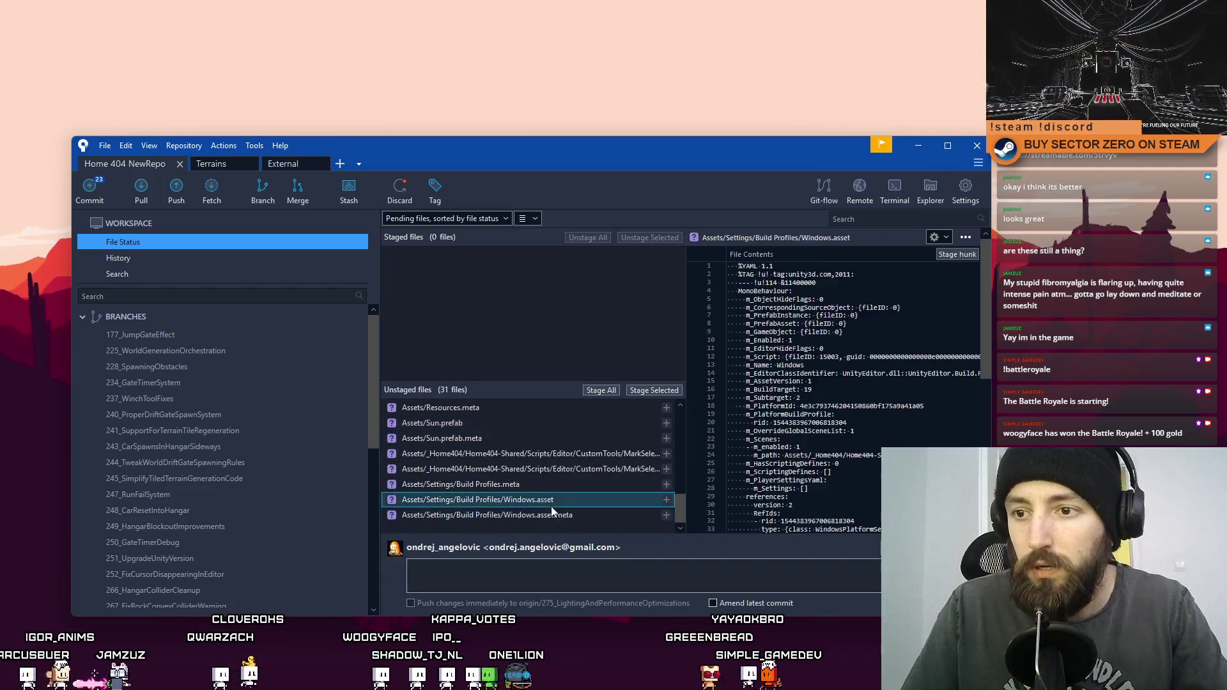
click(539, 512)
key(shift+Up)
key(shift+Up)
right_click(536, 515)
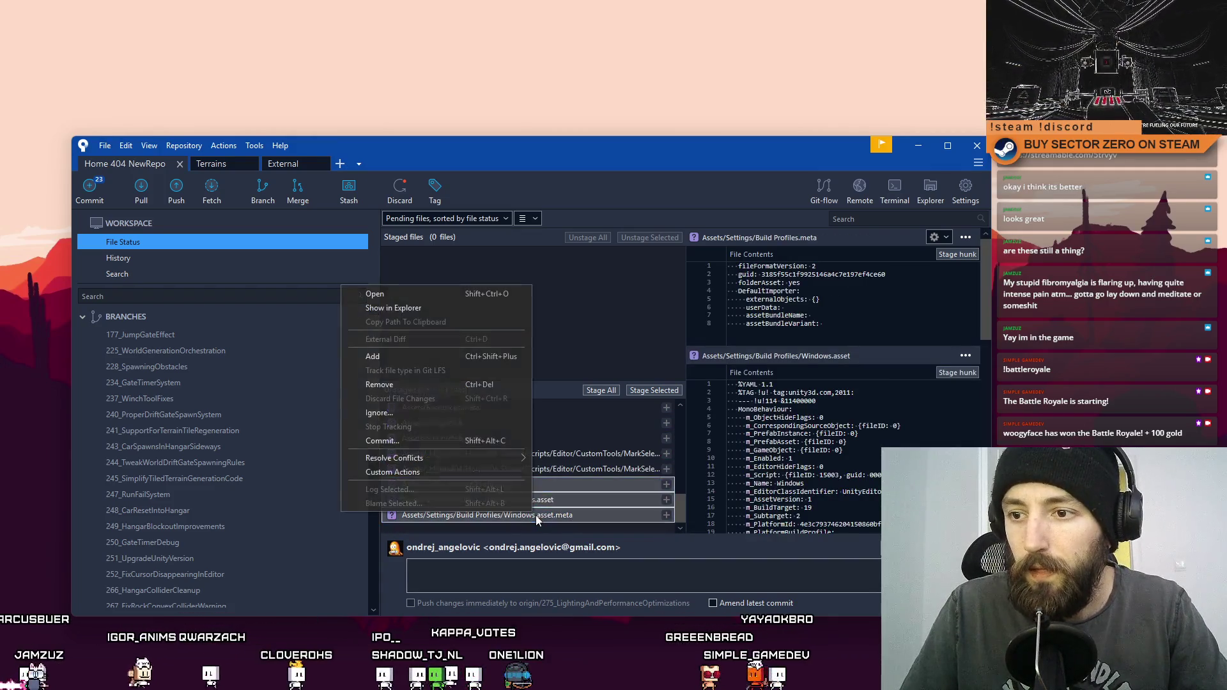
click(438, 386)
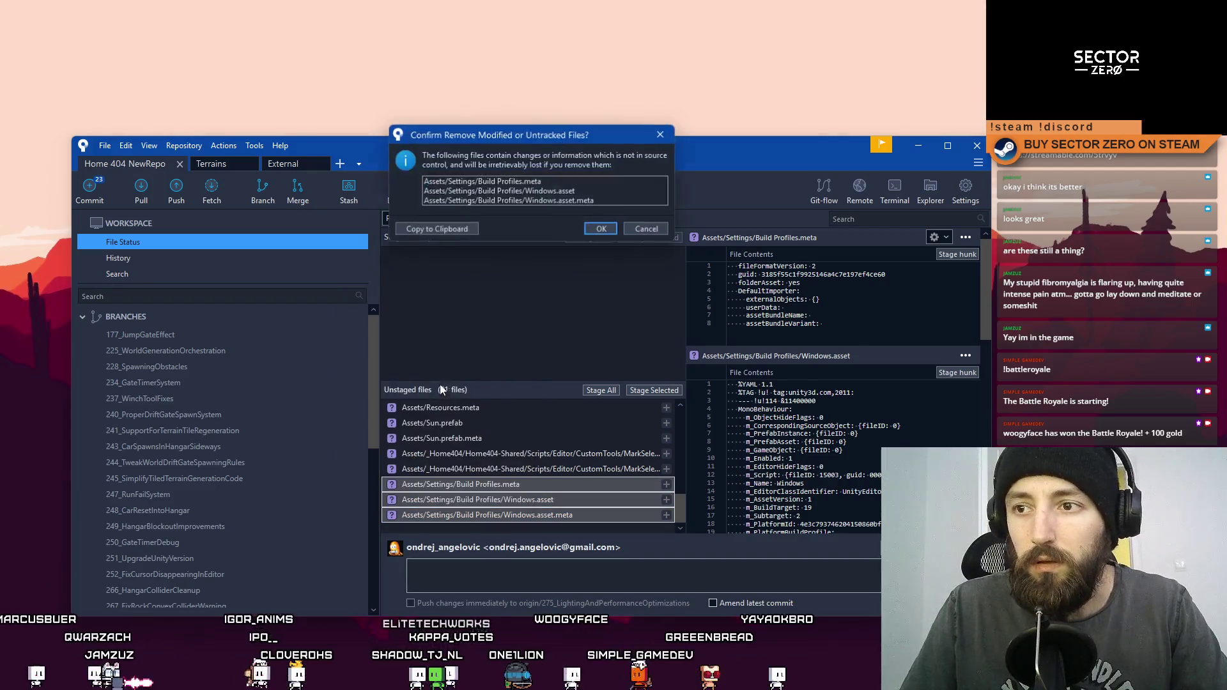
click(600, 229)
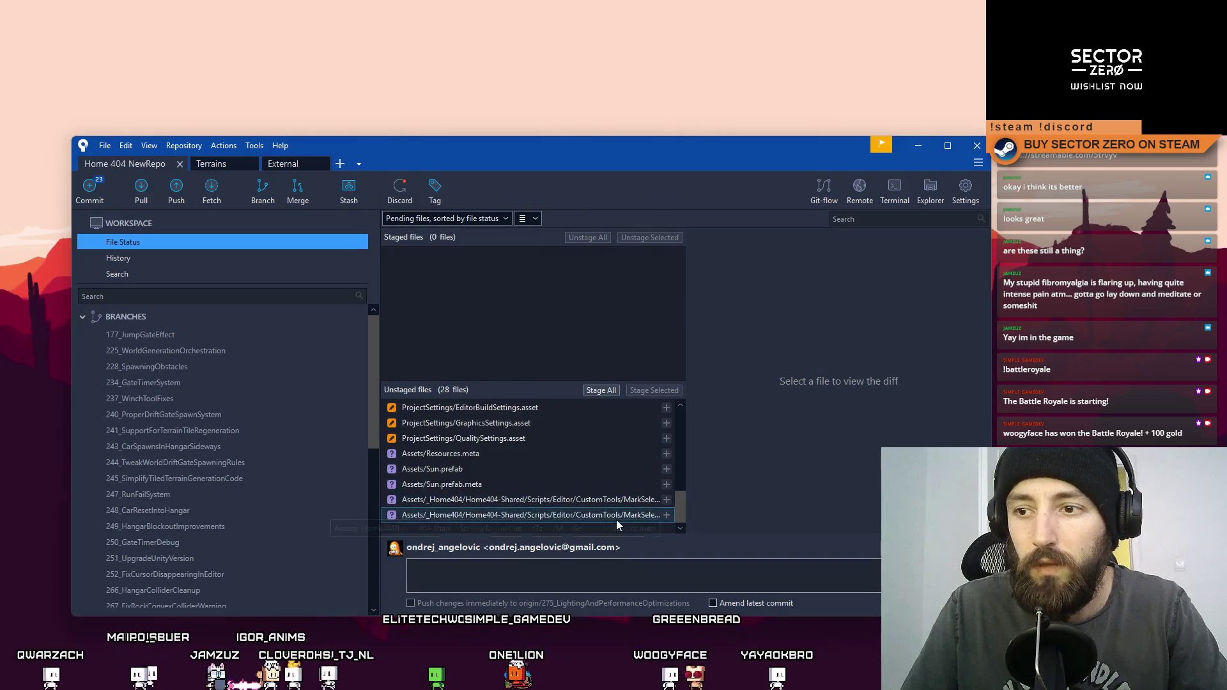
click(616, 520)
shift+click(619, 505)
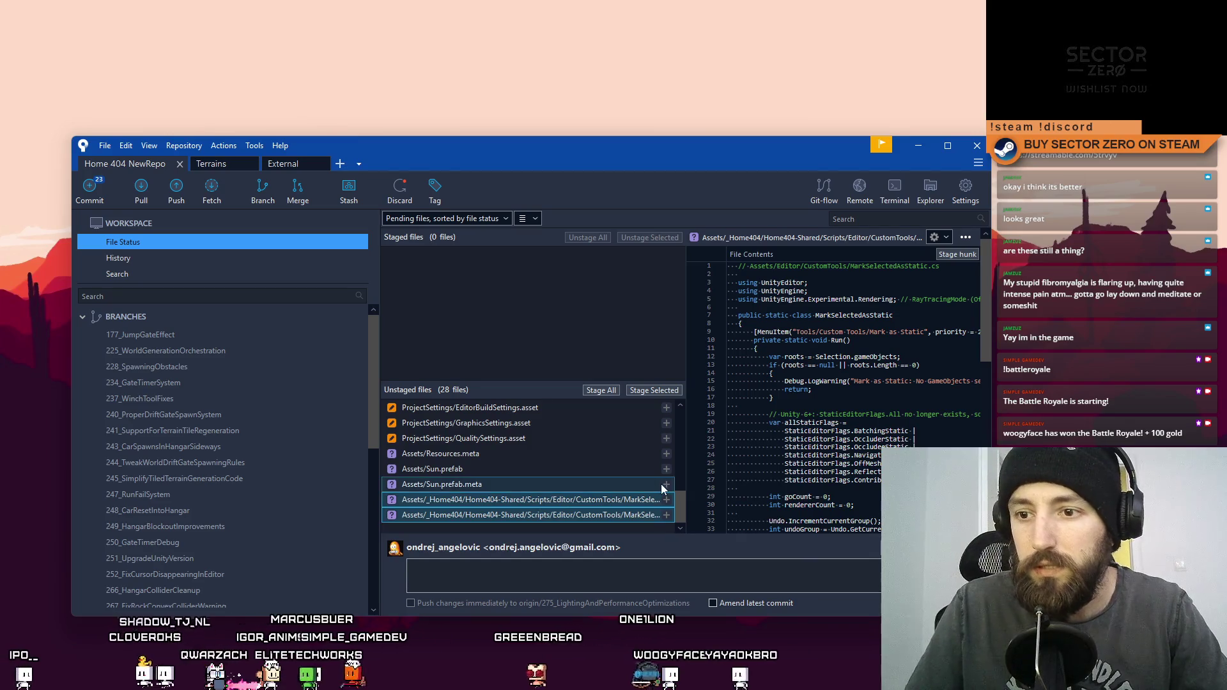
Step: Stage both MarkSelectedAsStatic files and write 'Added custom editor … objects in selection + their children as static'
click(650, 390)
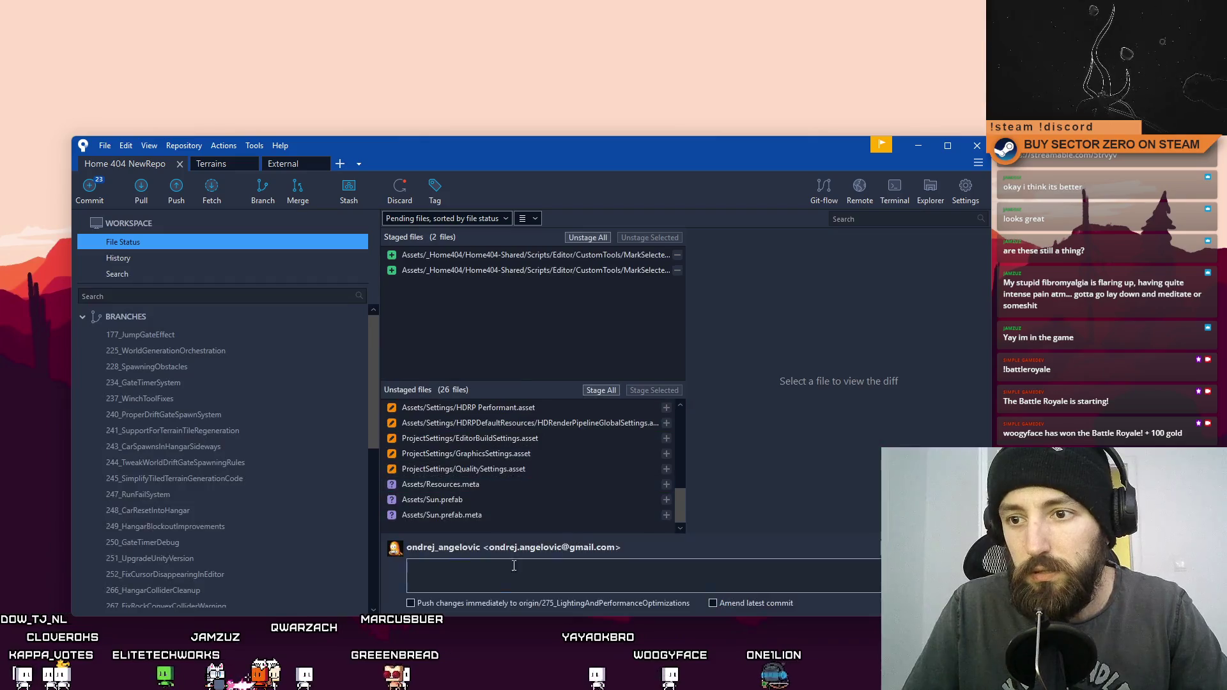
click(507, 571)
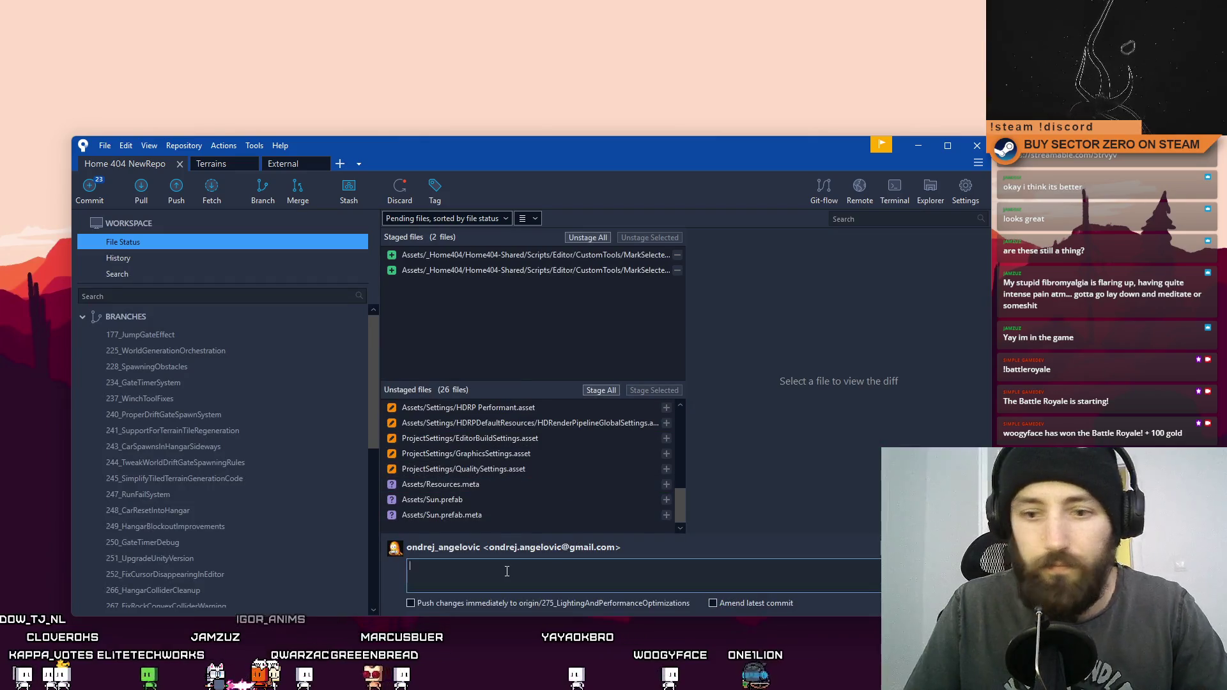
text(Added custom editor tool for)
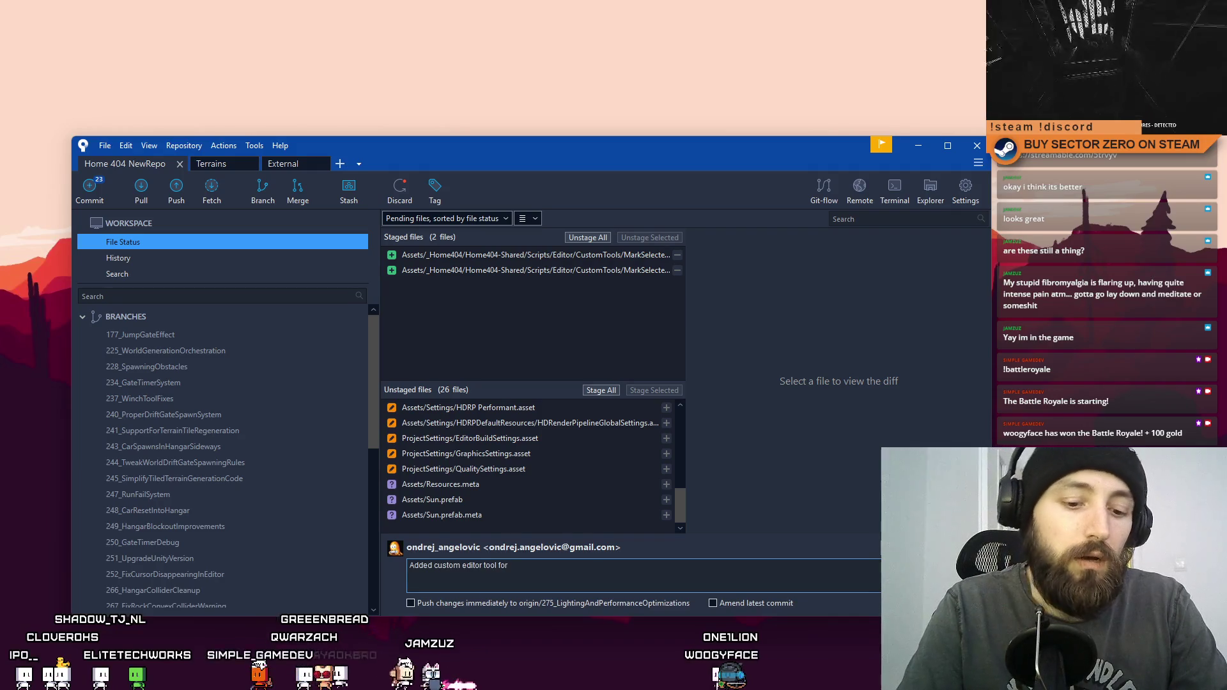
text(objects in selection + their childr)
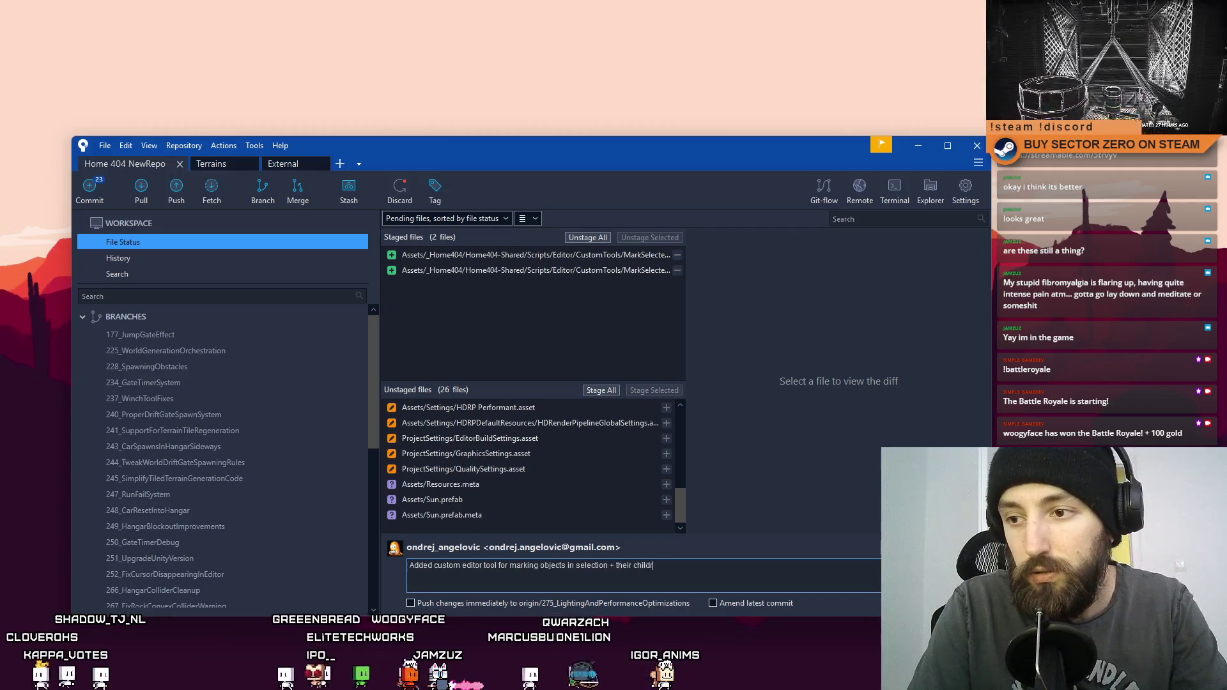
text(en as static)
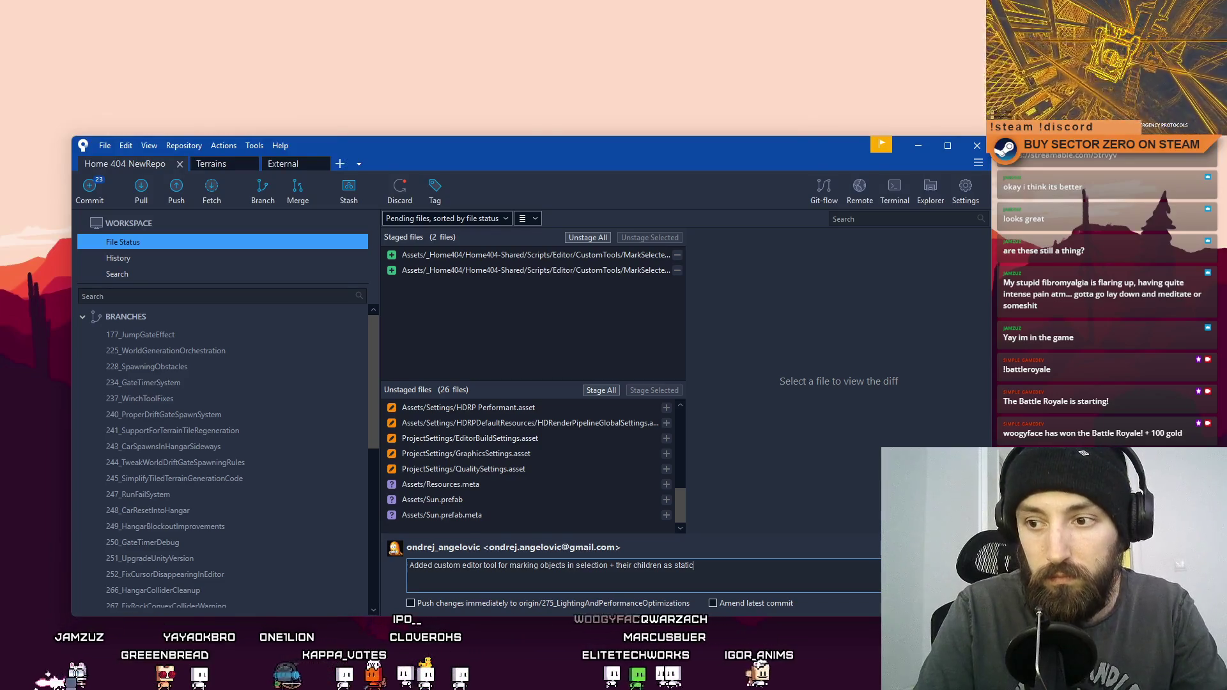
Step: Review the staged meta file and MarkSelectedAsStatic.cs diffs alongside the commit message
click(613, 270)
click(618, 257)
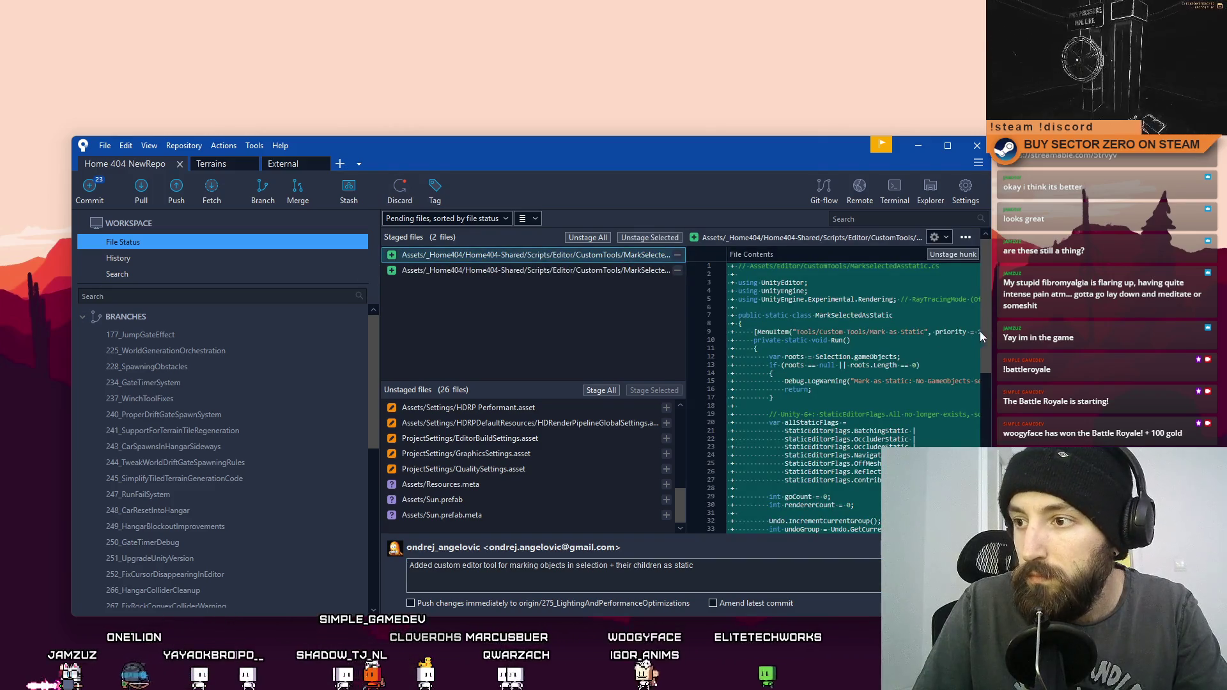
drag(984, 330, 984, 505)
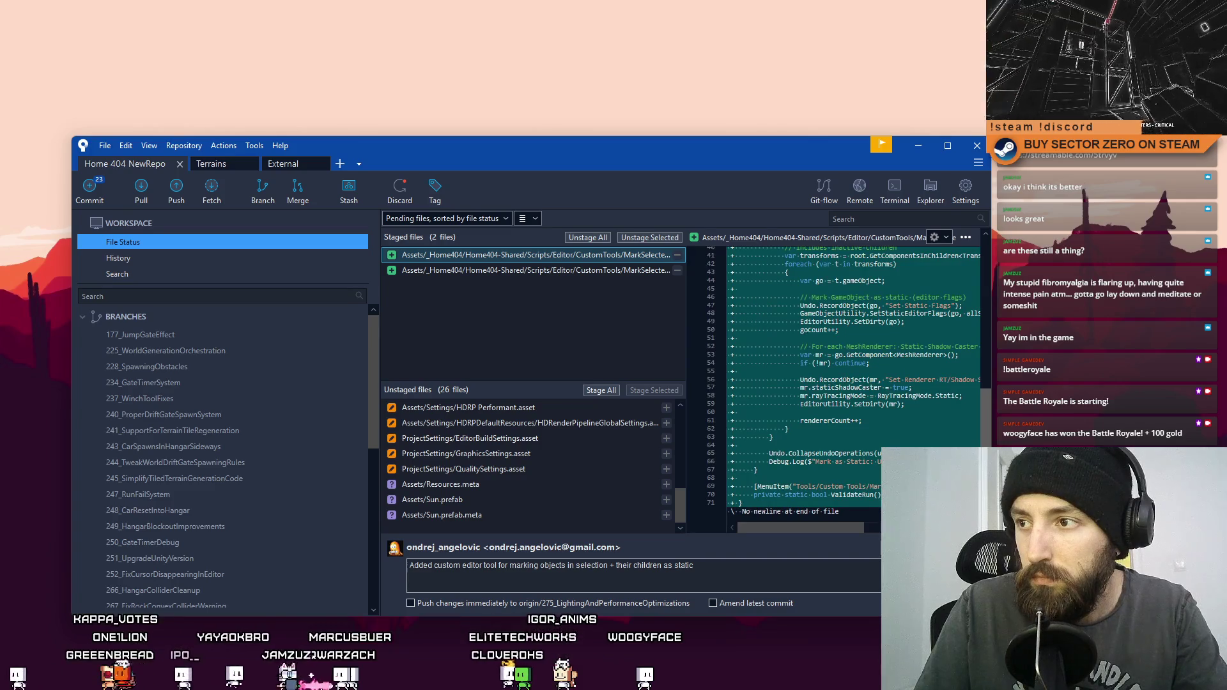
click(713, 580)
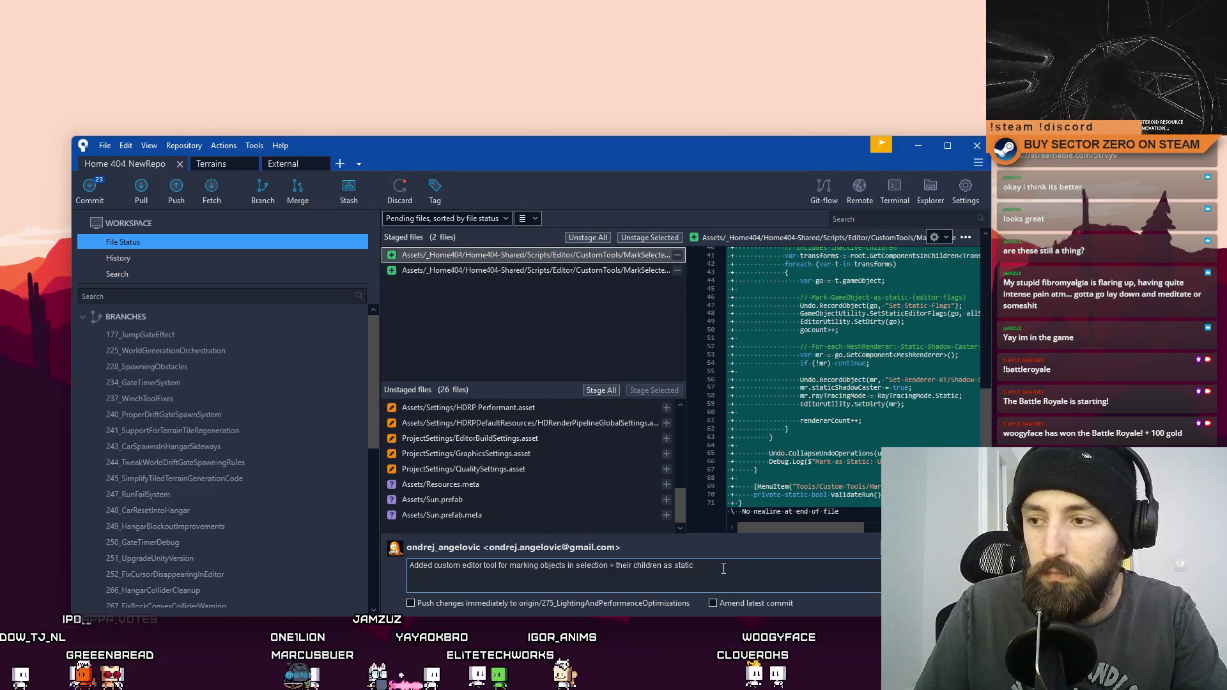
drag(986, 441, 994, 370)
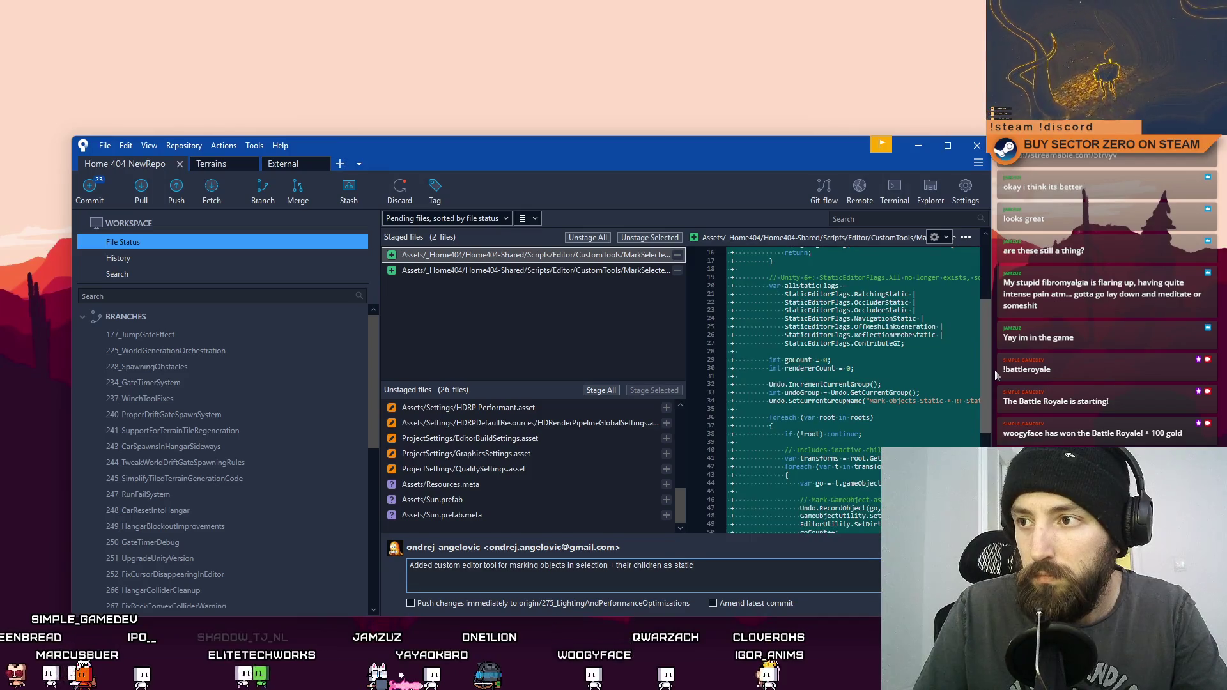
drag(994, 370, 993, 428)
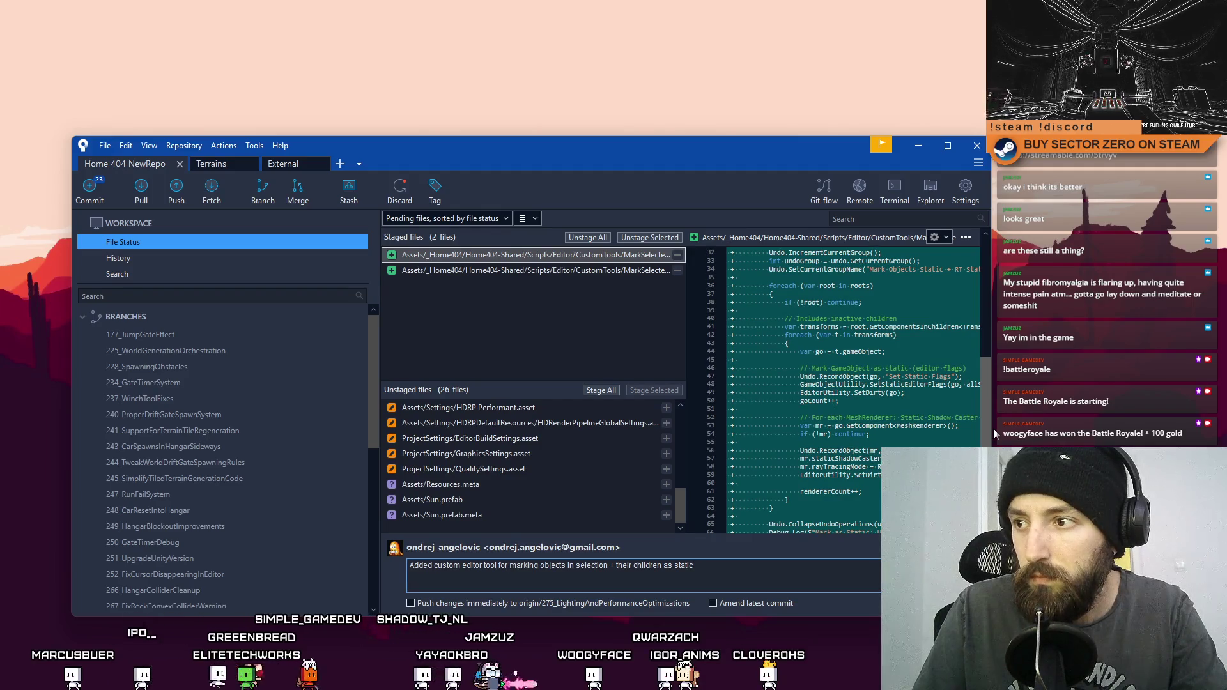
drag(993, 428, 993, 430)
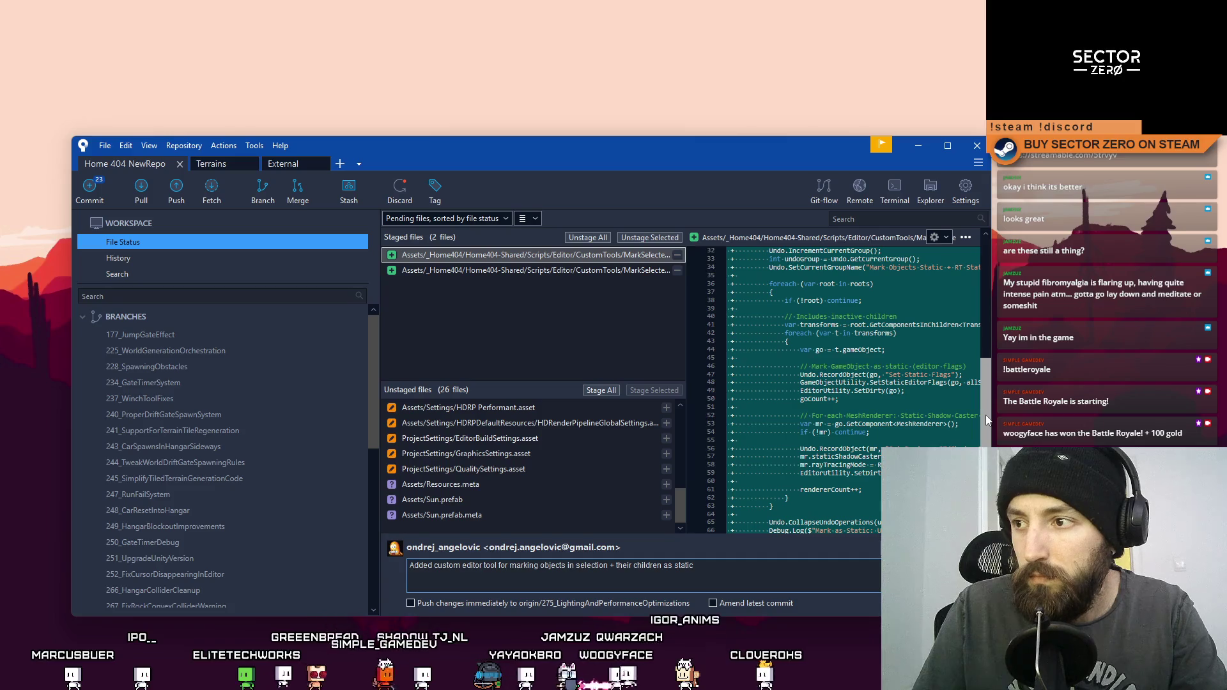
mouse_move(986, 416)
mouse_down()
mouse_move(995, 442)
mouse_move(1162, 441)
mouse_move(1144, 441)
mouse_up()
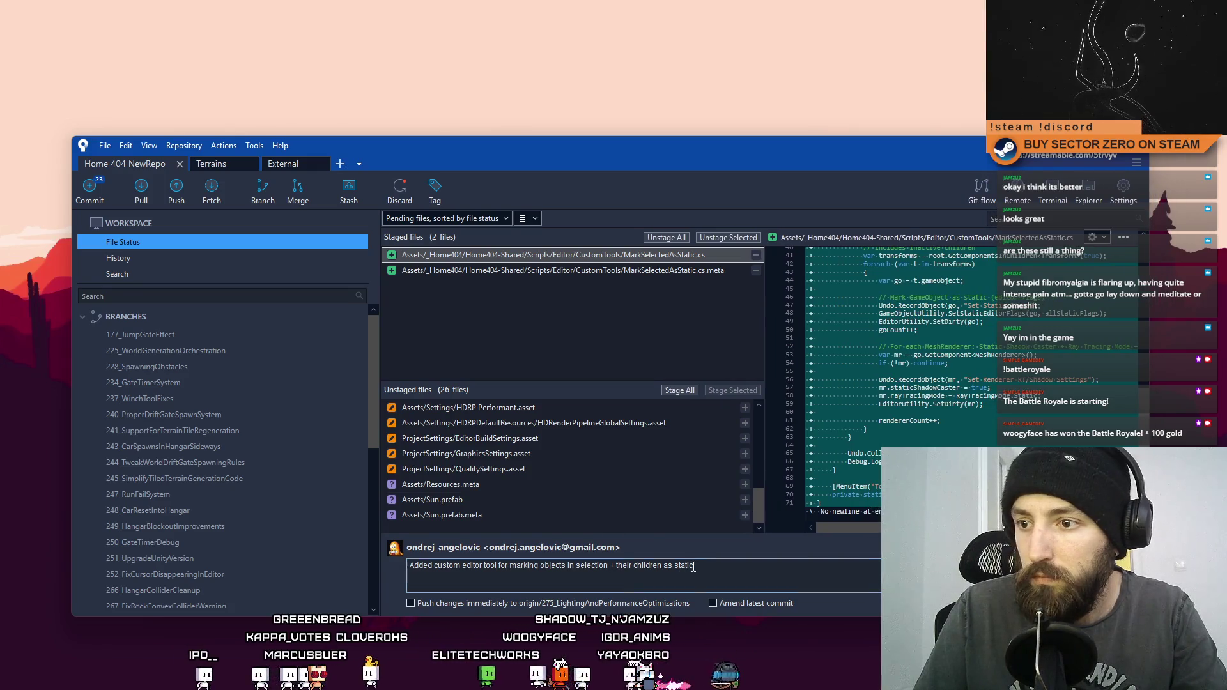
Step: Append ', static shadow caster + raytrace static' to the message and commit, skipping the submodule check
text(, s)
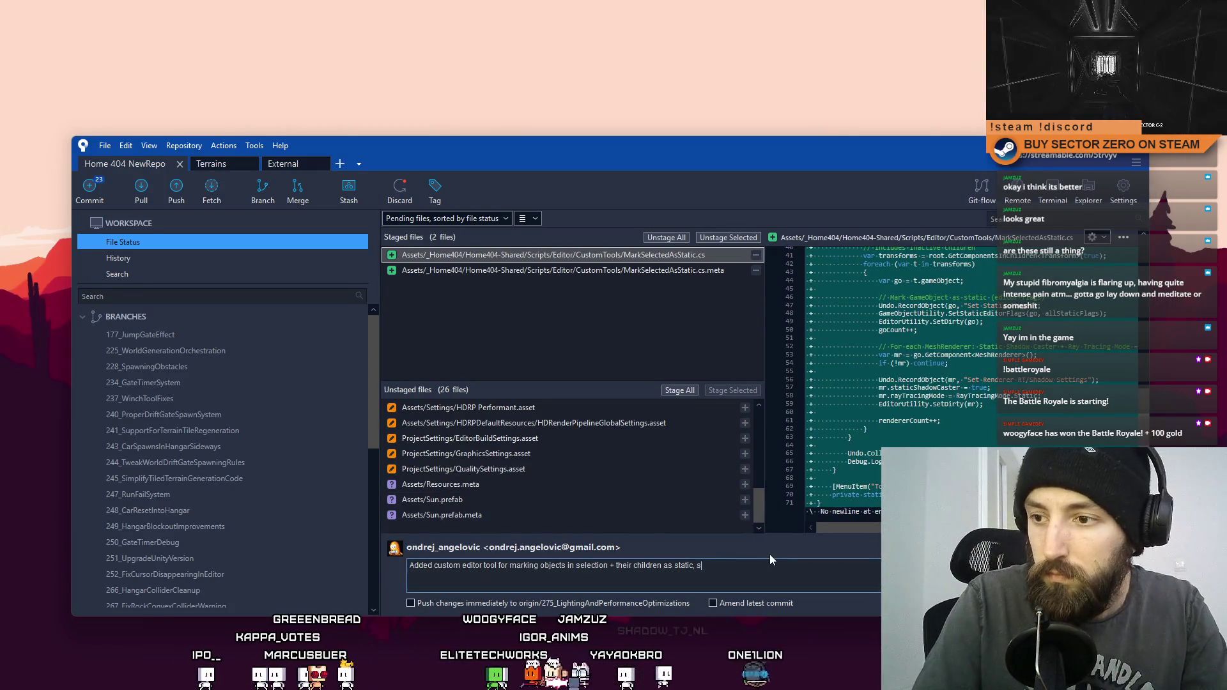
text(tatic shadow caster)
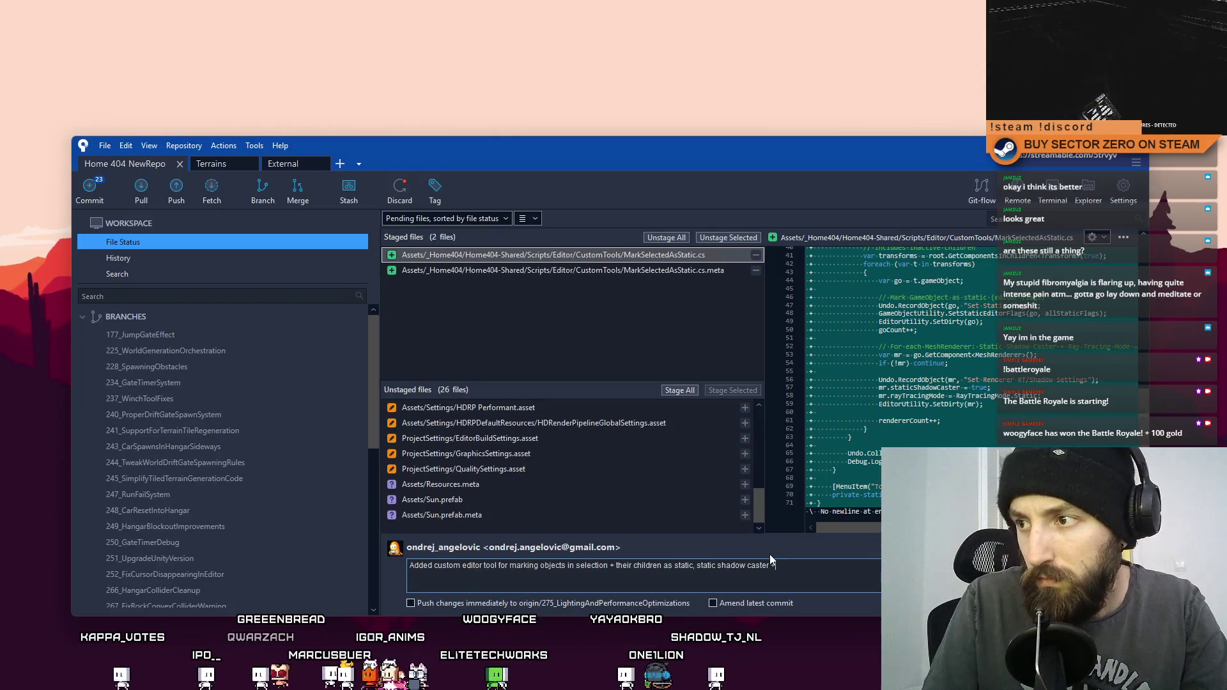
text( + raytr)
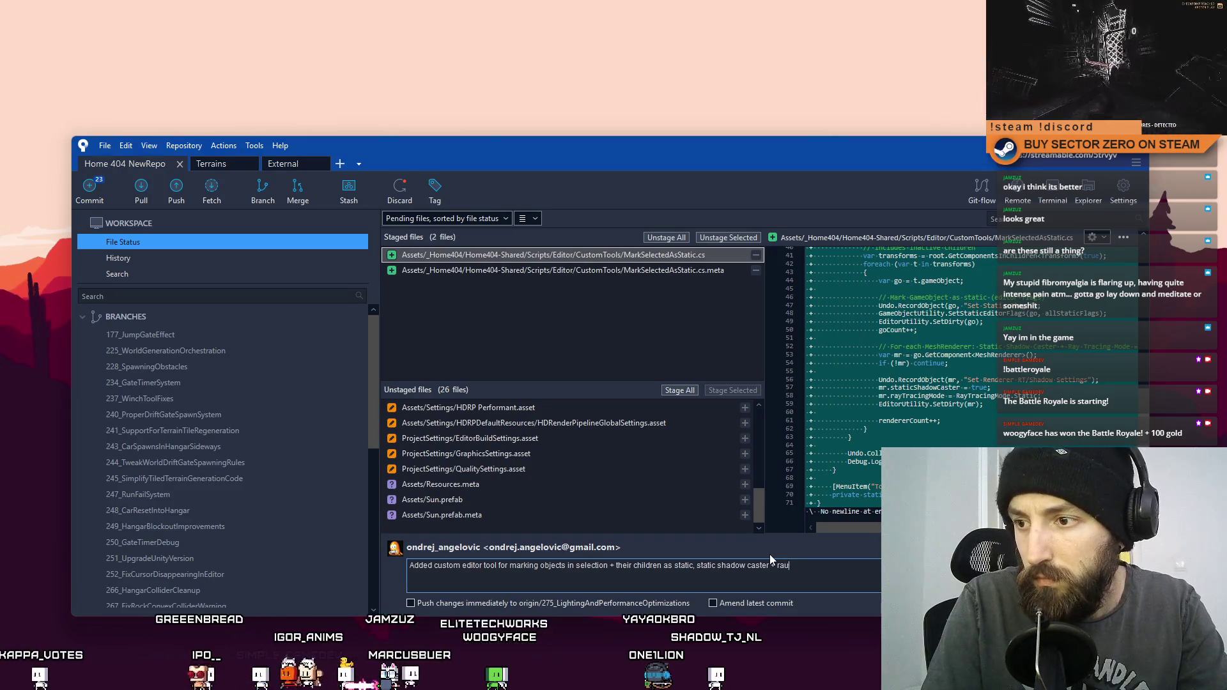
text(ace s)
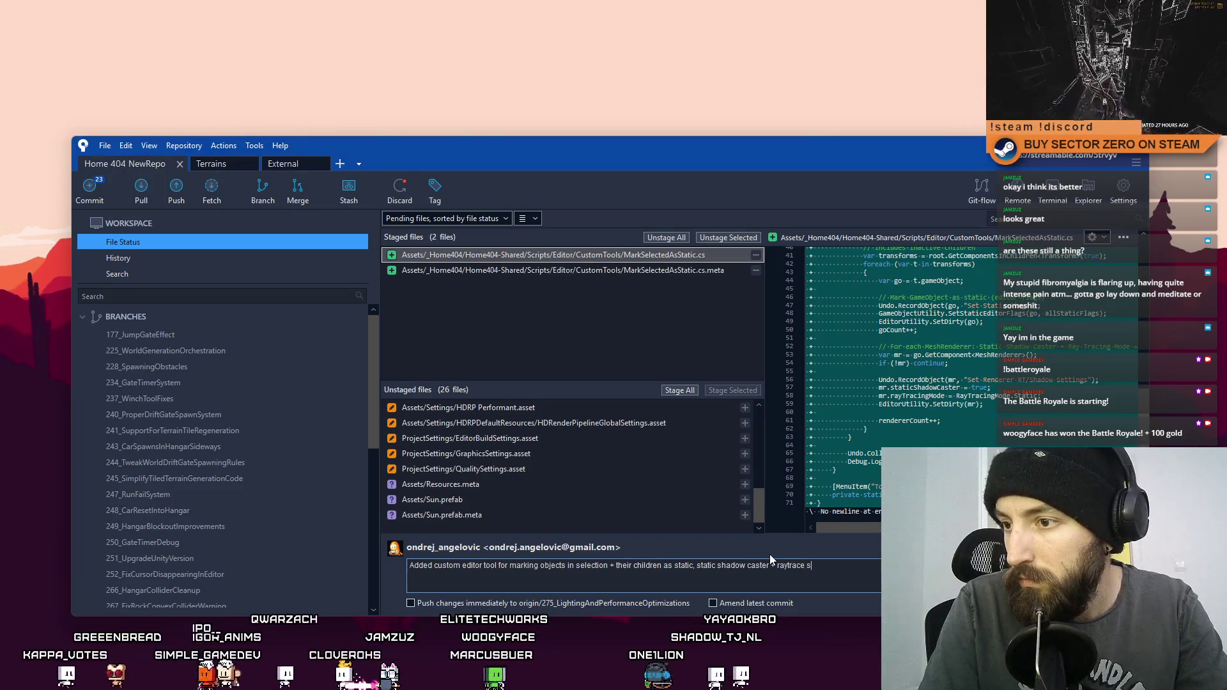
text(tatic)
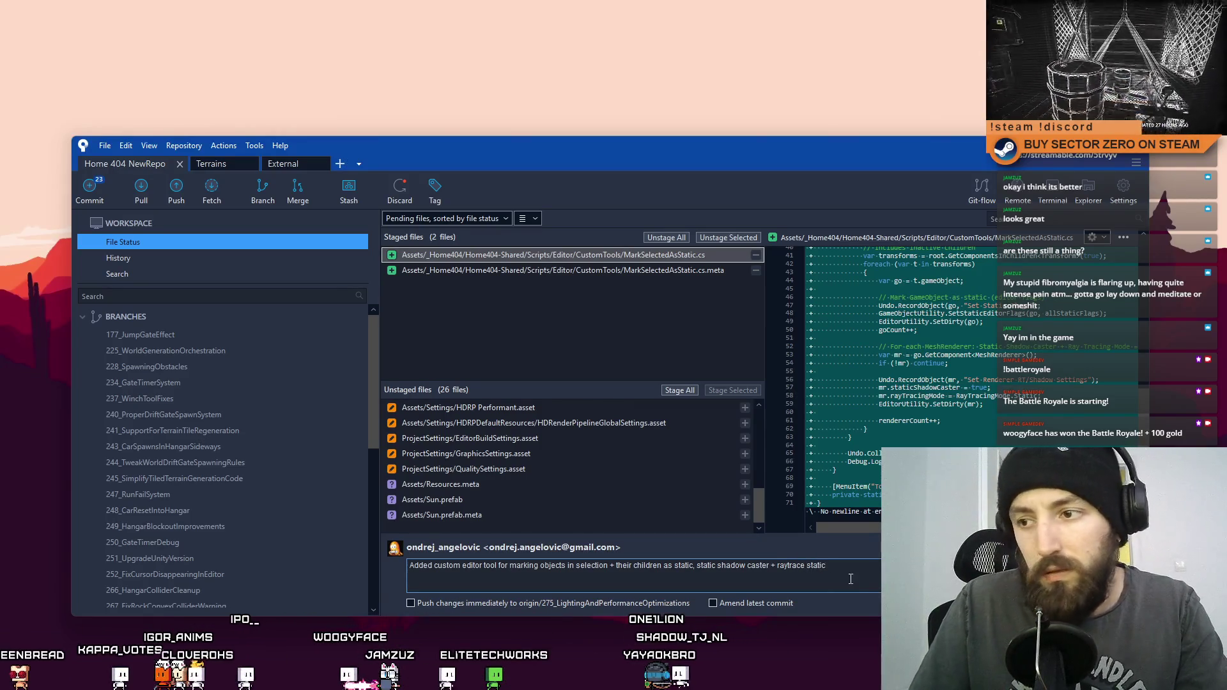
drag(826, 565, 701, 568)
click(830, 565)
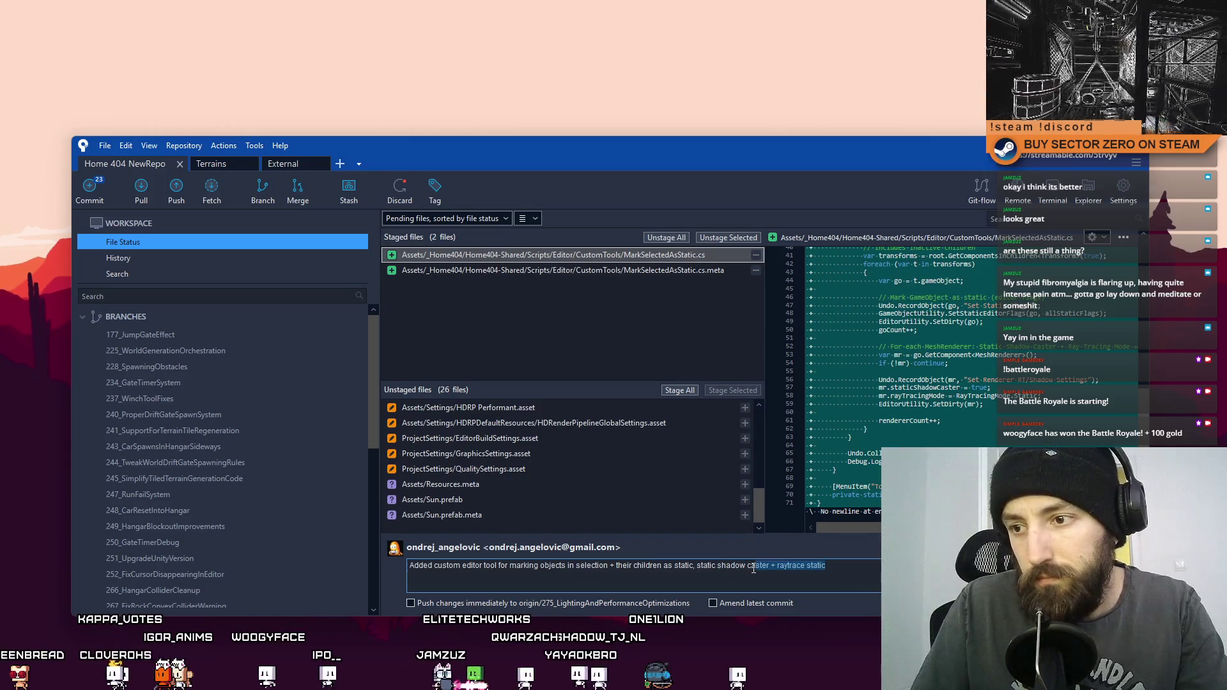
key(ctrl+shift+Right)
key(ctrl+shift+Right)
key(ctrl+shift+Right)
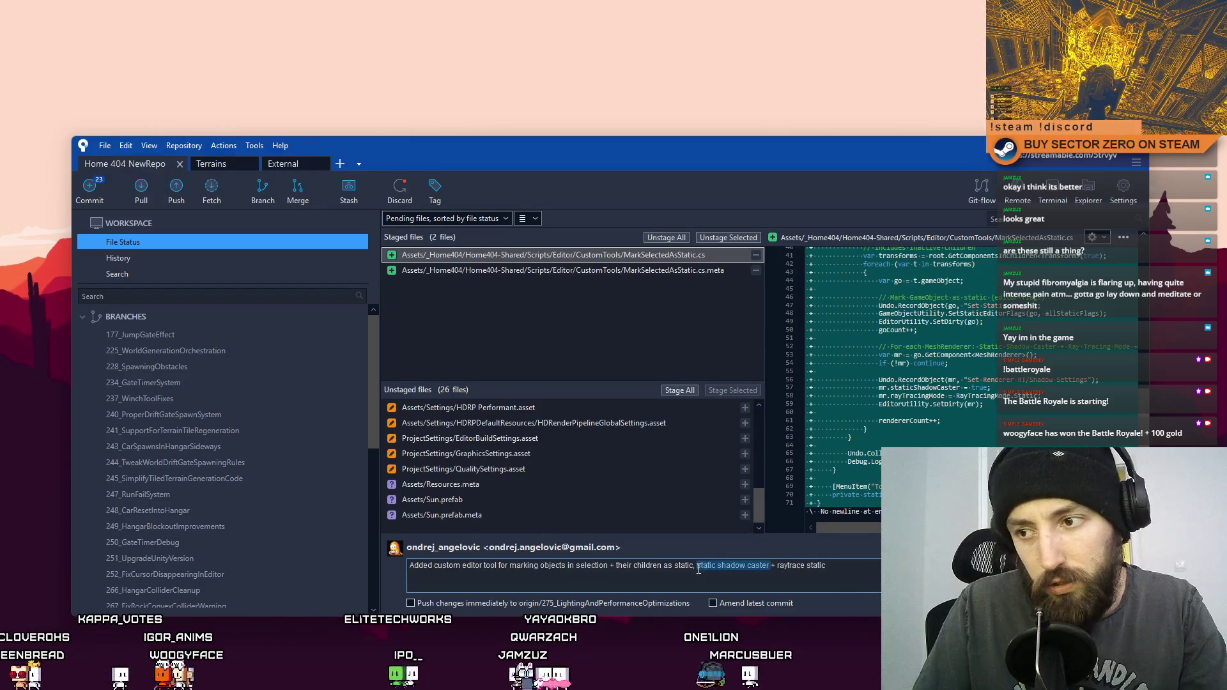
click(489, 565)
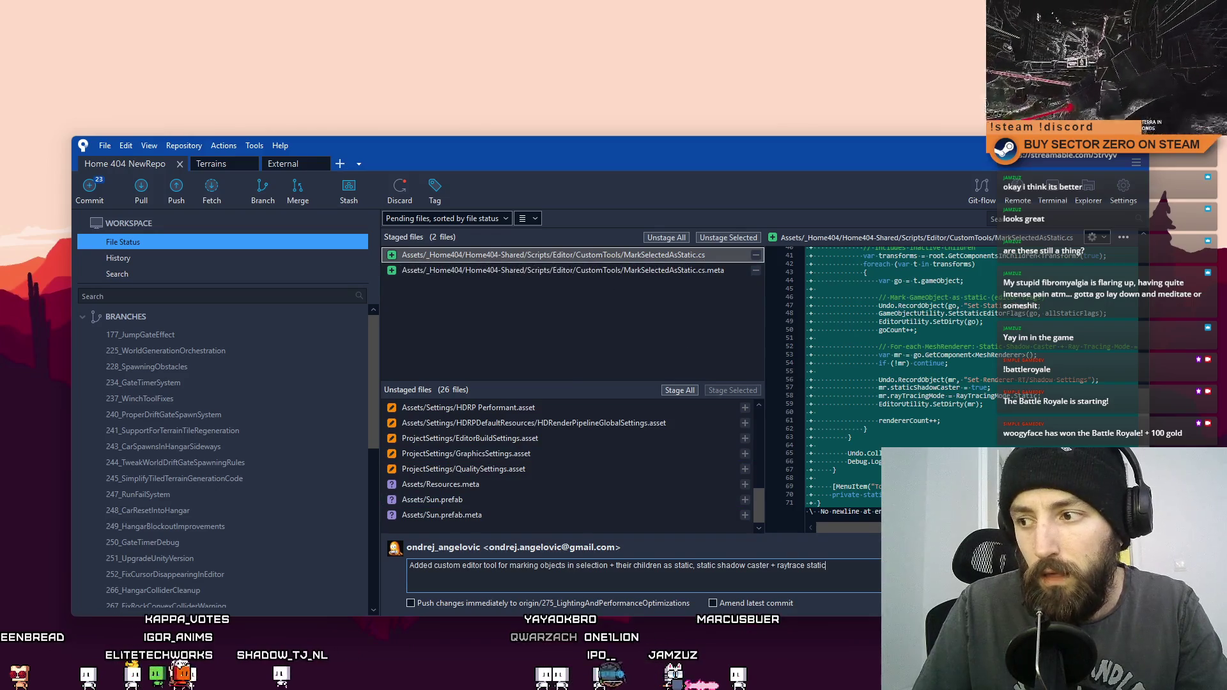
key(ctrl+Return)
click(658, 339)
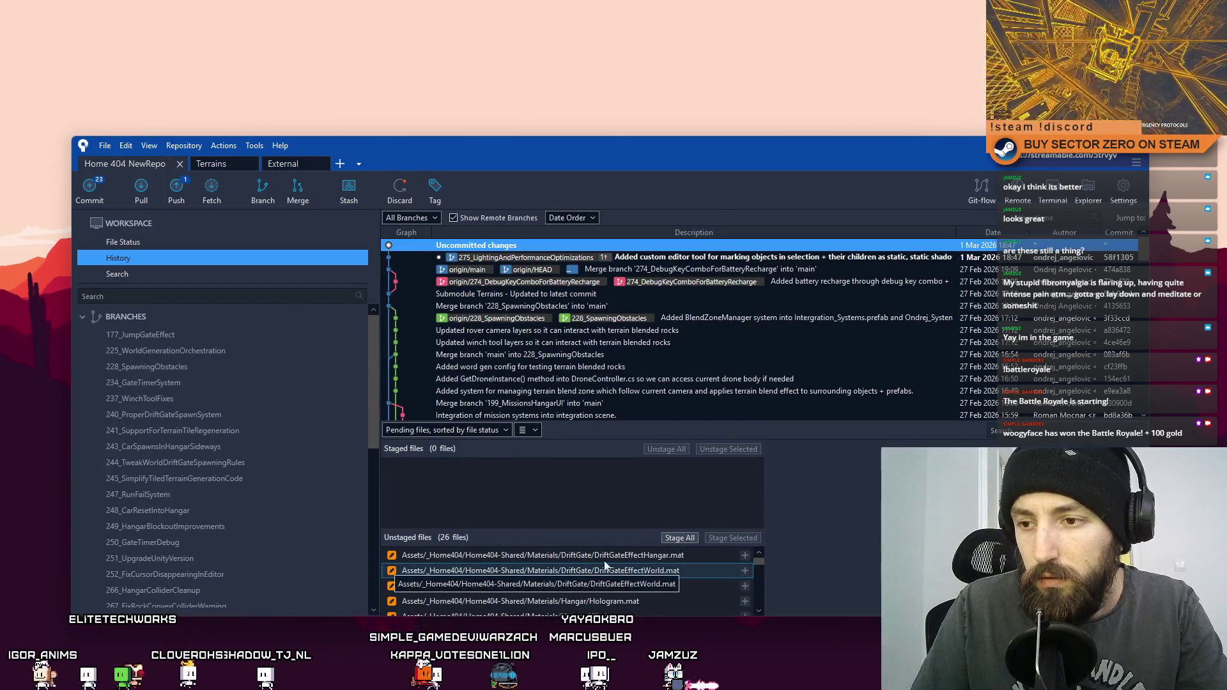
Step: Select DriftGateEffectHangar.mat and DriftGateEffectWorld.mat and stage both materials
click(658, 555)
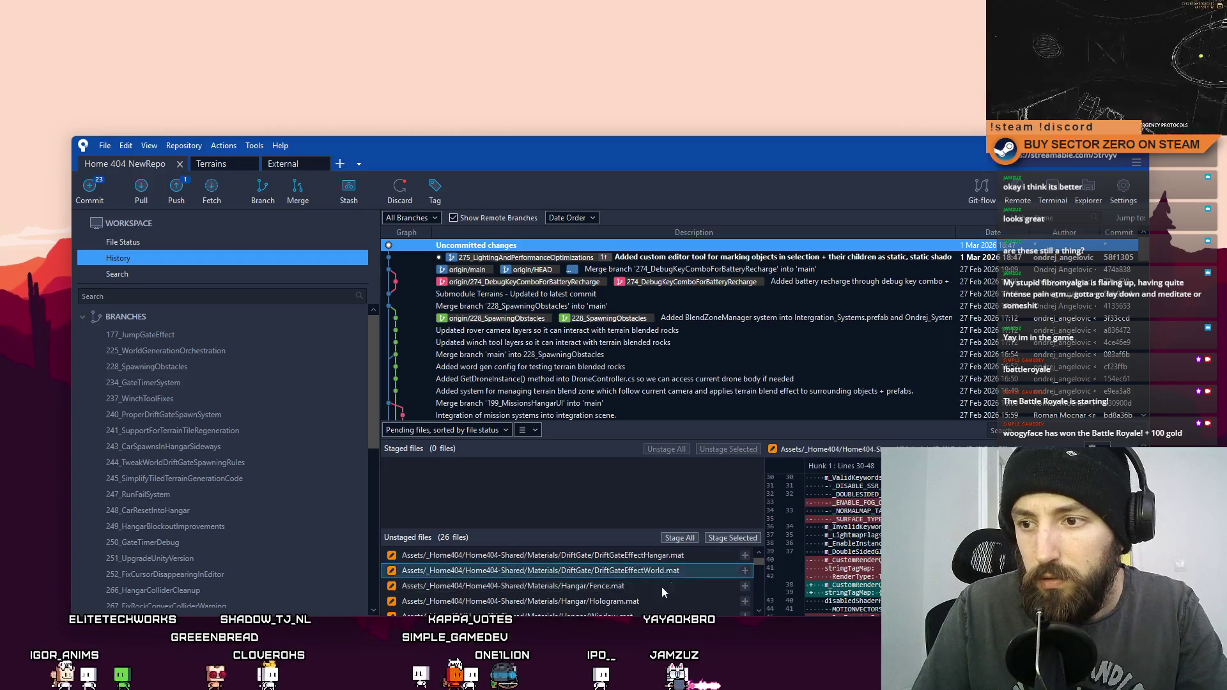
mouse_move(655, 572)
mouse_down()
mouse_move(665, 562)
mouse_move(654, 568)
mouse_move(680, 574)
mouse_up()
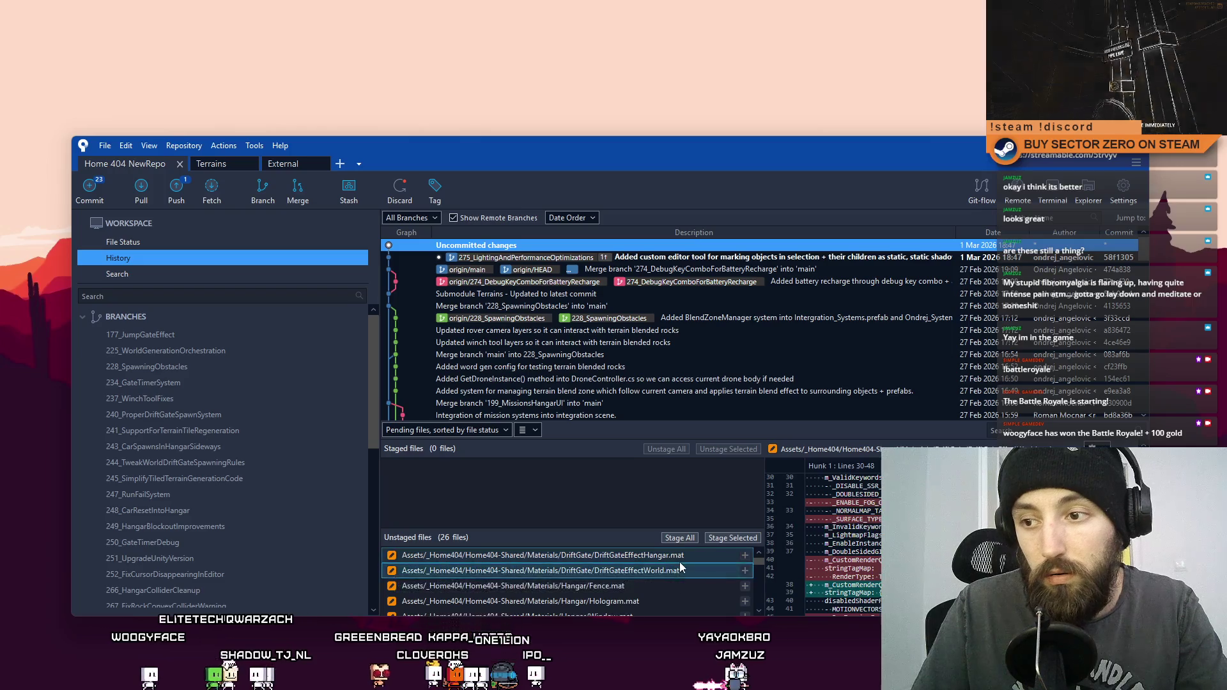
click(729, 540)
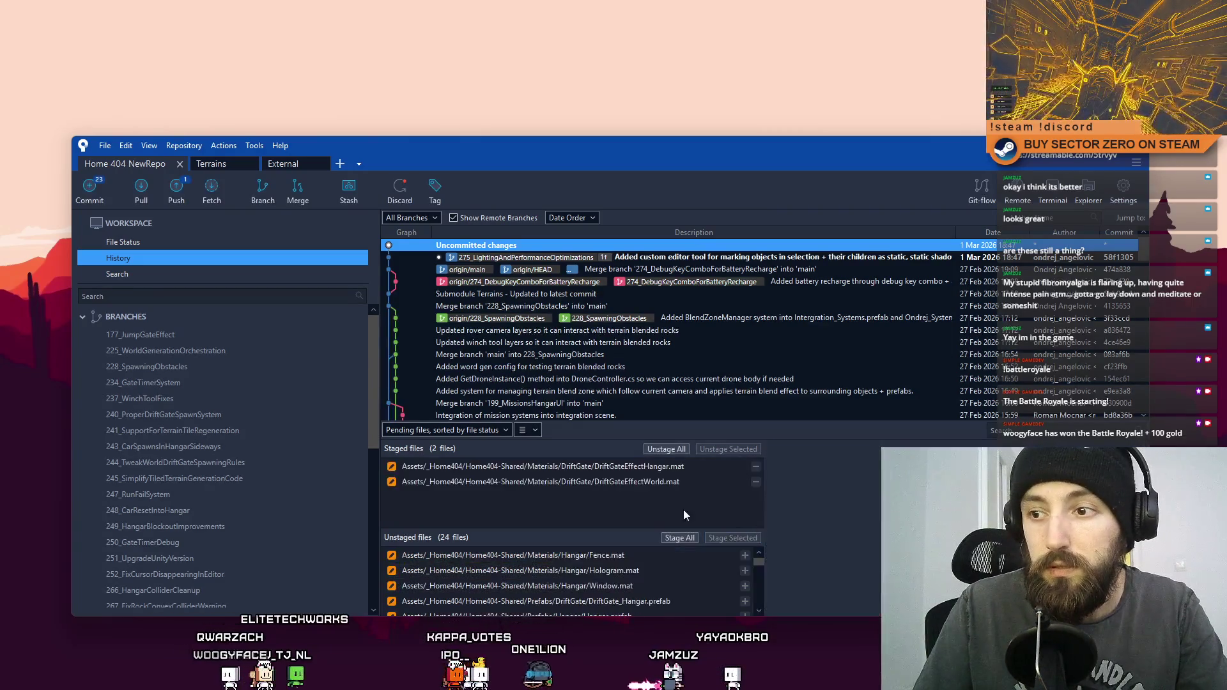
click(137, 242)
text(Made)
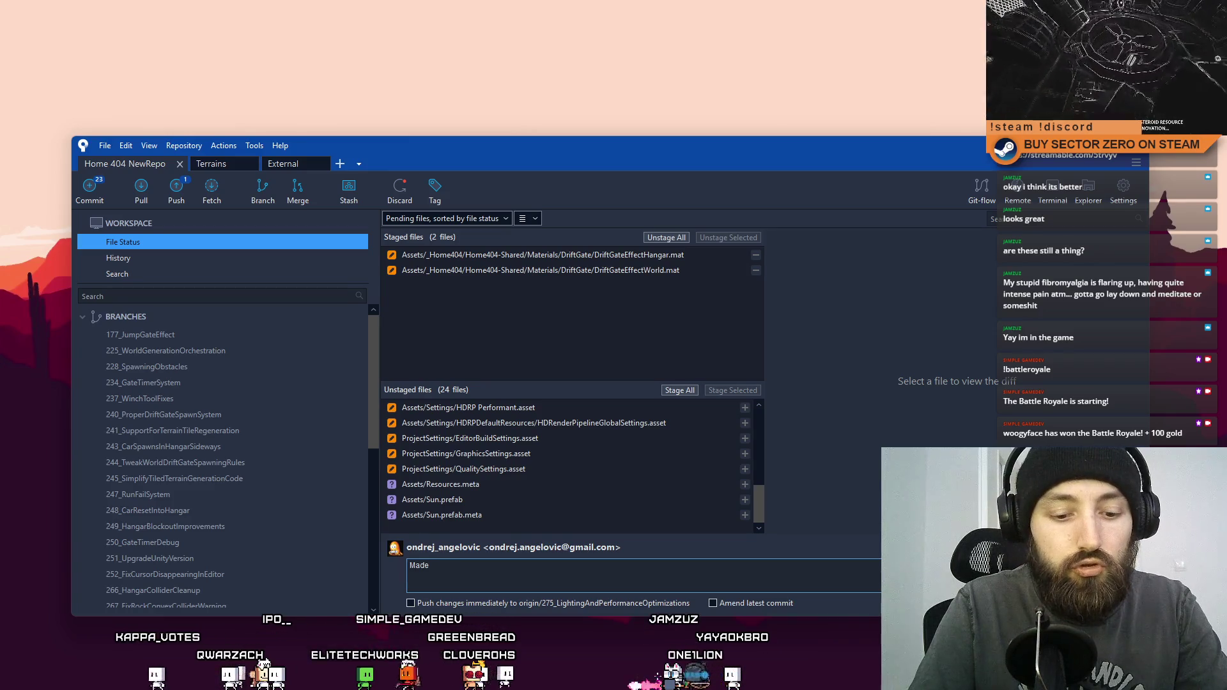
Step: Write the commit message explaining the gate portal material is non-transparent and looks the same
text( gate p)
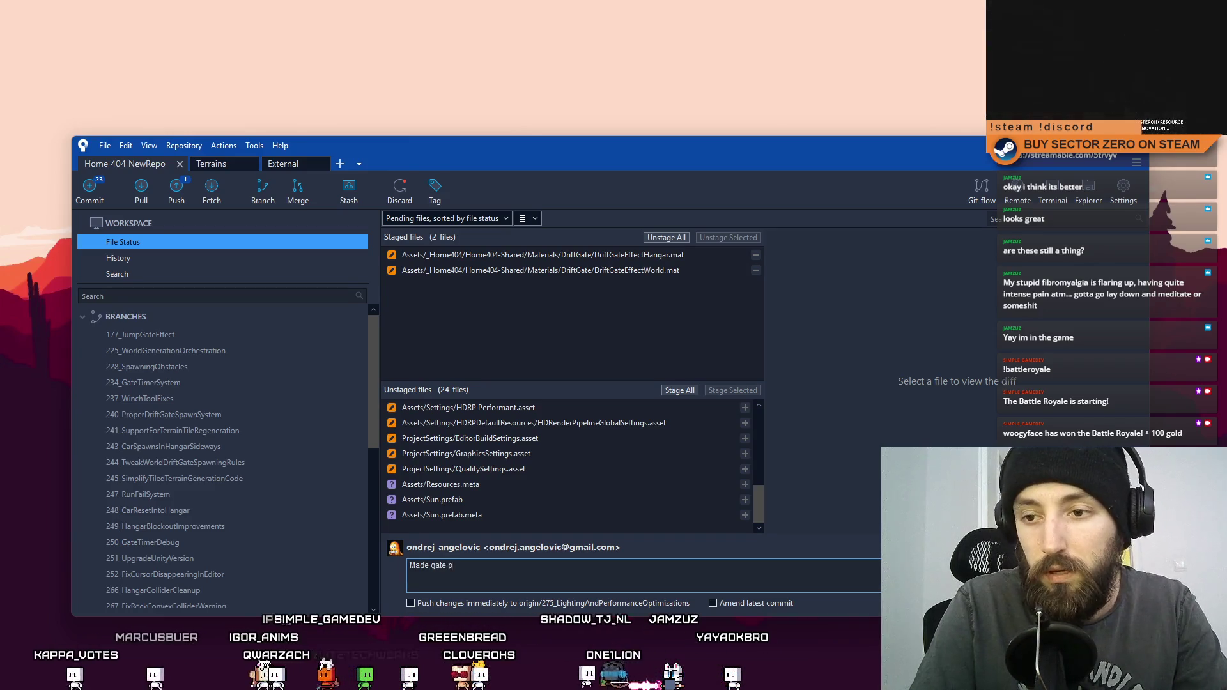
text(ortal material no)
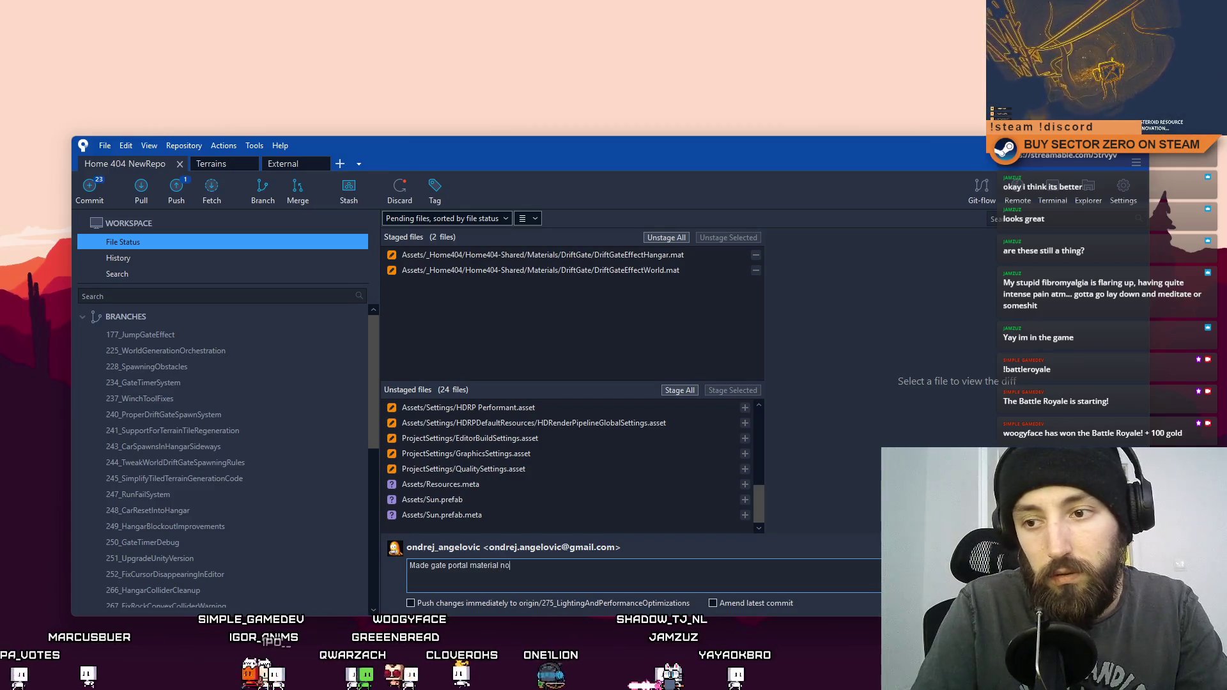
text(n transparent as transparent wasted performance and no transparency)
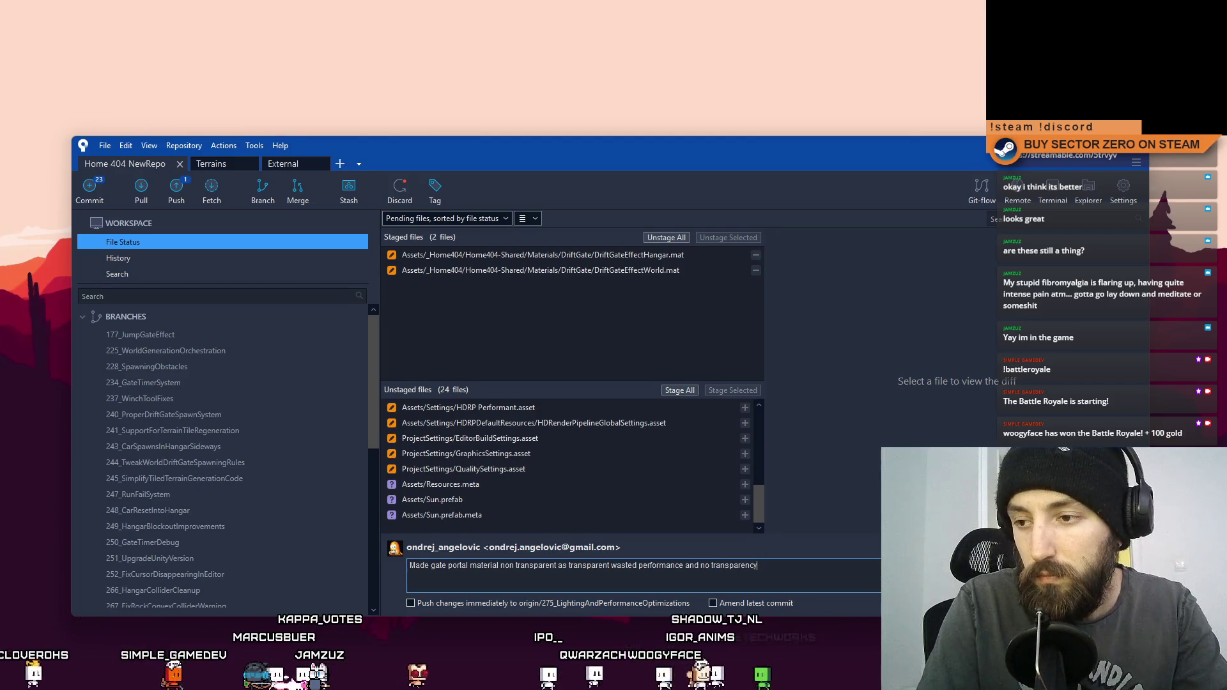
key(BackSpace)
key(BackSpace)
key(BackSpace)
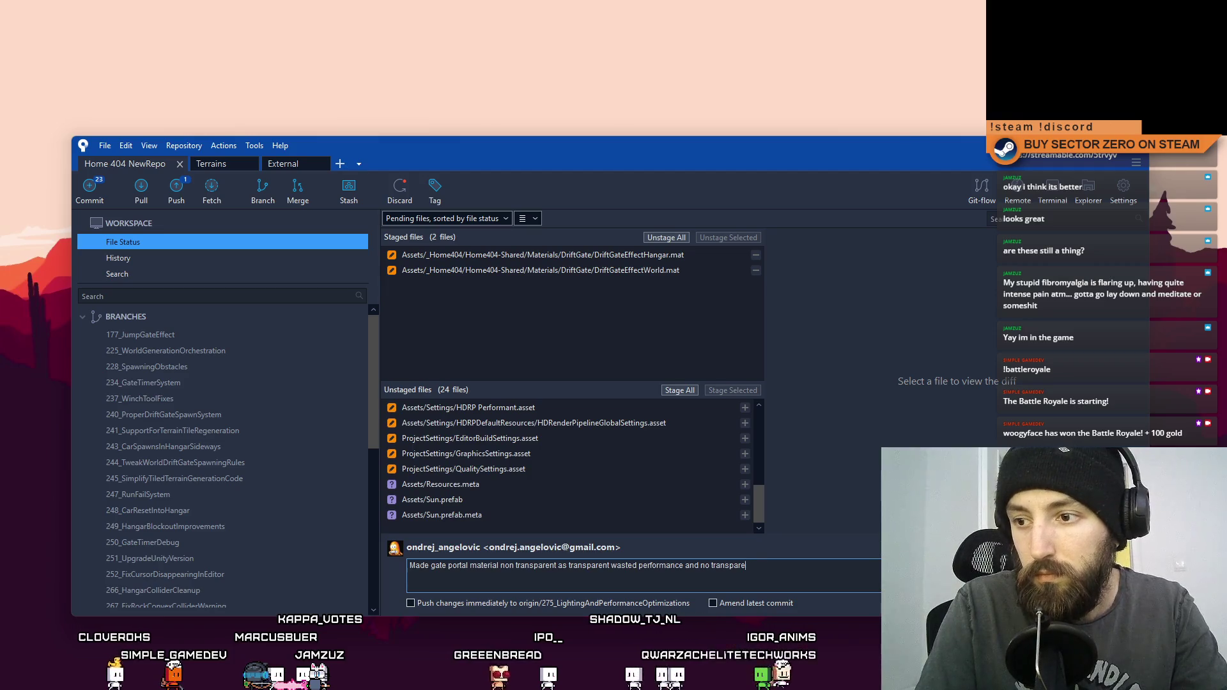
key(BackSpace)
text(material look)
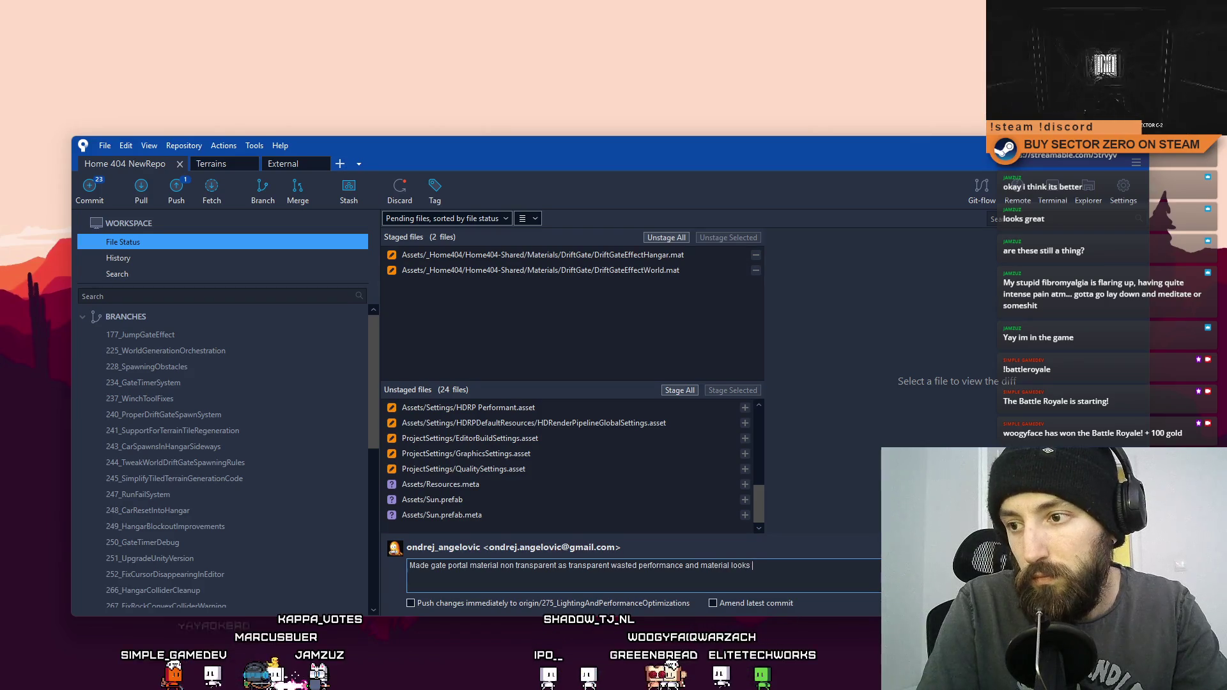
text(s the same)
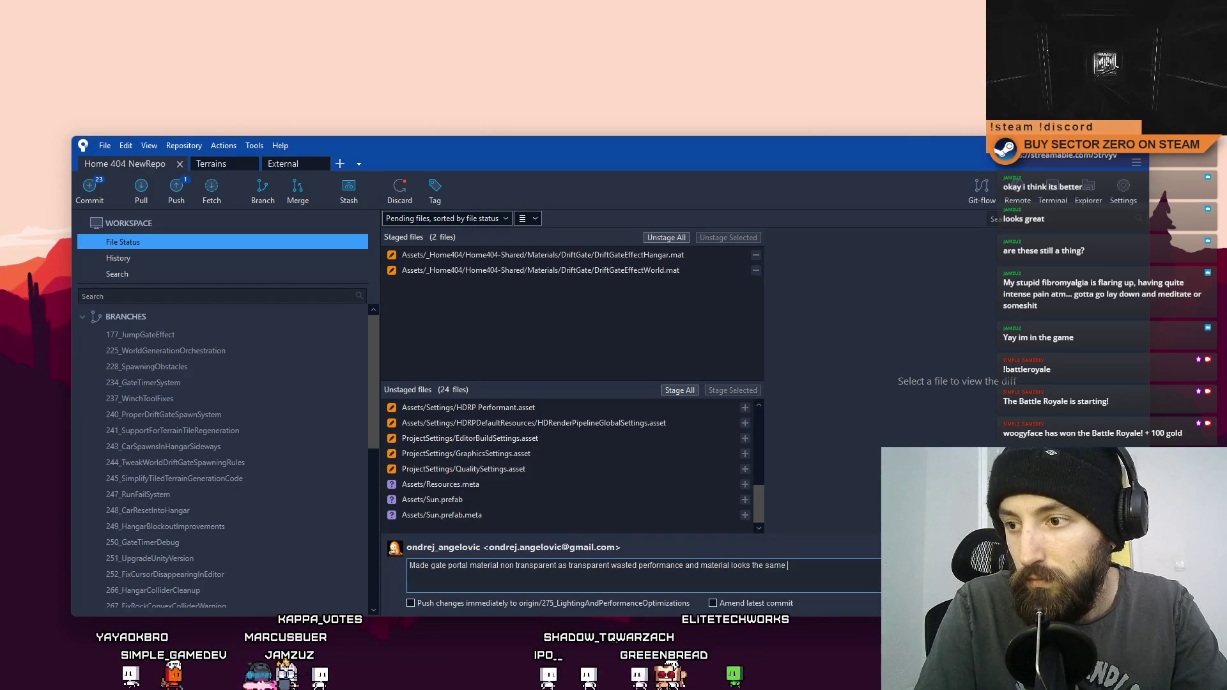
Step: Correct the message to 'non-transparent' and 'transparency', then commit the staged materials
key(ctrl+Left)
key(ctrl+Left)
key(ctrl+Left)
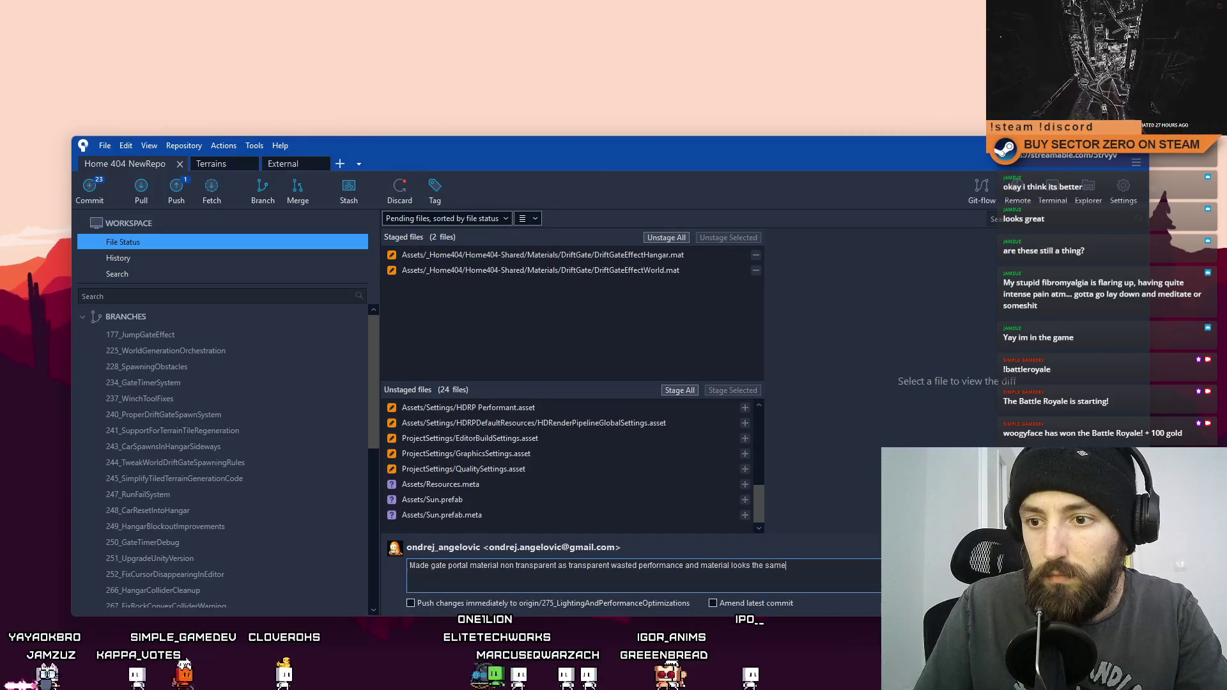
key(ctrl+Left)
key(ctrl+Left)
key(ctrl+Left)
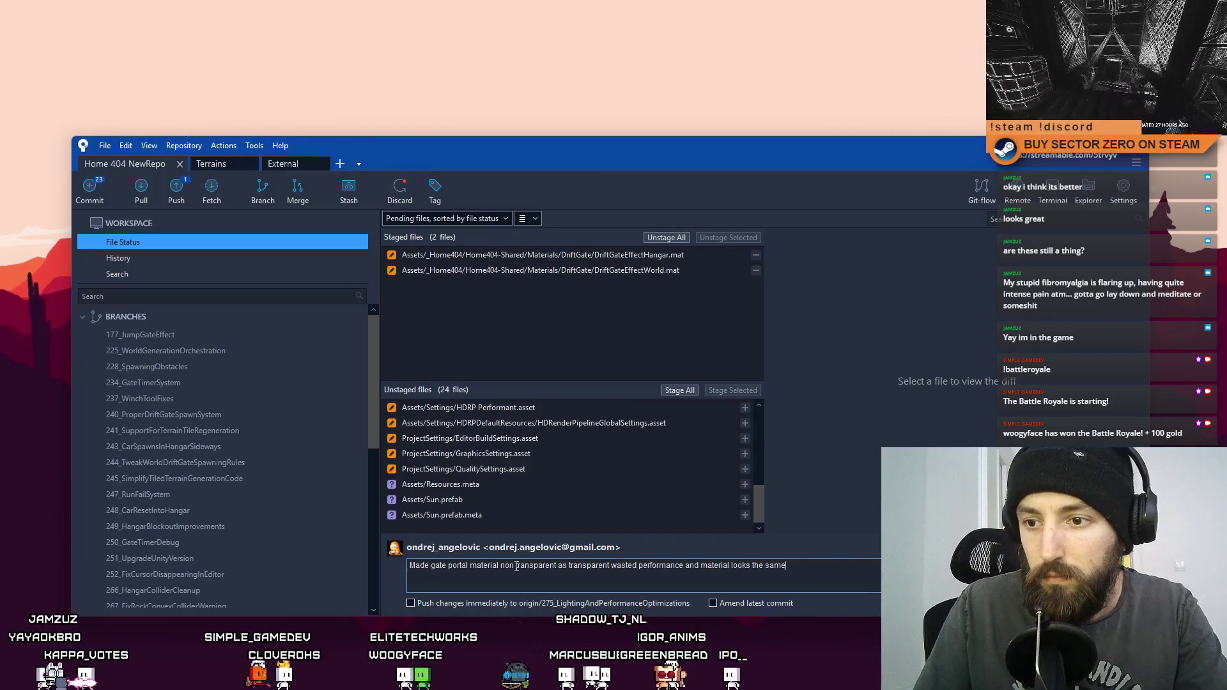
key(BackSpace)
text(-)
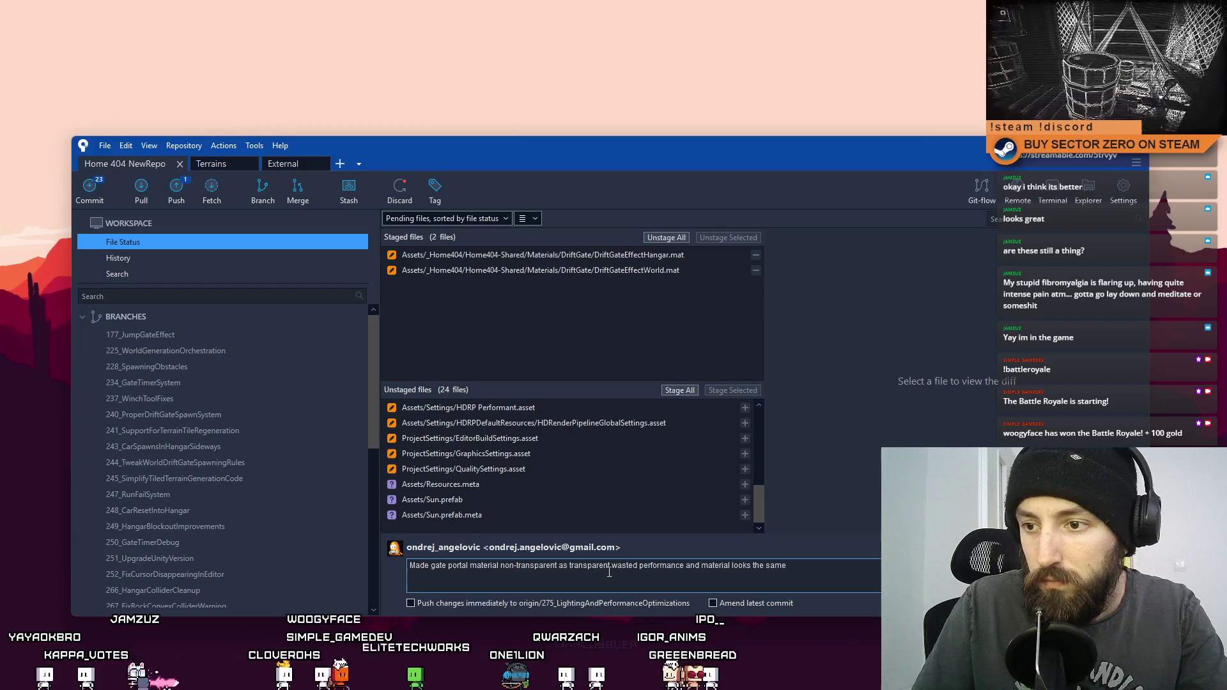
key(BackSpace)
text(cy)
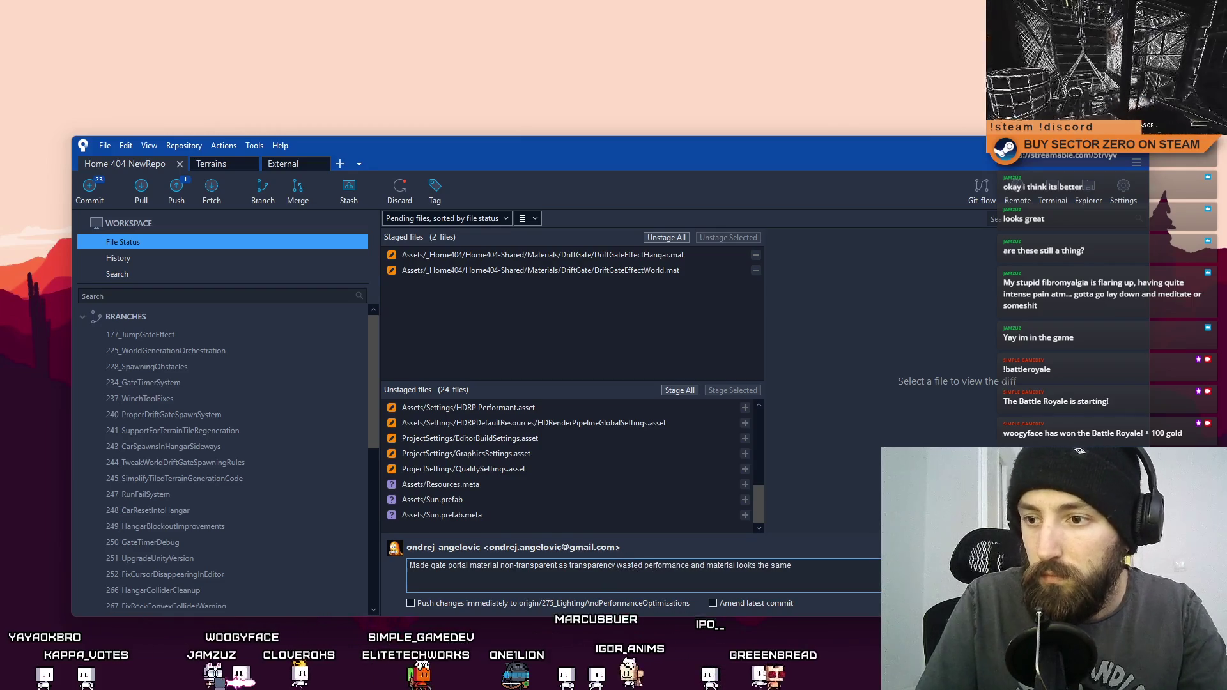
click(818, 565)
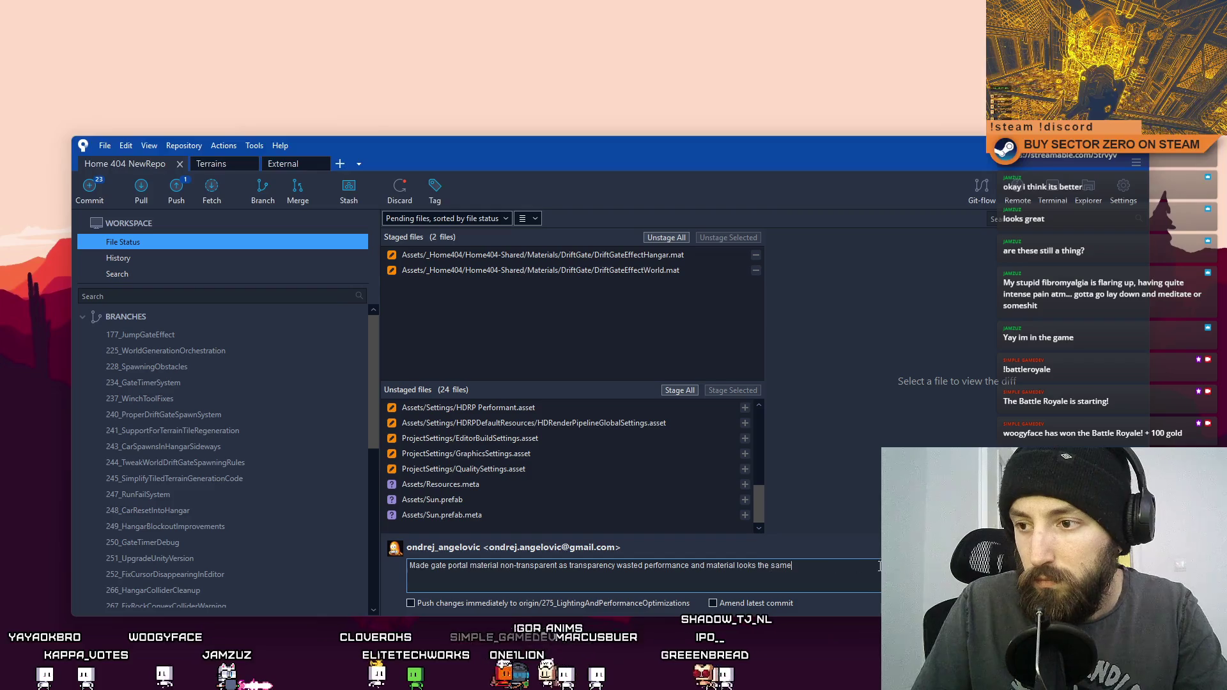
key(ctrl+Return)
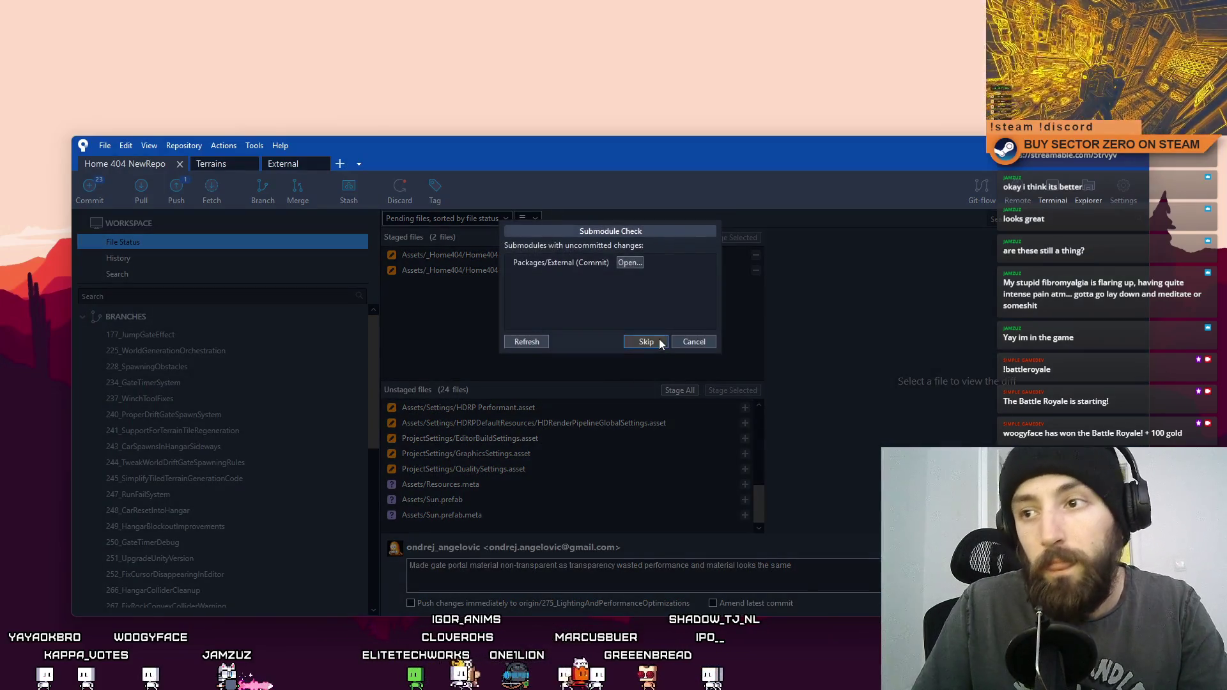
Step: Finish the gate portal commit, then inspect EditorBuildSettings.asset's diff and file actions
click(658, 338)
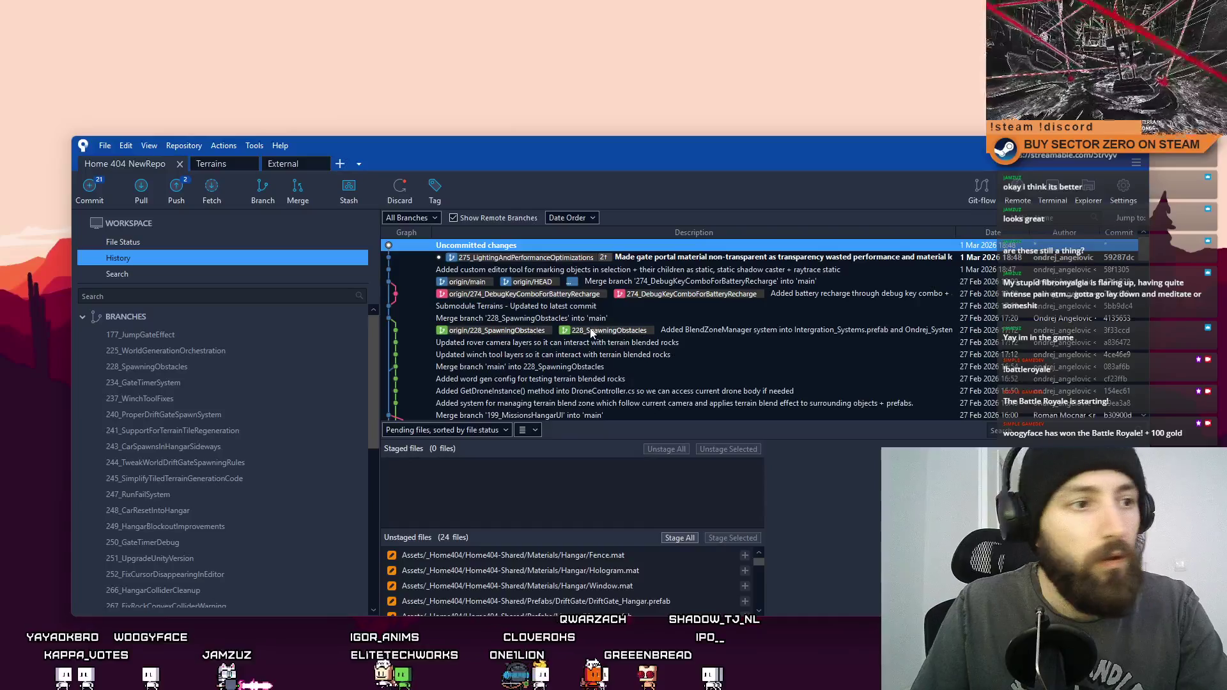
click(154, 243)
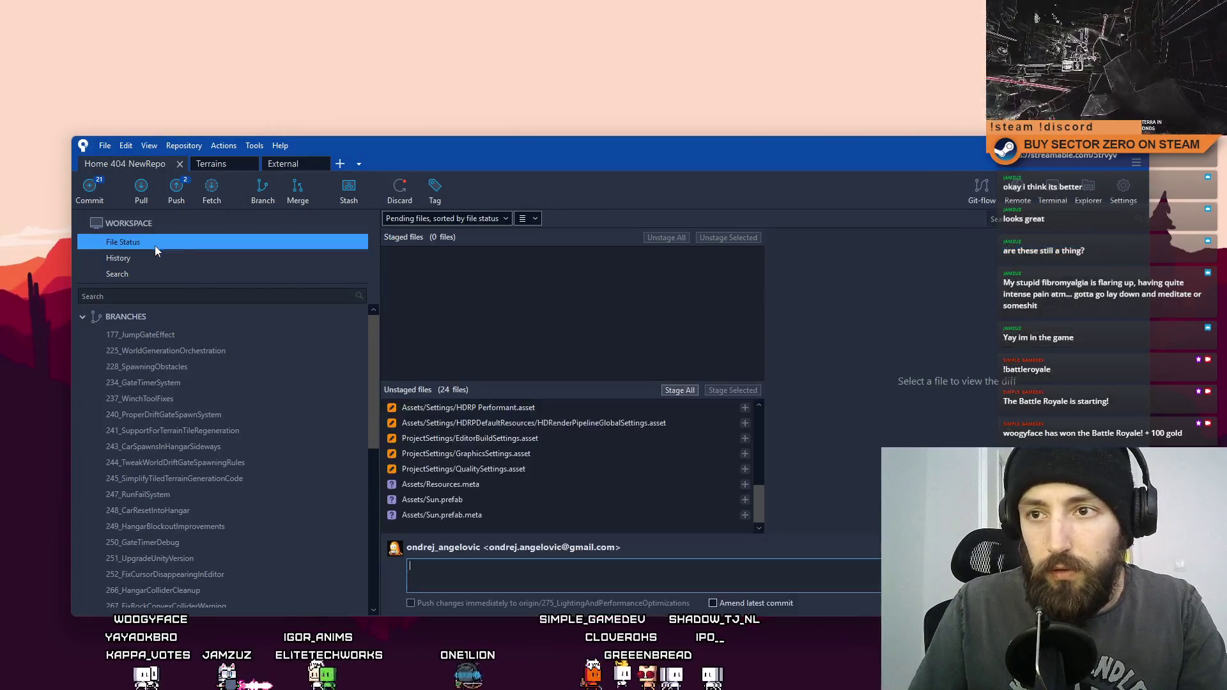
scroll(554, 430, down, 5)
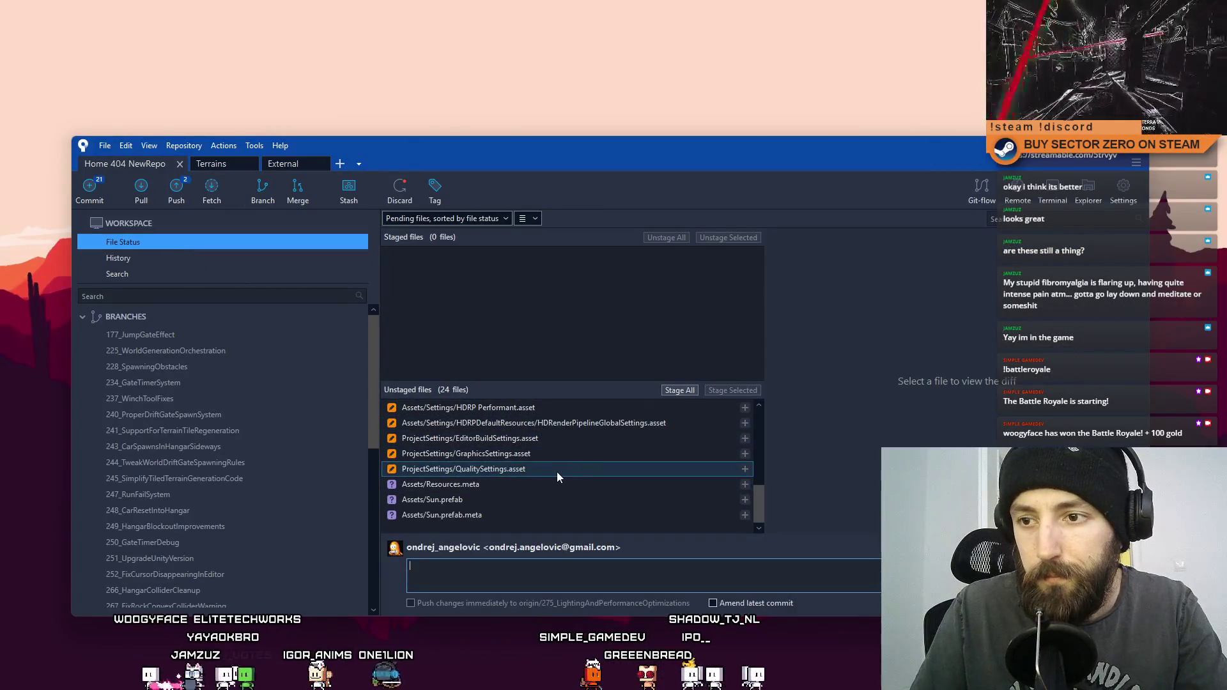
click(589, 438)
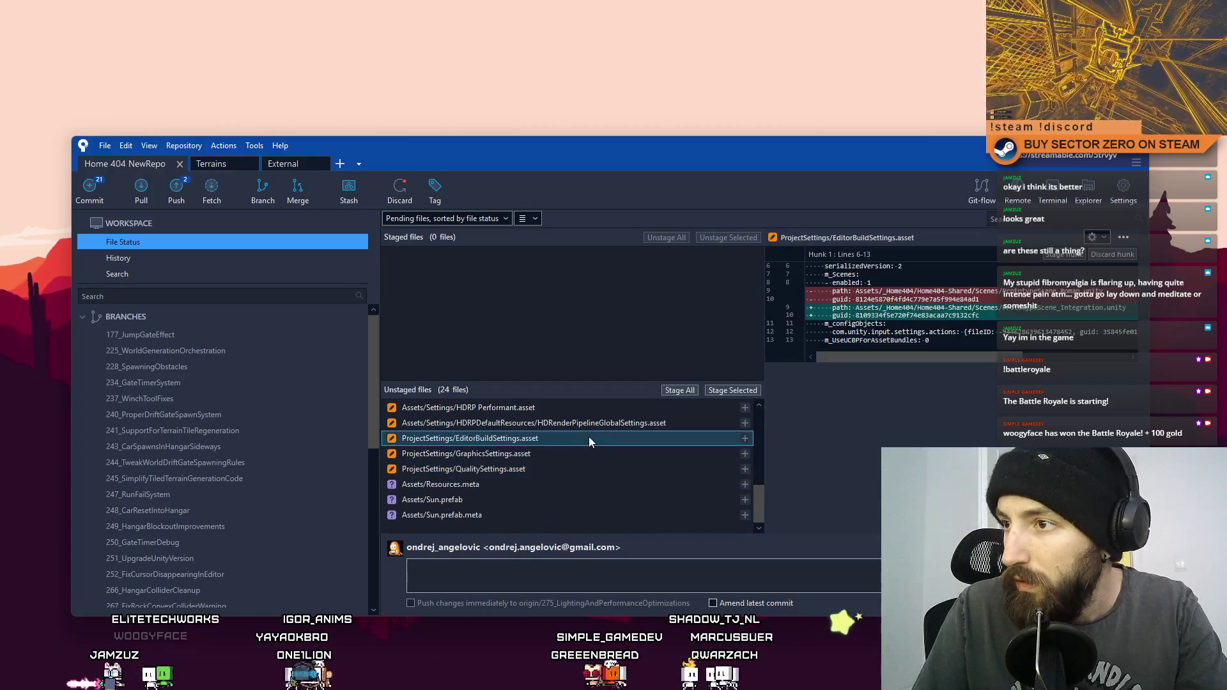
right_click(554, 438)
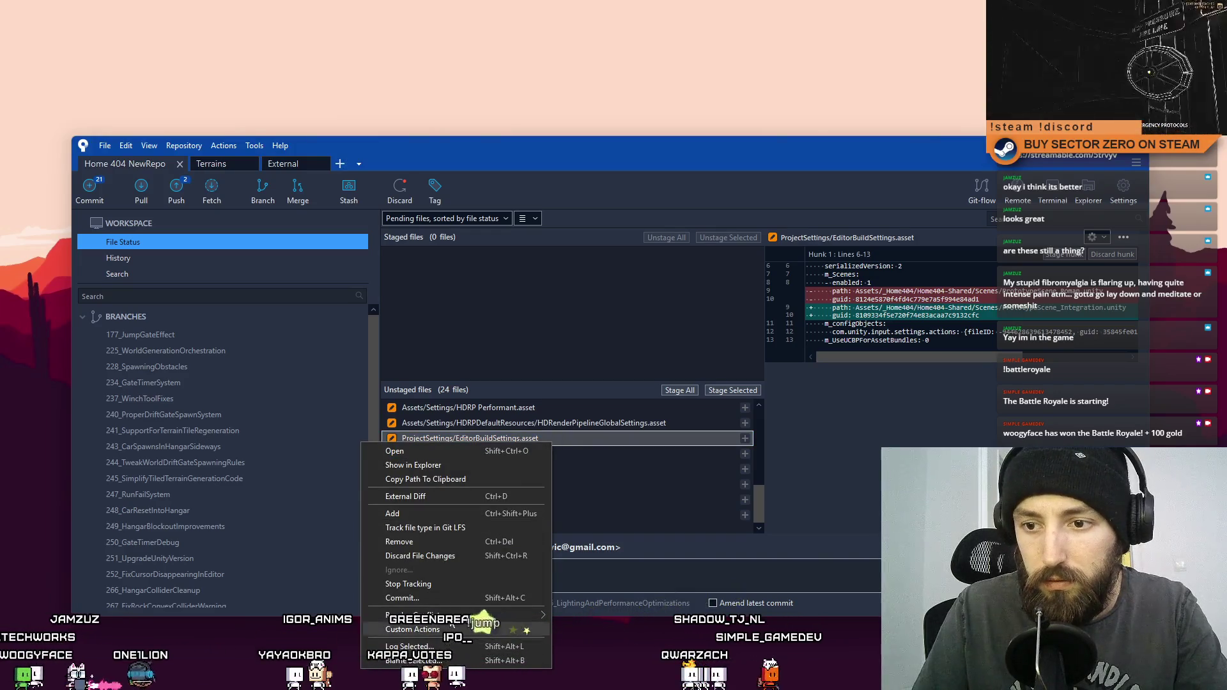
Step: Discard EditorBuildSettings.asset changes, then review the HDRP Performant and High Fidelity asset diffs
click(439, 556)
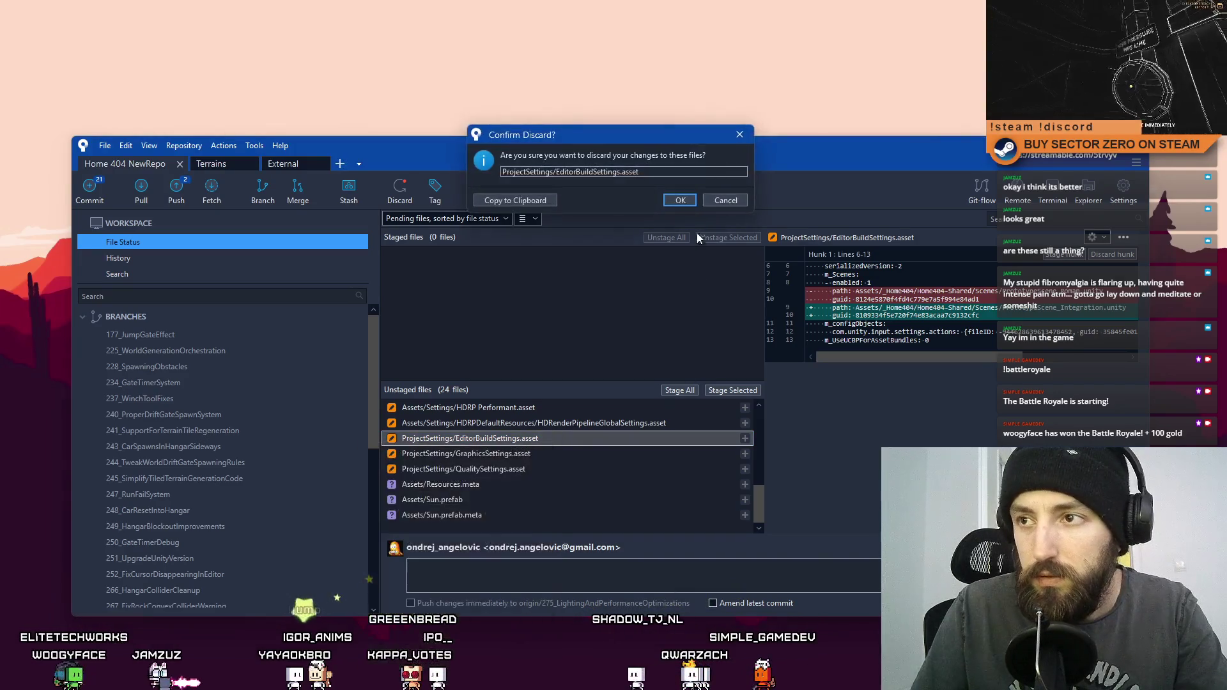
click(680, 200)
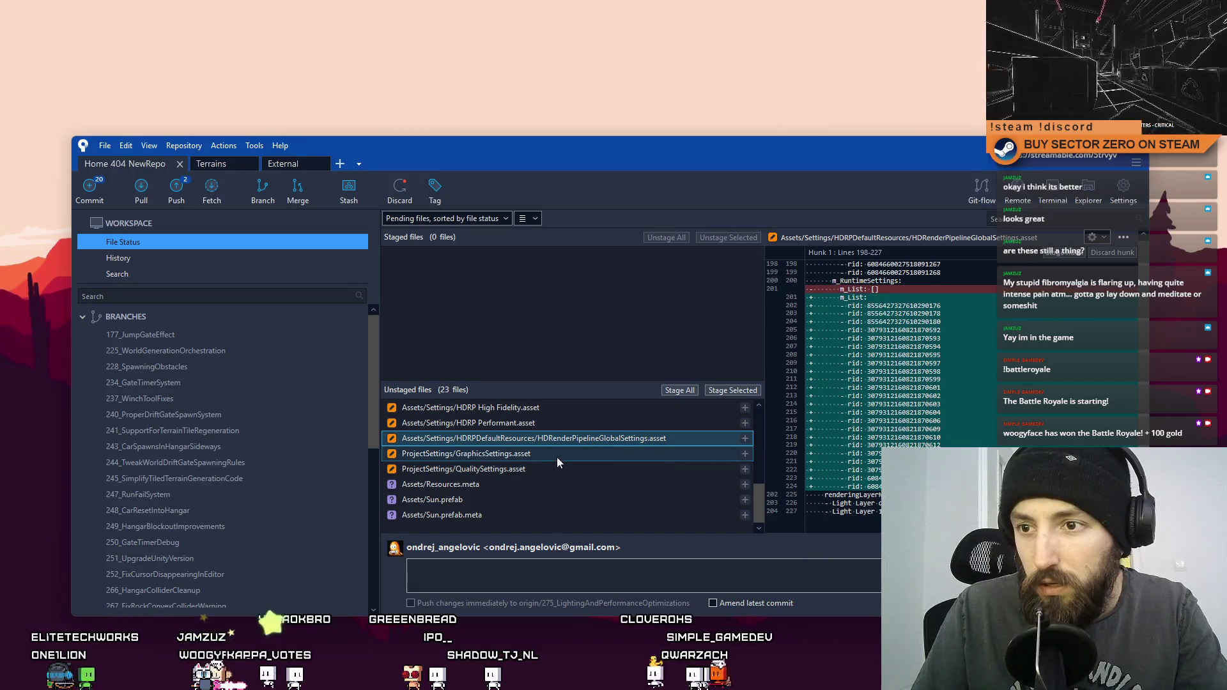
click(561, 425)
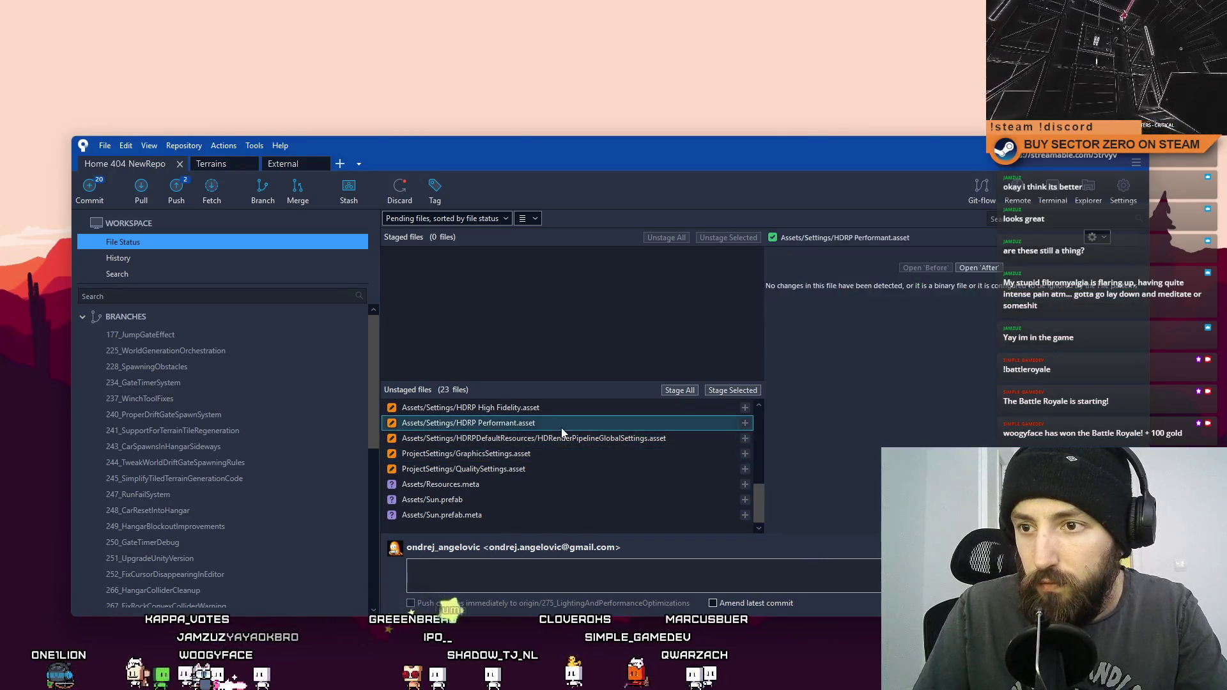
key(Up)
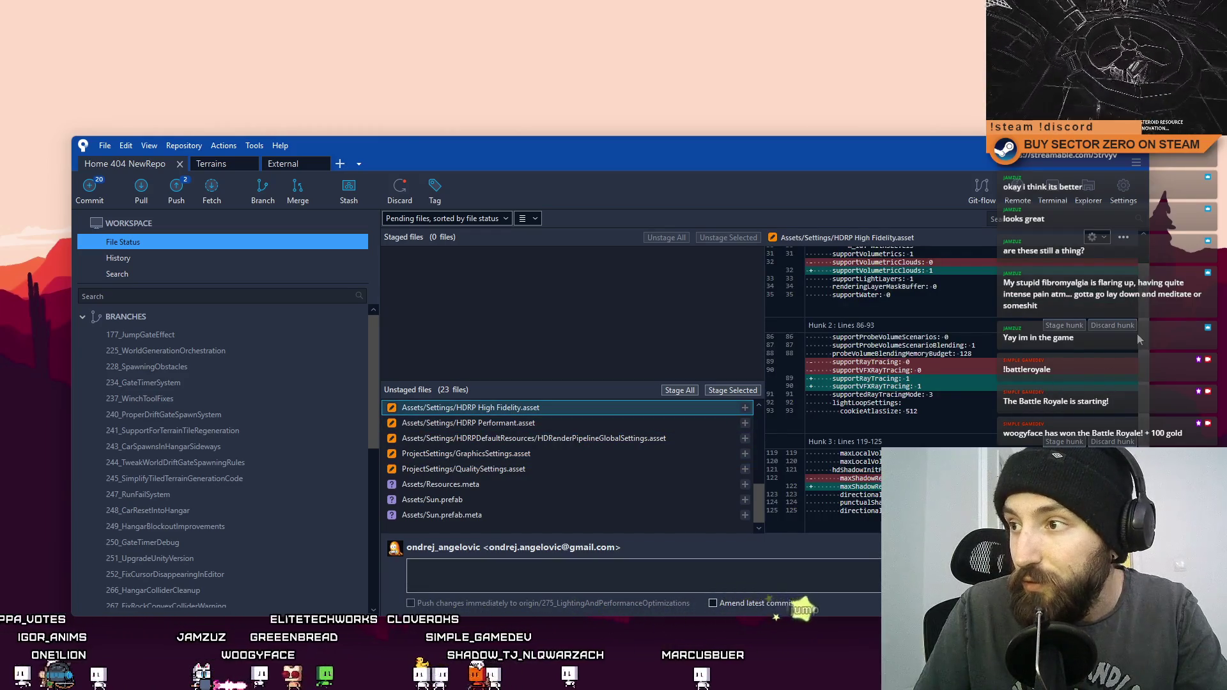
scroll(1144, 309, up, 1)
scroll(1142, 356, down, 1)
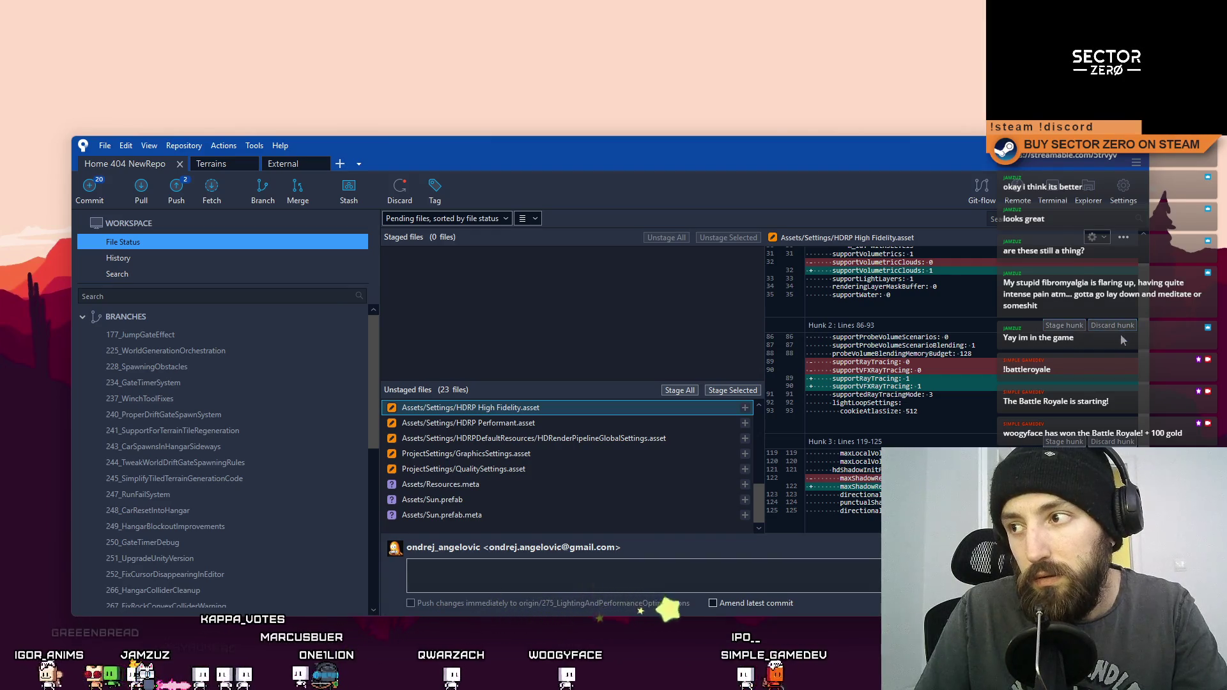
scroll(1126, 268, up, 1)
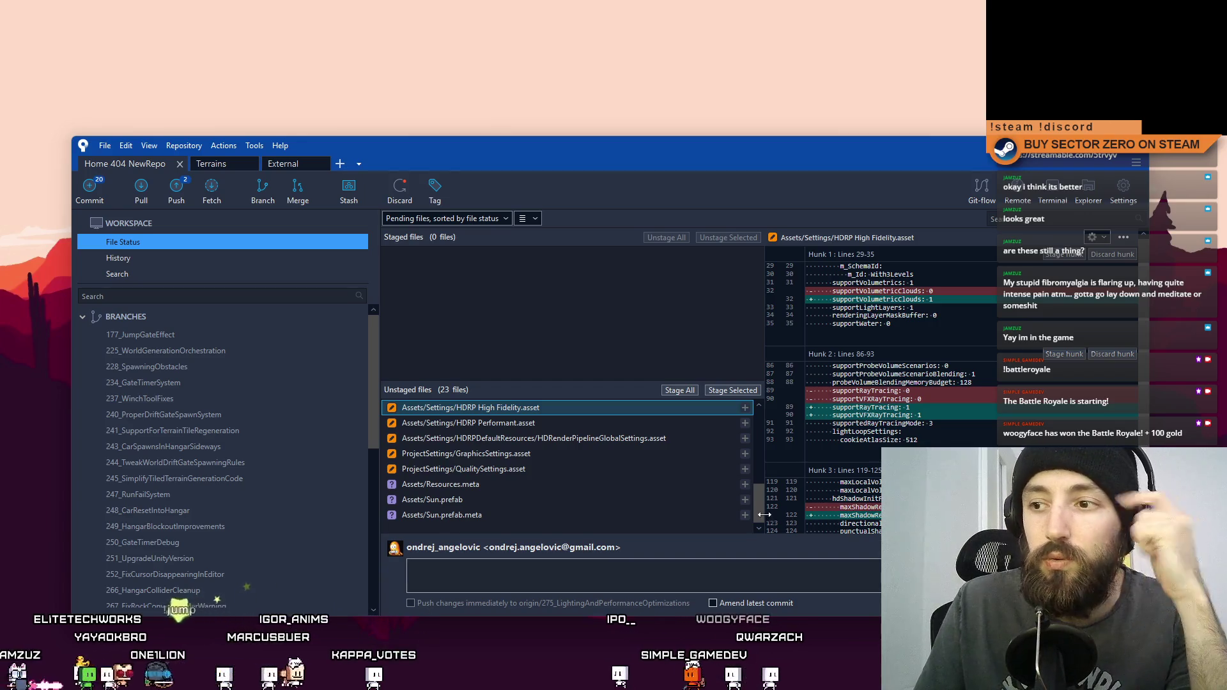
scroll(764, 505, up, 2)
scroll(766, 489, up, 1)
scroll(770, 487, down, 1)
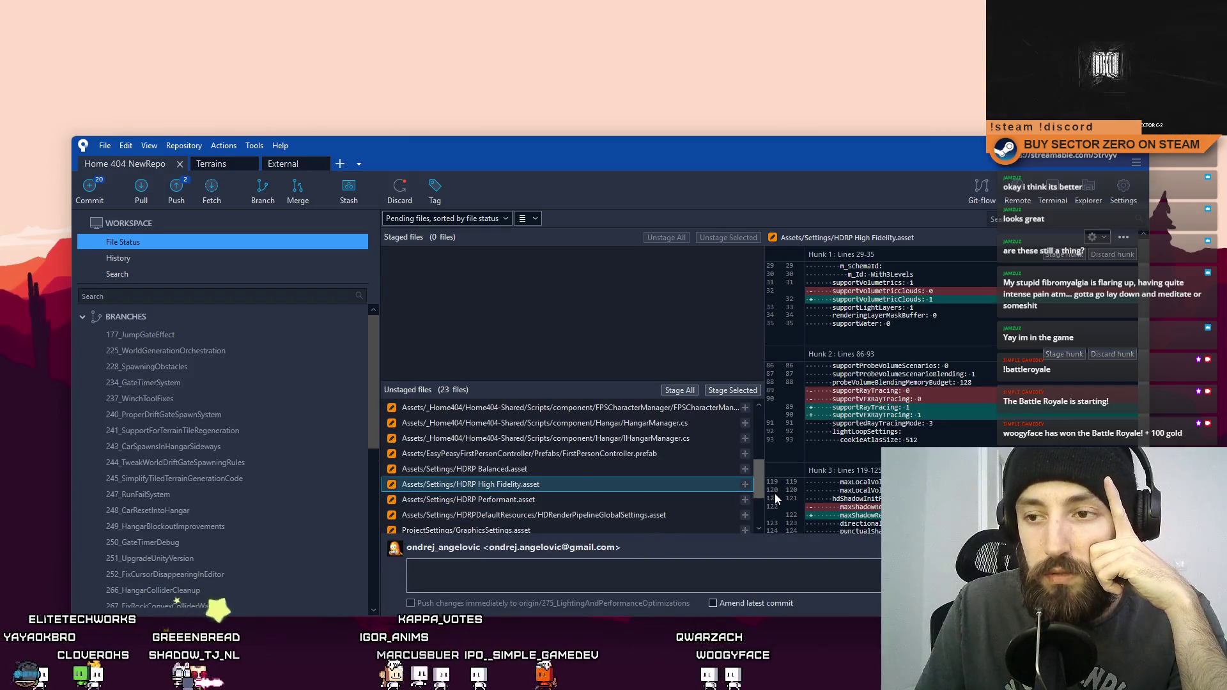
scroll(774, 493, down, 1)
scroll(773, 497, up, 5)
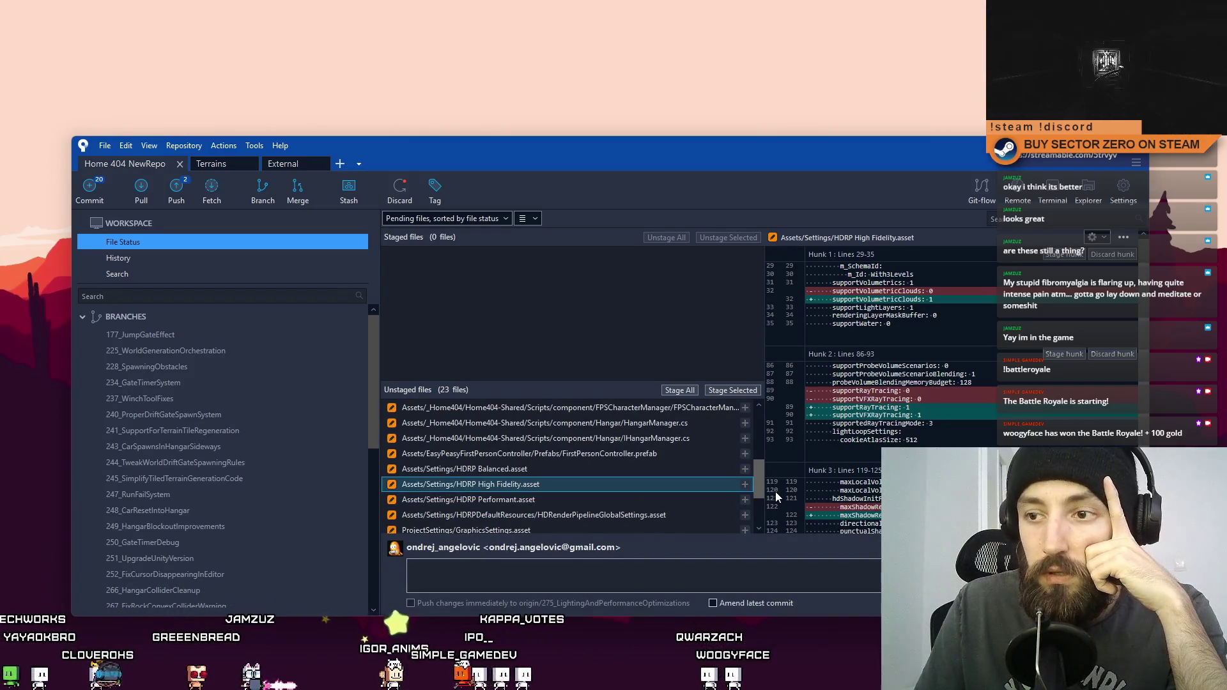
scroll(775, 470, up, 6)
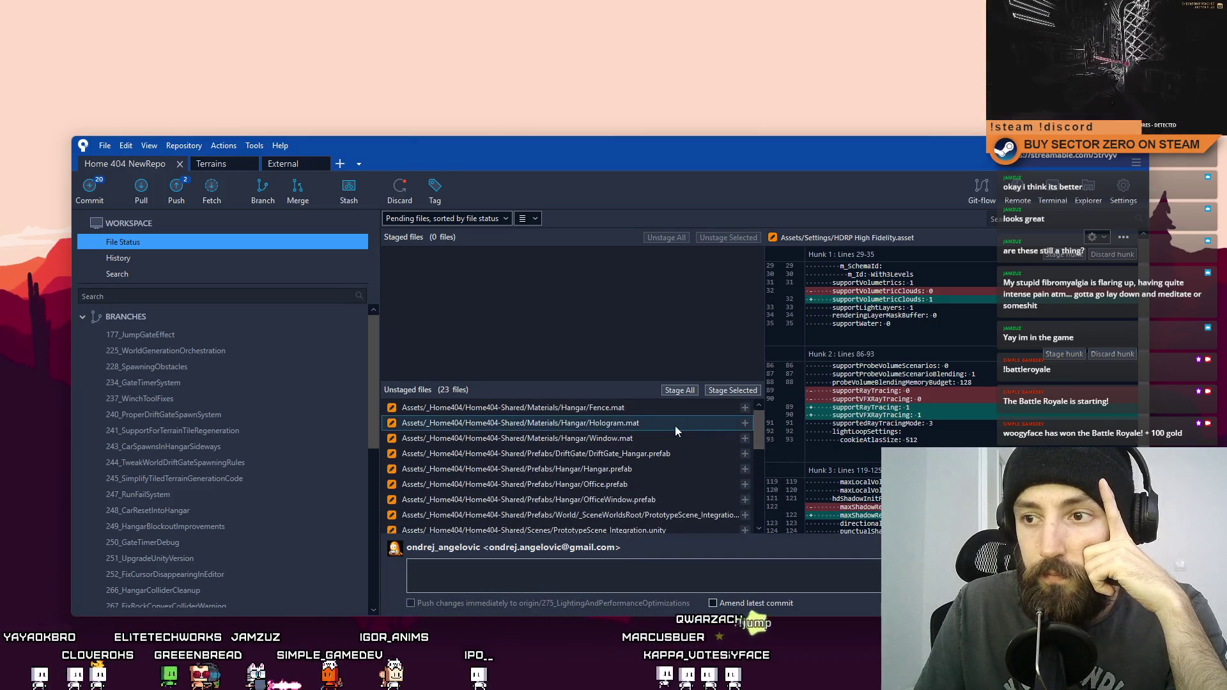
Step: Review the Fence, Hologram and Window material diffs, then select and stage those three files
click(676, 412)
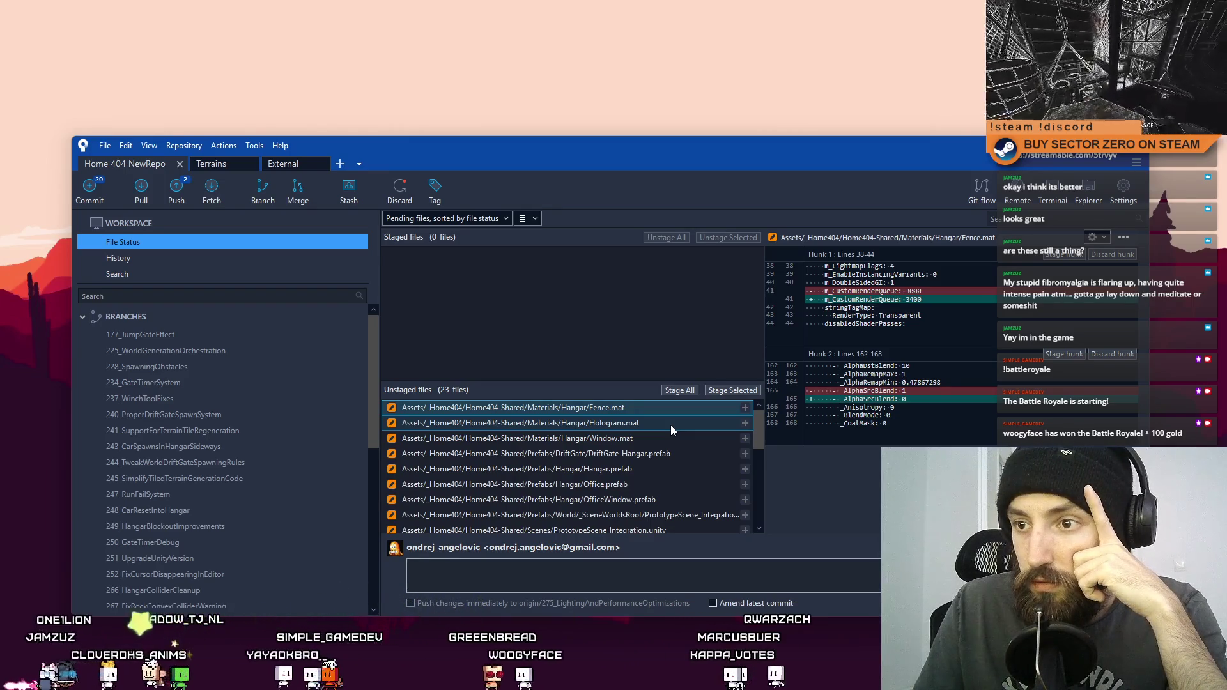
click(669, 424)
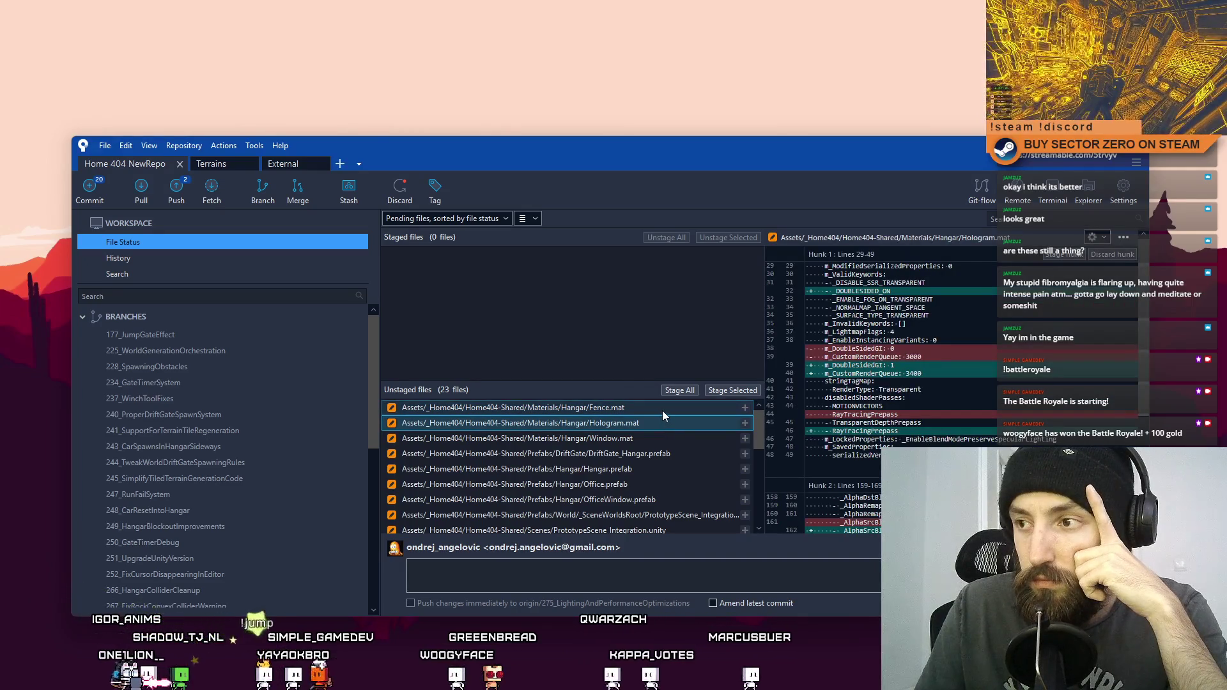
click(655, 442)
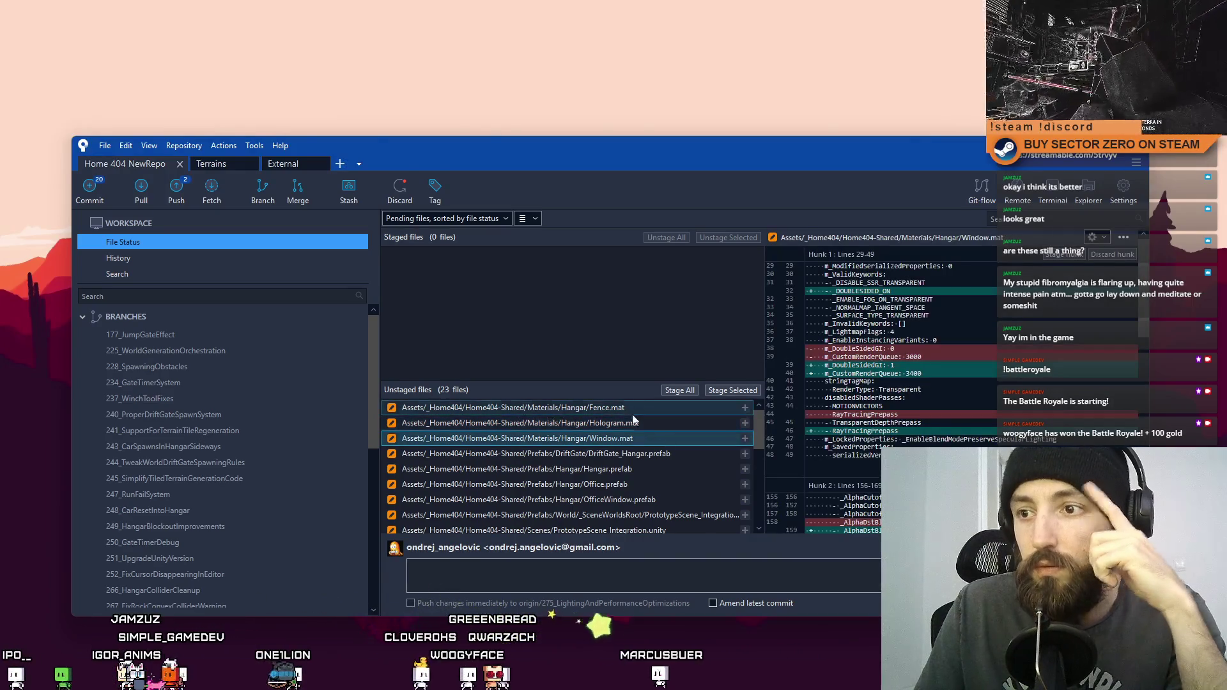
click(663, 452)
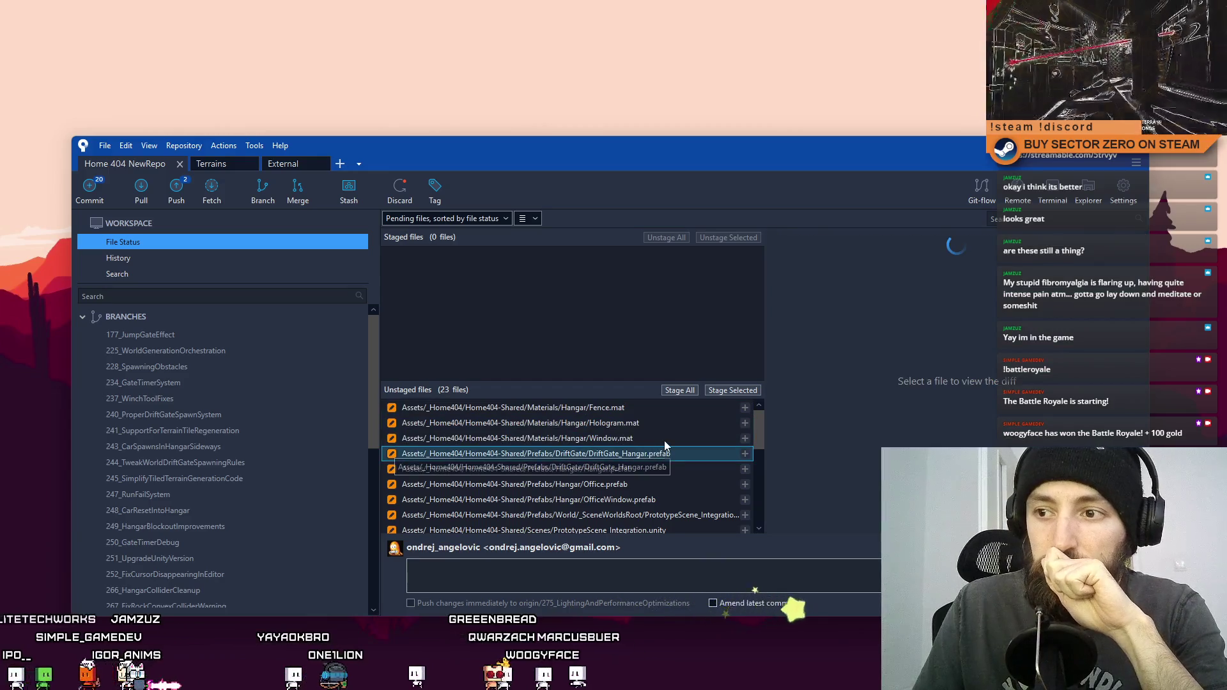
key(Up)
key(Up)
key(Up)
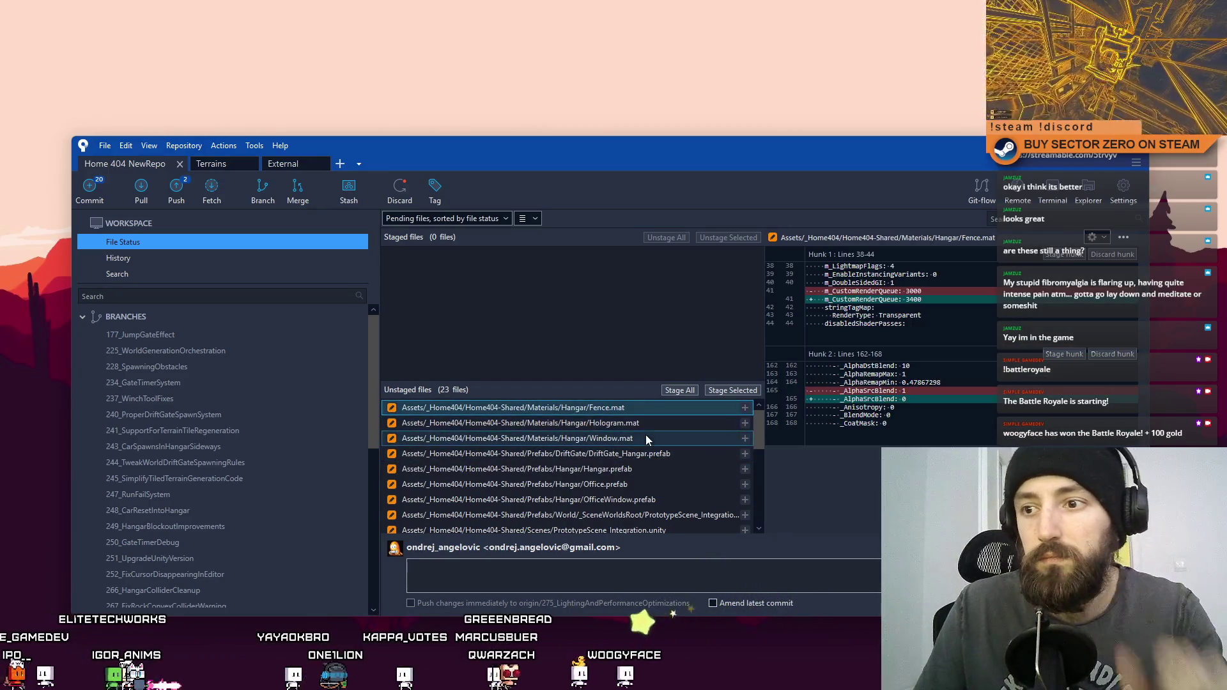
shift+click(646, 435)
click(733, 390)
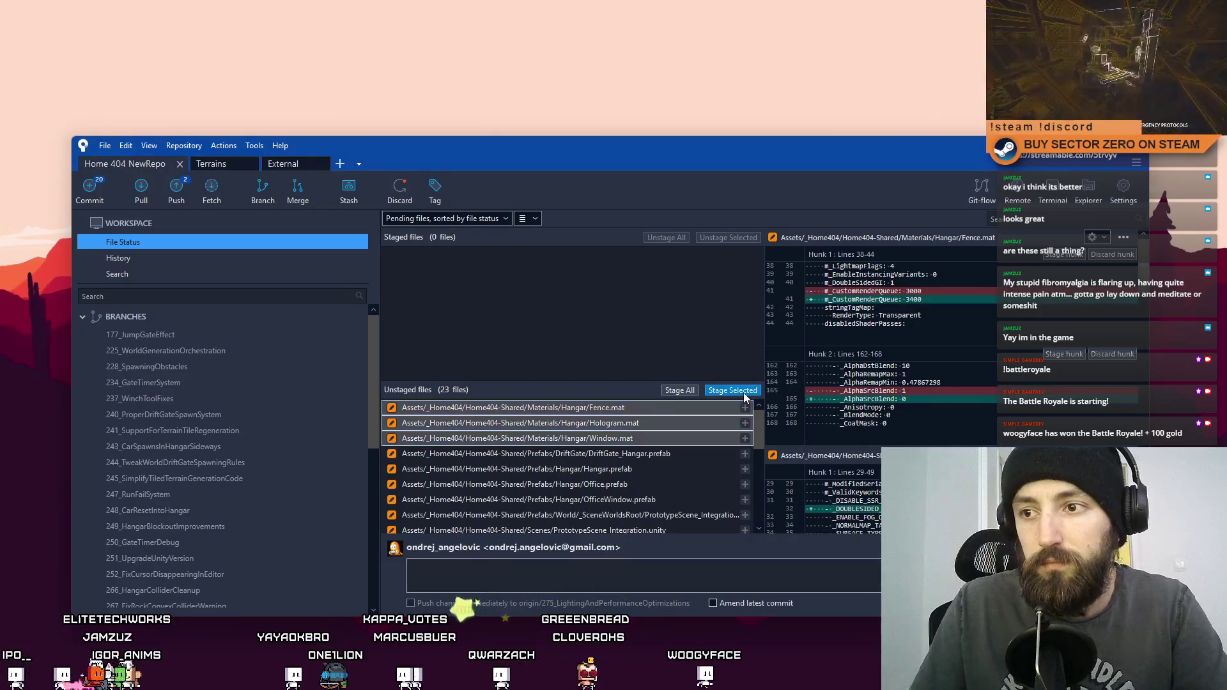
Step: Commit the three materials as 'Tweaked transparent materials so they are less performance heavy'
click(566, 563)
text(T)
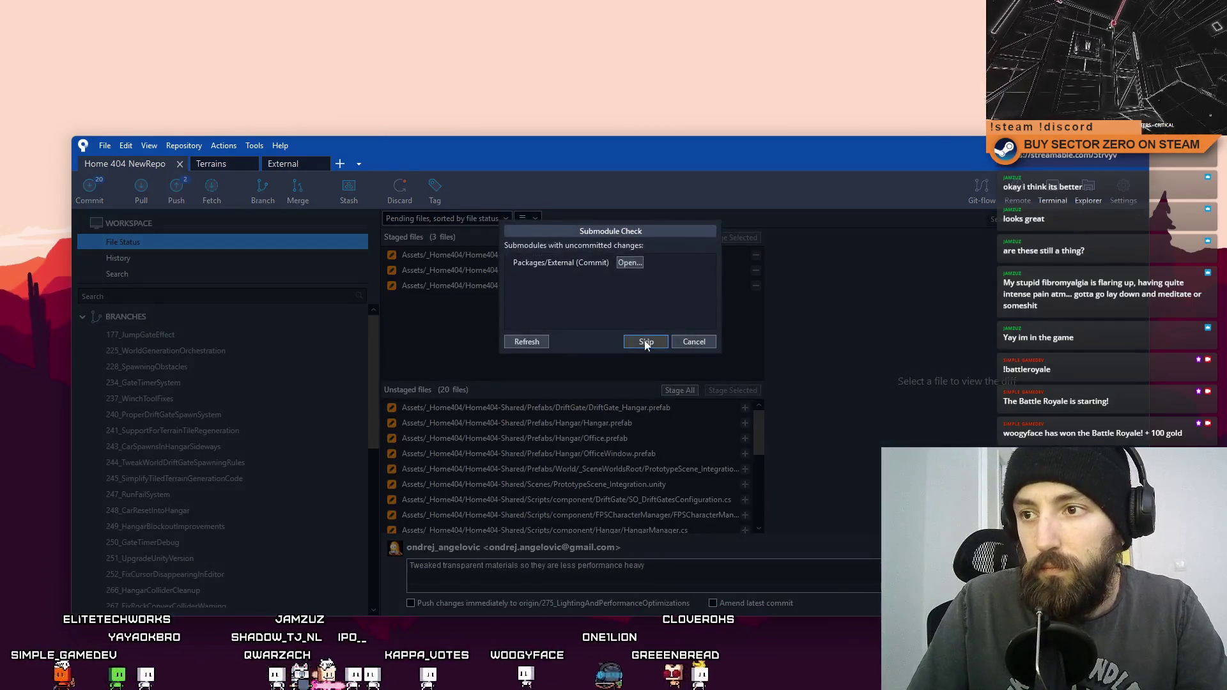
click(638, 340)
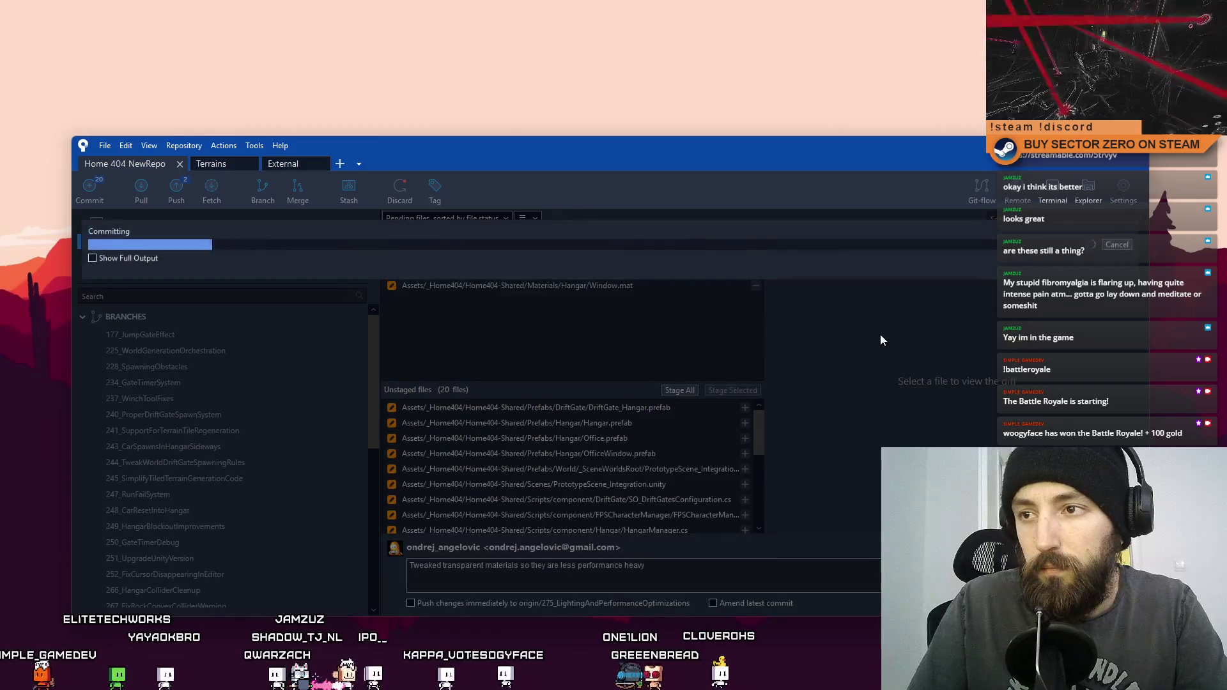
click(146, 243)
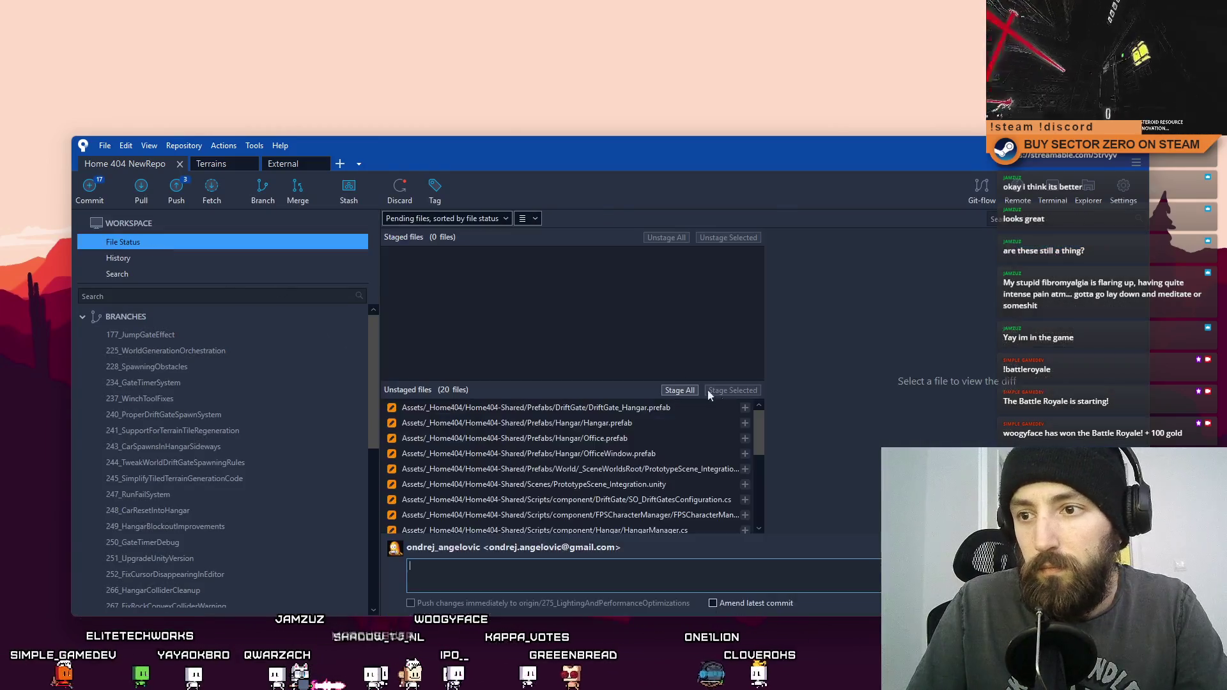
Step: Preview the Office.prefab, OfficeWindow.prefab and integration world prefab diffs
click(662, 437)
click(653, 457)
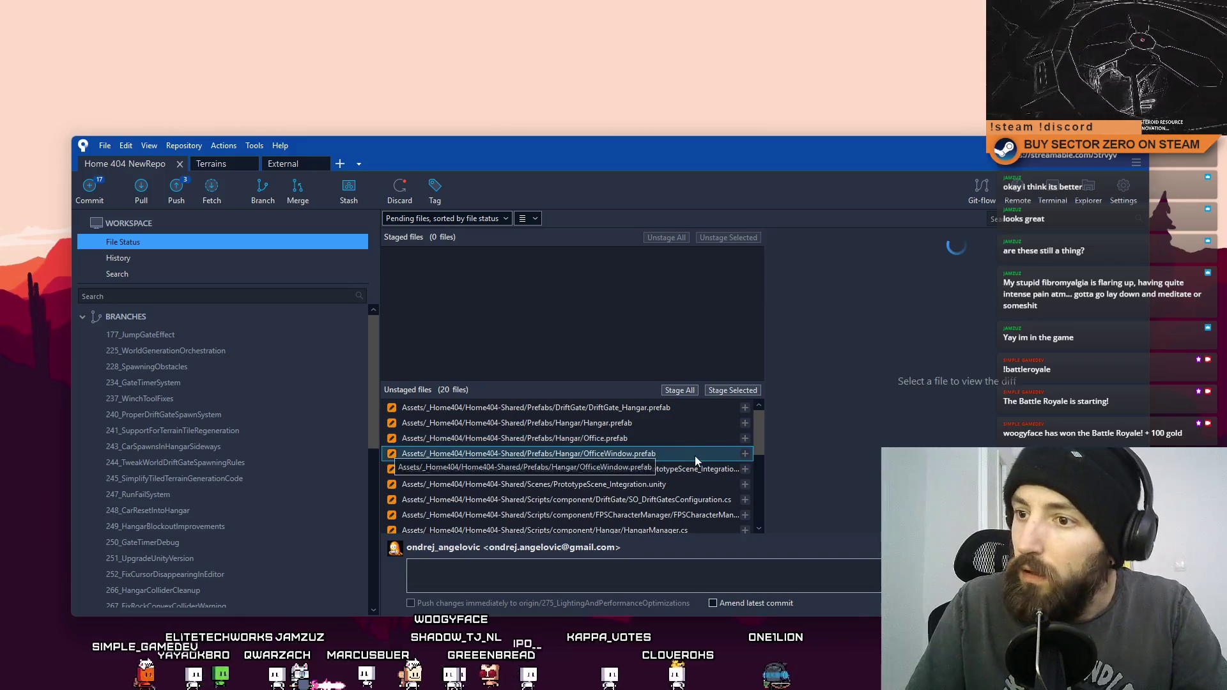
click(703, 470)
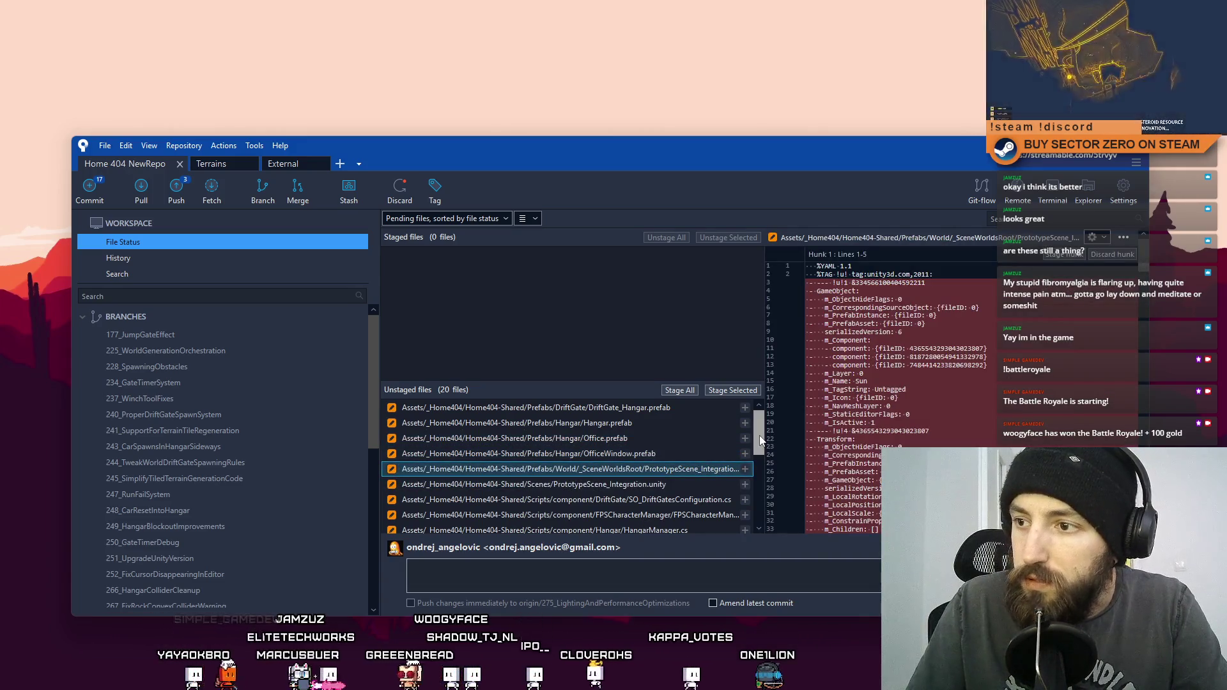
click(676, 460)
click(682, 470)
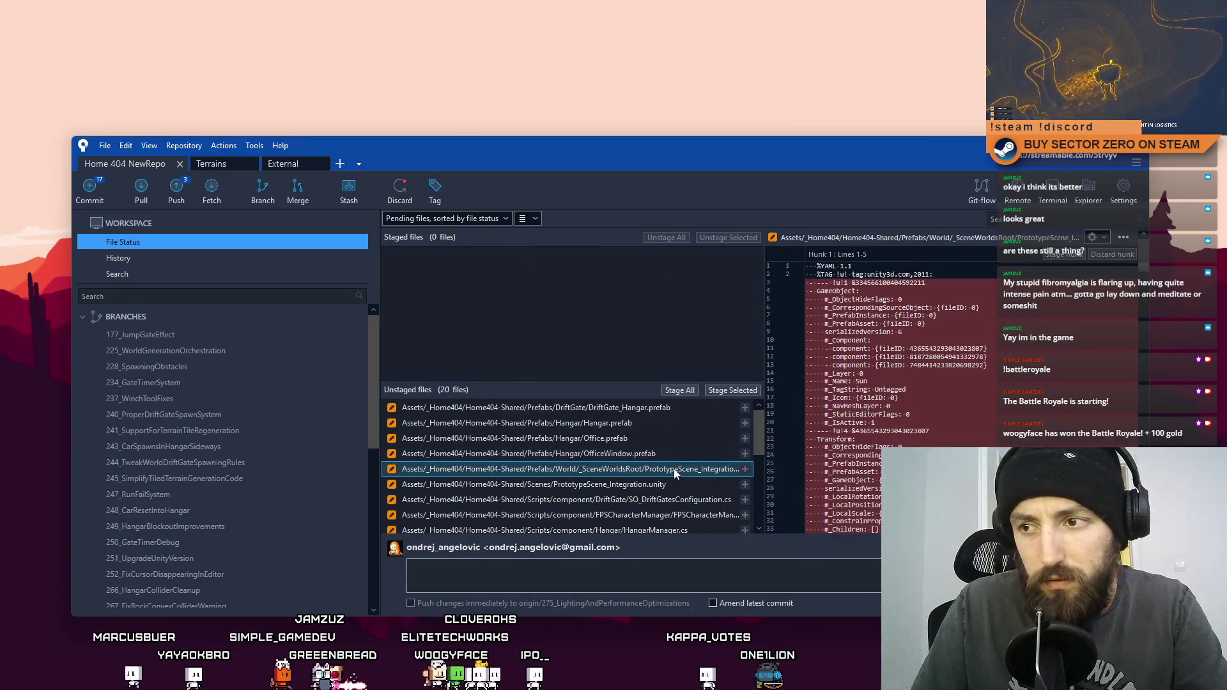
right_click(673, 469)
click(735, 471)
Step: Widen the file list to show full paths and read PrototypeScene_Integration_World.prefab's diff
drag(763, 467, 859, 466)
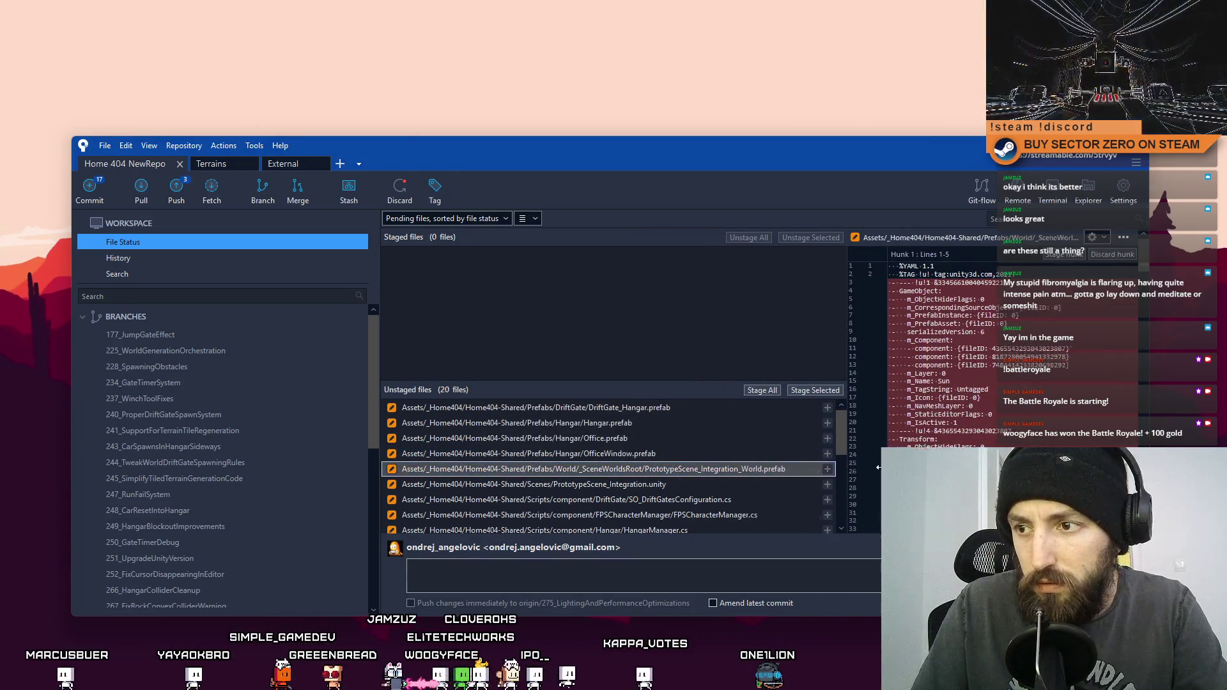
ctrl+click(703, 470)
click(702, 471)
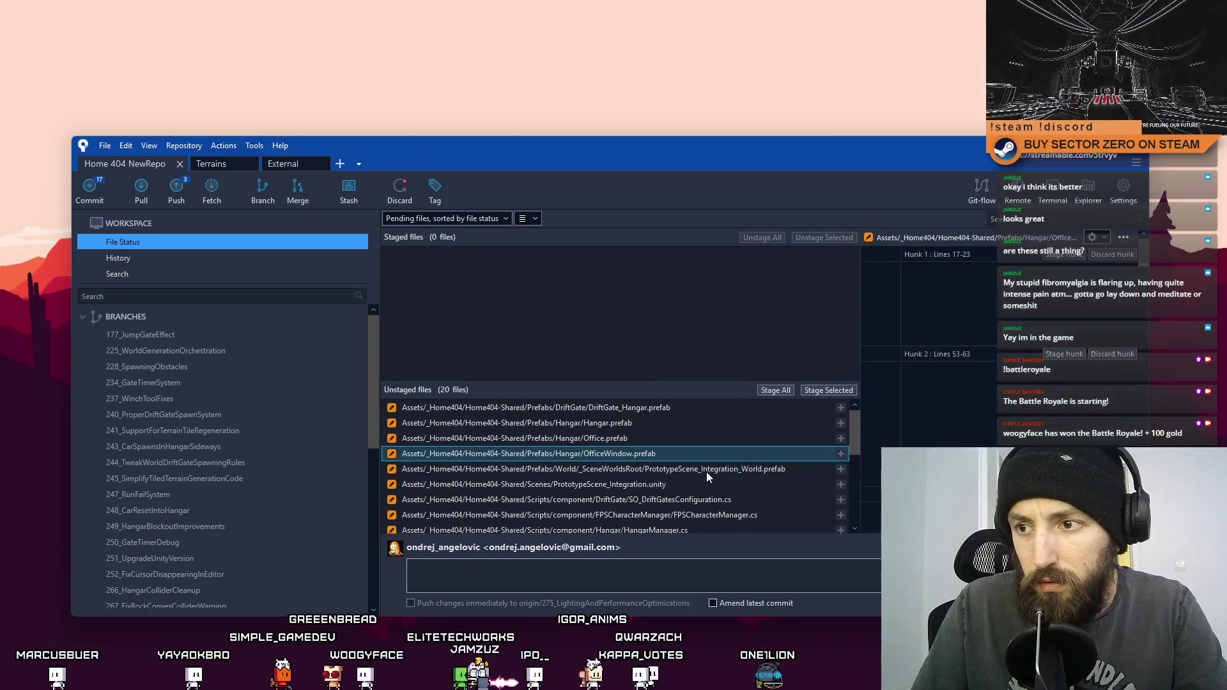
ctrl+click(734, 473)
click(720, 470)
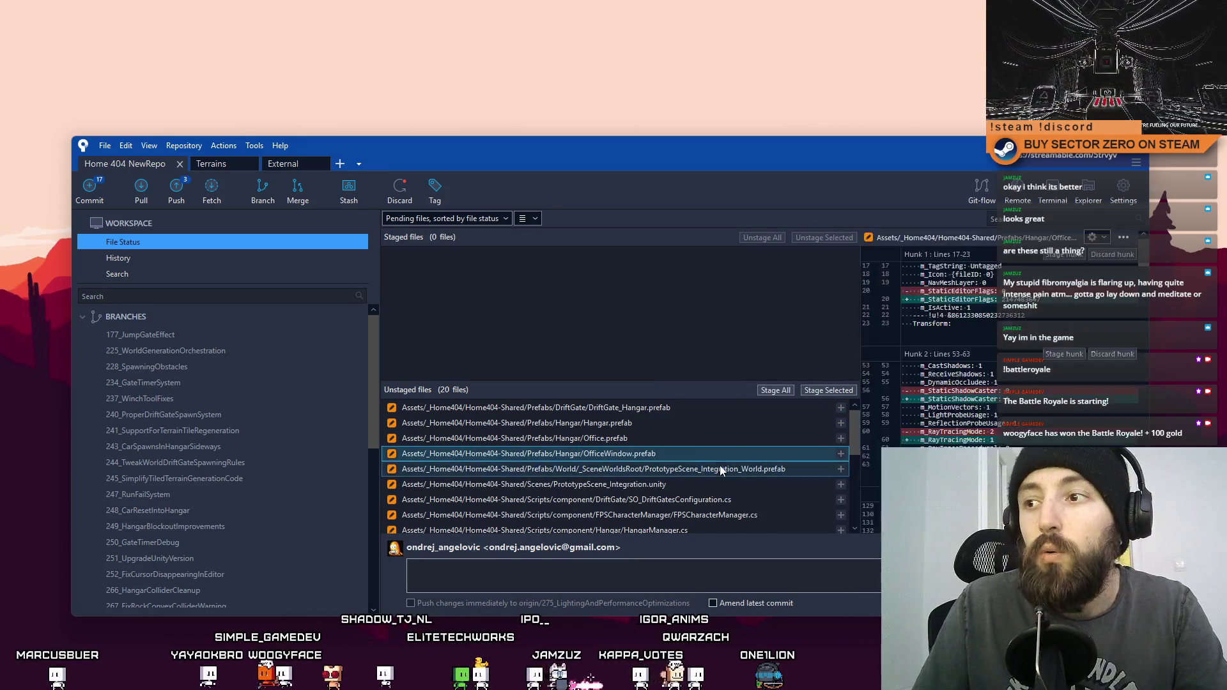
scroll(1050, 398, down, 20)
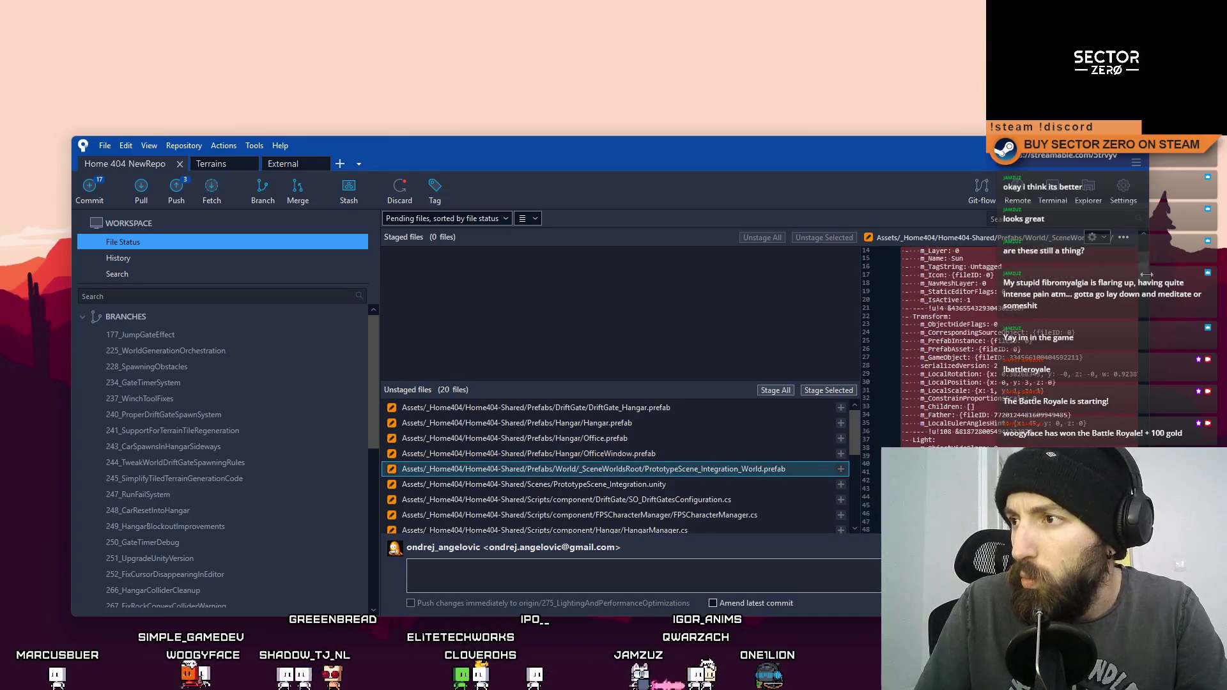
scroll(1023, 345, down, 10)
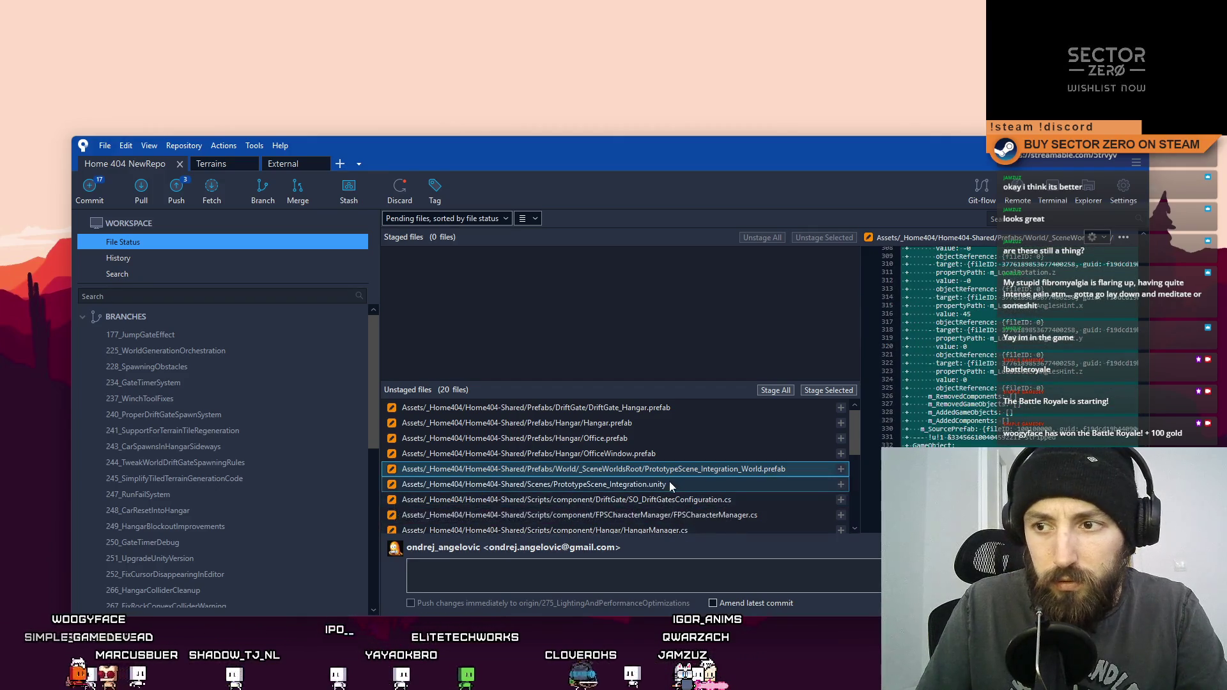
Step: Discard changes to the World prefab and the PrototypeScene_Integration scene
right_click(712, 469)
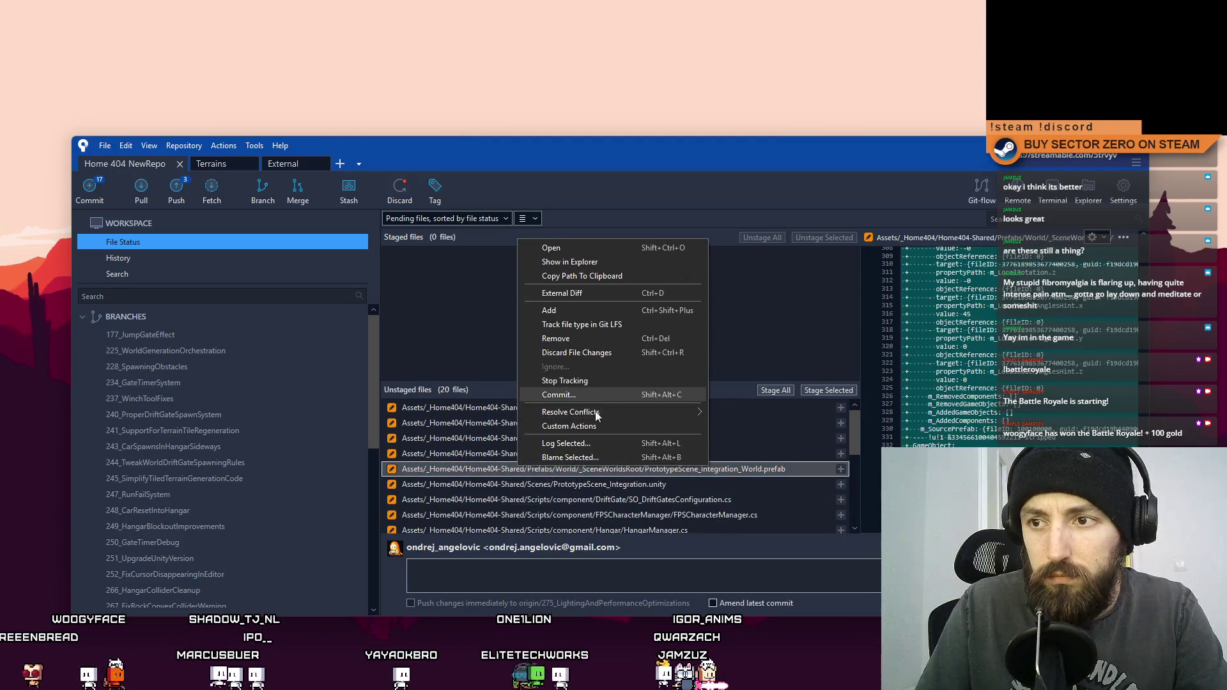
click(589, 353)
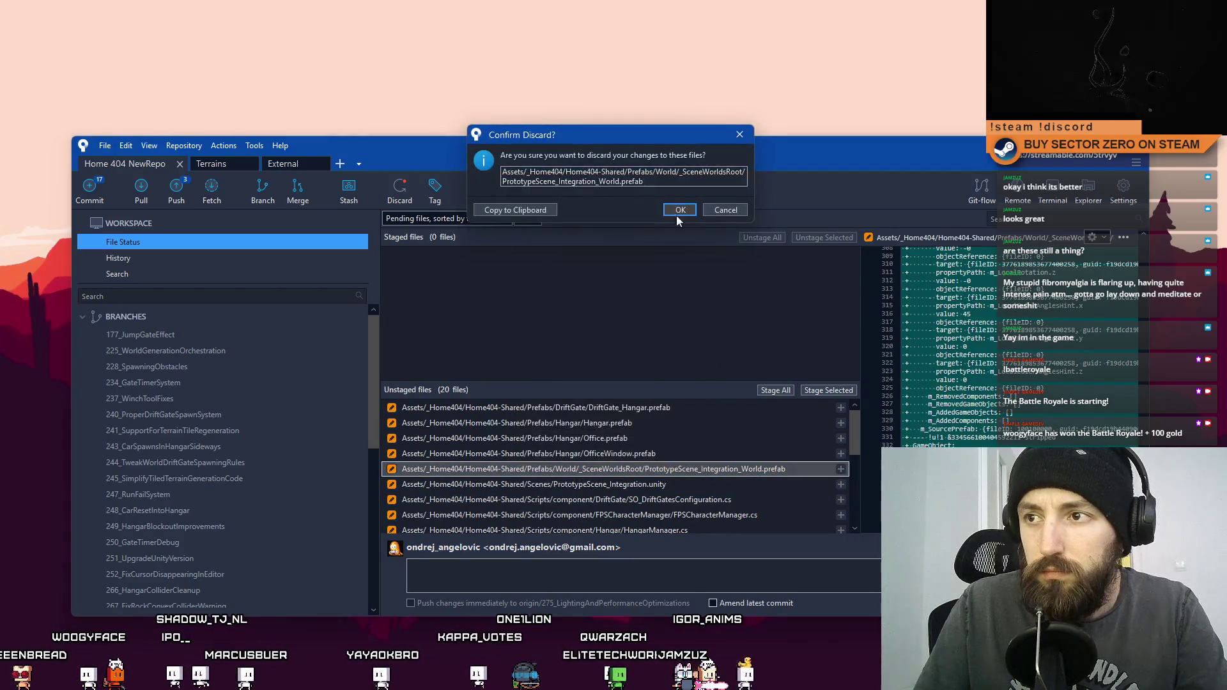
click(675, 211)
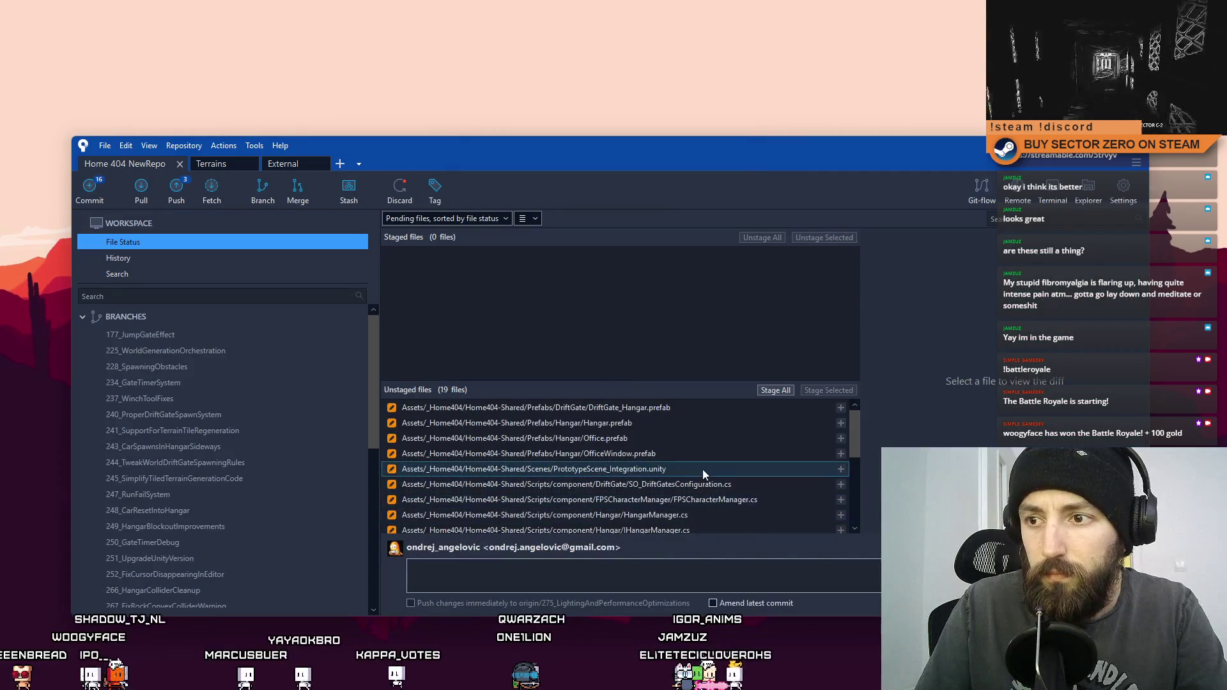
click(702, 469)
right_click(683, 470)
click(592, 358)
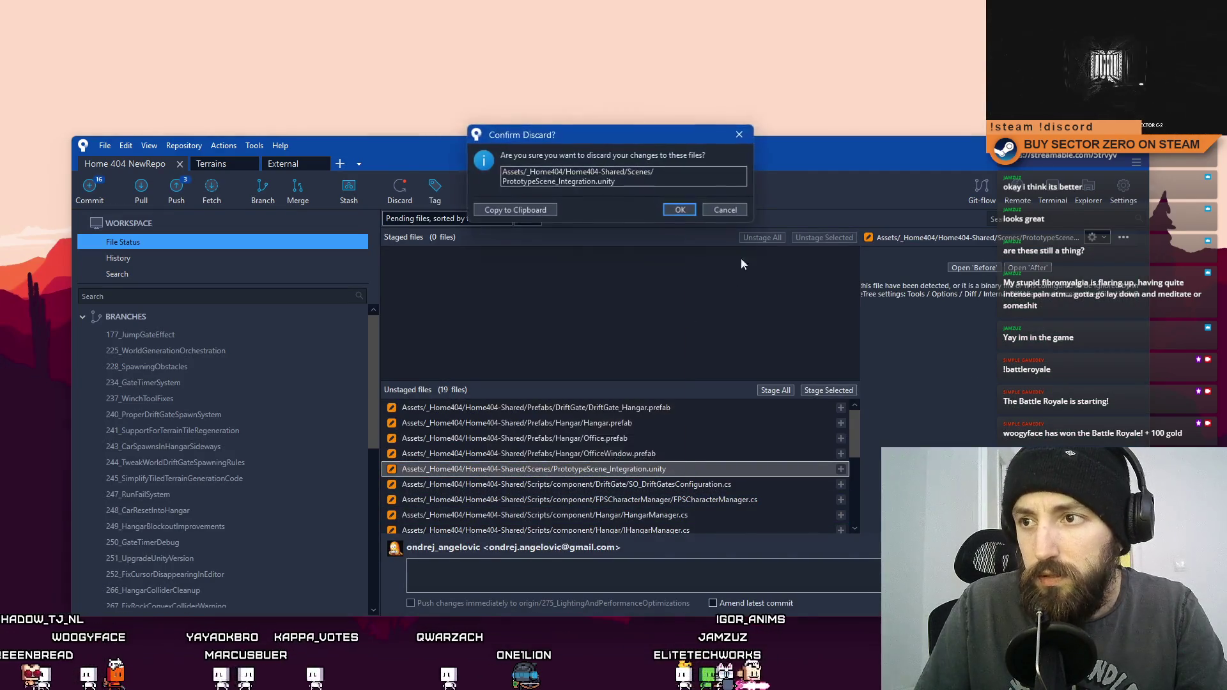
click(678, 211)
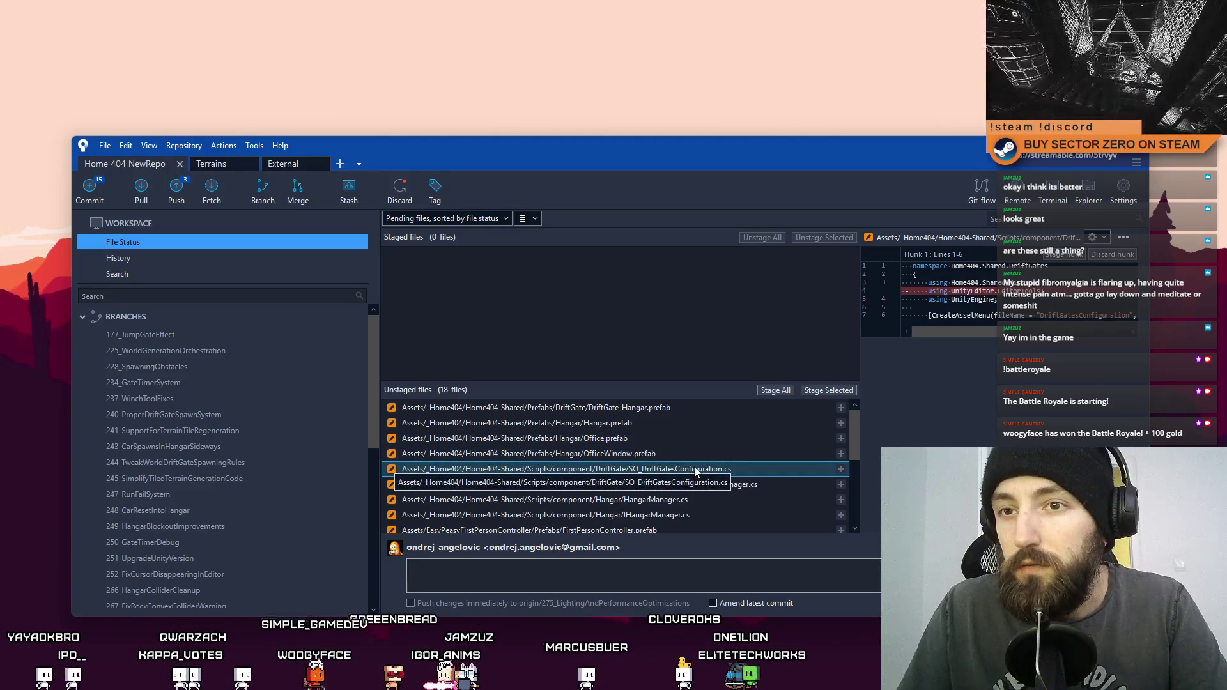
Step: Discard changes to SO_DriftGatesConfiguration.cs and the HDRP Performant and Balanced assets
right_click(695, 470)
click(604, 350)
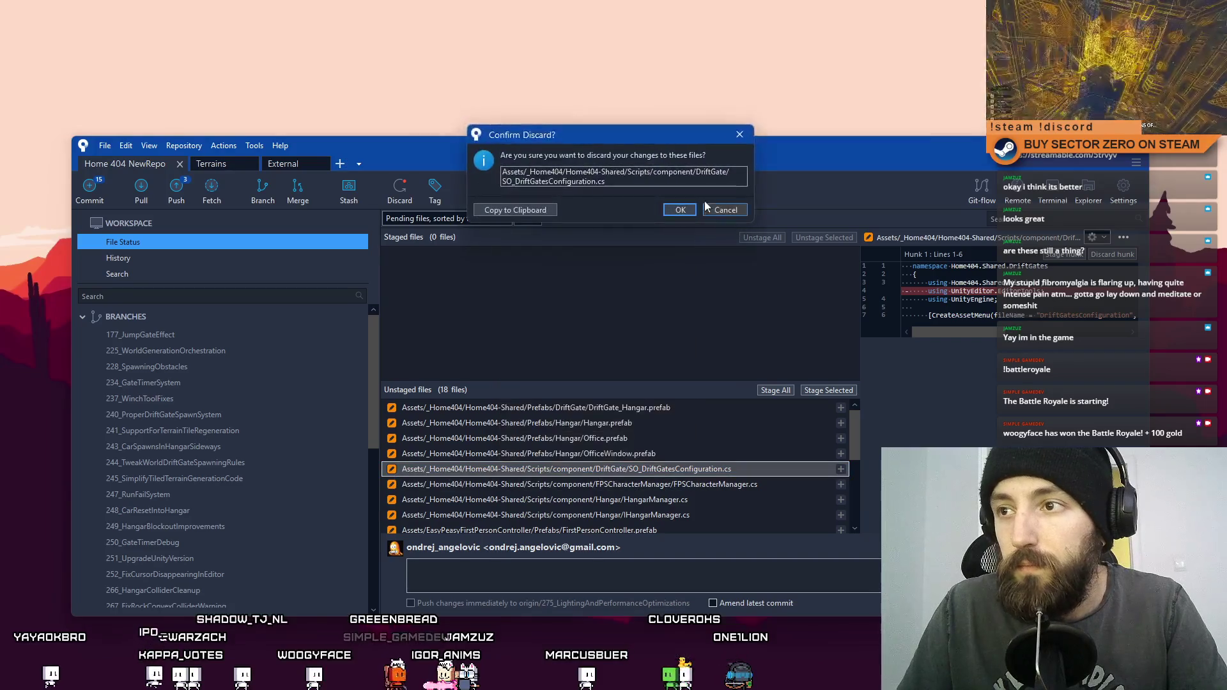
click(678, 210)
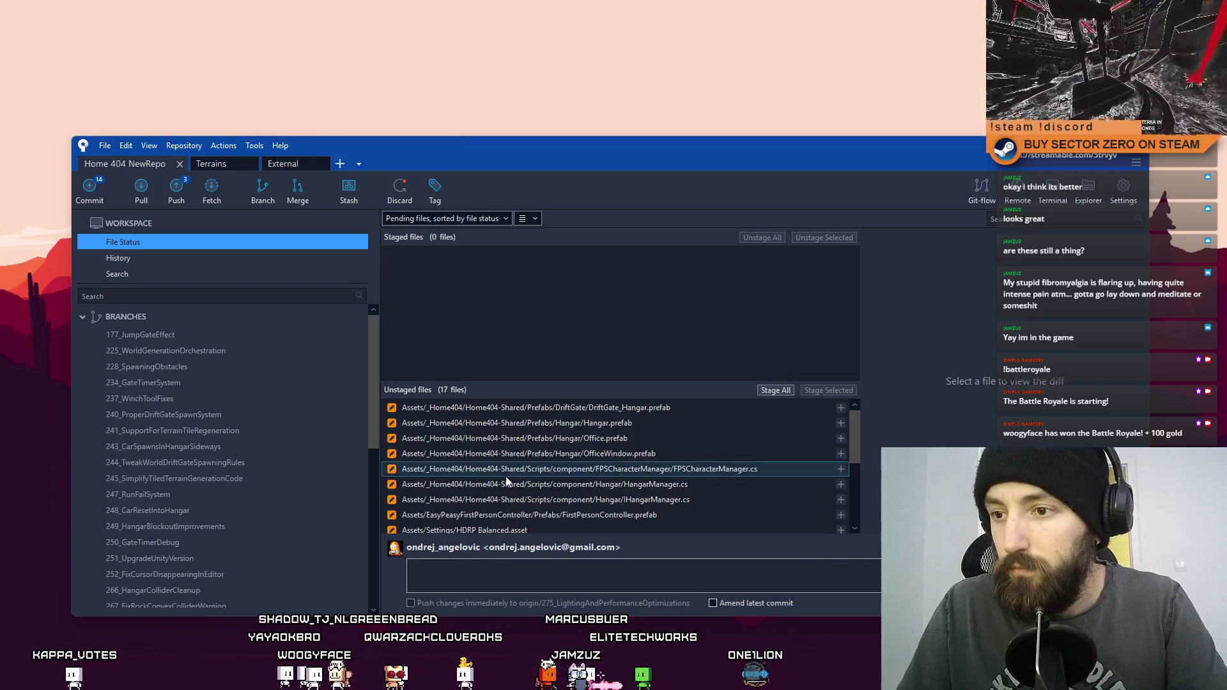
scroll(688, 459, down, 2)
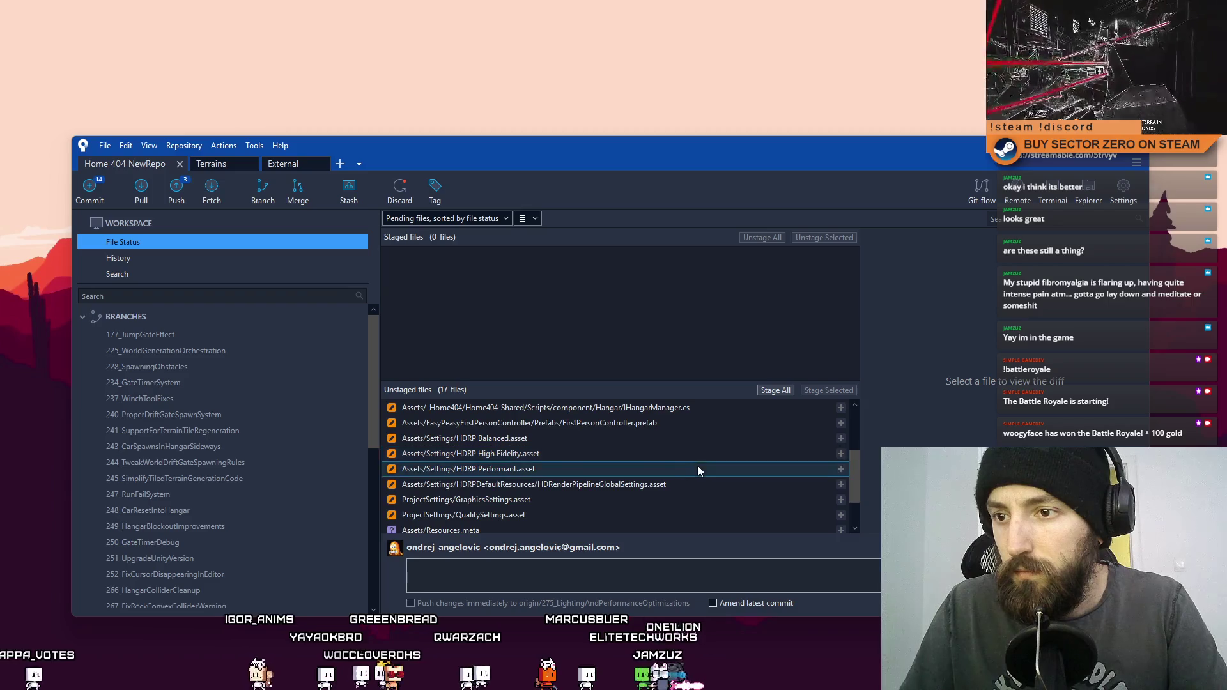
click(543, 453)
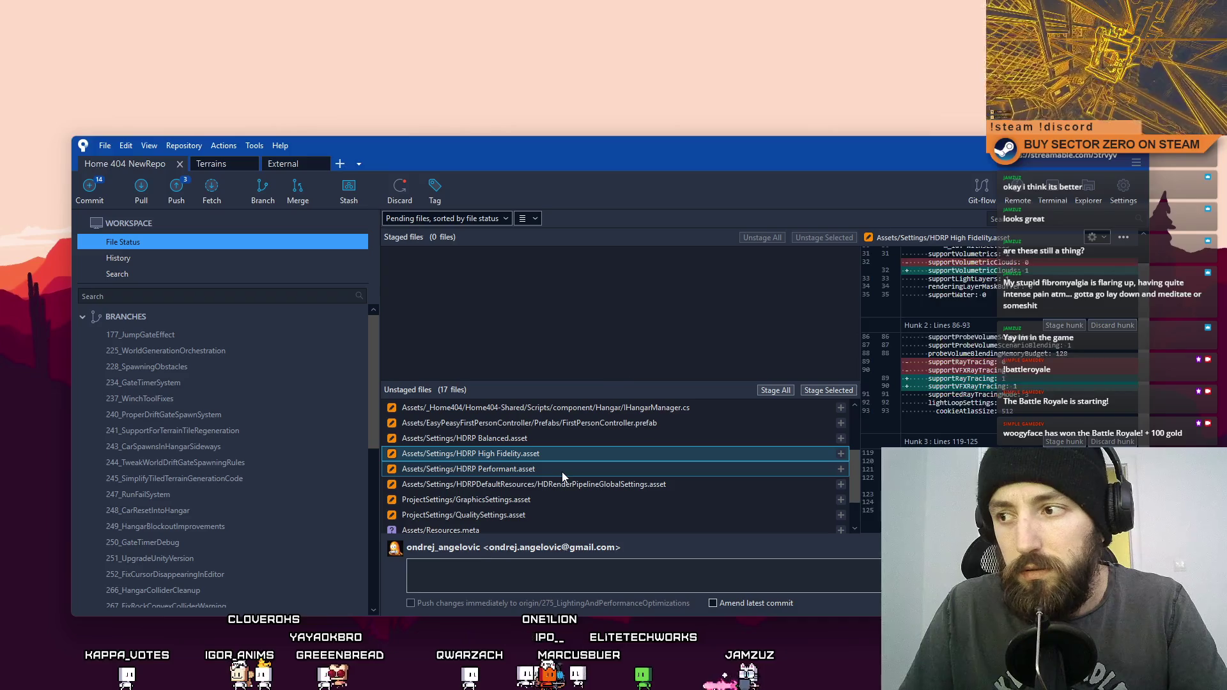
click(562, 470)
ctrl+click(547, 438)
right_click(534, 470)
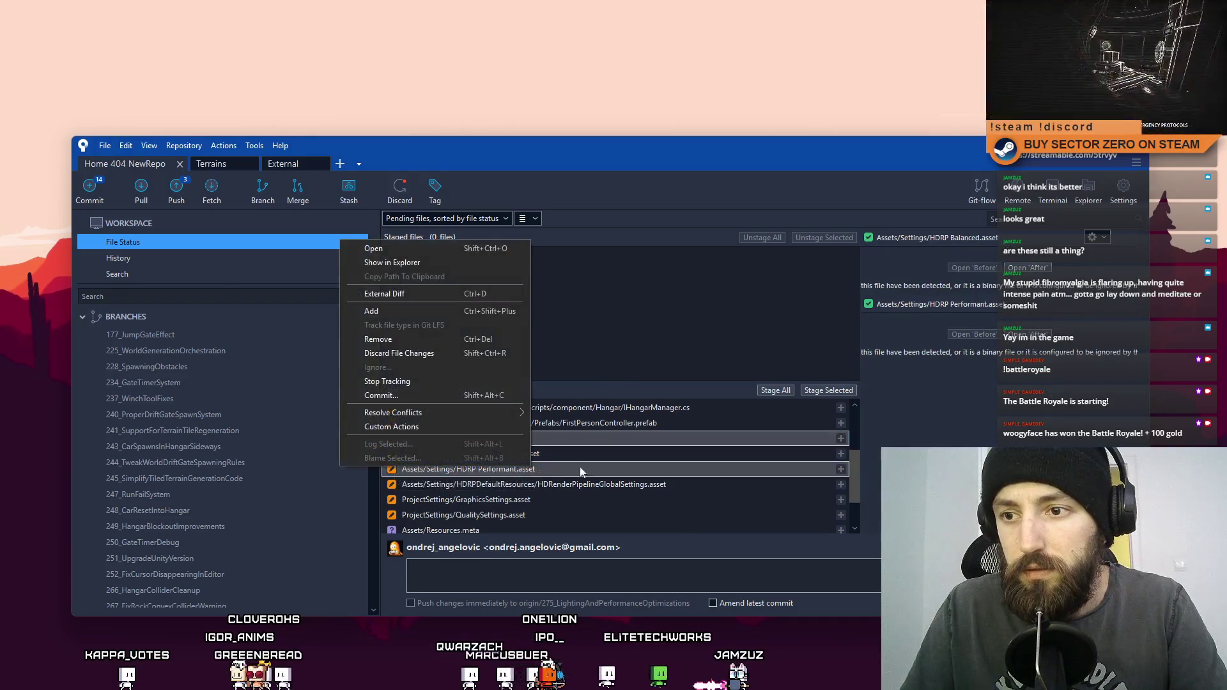
click(482, 358)
click(680, 210)
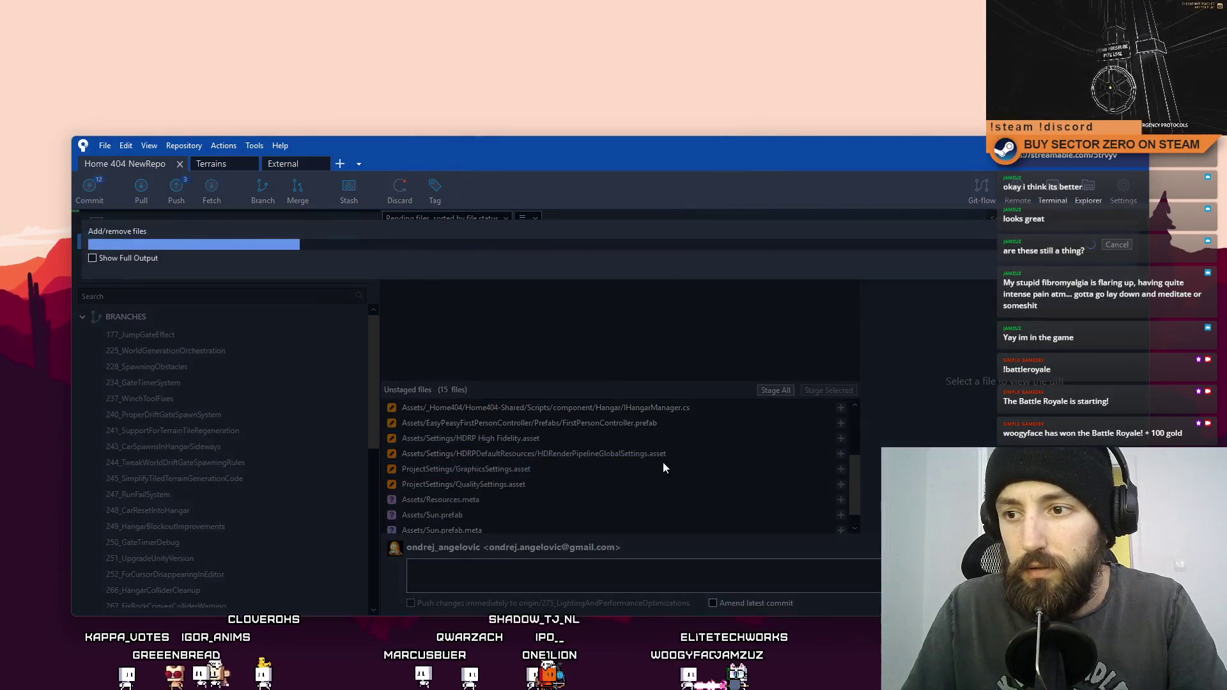
Step: Review and discard the HDRenderPipelineGlobalSettings.asset changes
click(619, 457)
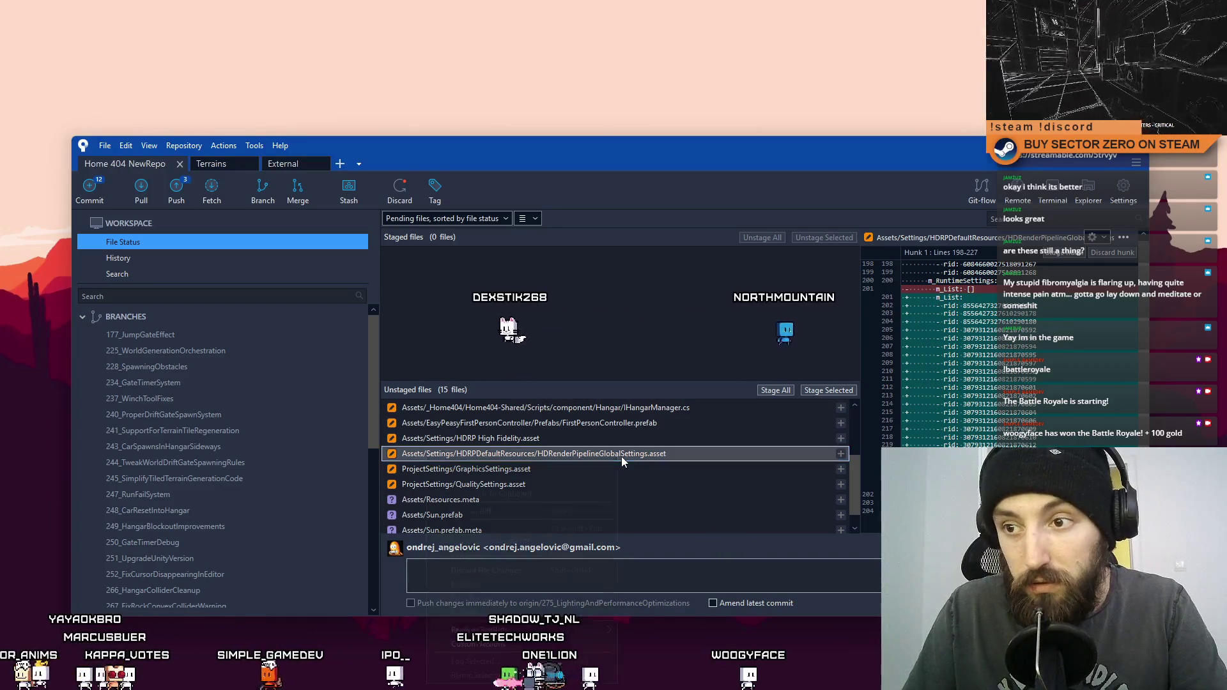
right_click(621, 456)
click(524, 570)
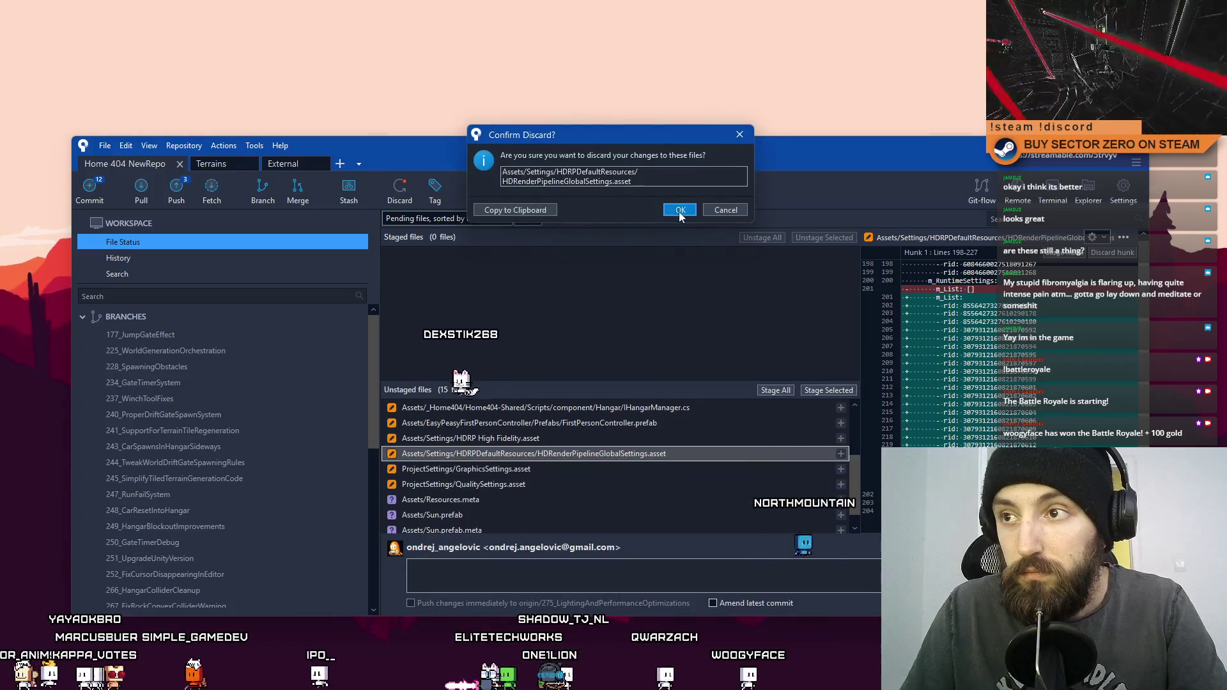
click(678, 211)
Step: Review and discard the GraphicsSettings.asset and QualitySettings.asset changes together
click(570, 453)
shift+click(531, 471)
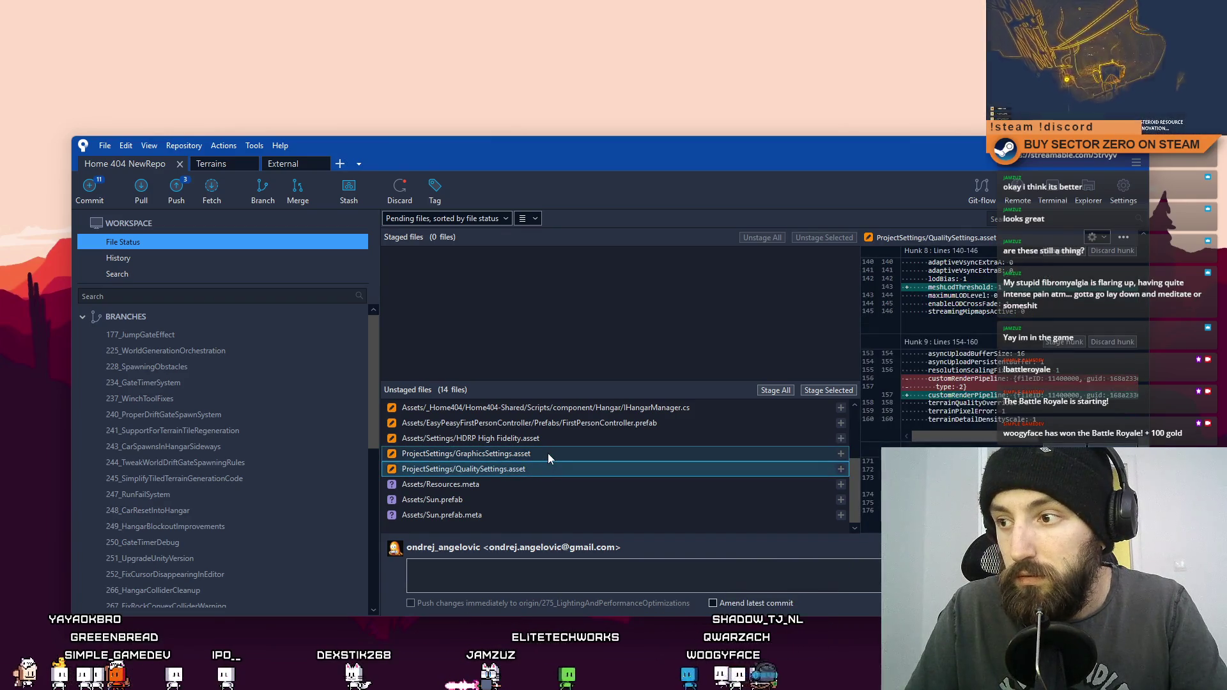
ctrl+click(547, 454)
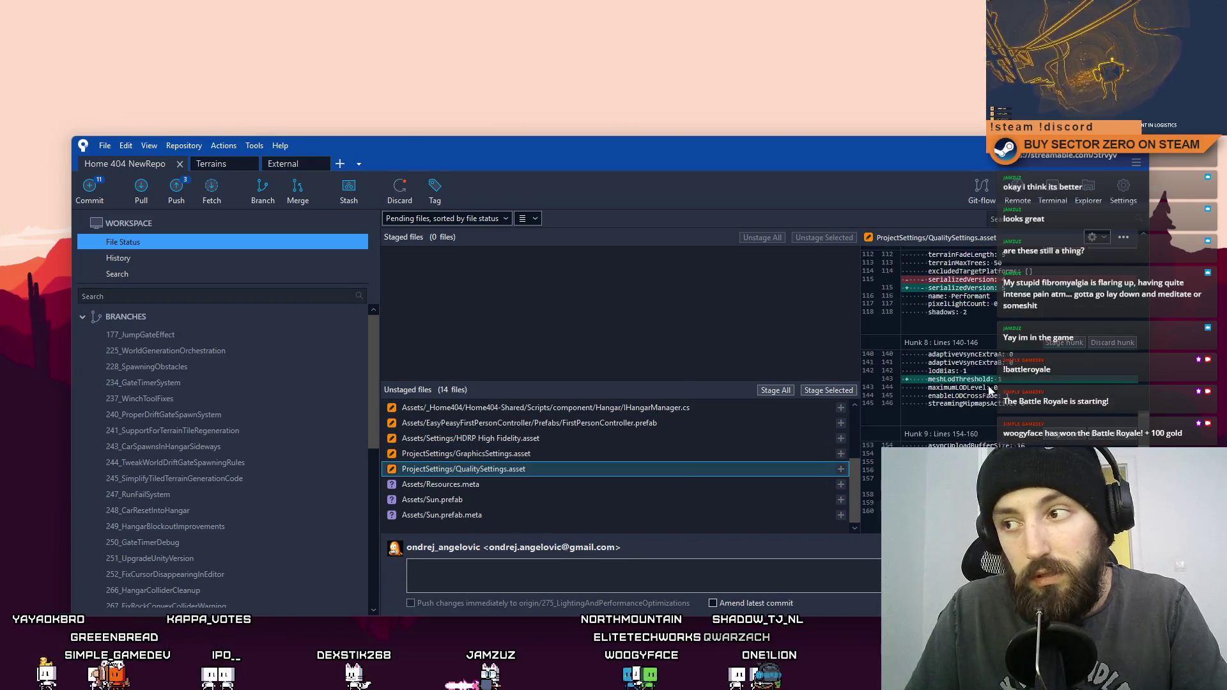
scroll(992, 428, up, 2)
drag(1146, 403, 1147, 258)
click(511, 453)
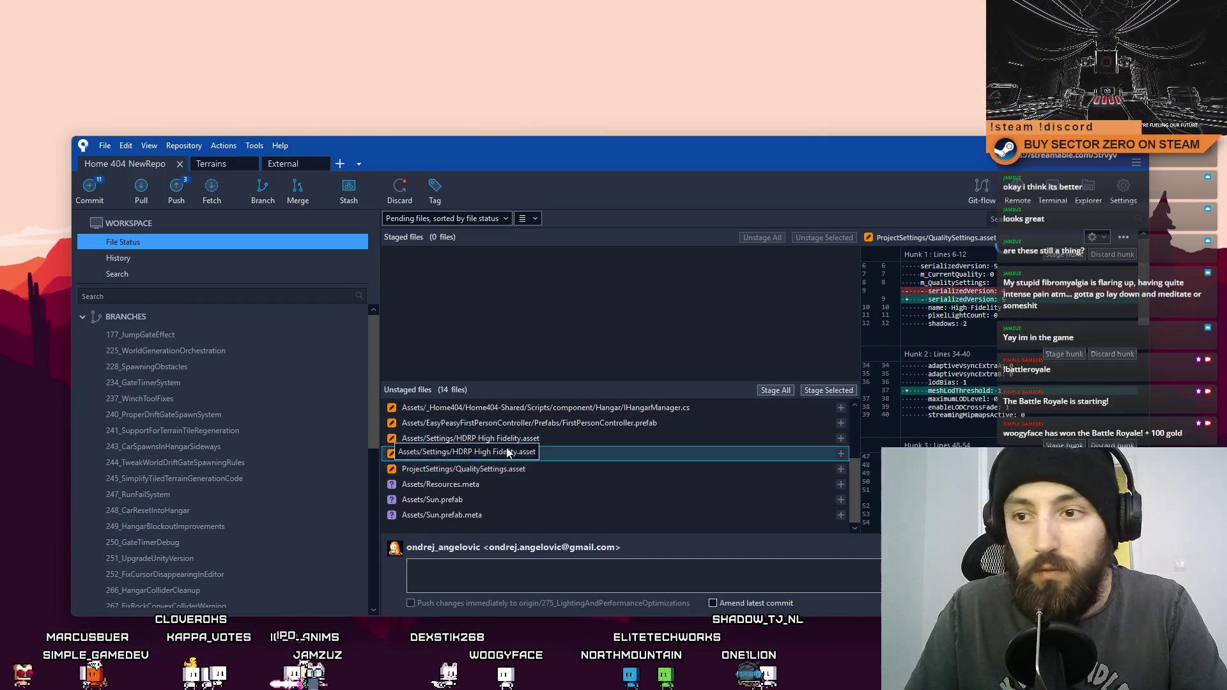
ctrl+click(524, 469)
right_click(527, 467)
click(424, 348)
key(Return)
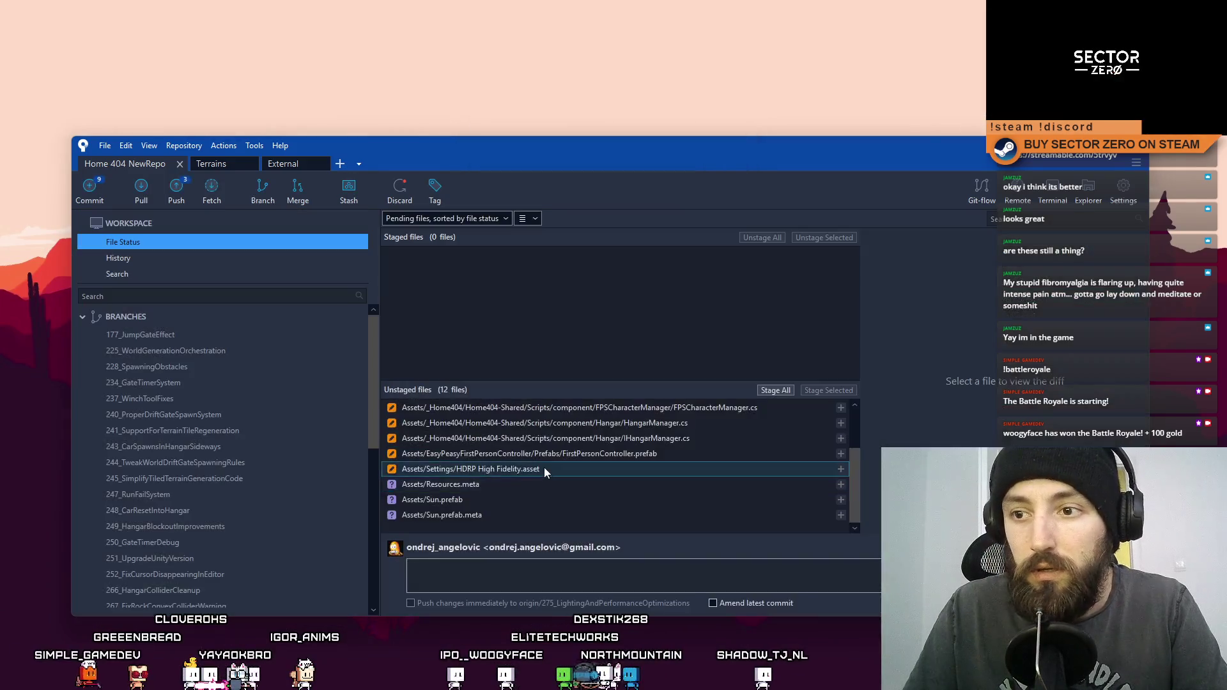
click(543, 467)
click(601, 453)
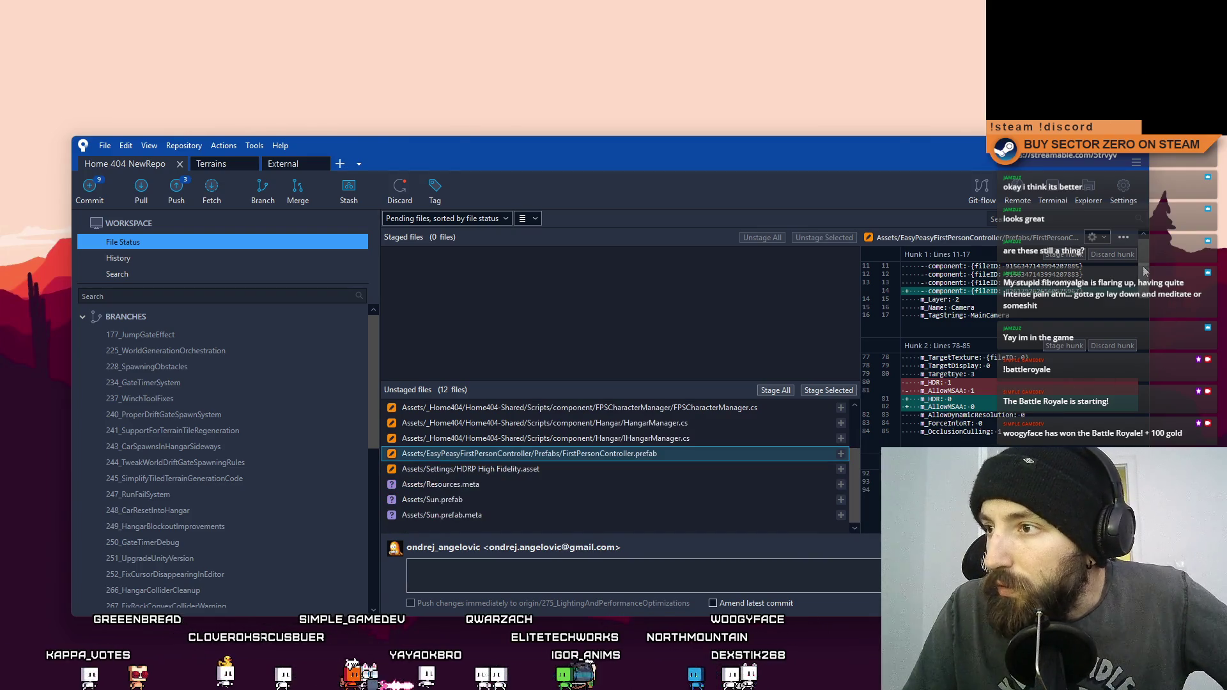
Step: Stage FirstPersonController.prefab on its own
scroll(1143, 266, down, 5)
drag(1139, 313, 1135, 447)
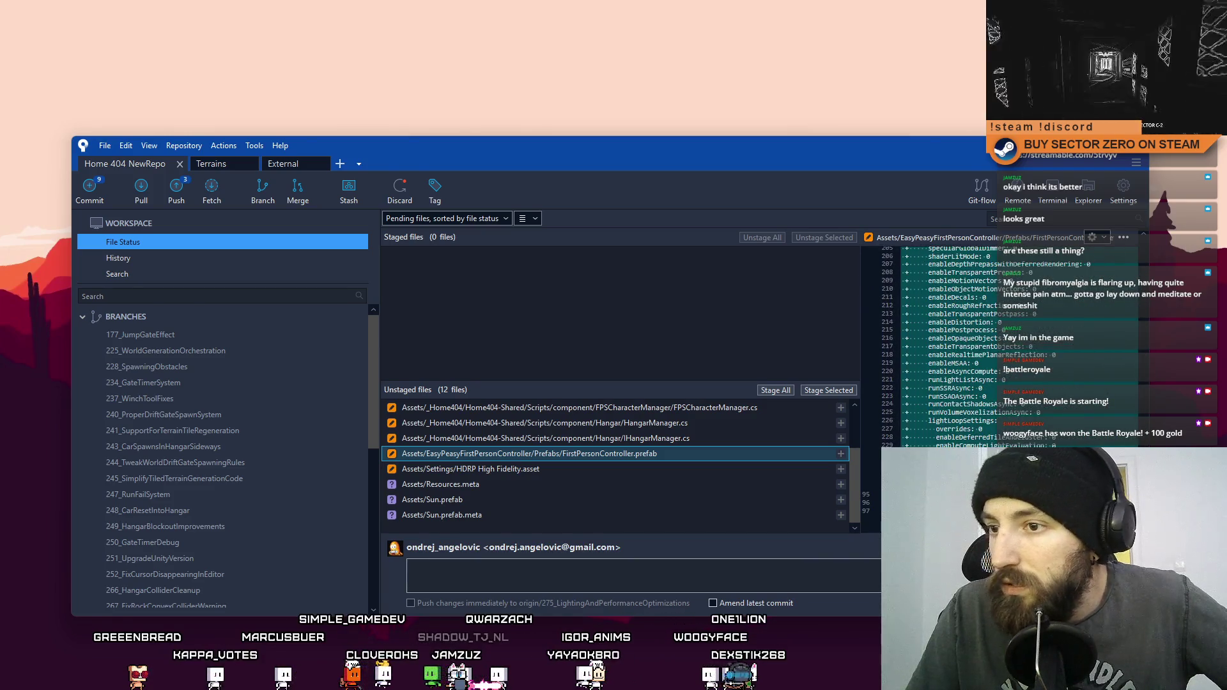
drag(856, 480, 855, 409)
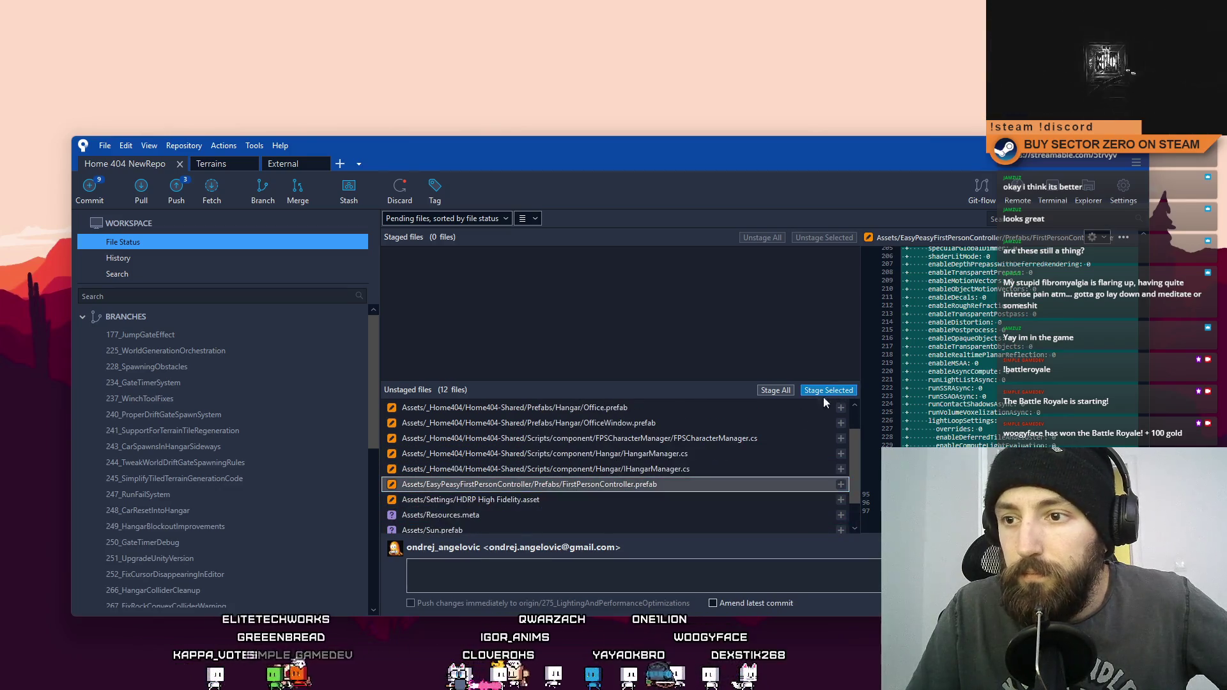
click(824, 393)
Step: Commit it as 'Enabled antialiasing for first person camera' and return to File Status
click(564, 569)
key(BackSpace)
text(bled antialiasing for )
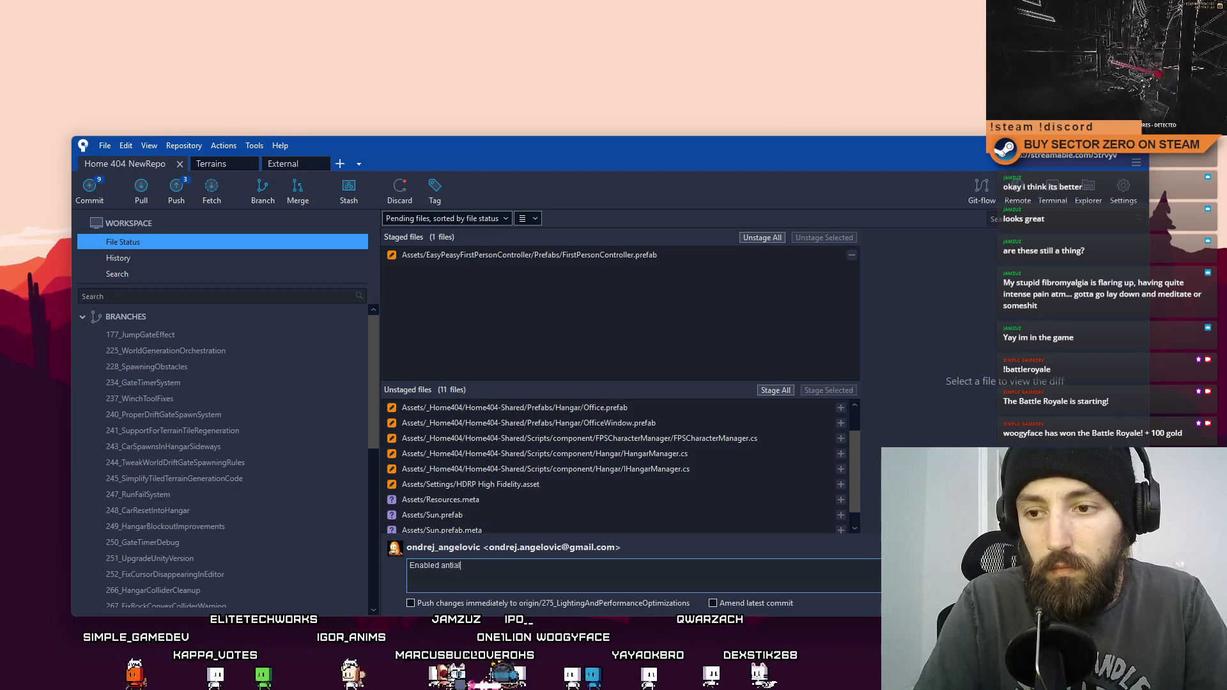
text(fir)
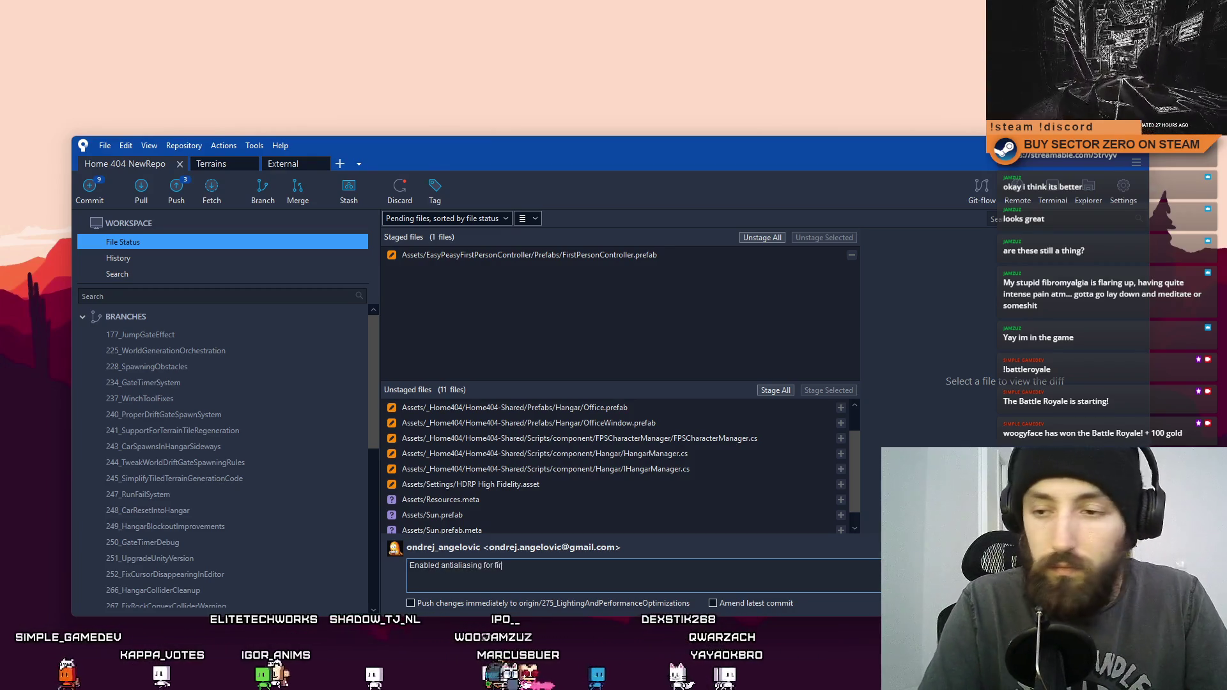
text(st person camera)
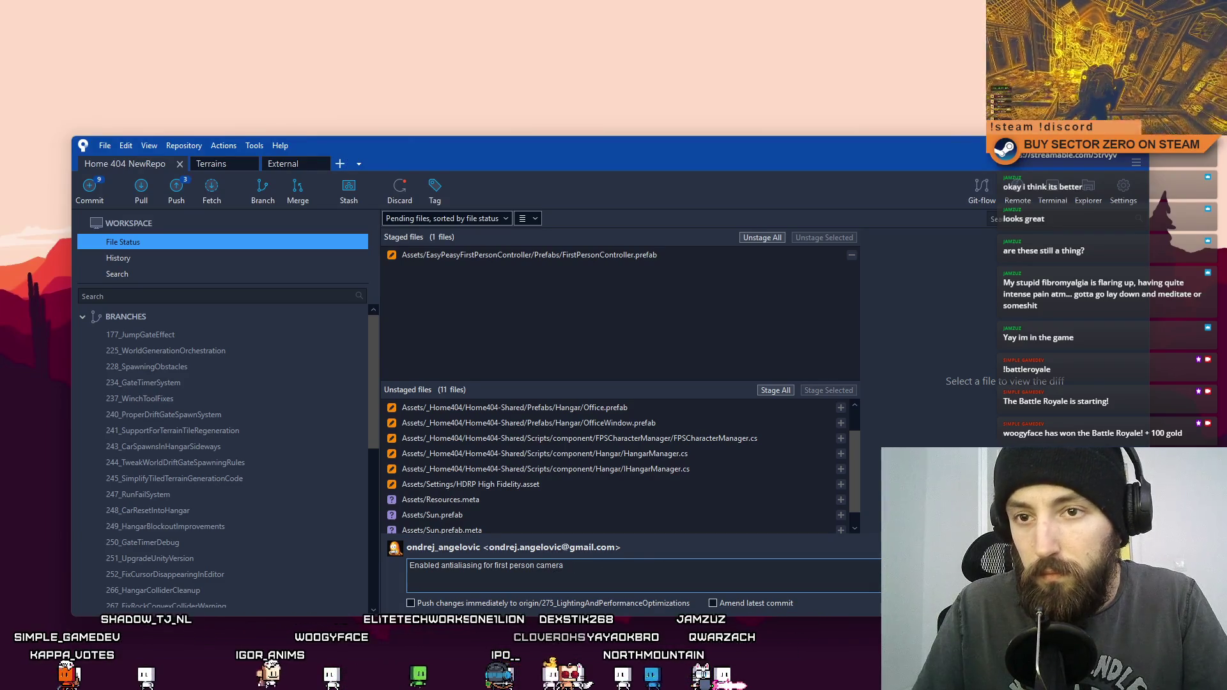
key(ctrl+Return)
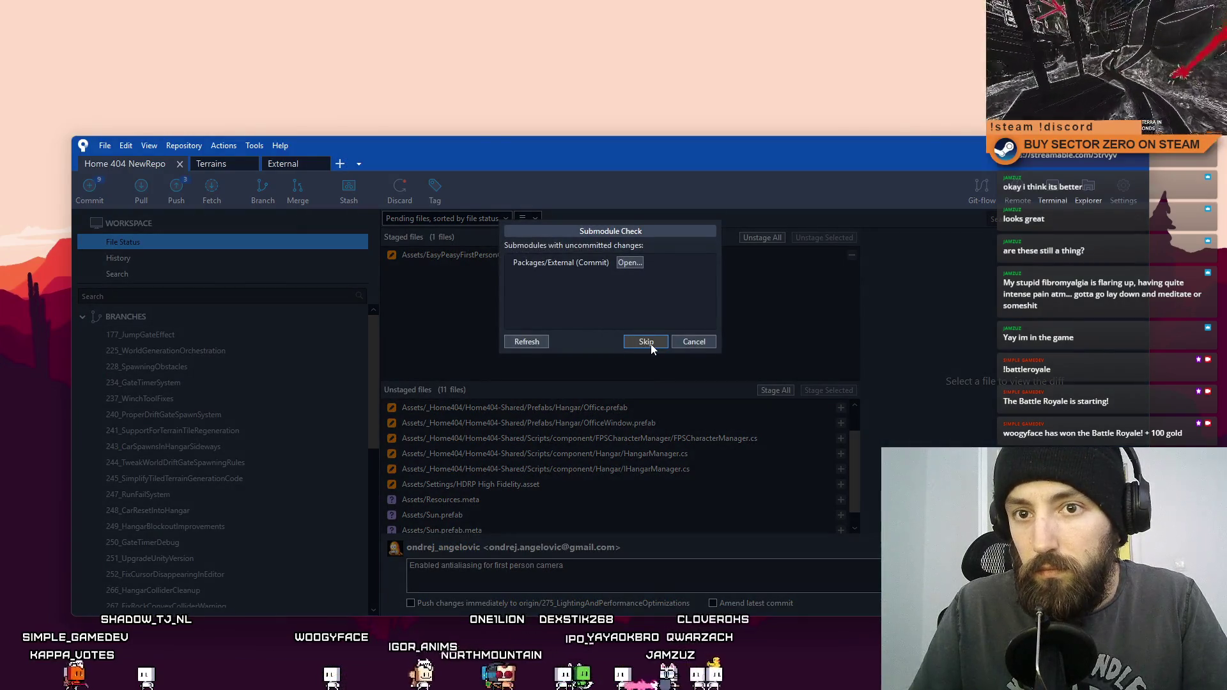
click(653, 341)
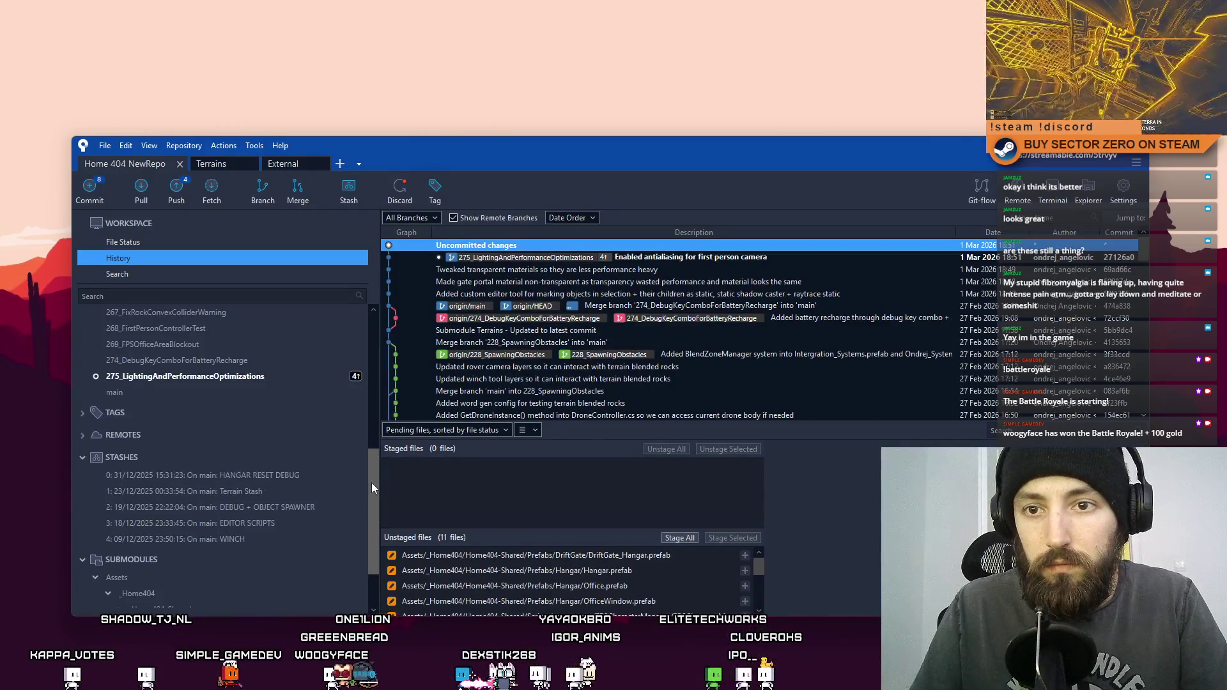
click(200, 329)
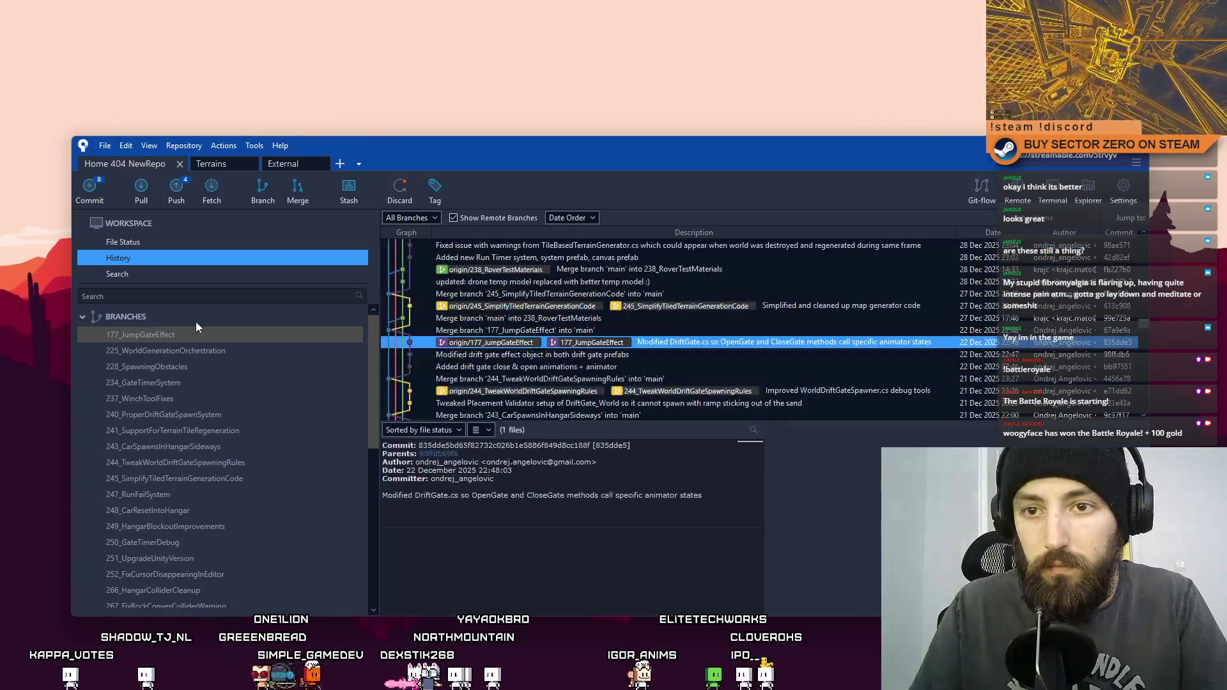
click(158, 246)
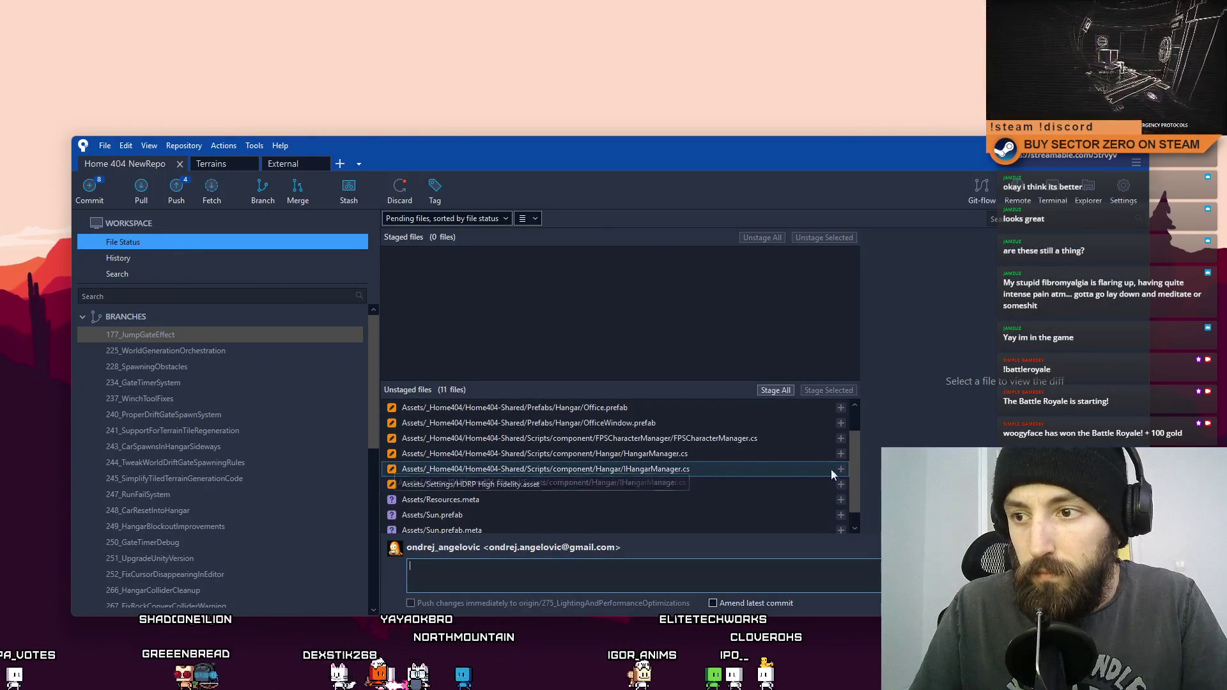
Step: Preview the prefab diffs, then stage the DriftGate_Hangar, Hangar, Office and OfficeWindow prefabs
drag(854, 463, 857, 451)
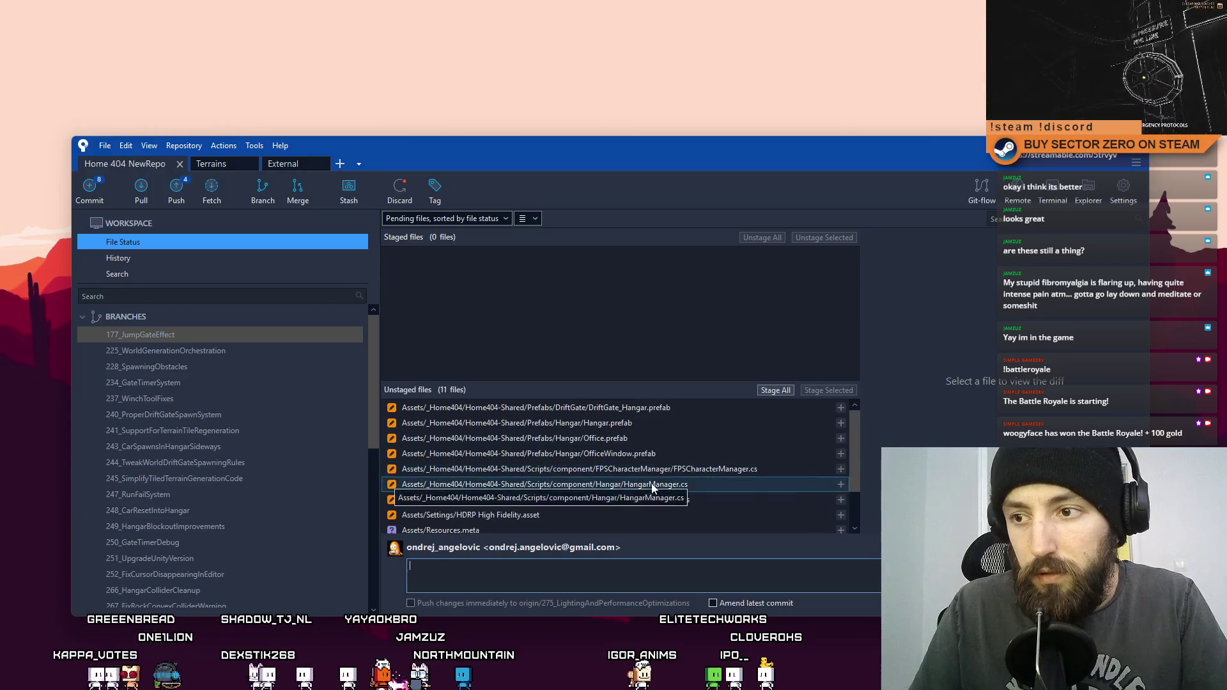
click(691, 469)
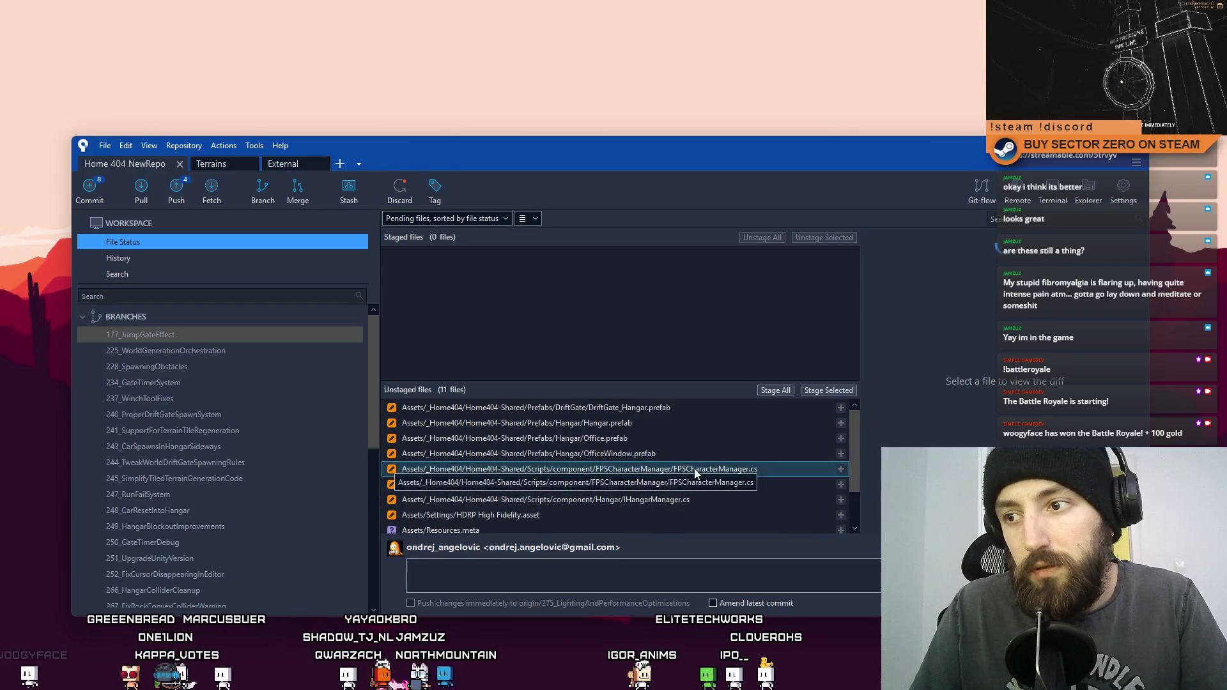
click(676, 453)
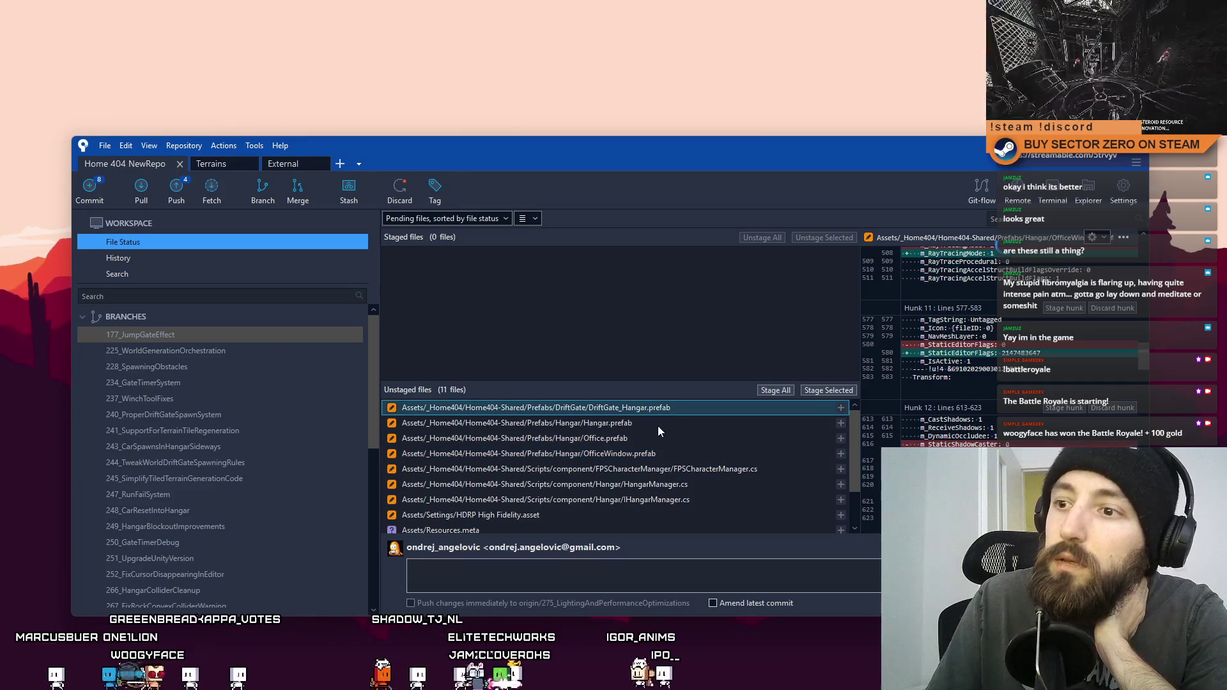
click(654, 424)
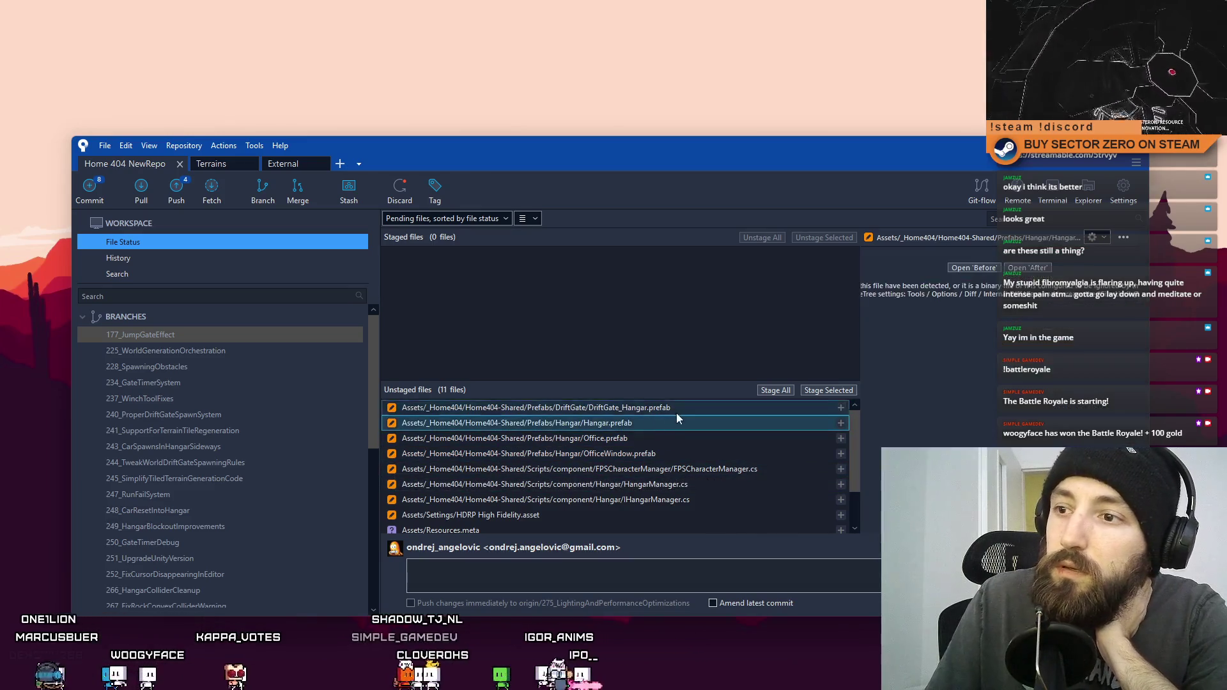
click(676, 413)
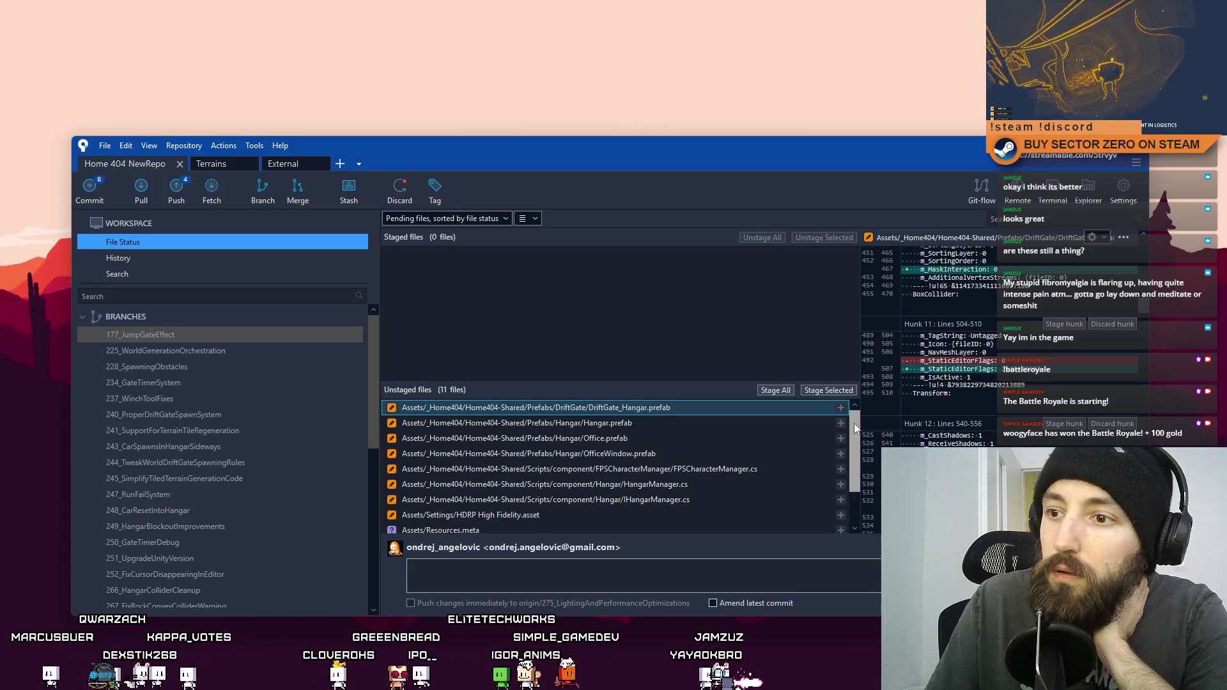
shift+click(682, 454)
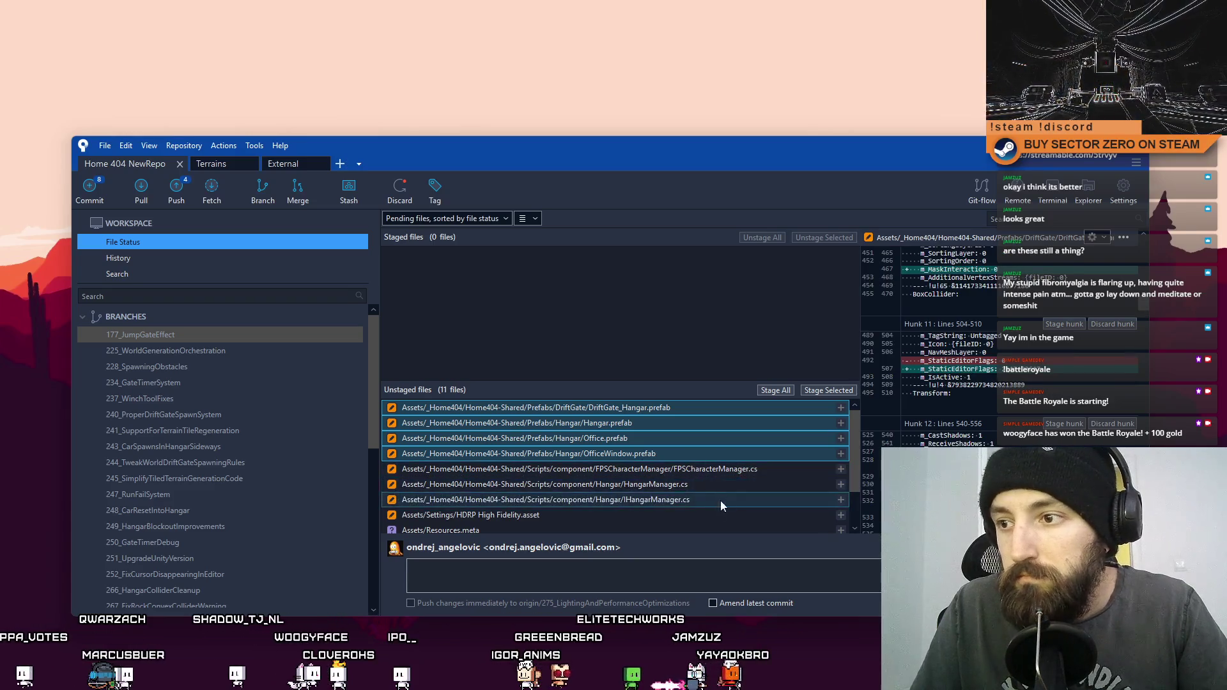
click(826, 391)
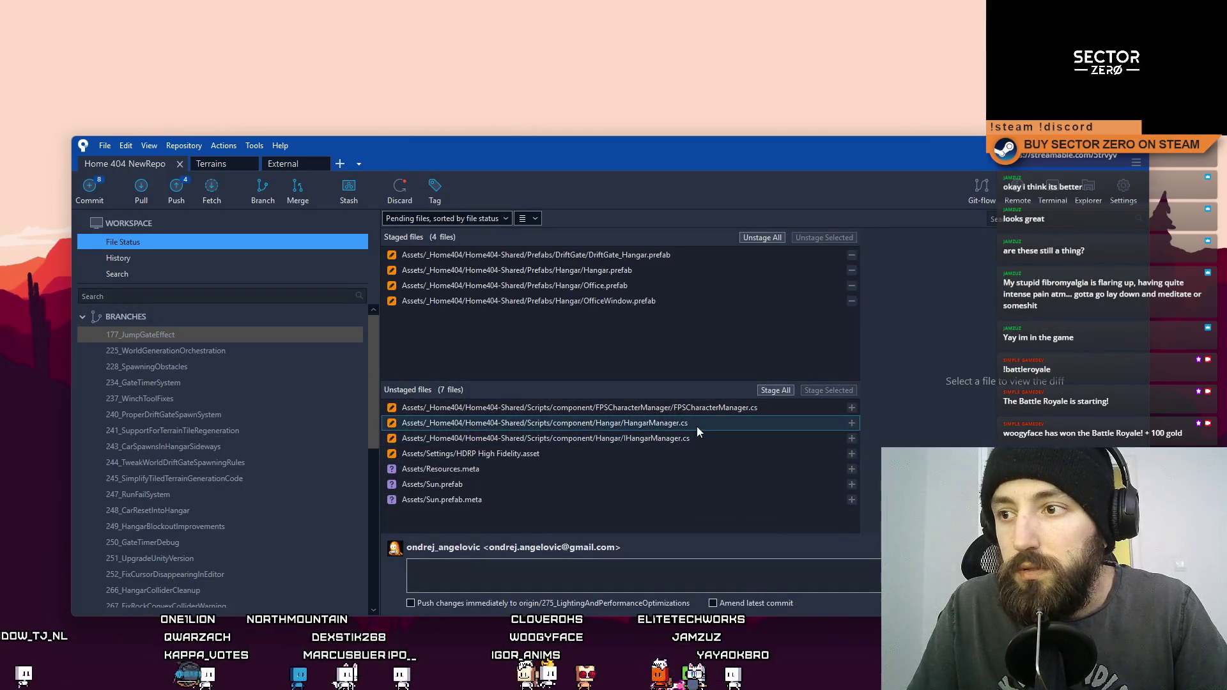
click(666, 587)
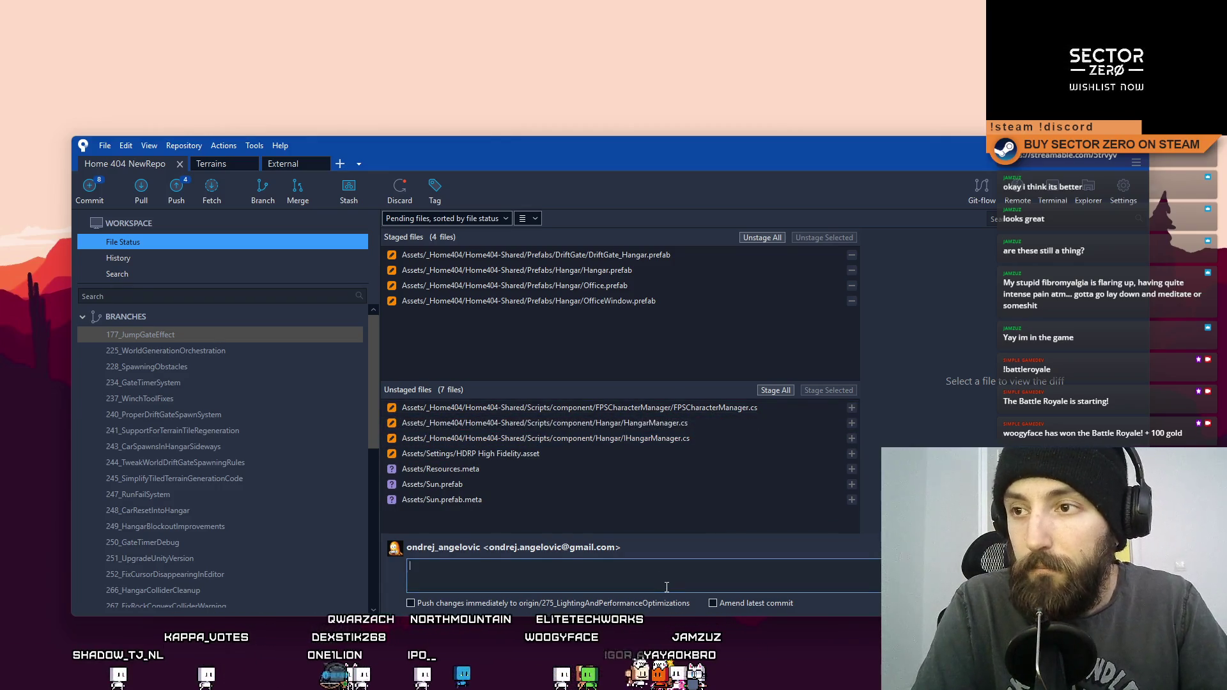
Step: Commit the four prefabs as 'Hangar + Office optimizations, settings objects as static, lighting optimizations'
text(Hangar+ Office optimizations, setting)
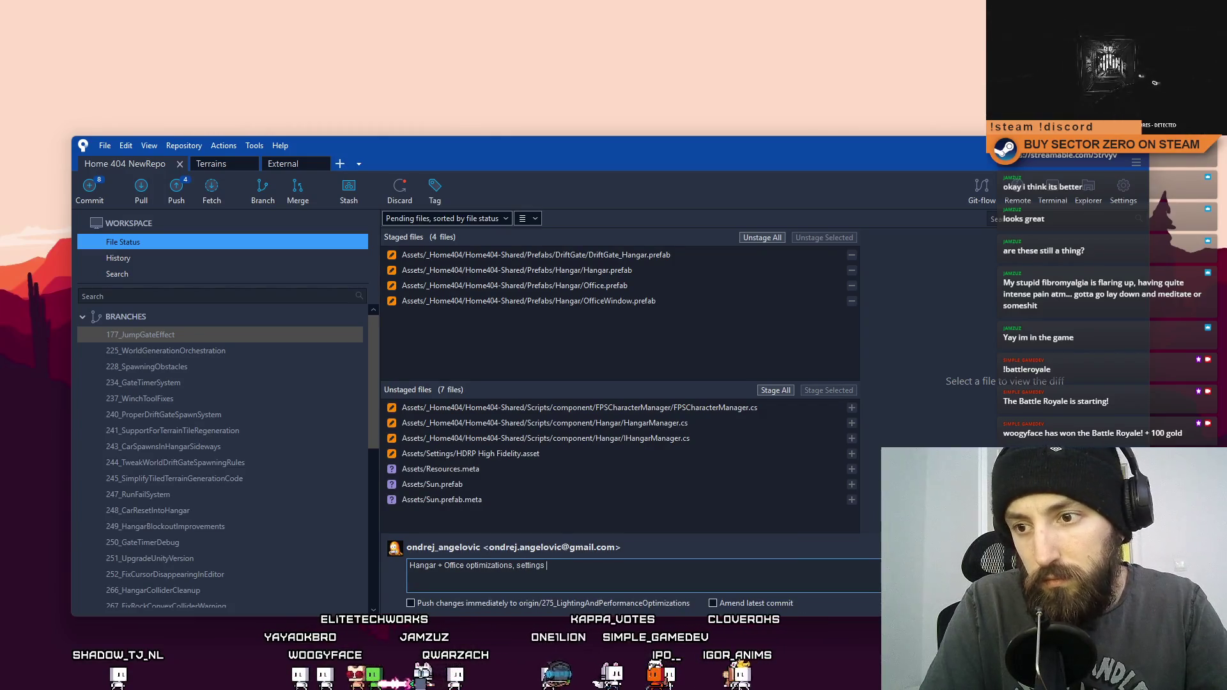
text(static, light tweaks )
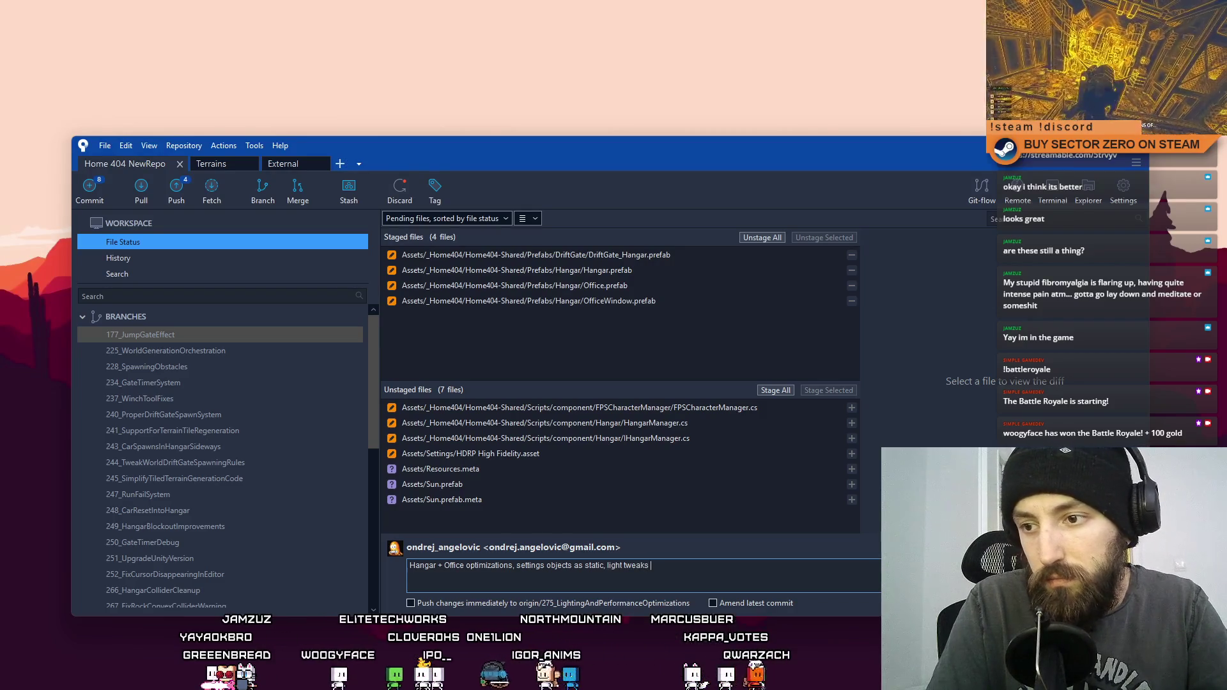
key(BackSpace)
key(BackSpace)
key(BackSpace)
key(BackSpace)
key(BackSpace)
key(BackSpace)
key(BackSpace)
key(BackSpace)
text(ing)
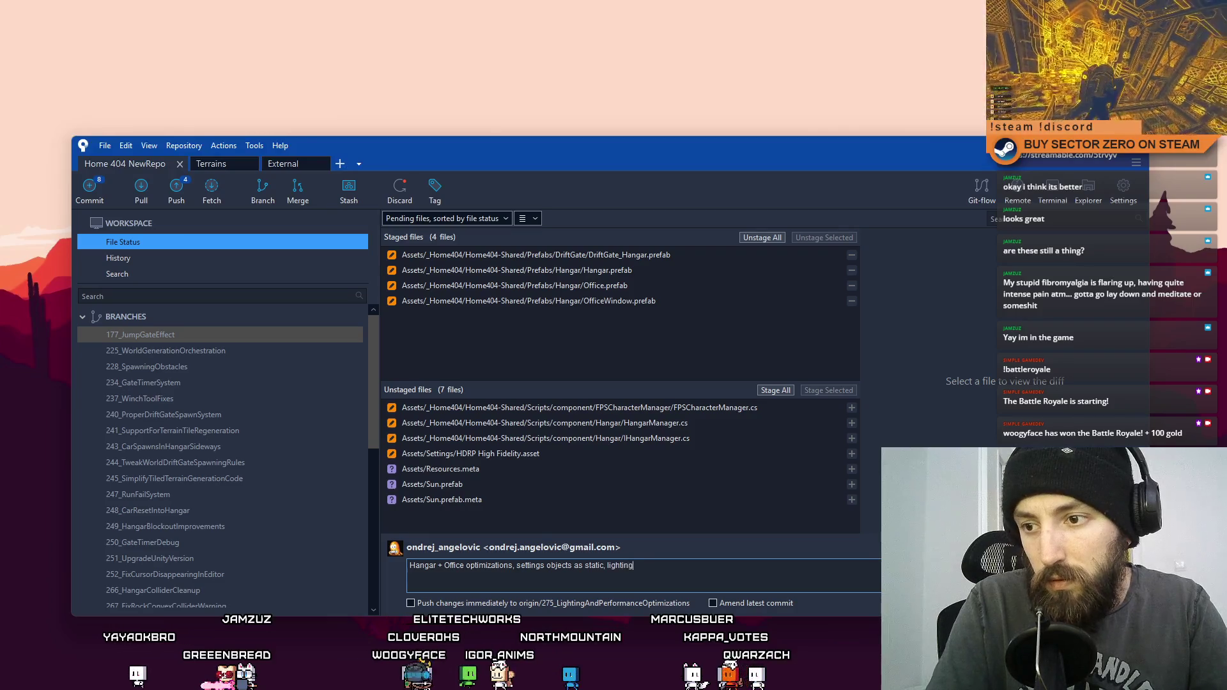
text( optimiza)
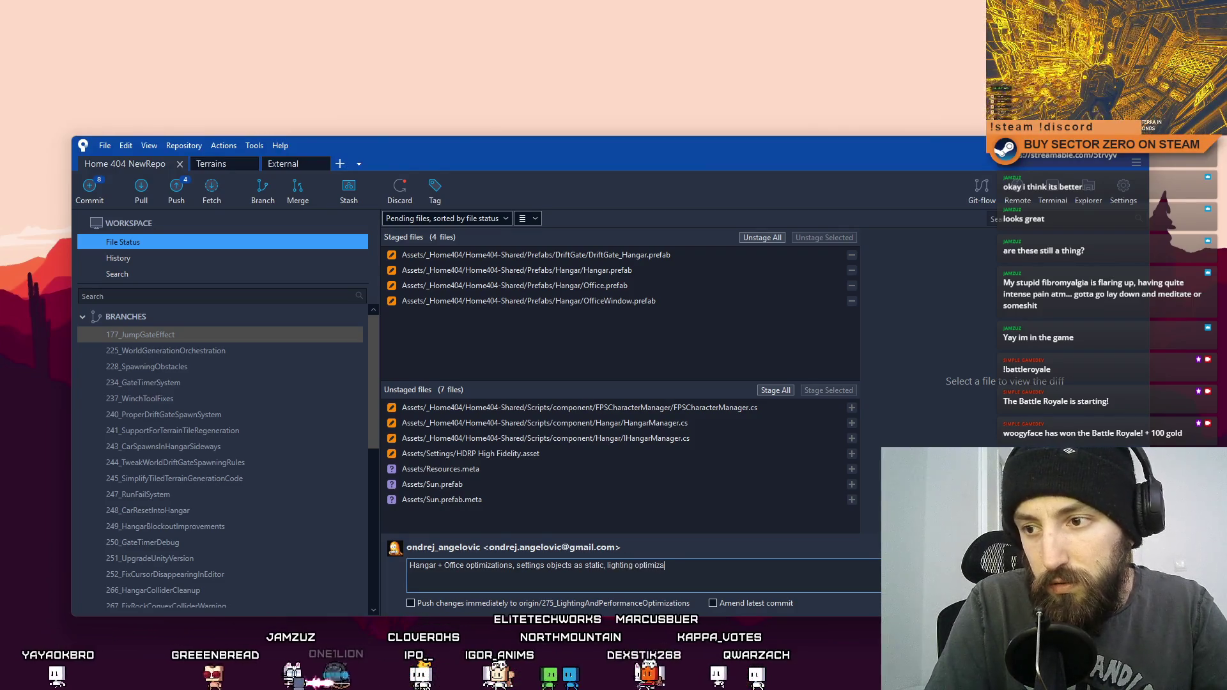
text(tions)
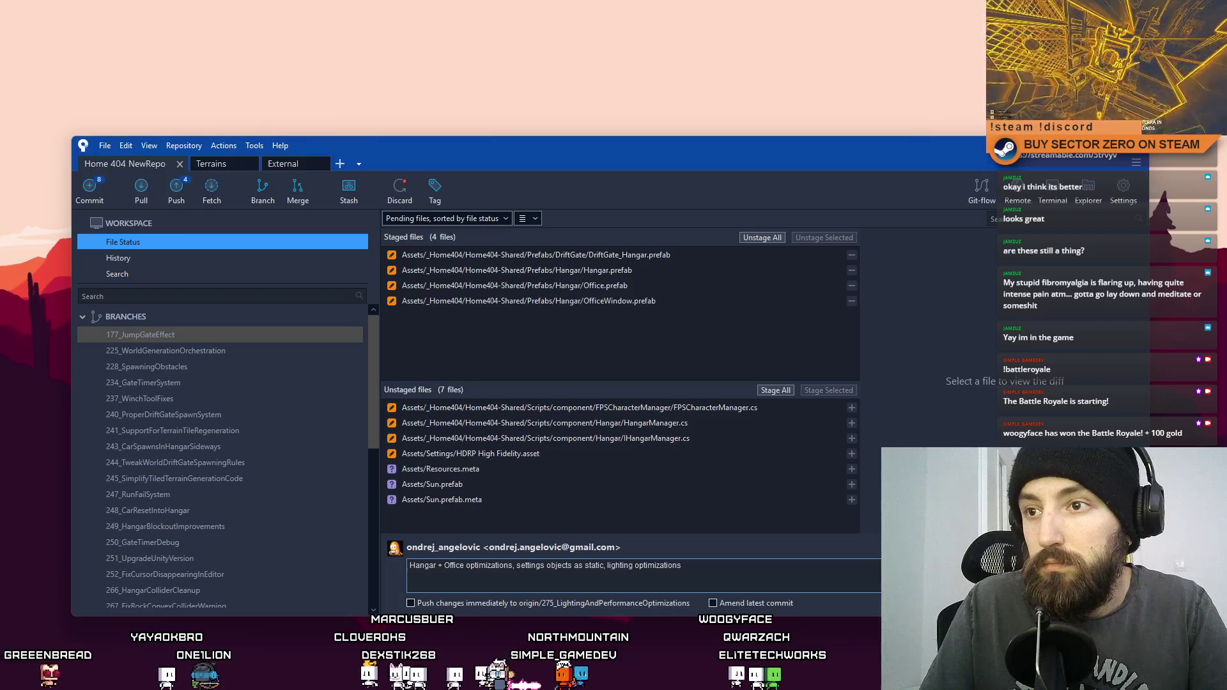
key(ctrl+Return)
click(646, 341)
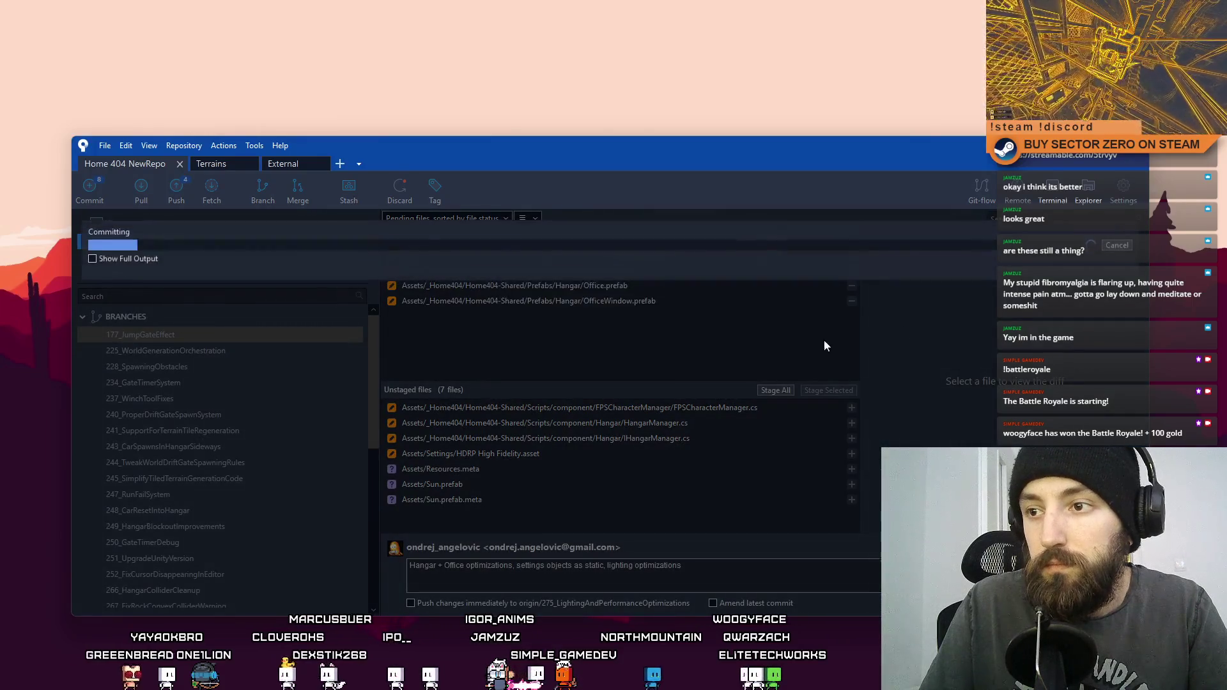
key(ctrl+2)
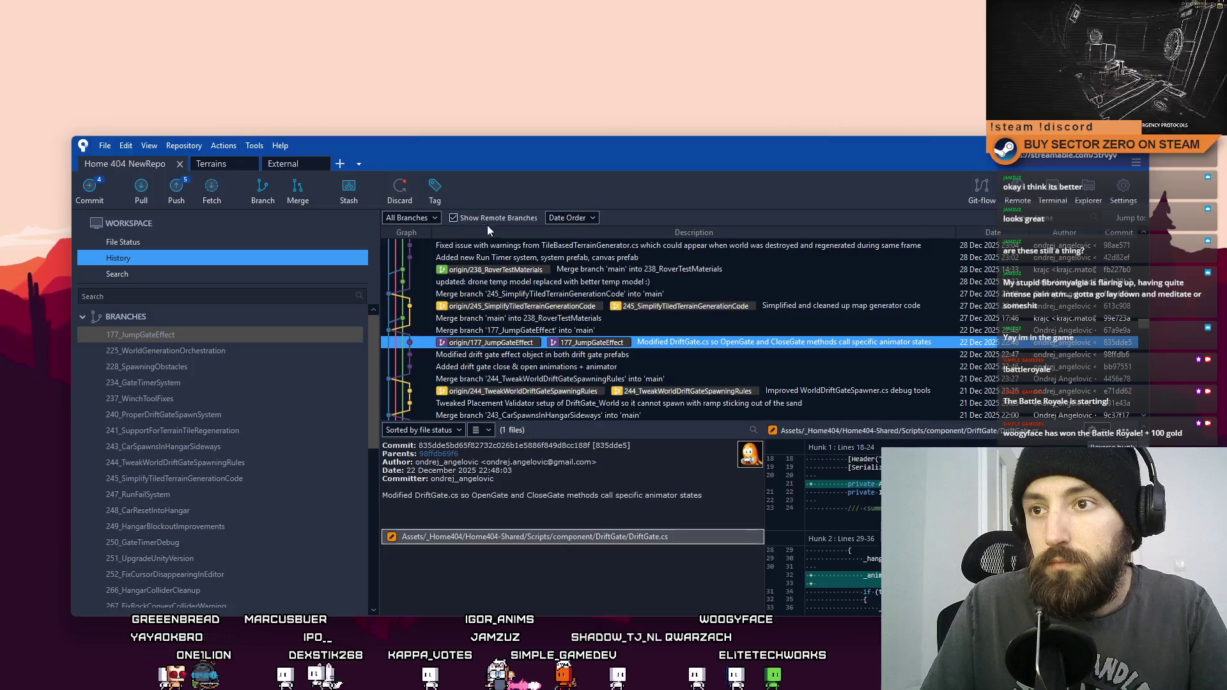
Step: Review the HangarManager.cs, IHangarManager.cs and FPSCharacterManager.cs diffs in the pending changes
click(138, 243)
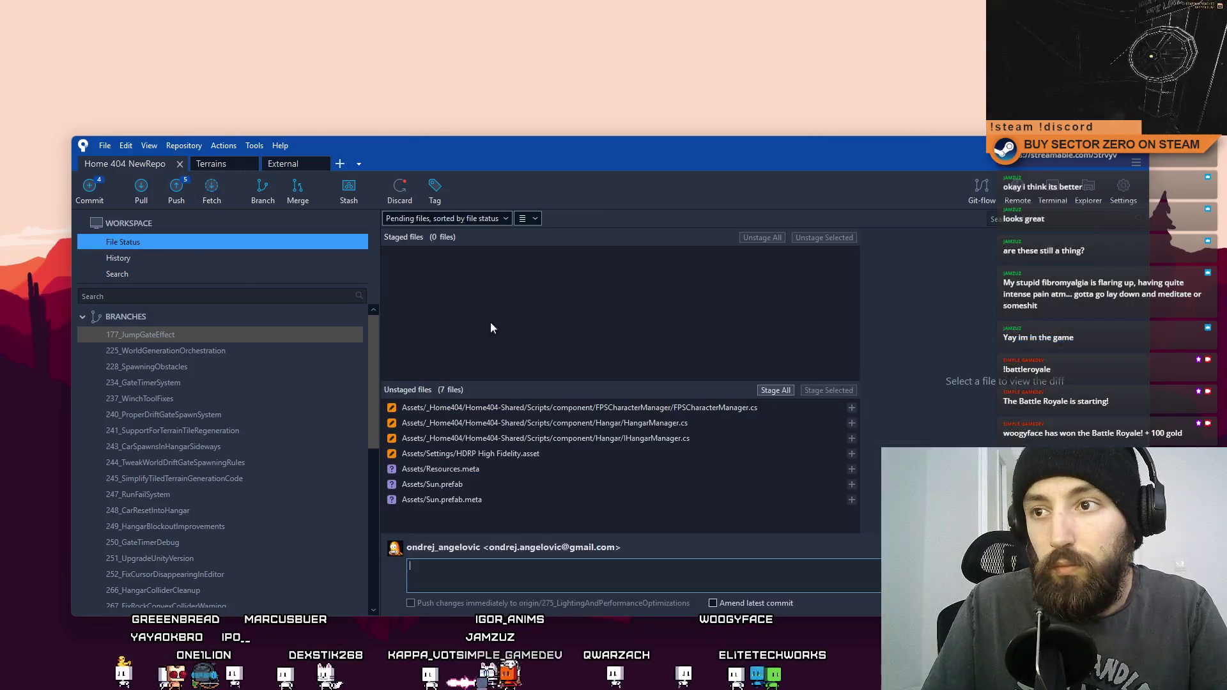
click(679, 423)
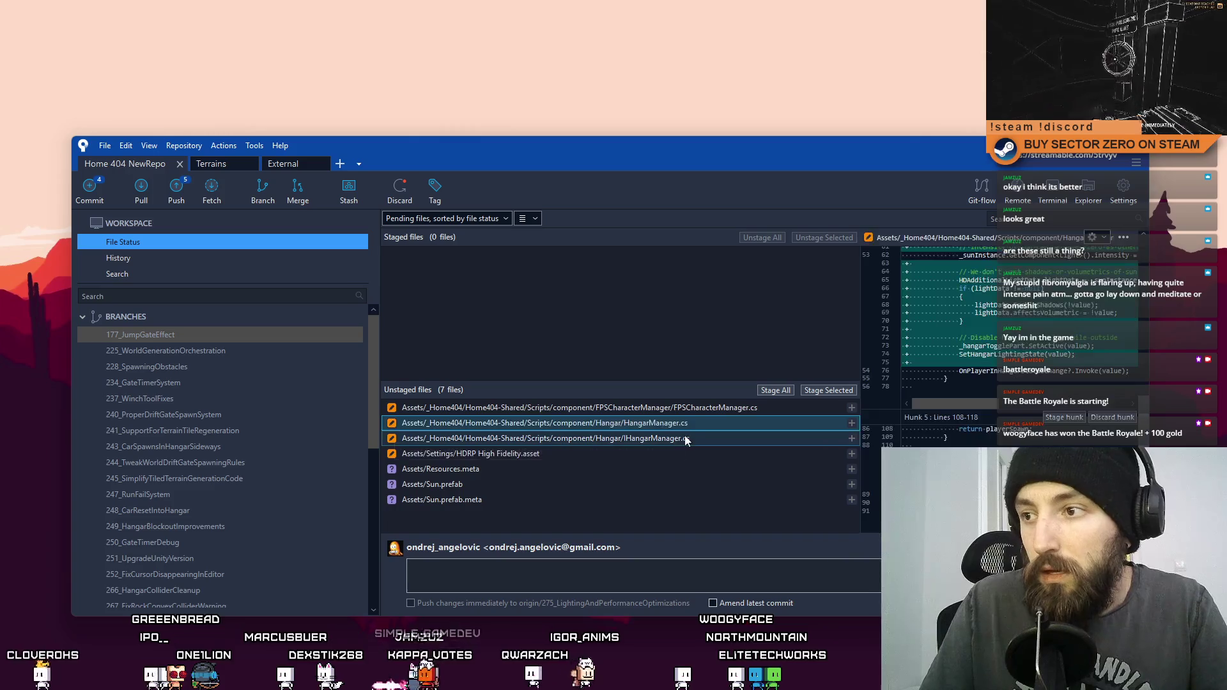
scroll(1147, 374, up, 5)
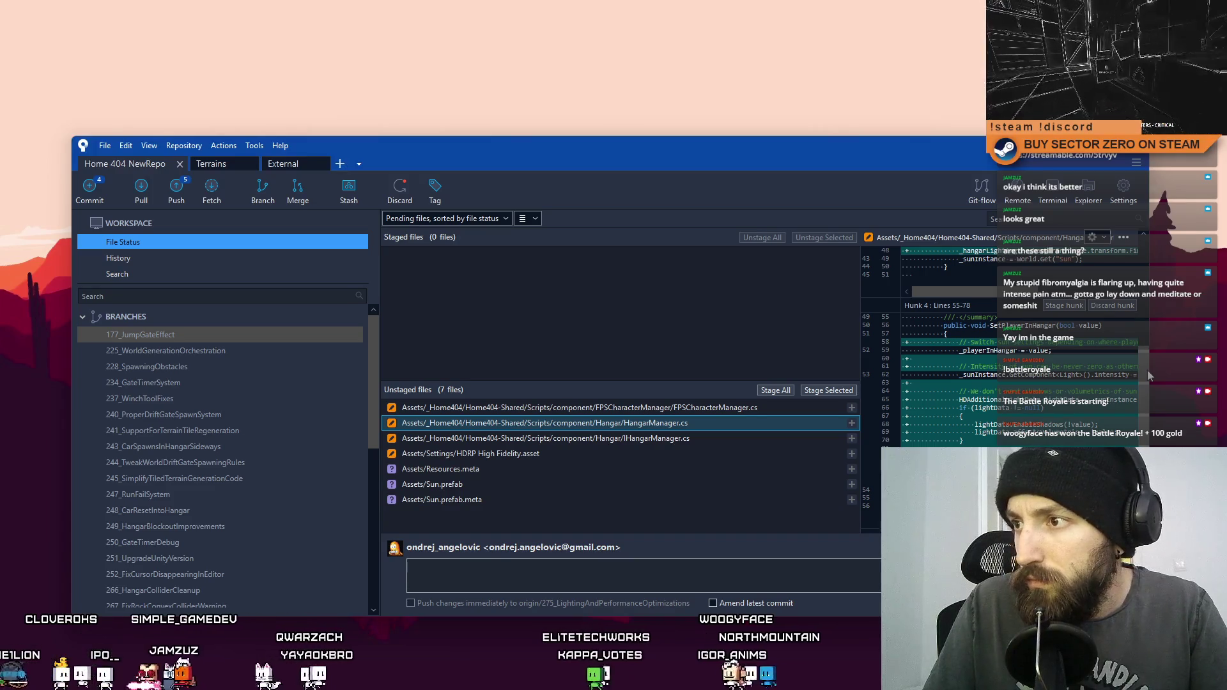
scroll(1149, 377, down, 4)
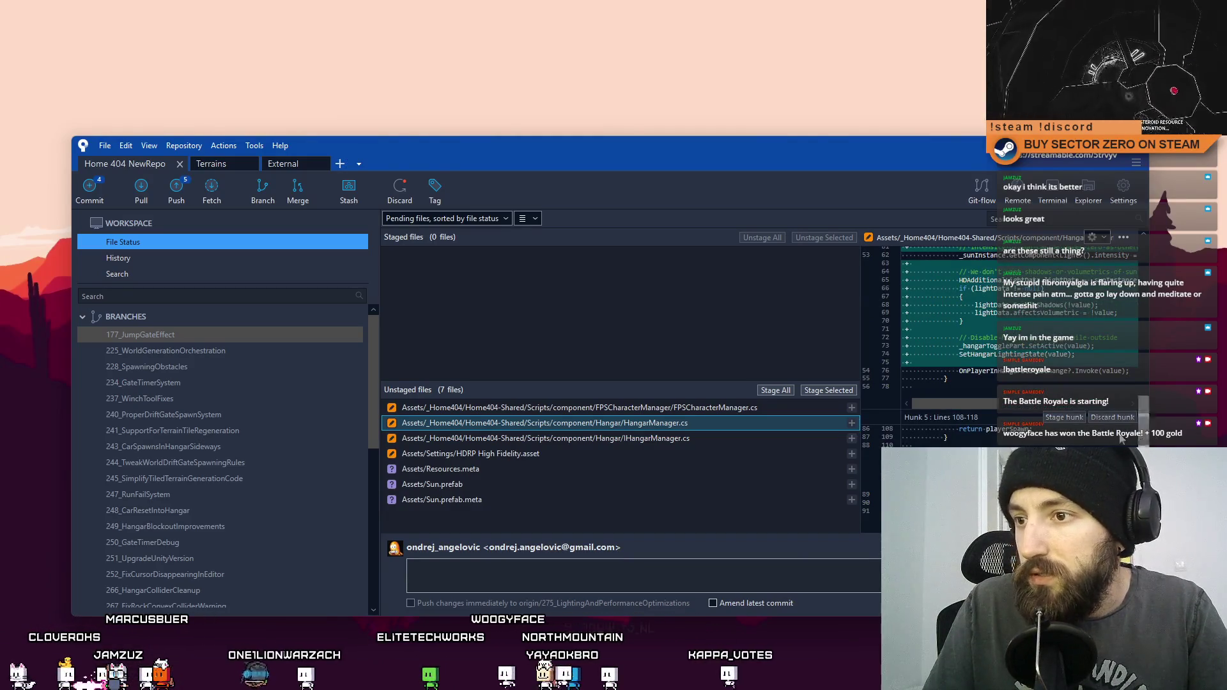
click(699, 438)
click(720, 424)
click(703, 439)
click(705, 427)
click(693, 433)
click(715, 413)
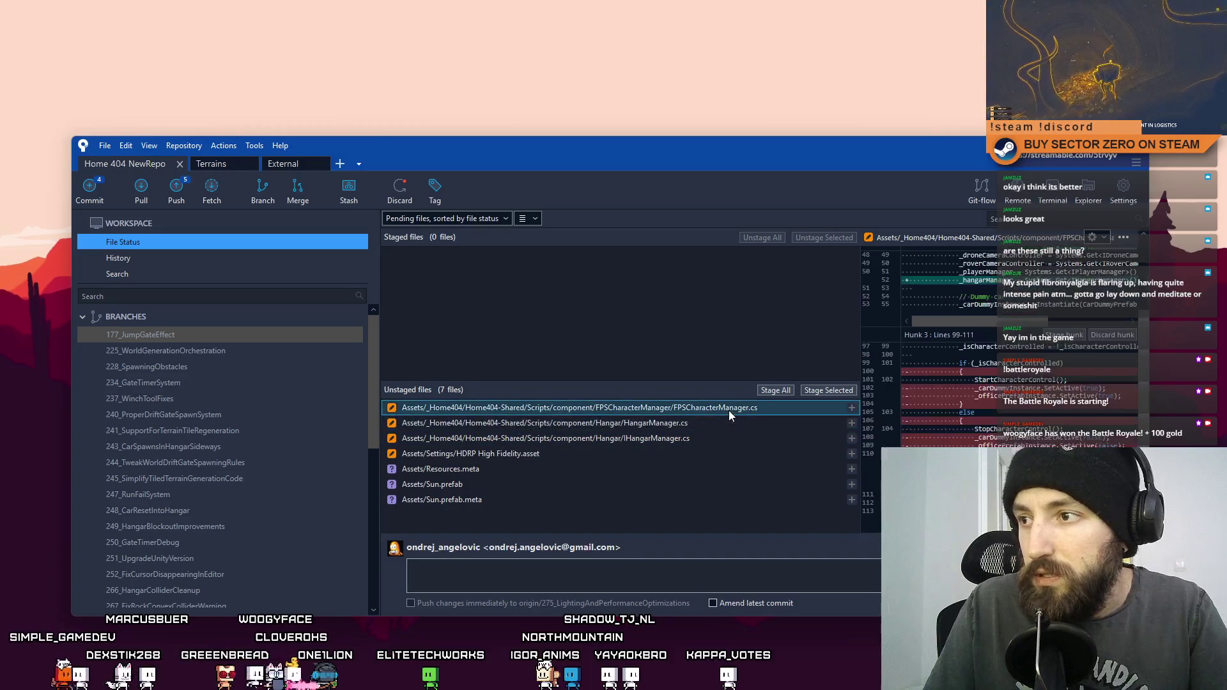
Step: Widen the diff view, then select and stage the three script files
mouse_move(1148, 364)
mouse_down()
mouse_move(1182, 375)
mouse_move(1173, 370)
mouse_up()
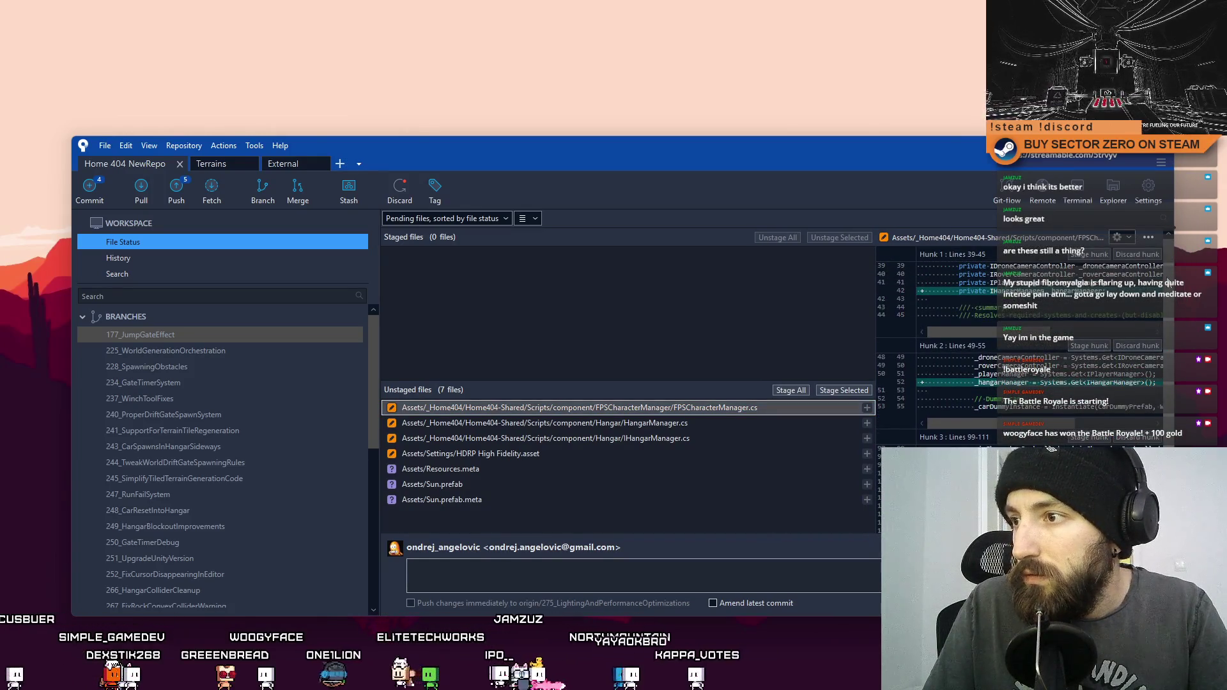
scroll(1186, 400, down, 3)
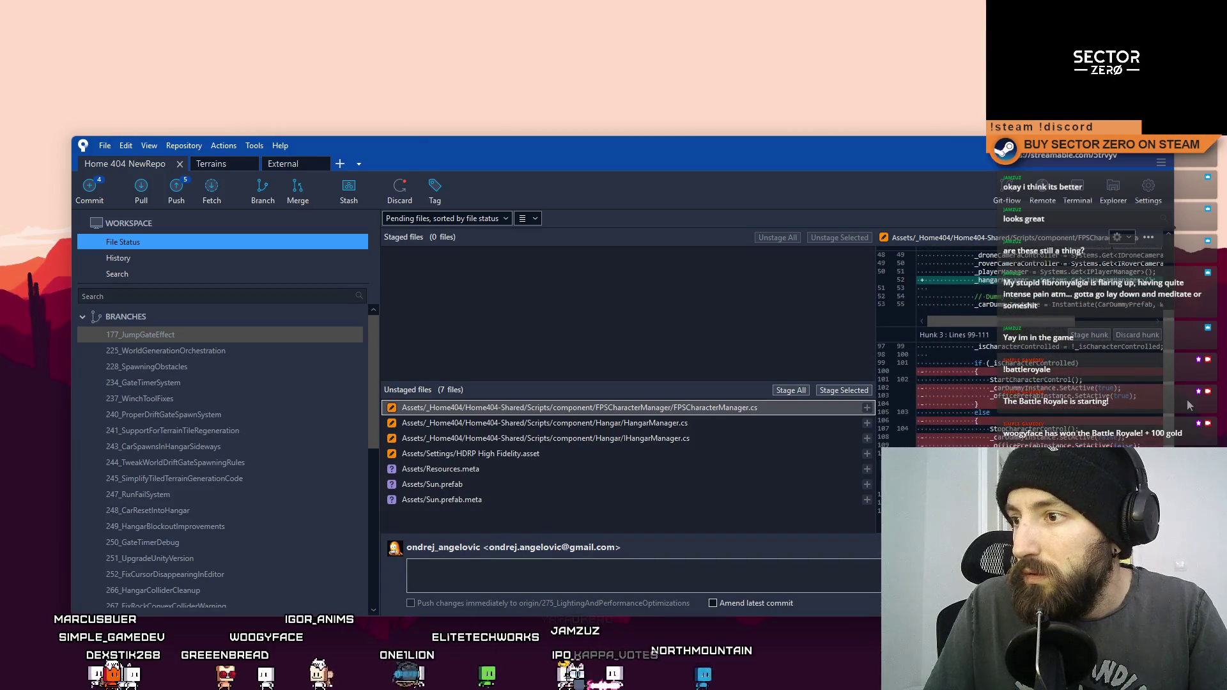
click(693, 438)
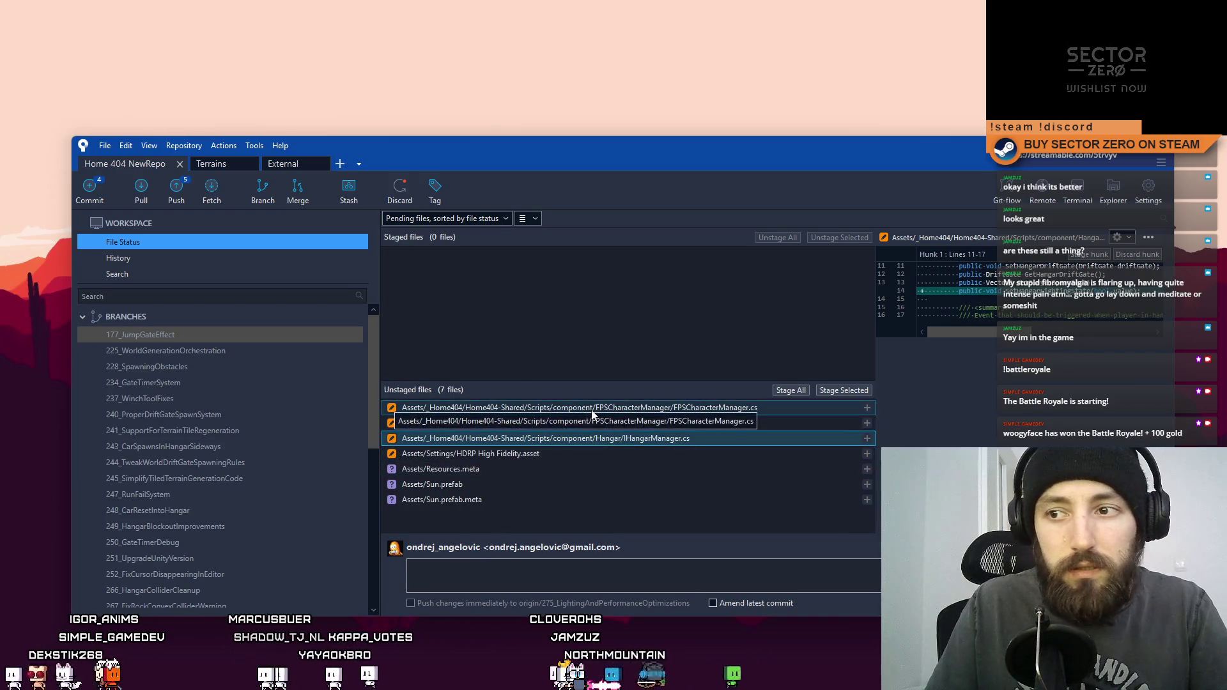
shift+click(703, 408)
click(844, 389)
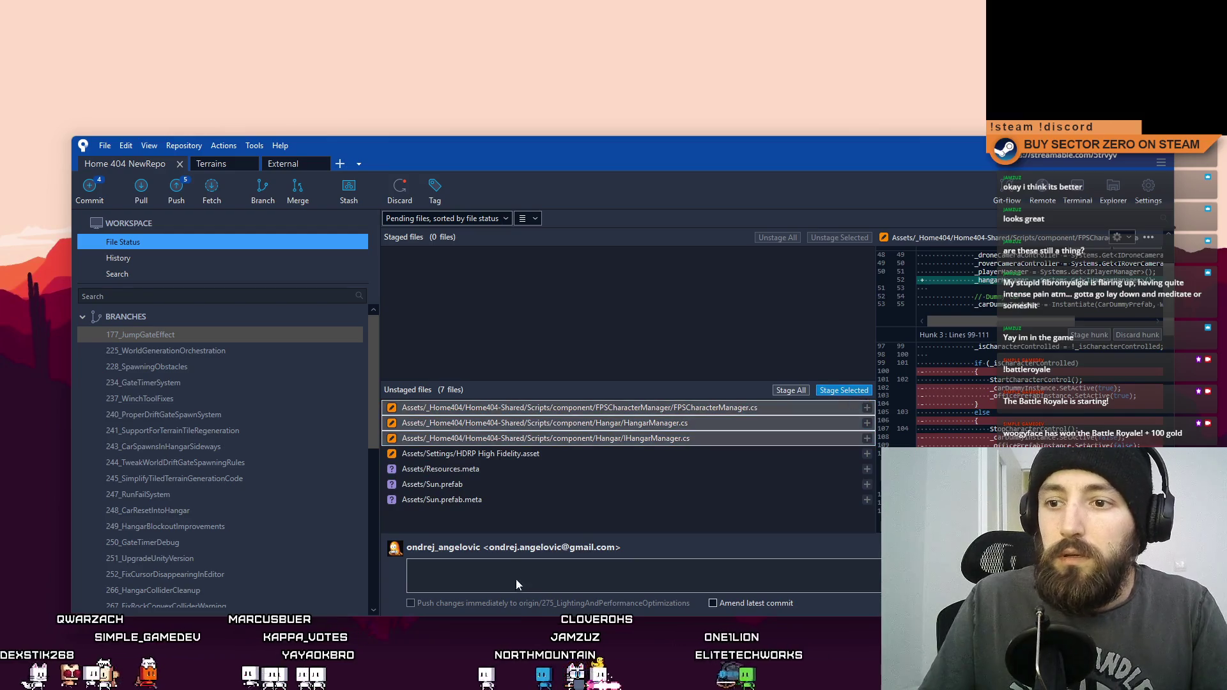
Step: Write a commit message starting 'Performance optimizations:' about disabling hangar rendering on shadows
click(532, 578)
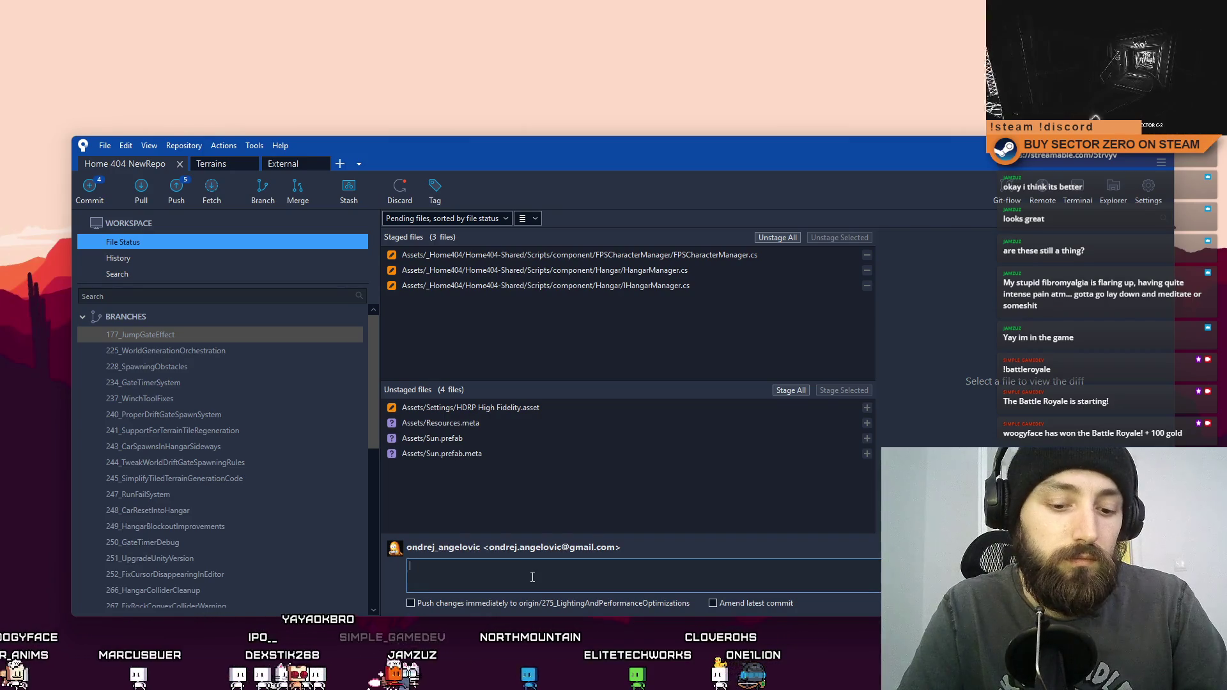
text(Disabling h)
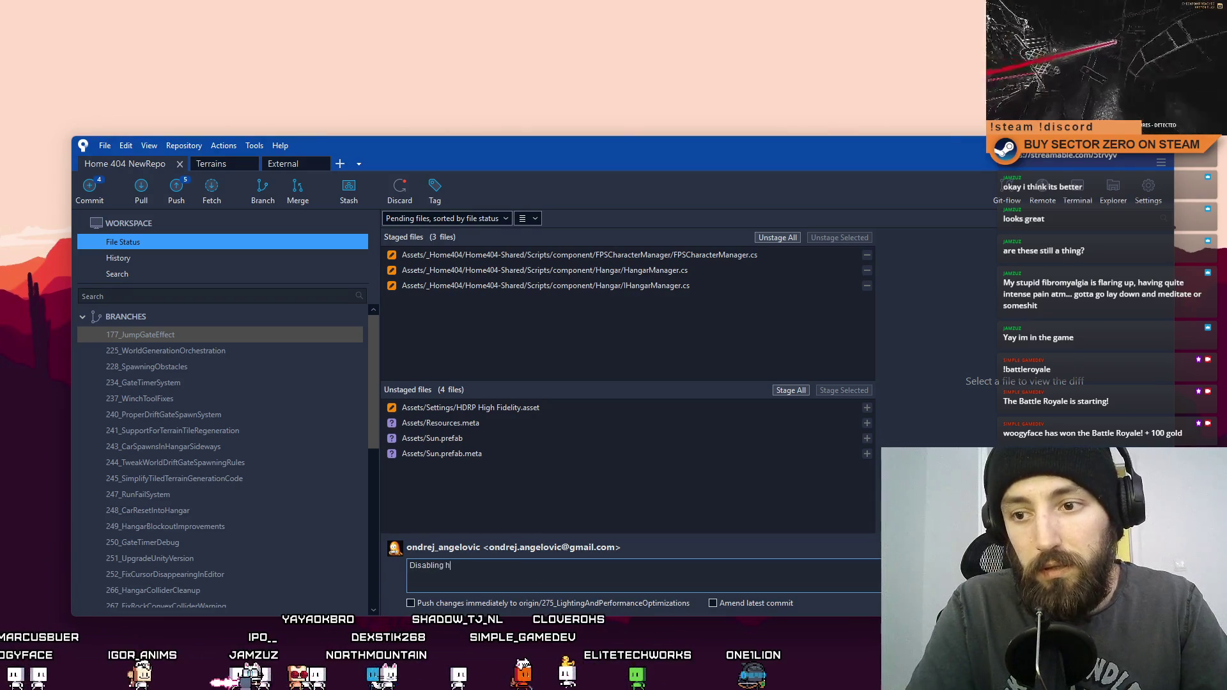
text(angar rendering )
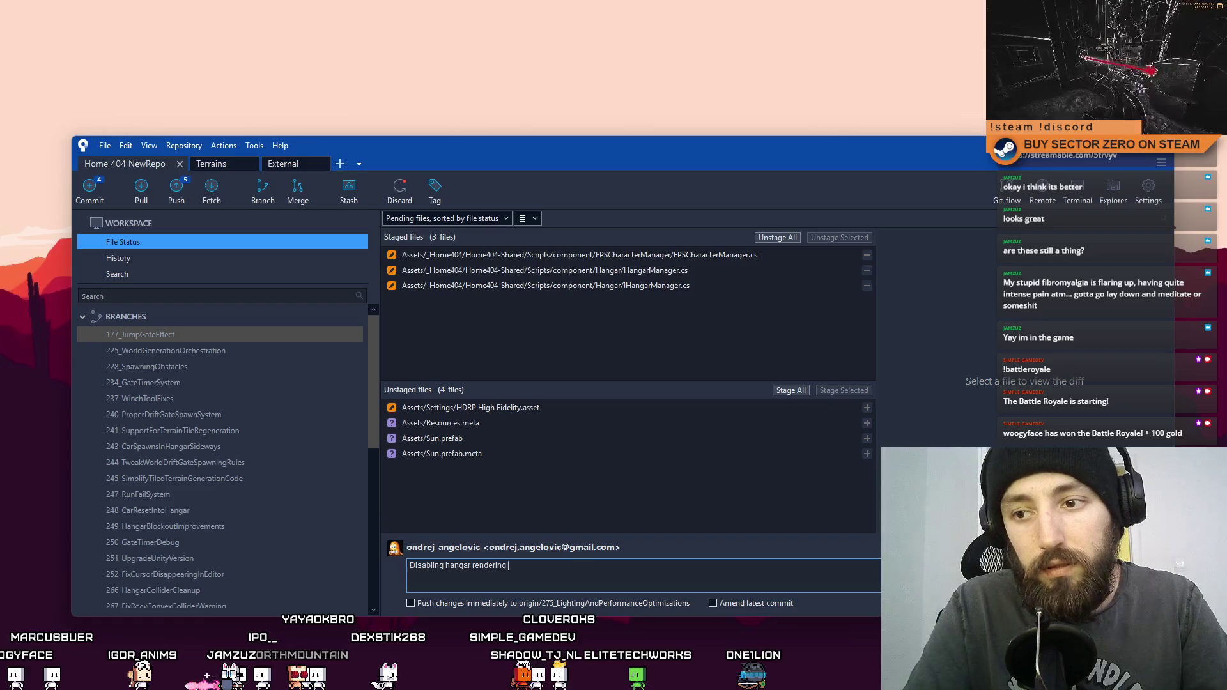
text(on hangar exit, sun d)
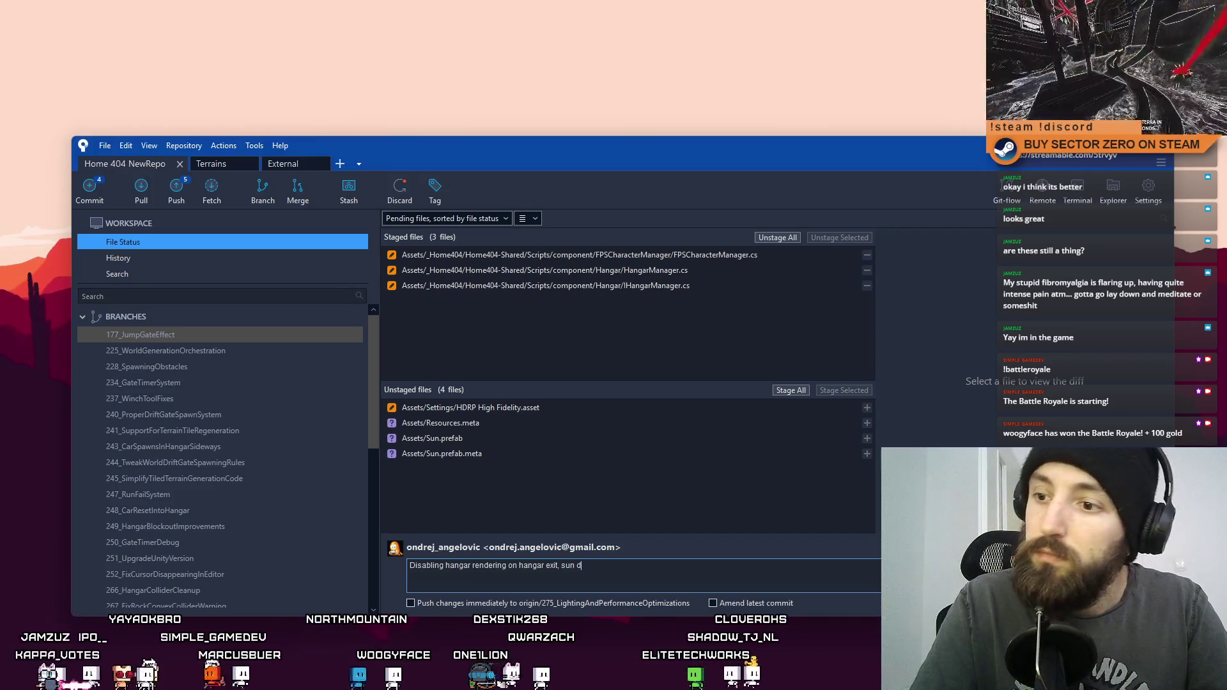
key(BackSpace)
text(shadows + volumetrics disabled on hangar enter,)
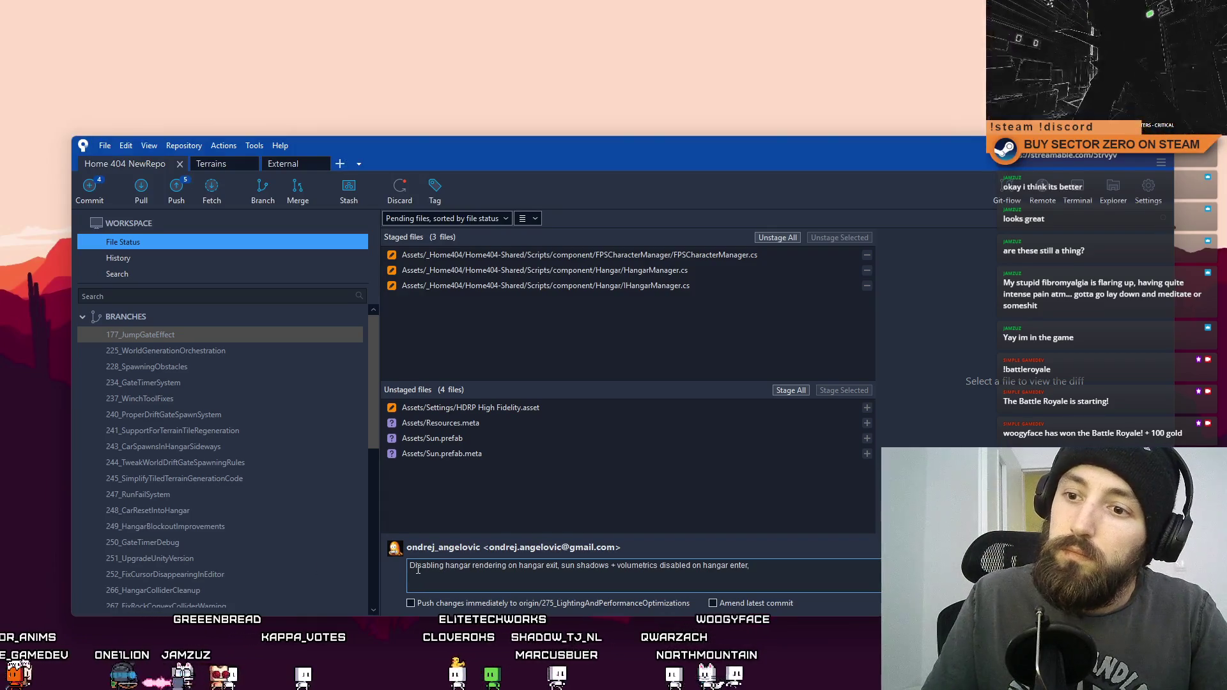
text(Performance om)
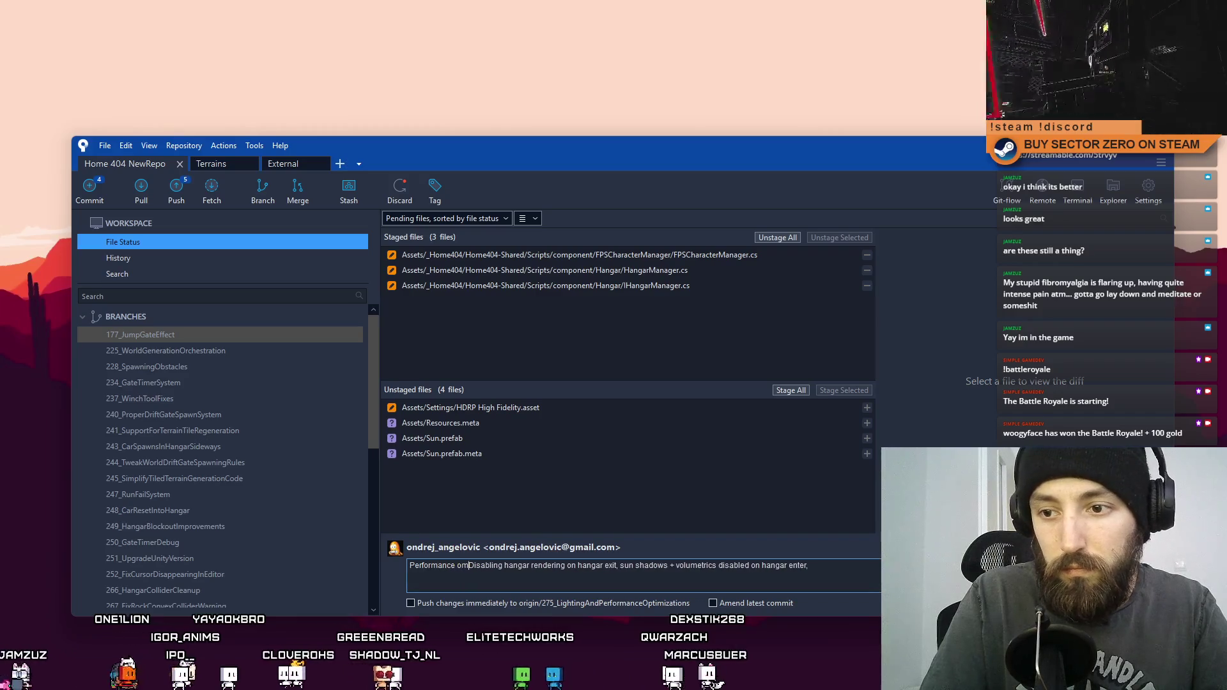
key(BackSpace)
text(ptimizations:)
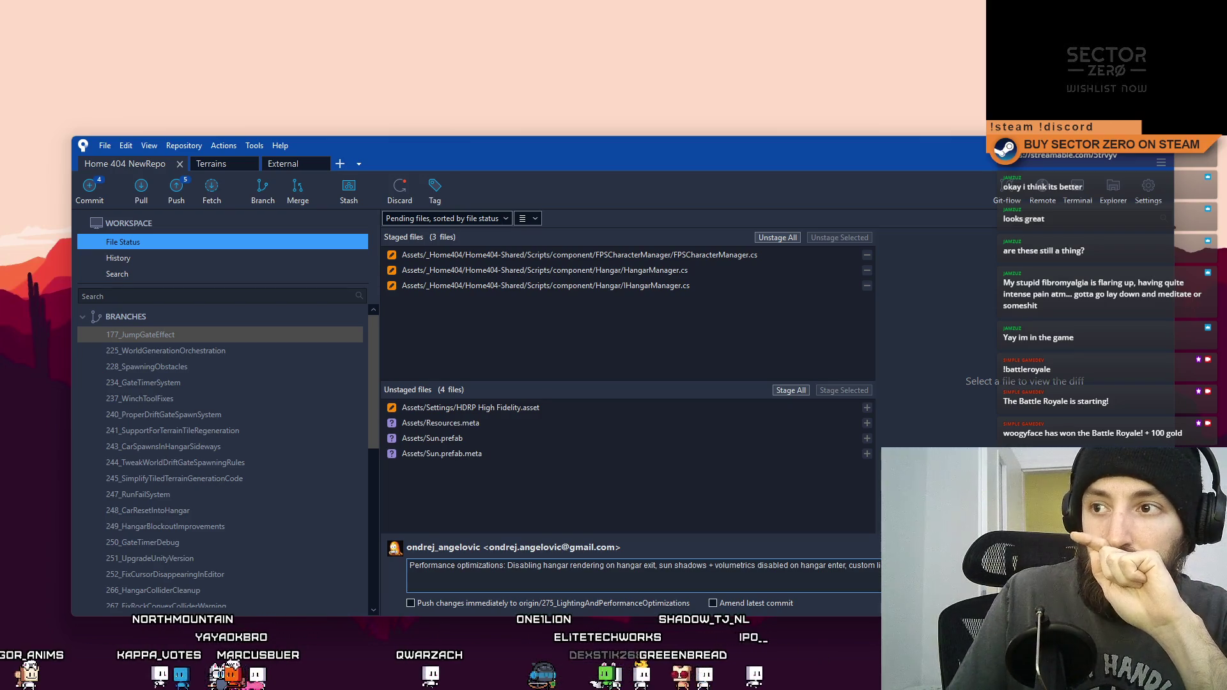
Step: Recheck the IHangarManager.cs and HangarManager.cs diffs and commit, skipping the submodule check
click(709, 287)
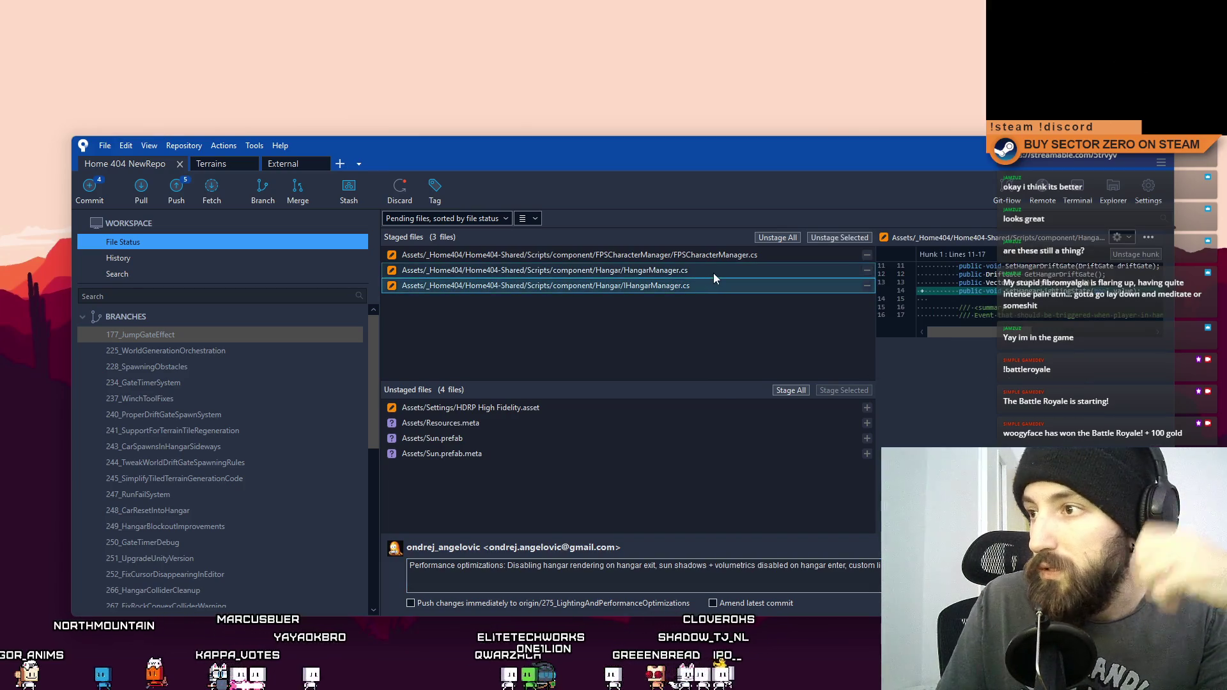
click(719, 270)
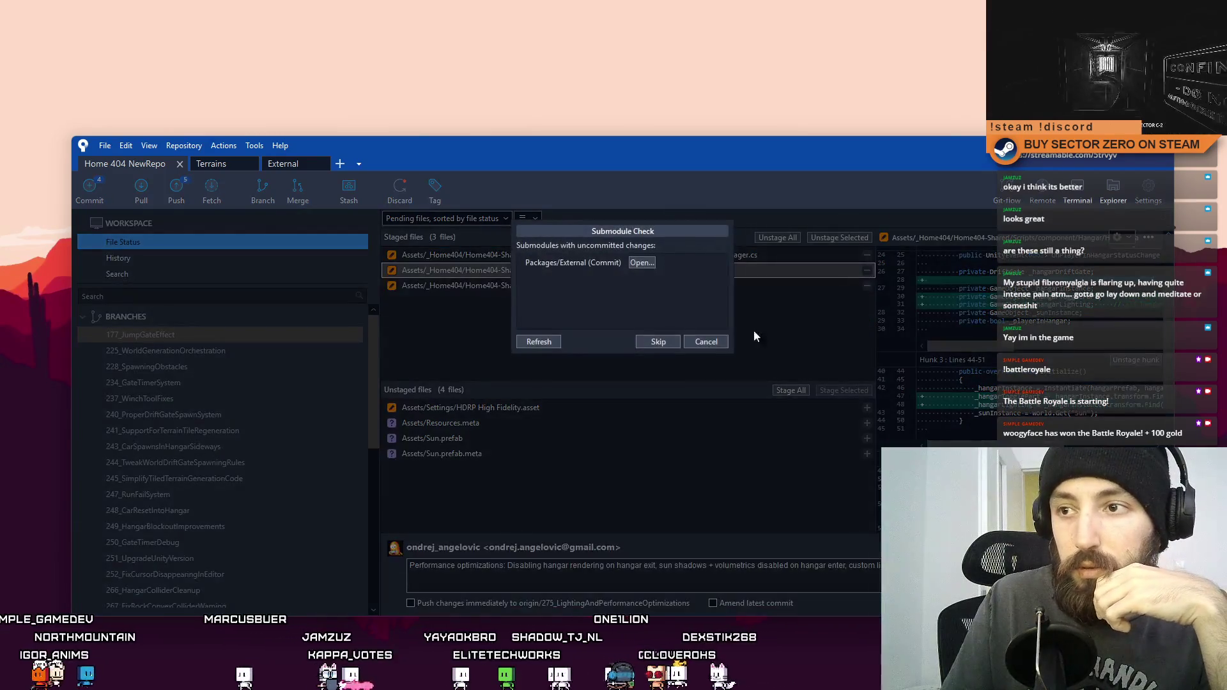
click(660, 343)
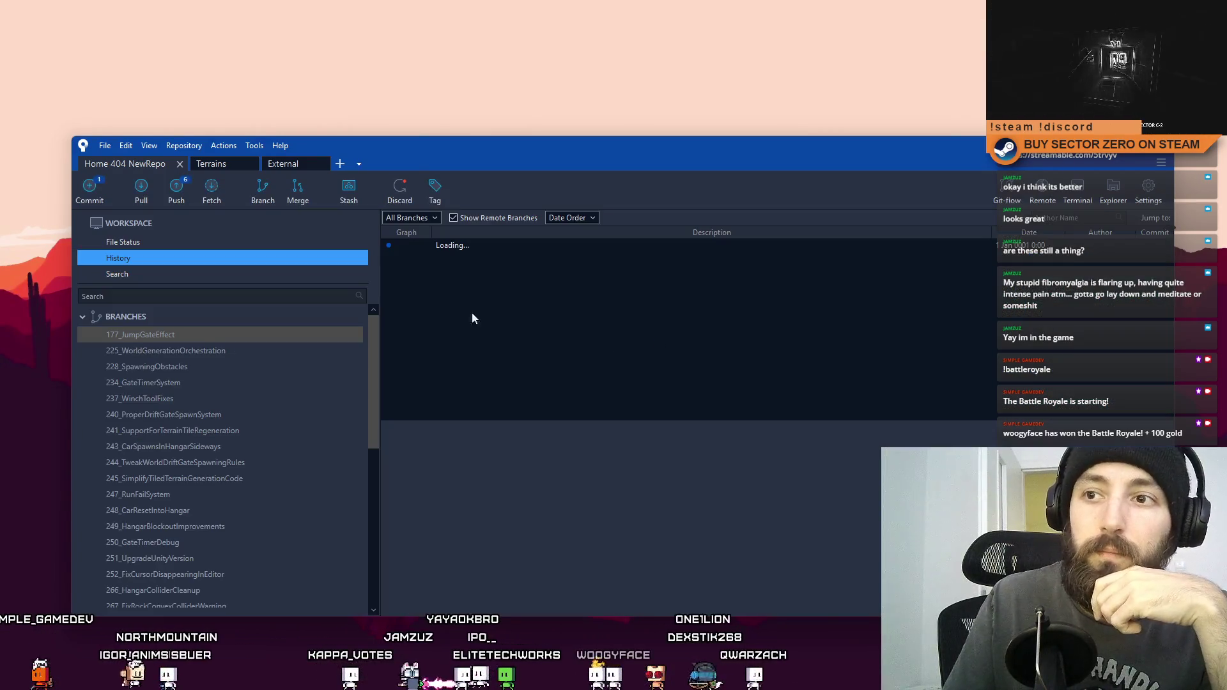
Step: Remove the untracked Resources.meta file from the pending changes
click(152, 239)
click(452, 434)
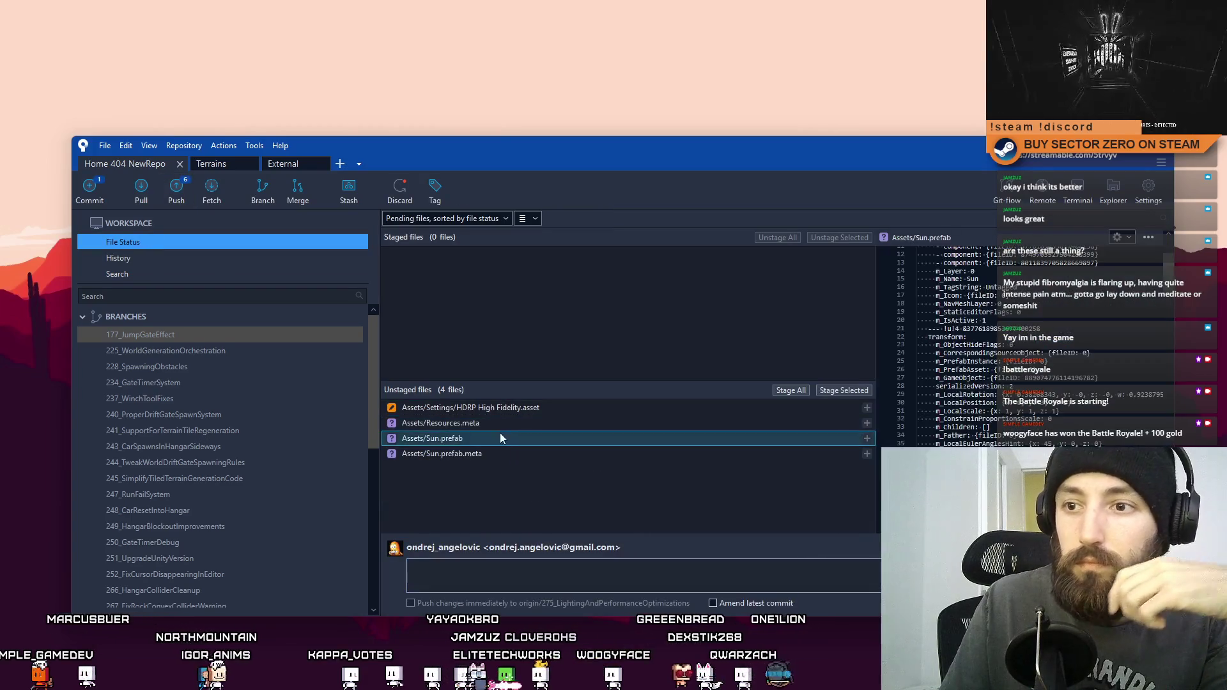
shift+click(501, 457)
click(501, 436)
shift+click(515, 423)
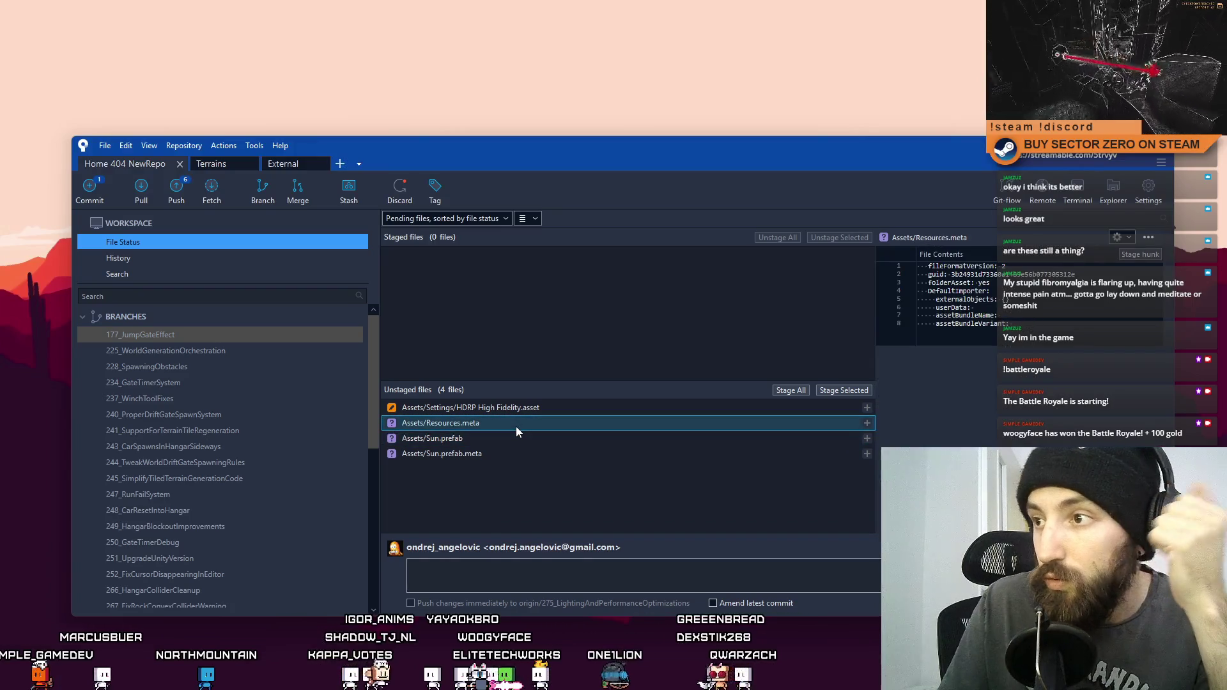
right_click(515, 427)
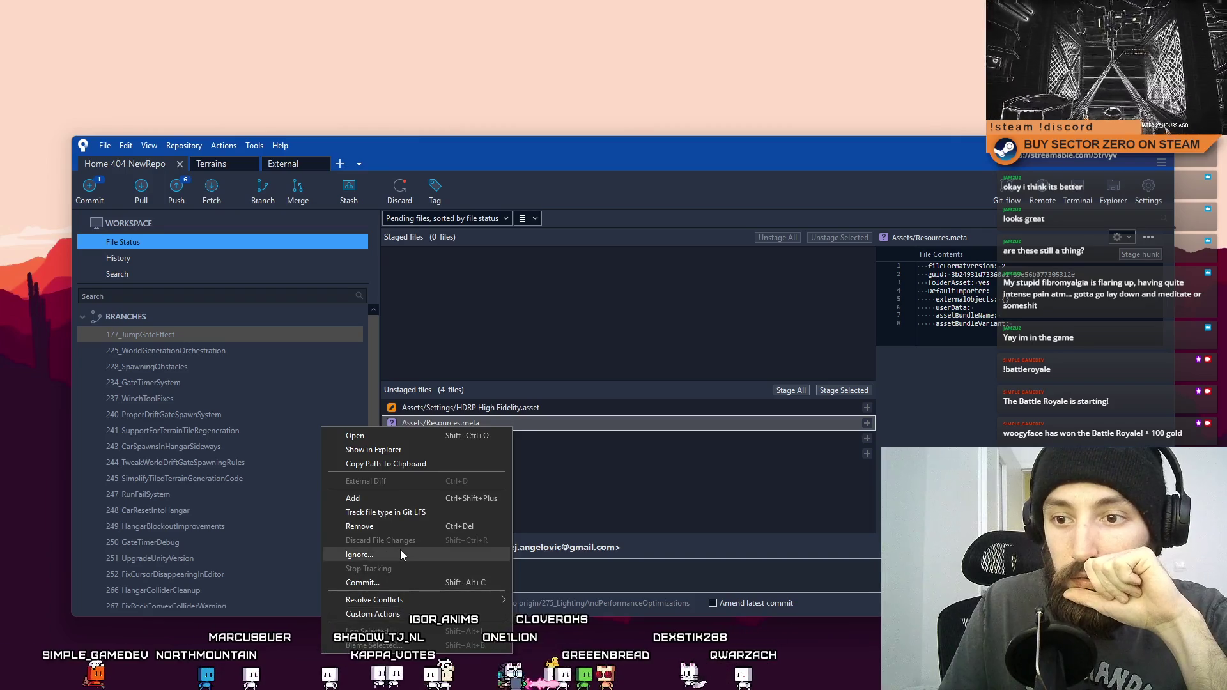
click(423, 531)
click(688, 207)
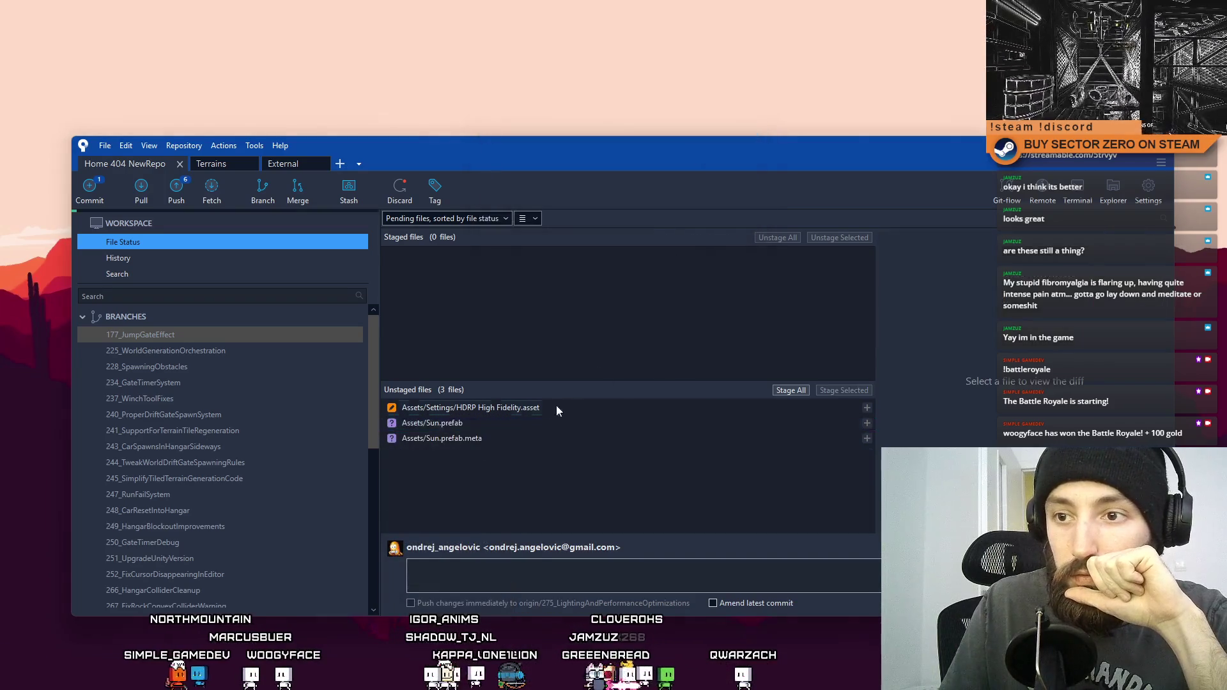
Step: Stage Sun.prefab and Sun.prefab.meta and begin a new commit message
shift+click(492, 436)
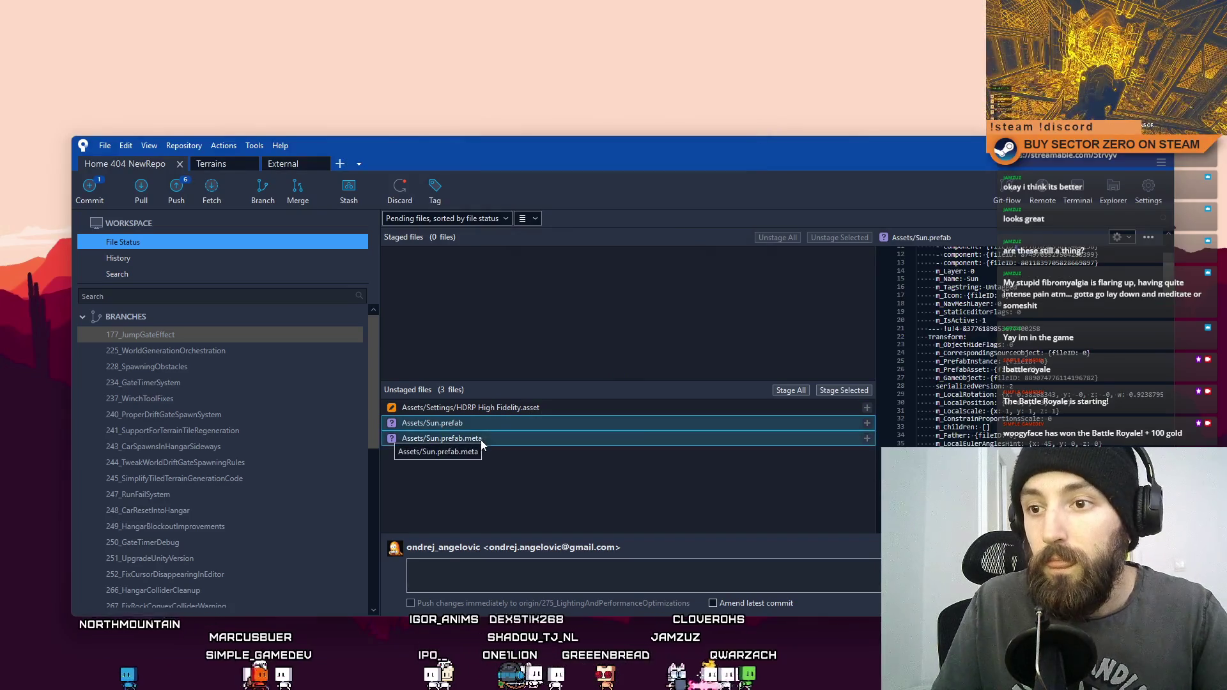
click(849, 390)
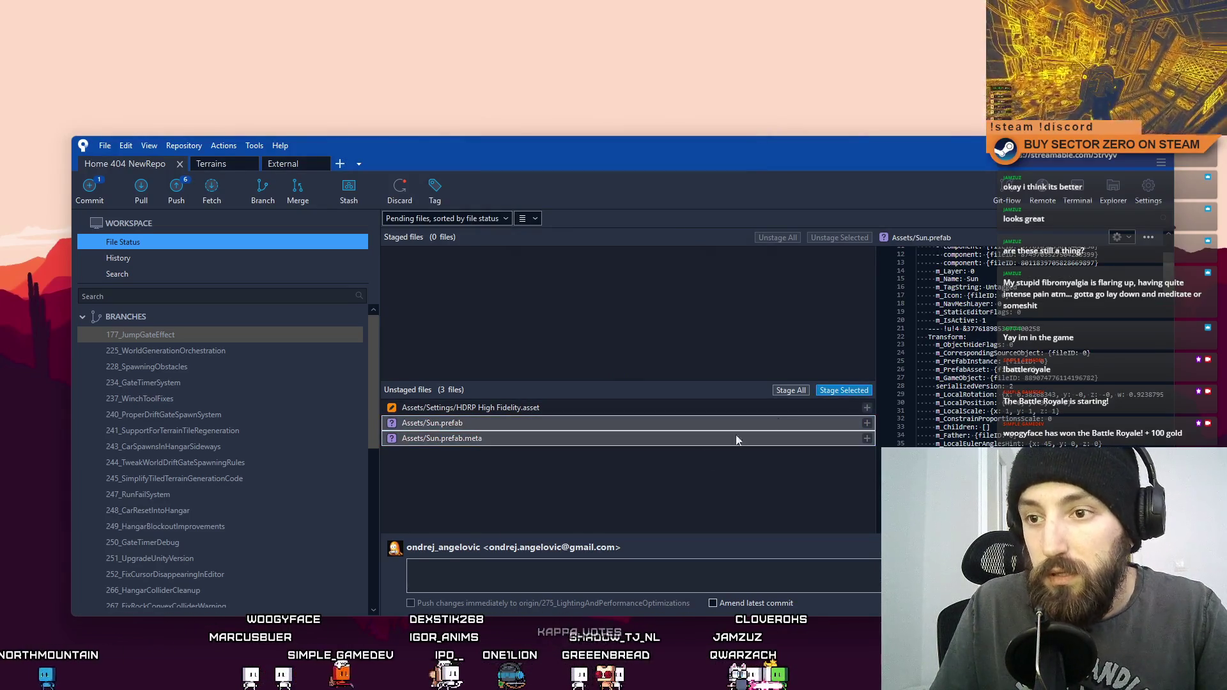
click(529, 563)
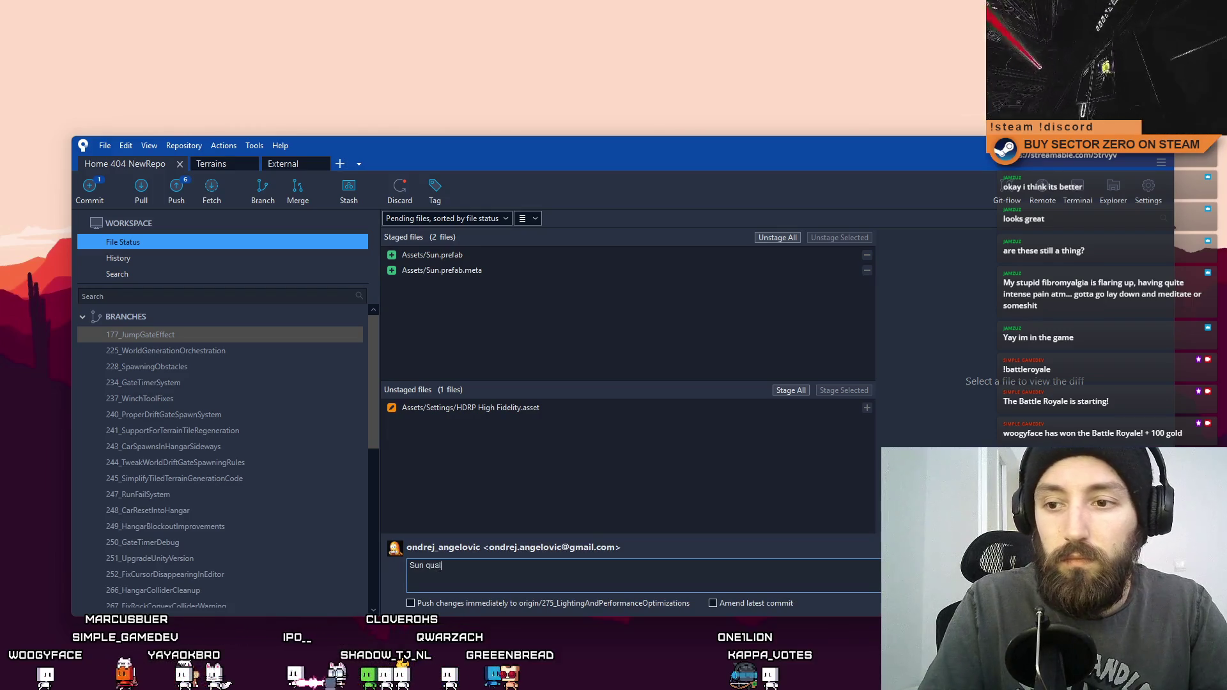
Step: Commit the Sun files as 'Sun made into prefab + shadow quality setting set to max'
key(ctrl+BackSpace)
text(made into prefab + shadow)
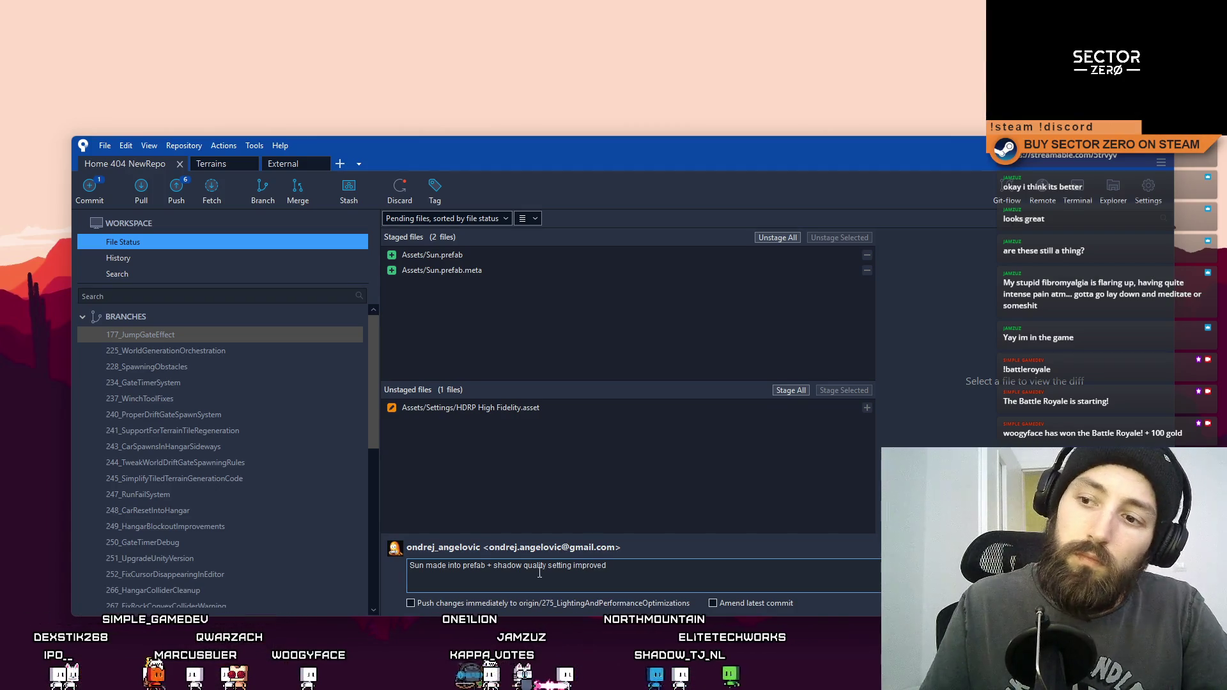
text(set to )
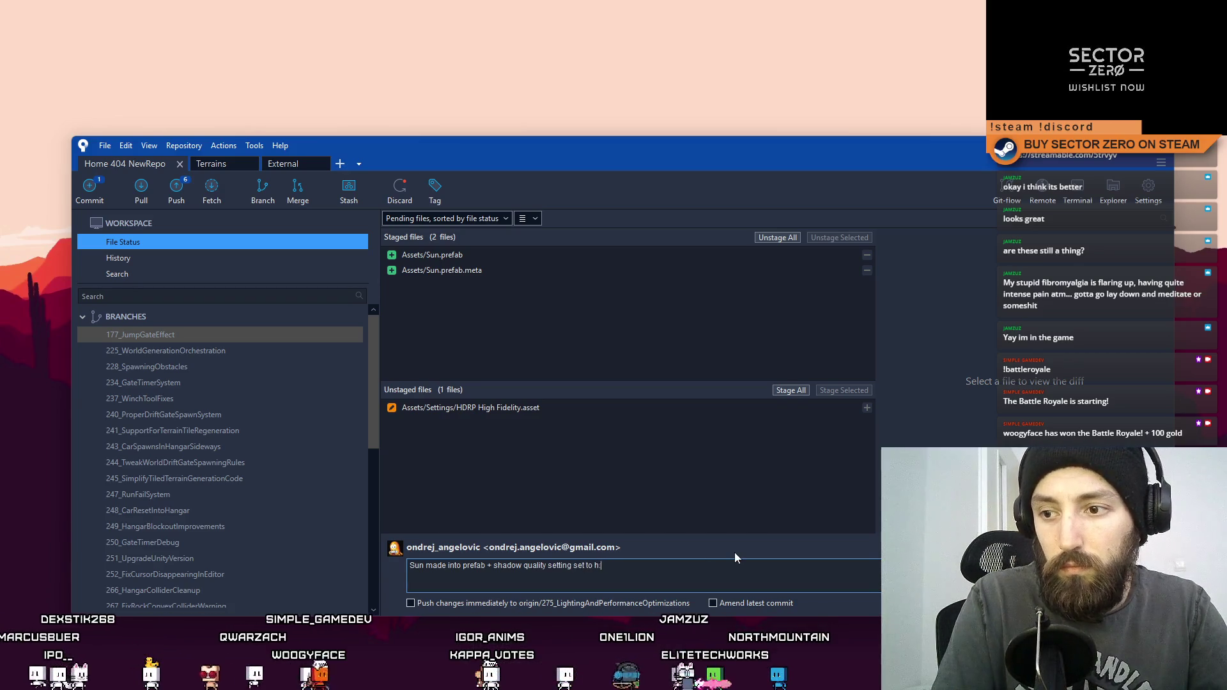
text(max)
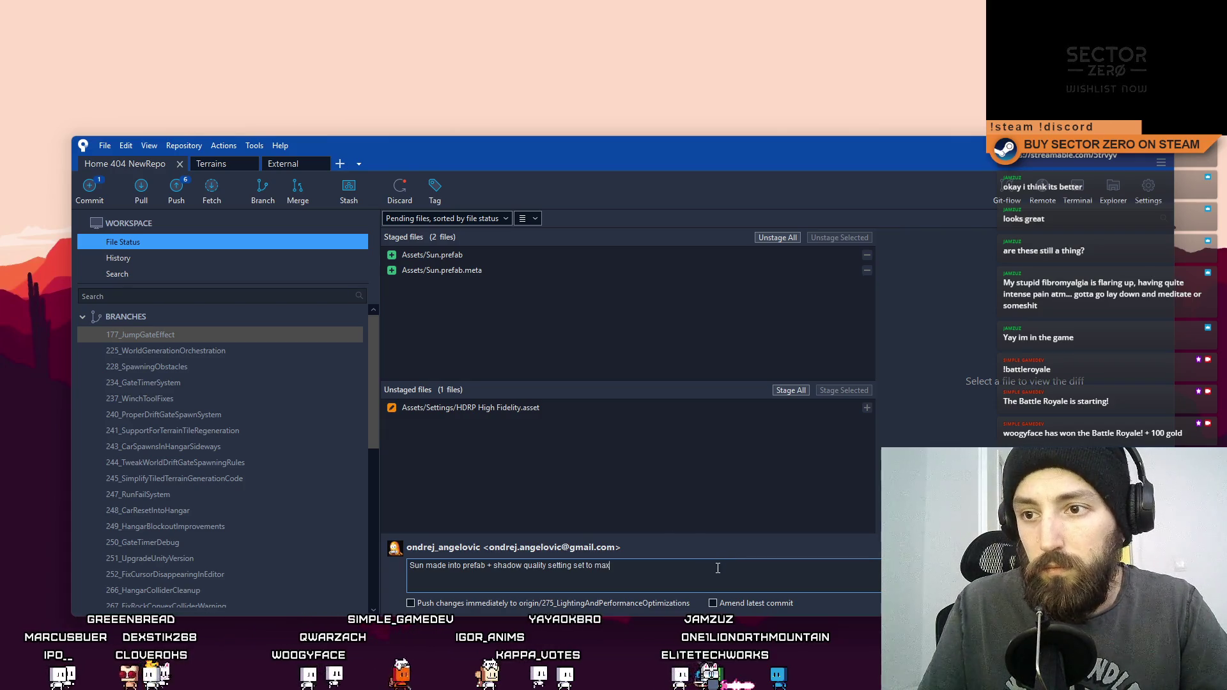
key(ctrl+Return)
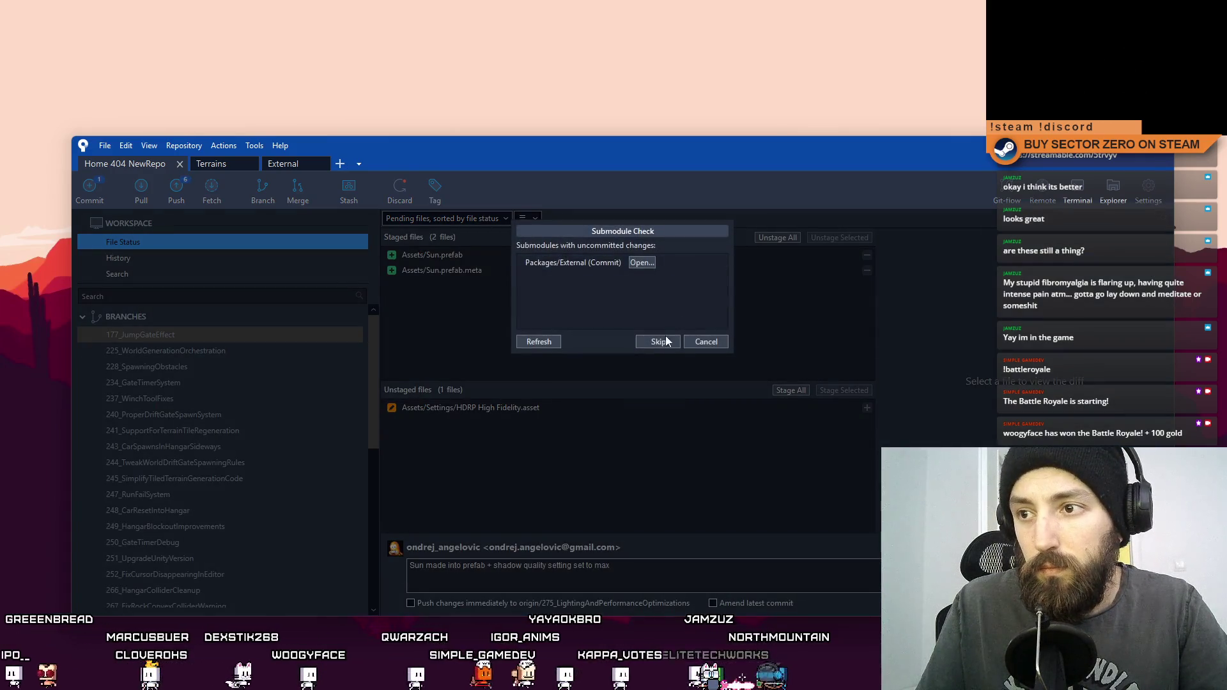
click(658, 341)
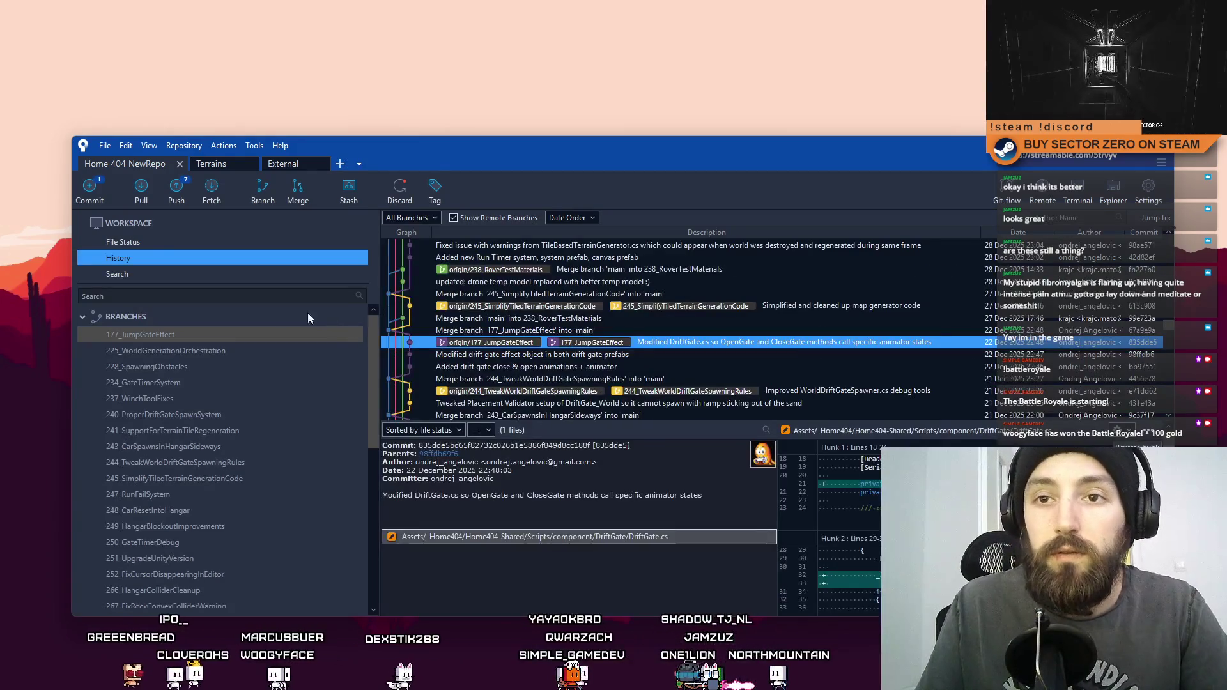
click(152, 242)
Step: Discard the HDRP High Fidelity.asset changes, then hide Sourcetree to show the desktop
right_click(546, 410)
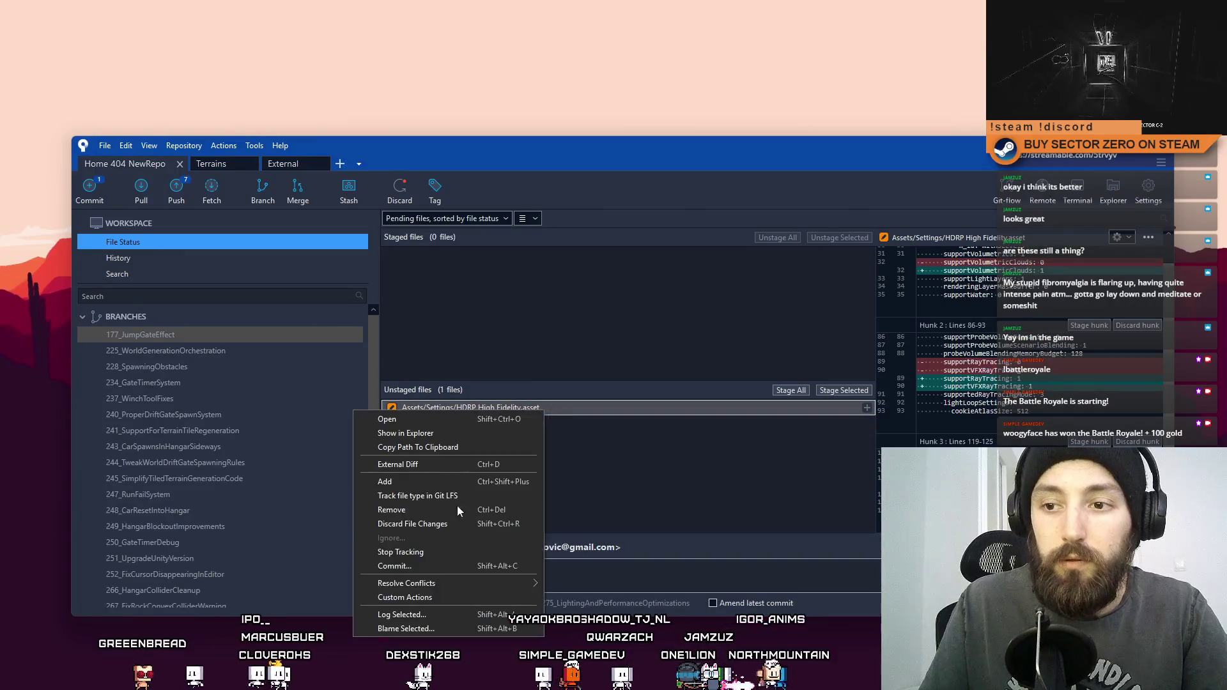
click(446, 522)
click(688, 201)
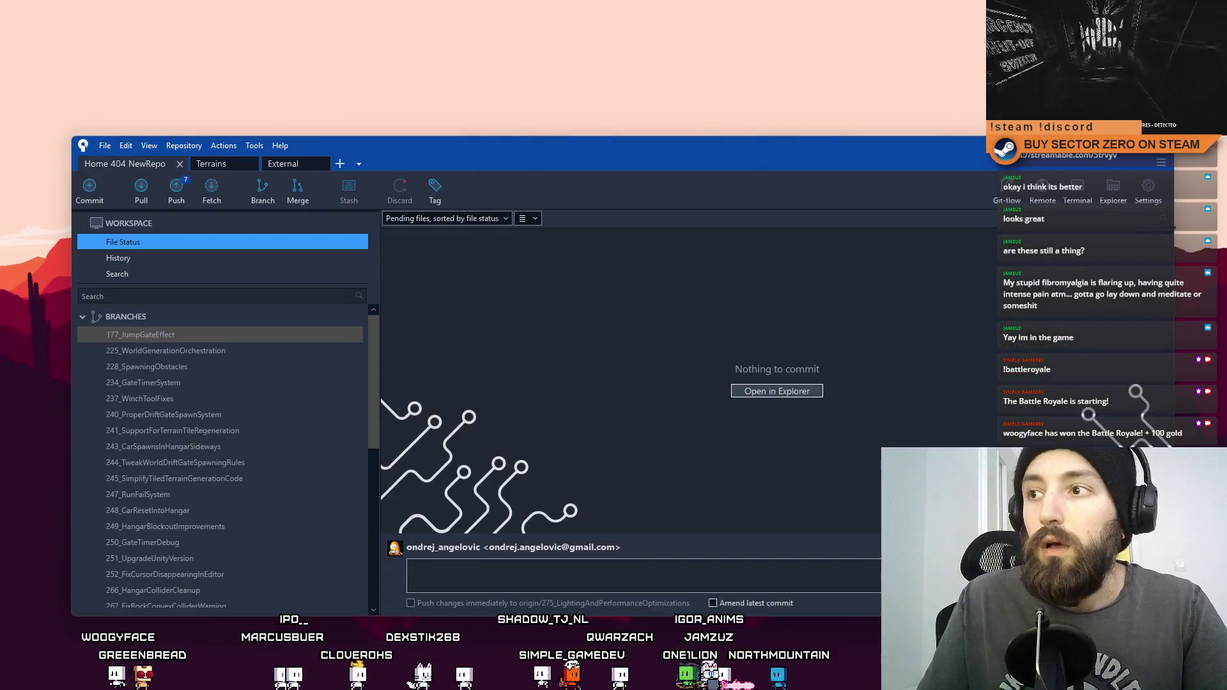
key(super+d)
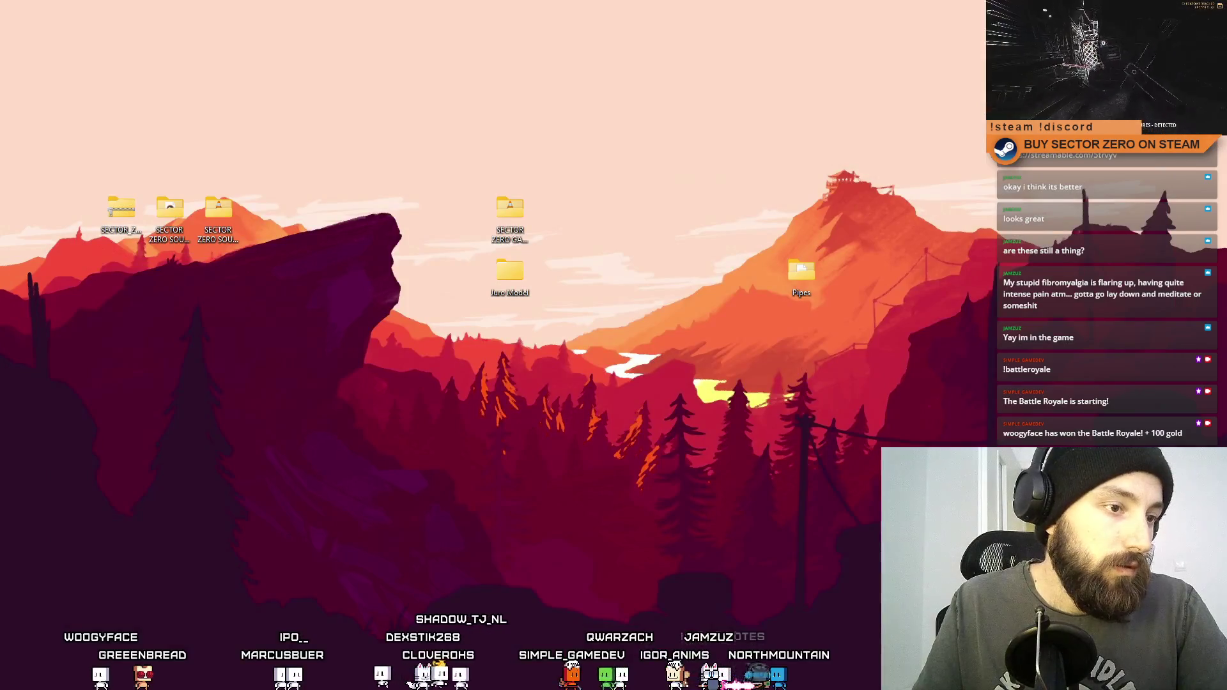
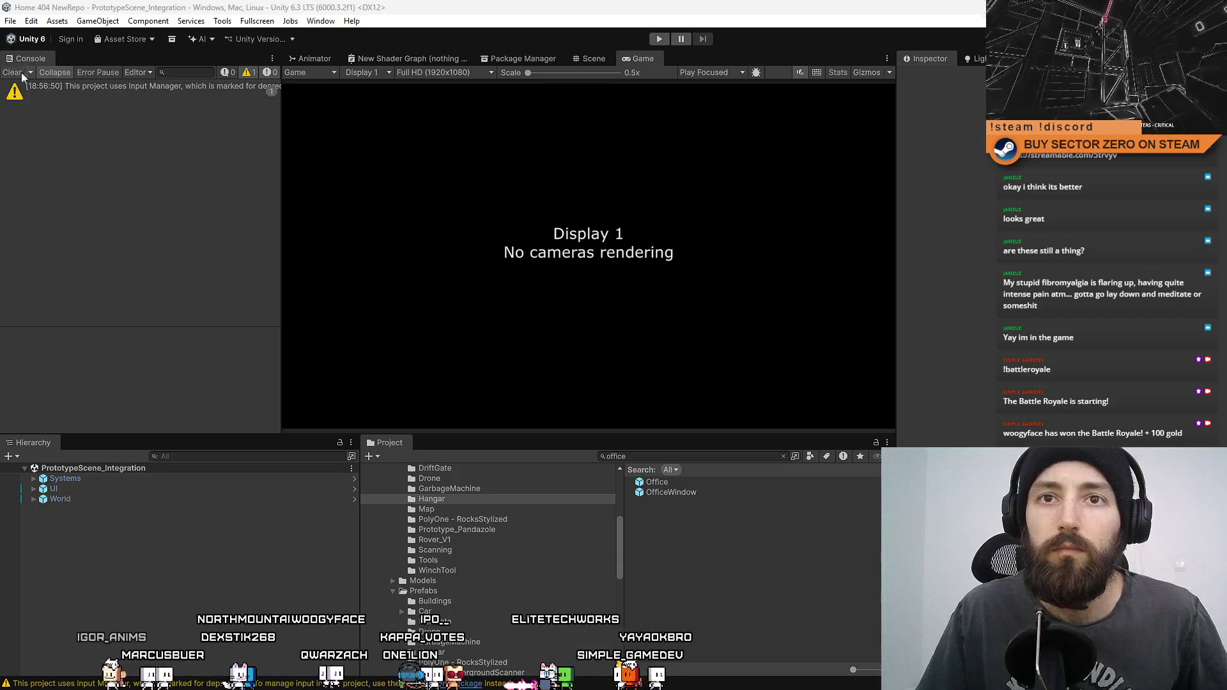
Step: Inspect Systems, Sun and World, then open the PrototypeScene_Integration_World prefab in Prefab Mode
click(34, 480)
click(34, 480)
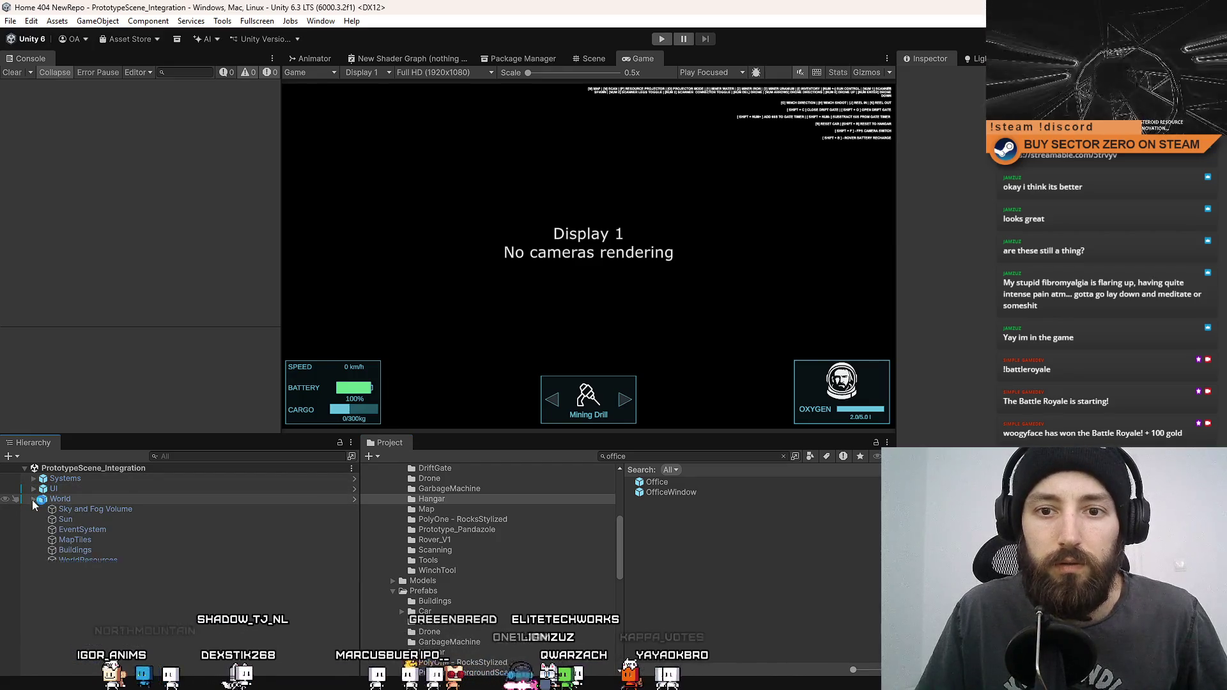
click(104, 520)
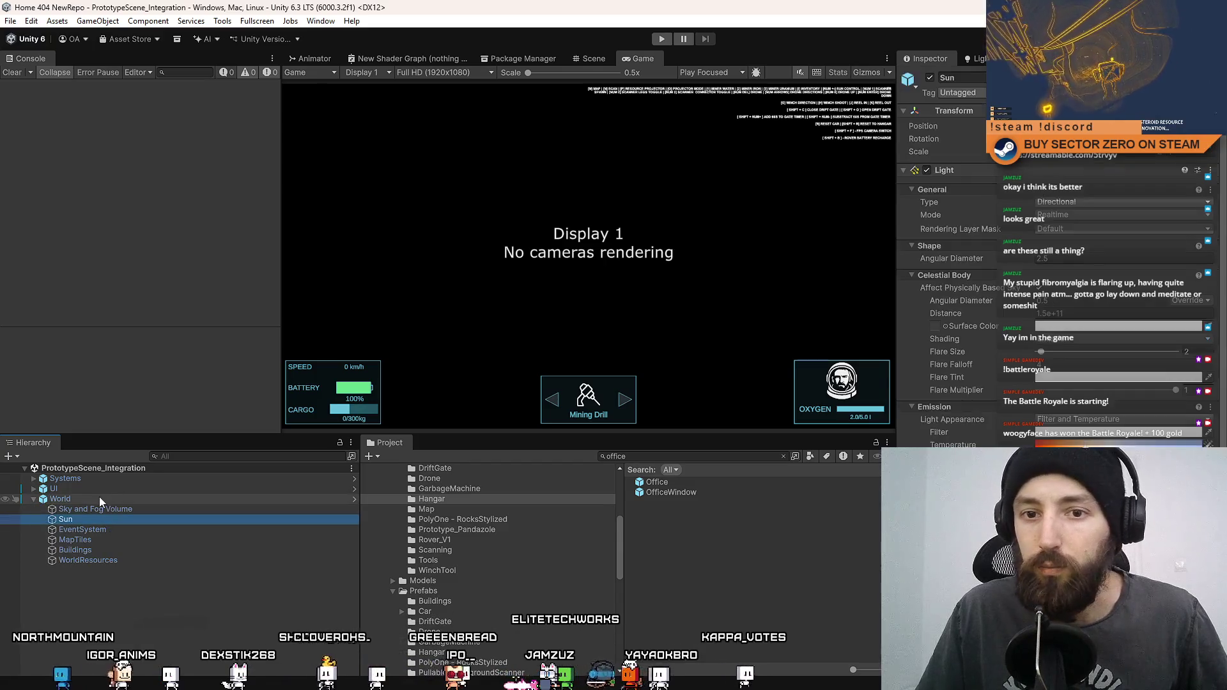
click(98, 497)
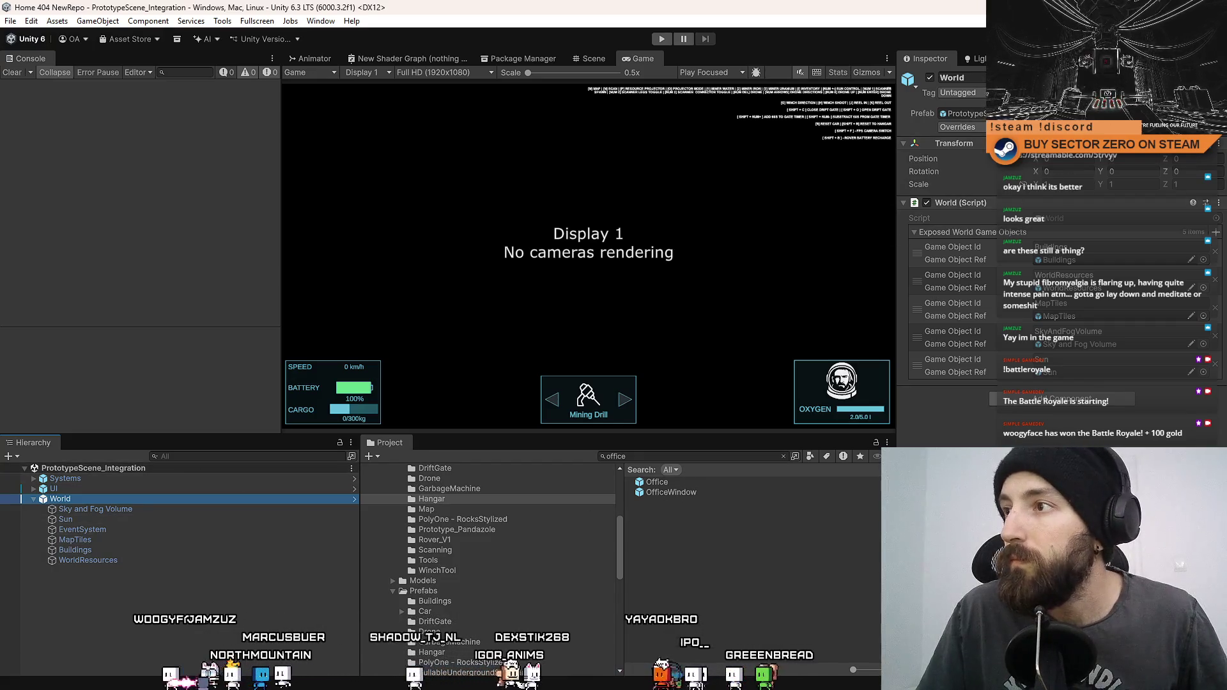
click(1192, 113)
Step: Add a Sun prefab instance from the 'sun' project search and delete the old Sun
double_click(727, 459)
text(sun)
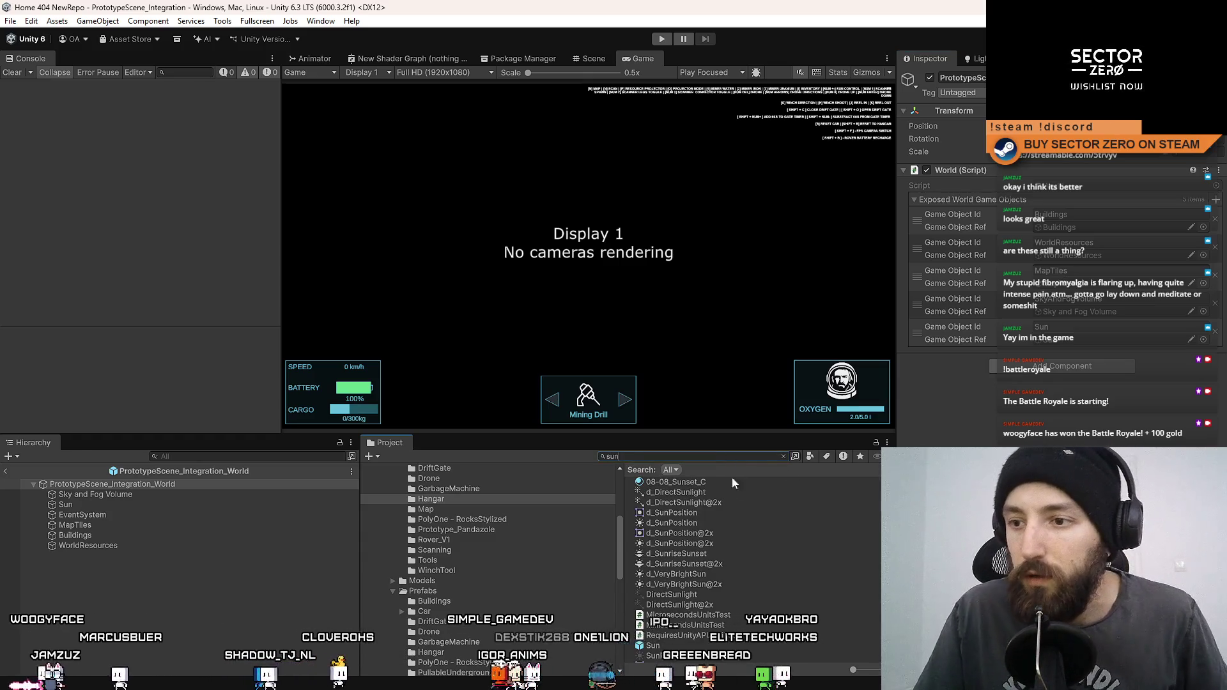
click(658, 527)
mouse_move(658, 526)
mouse_down()
mouse_move(82, 523)
mouse_move(106, 506)
mouse_up()
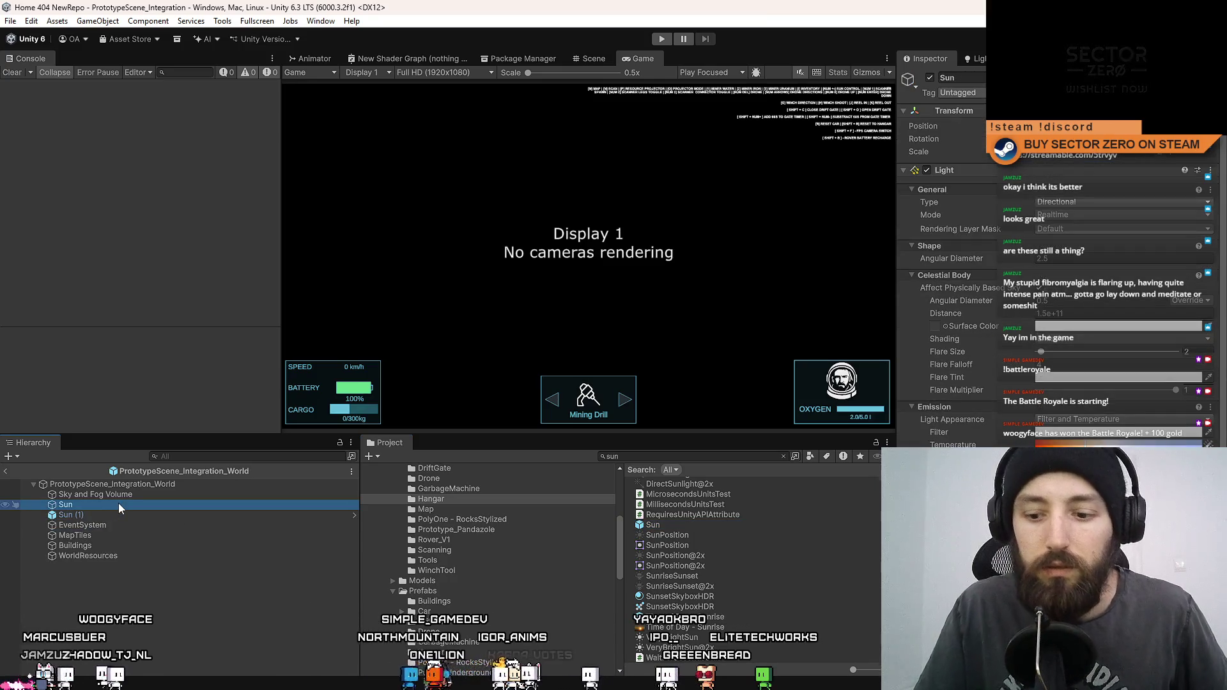
key(Delete)
Step: Rename Sun (1) to Sun and assign it to World (Script)'s Sun field
click(114, 504)
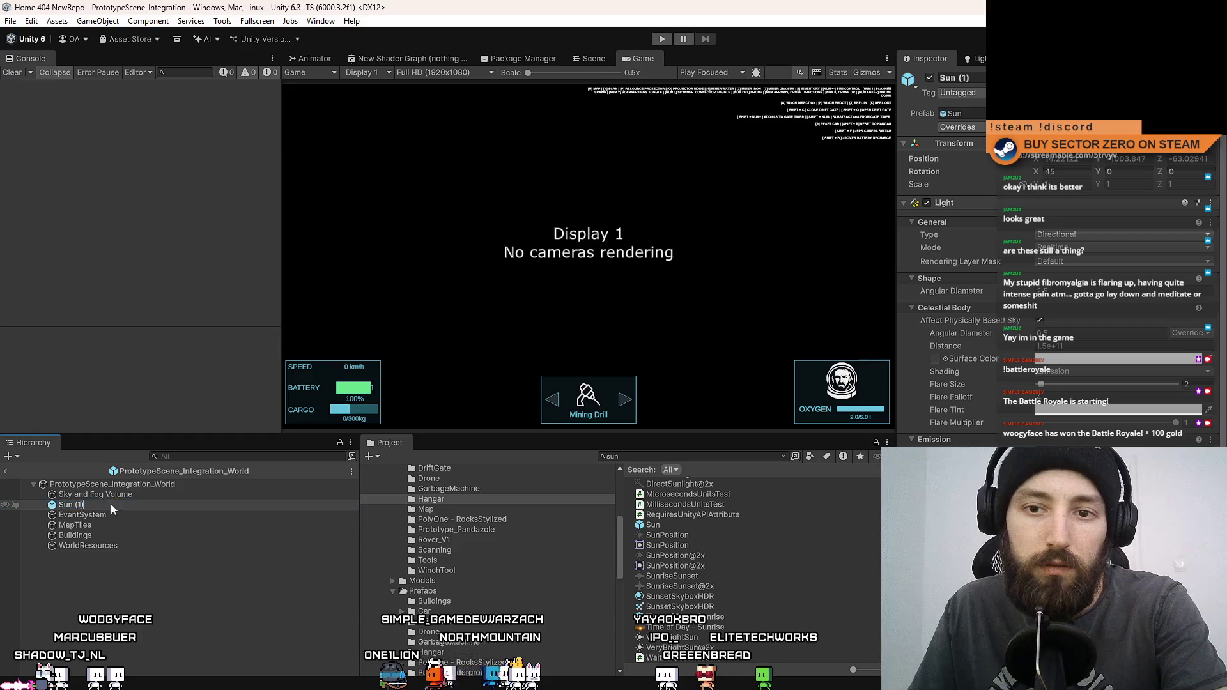
text(Sun)
key(Return)
click(170, 486)
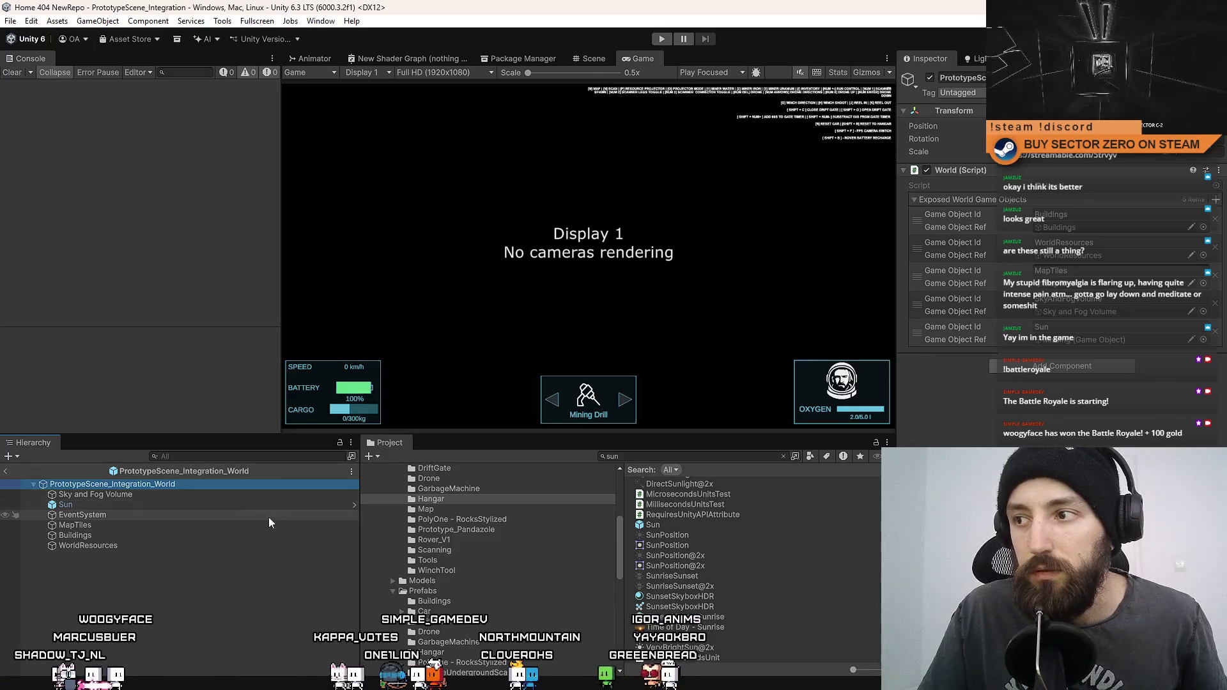
mouse_move(102, 504)
mouse_down()
mouse_move(498, 422)
mouse_move(1064, 342)
mouse_up()
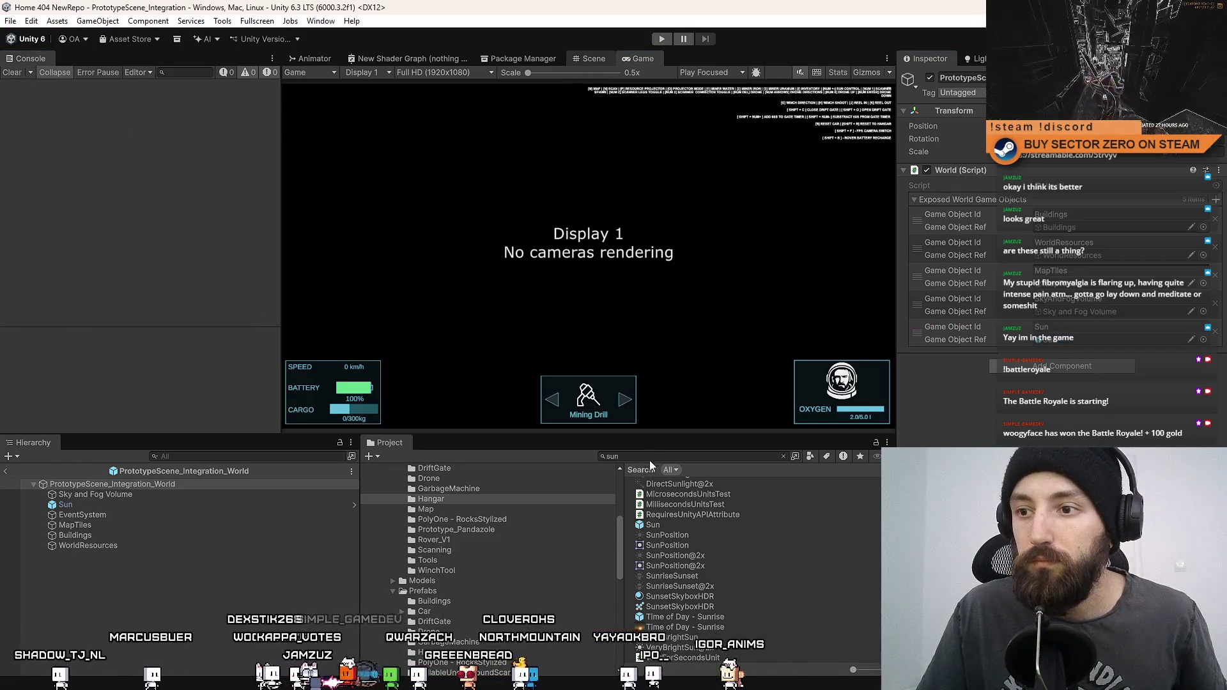
key(ctrl+1)
Step: Exit Prefab Mode to the integration scene, clear the selection, and enter Play mode
click(431, 499)
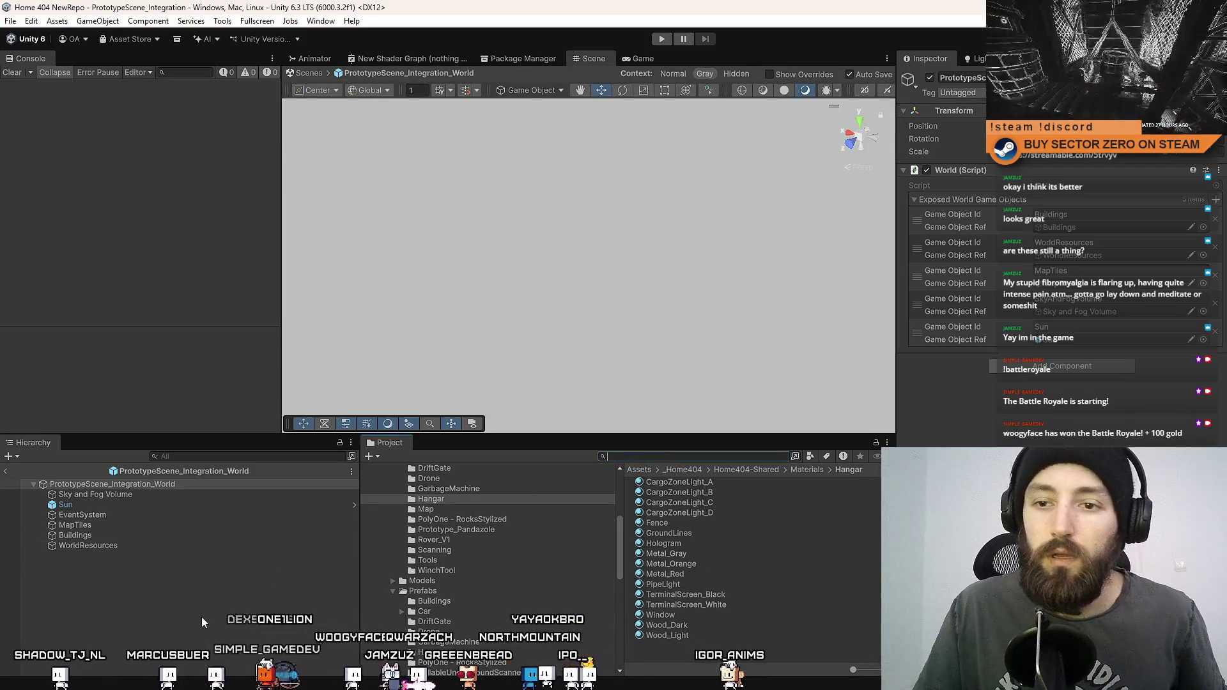
click(624, 60)
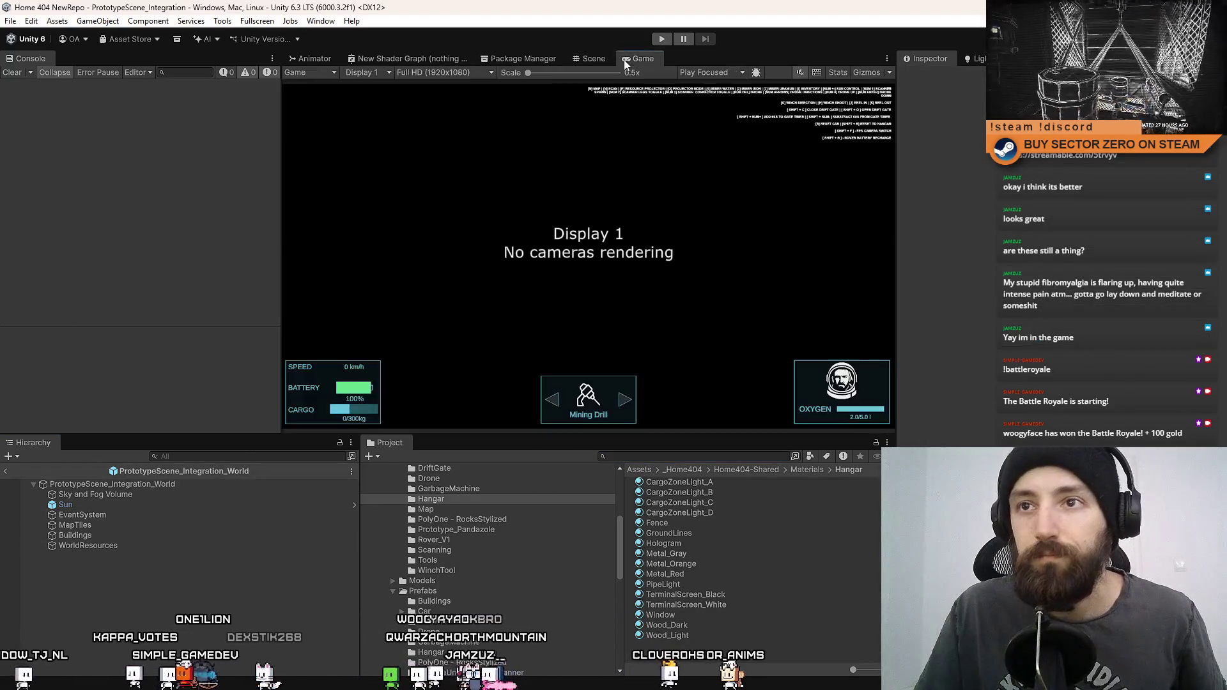
click(594, 58)
click(305, 75)
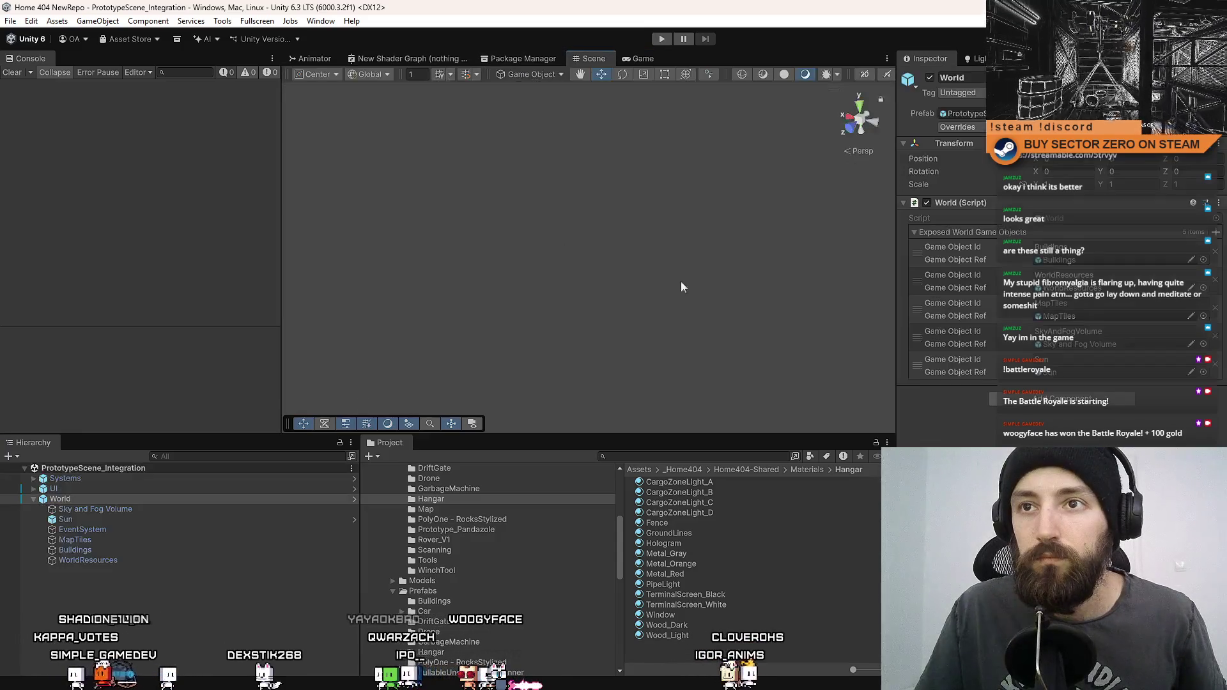
click(676, 192)
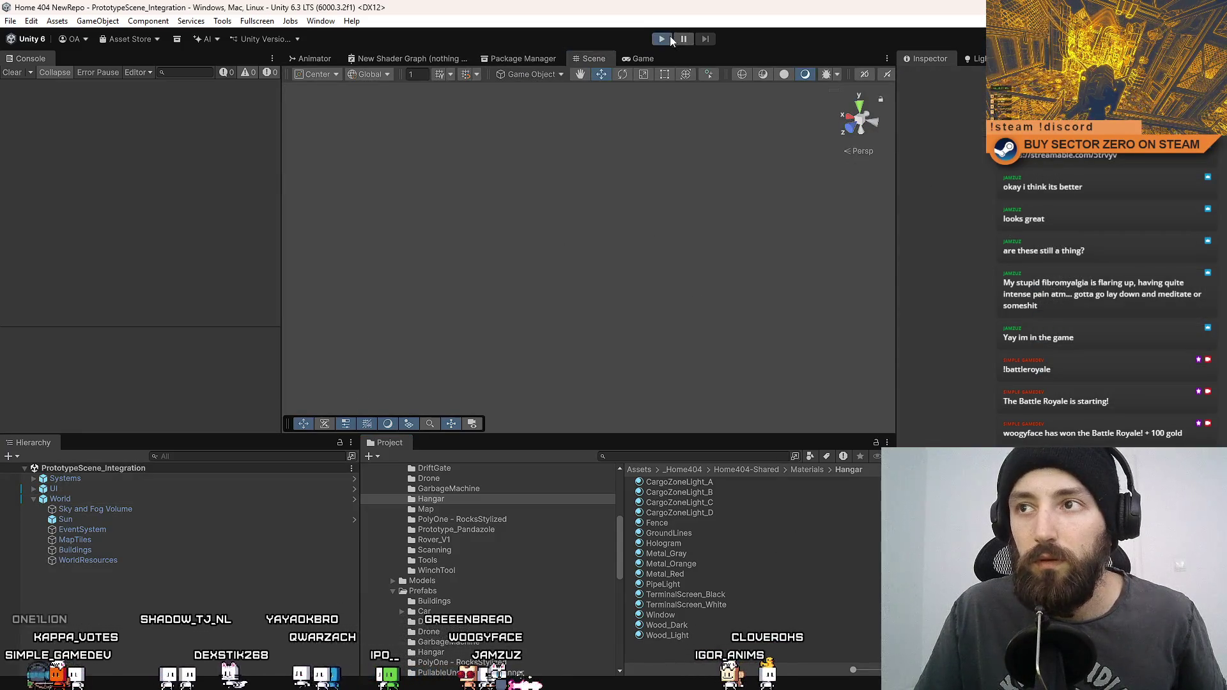
click(668, 38)
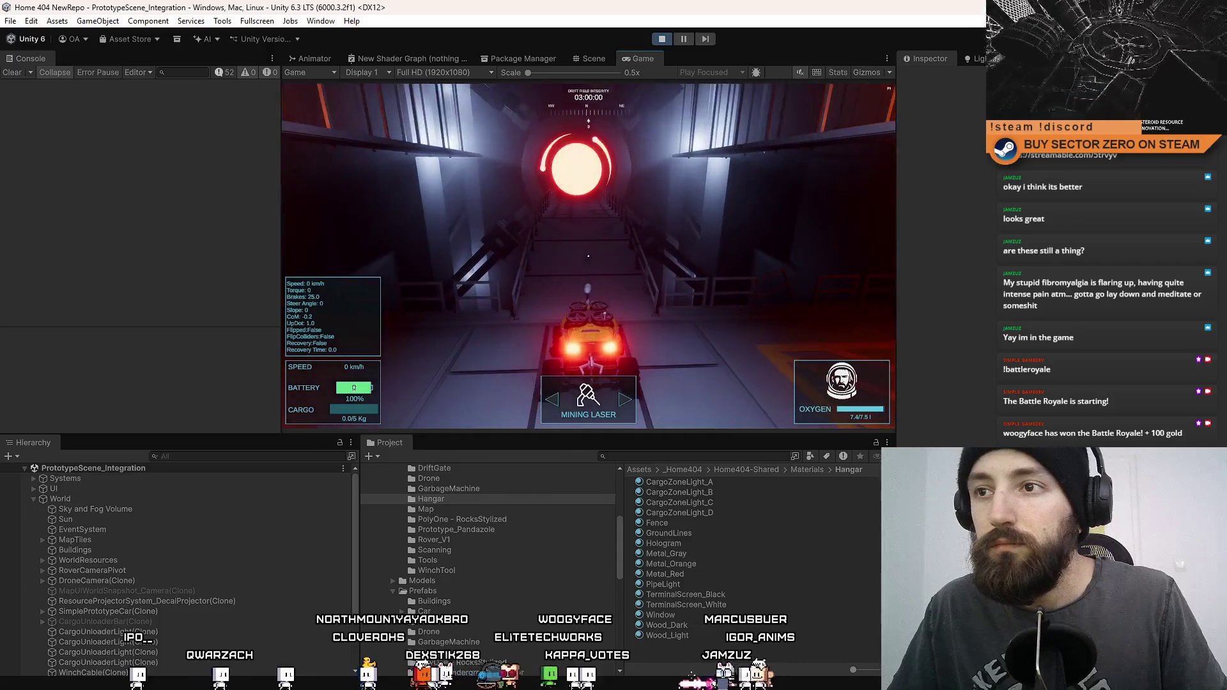
click(10, 21)
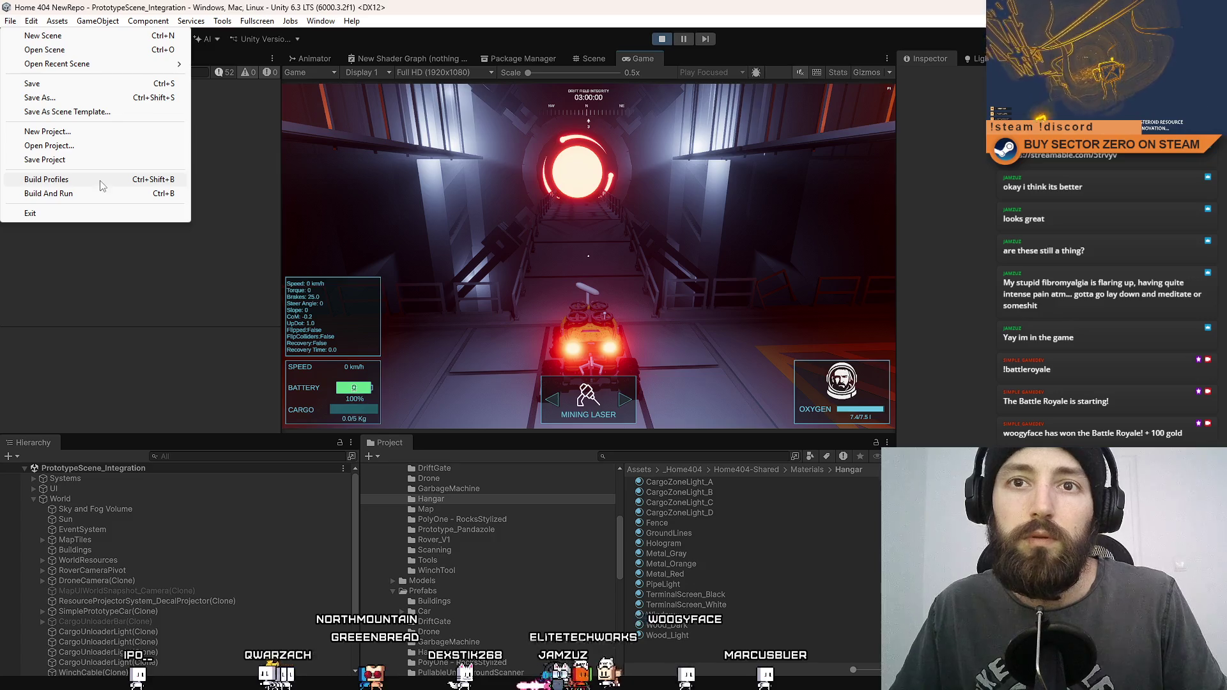
key(Right)
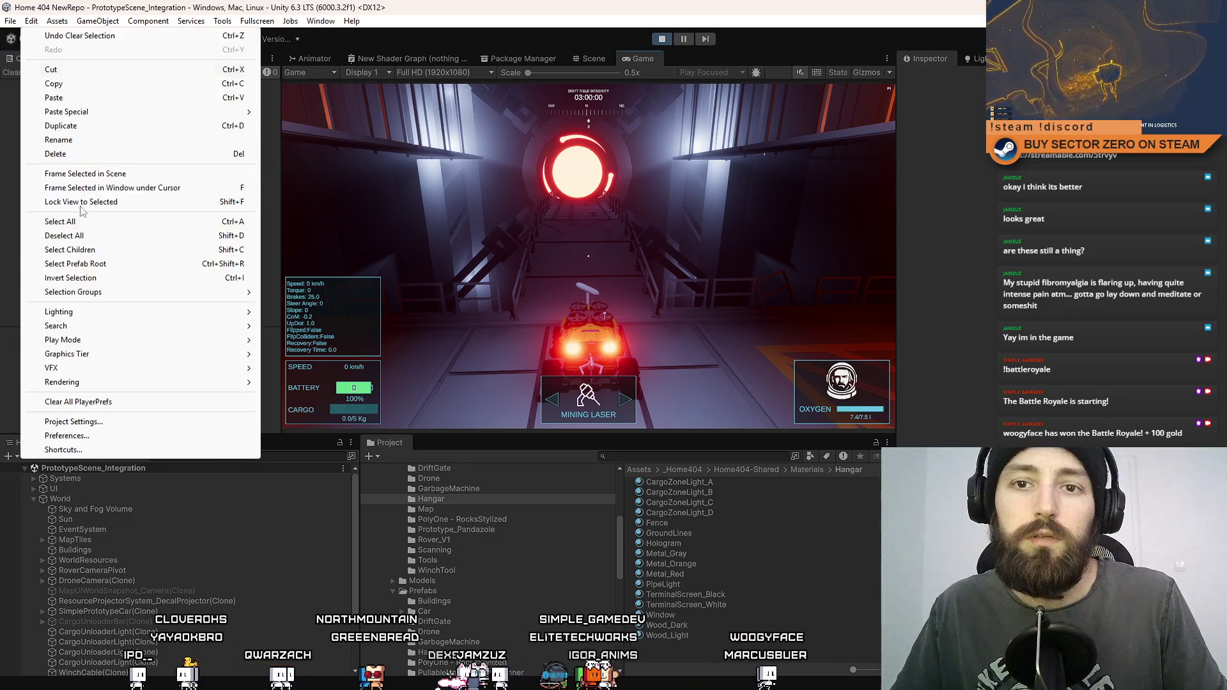
click(103, 424)
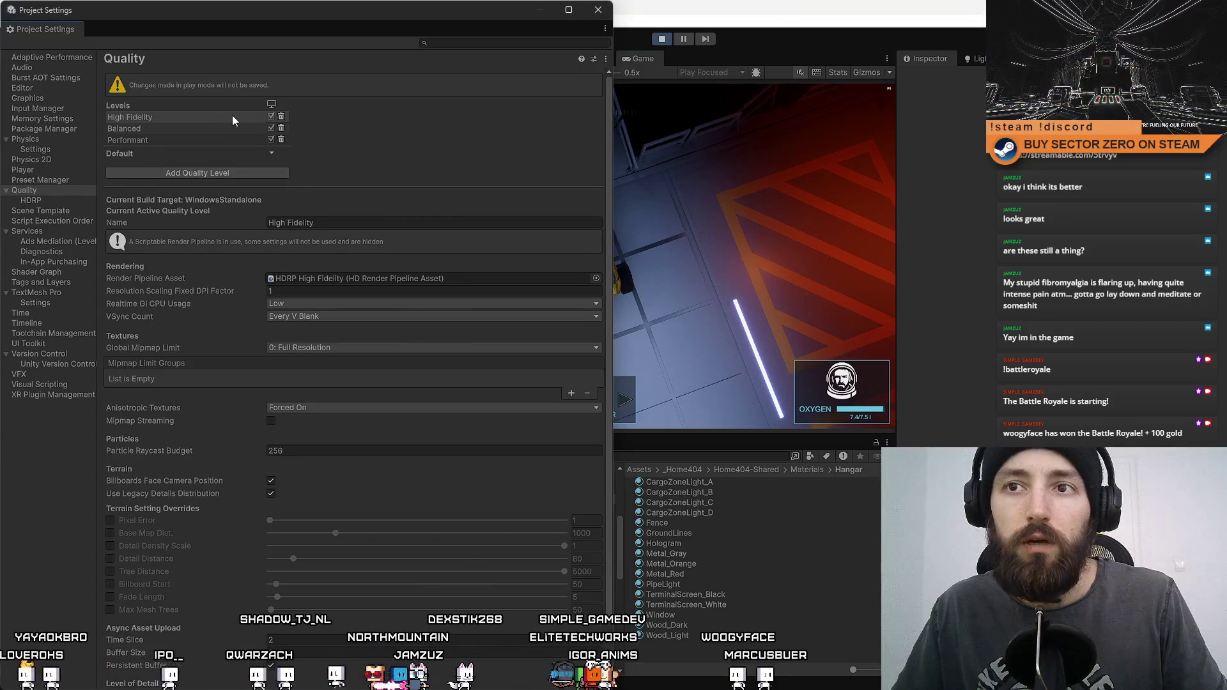
click(263, 154)
click(287, 167)
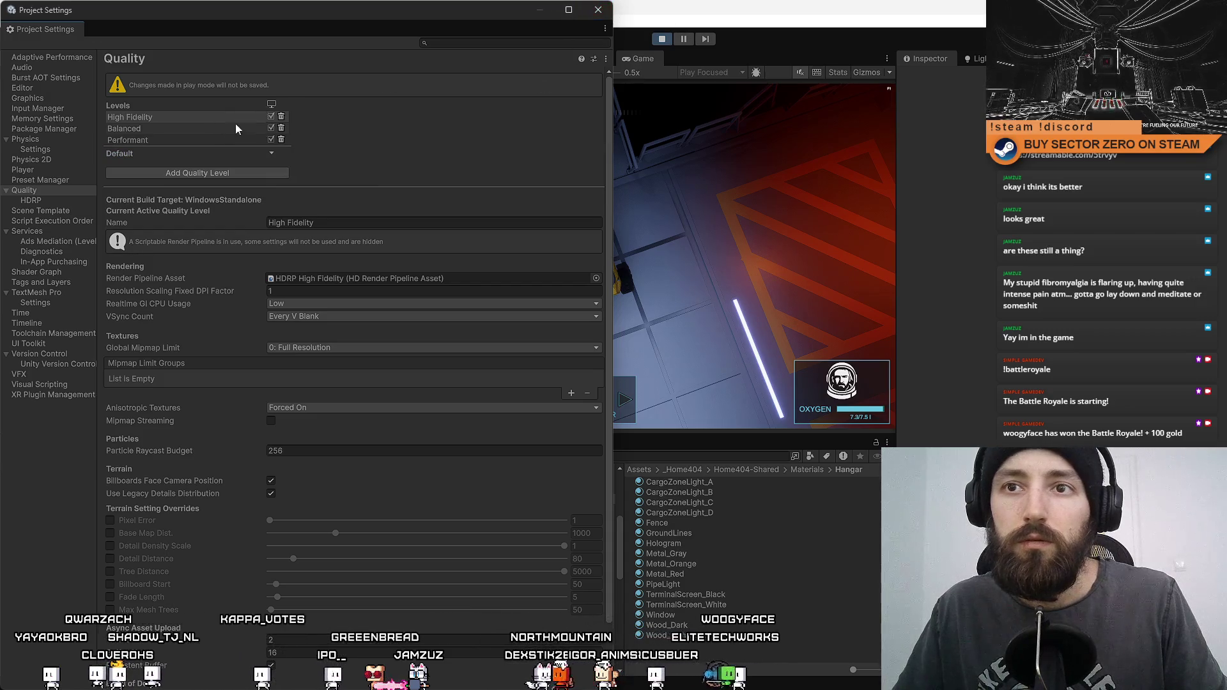
click(231, 133)
click(230, 127)
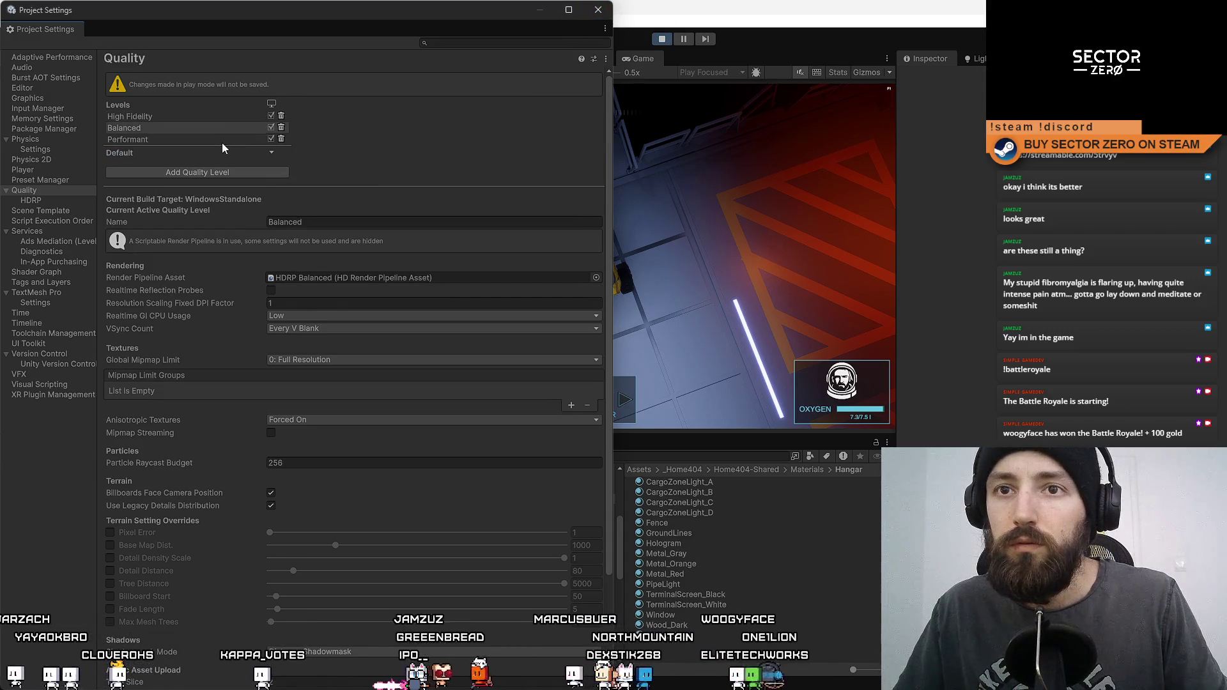
click(132, 140)
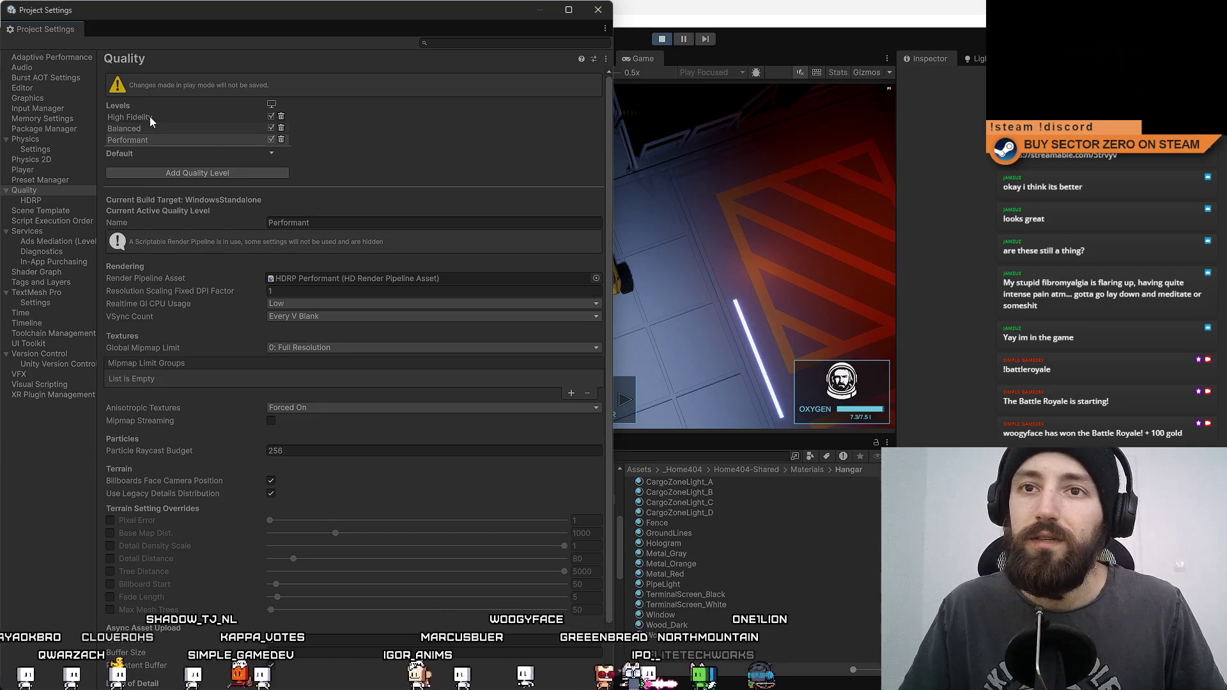
click(149, 116)
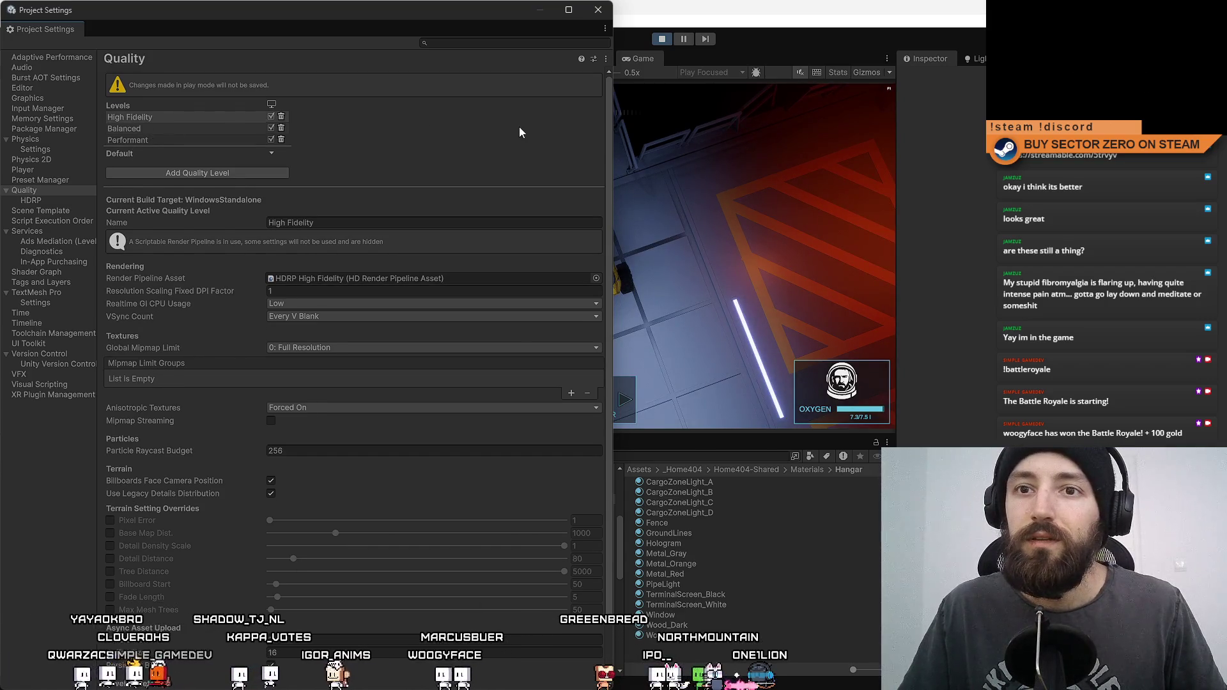
click(598, 10)
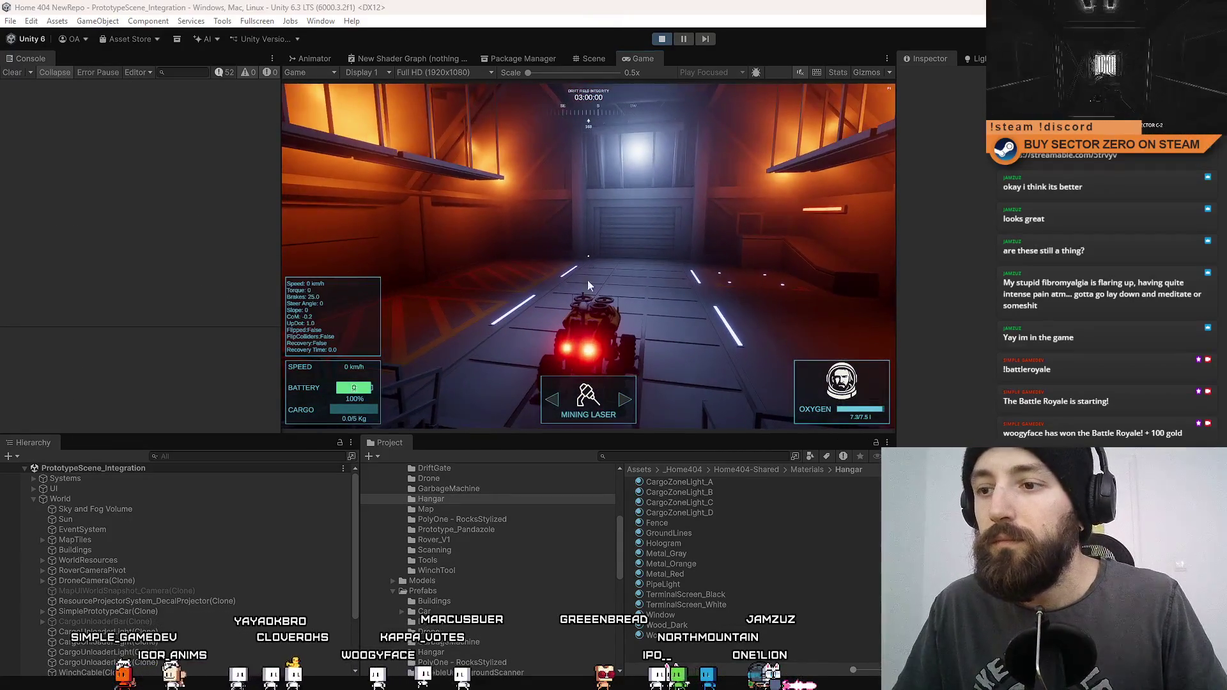
Step: Go fullscreen and drive the rover around the hangar and through the red portal
key(F10)
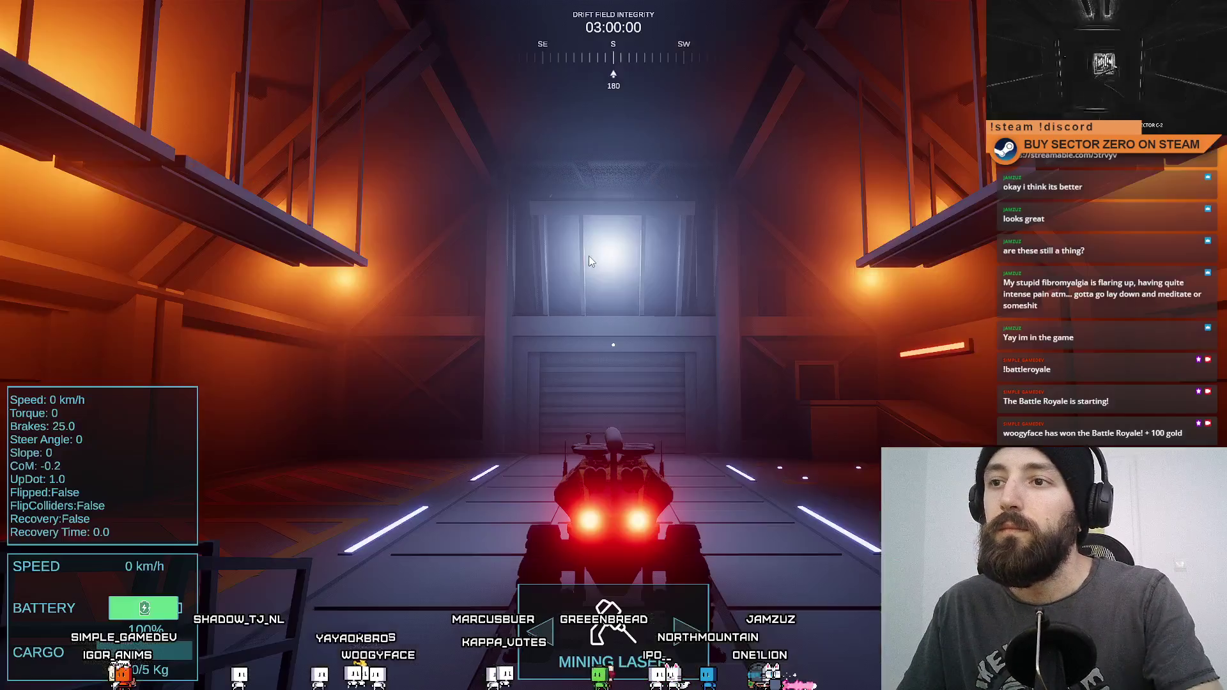
key(w)
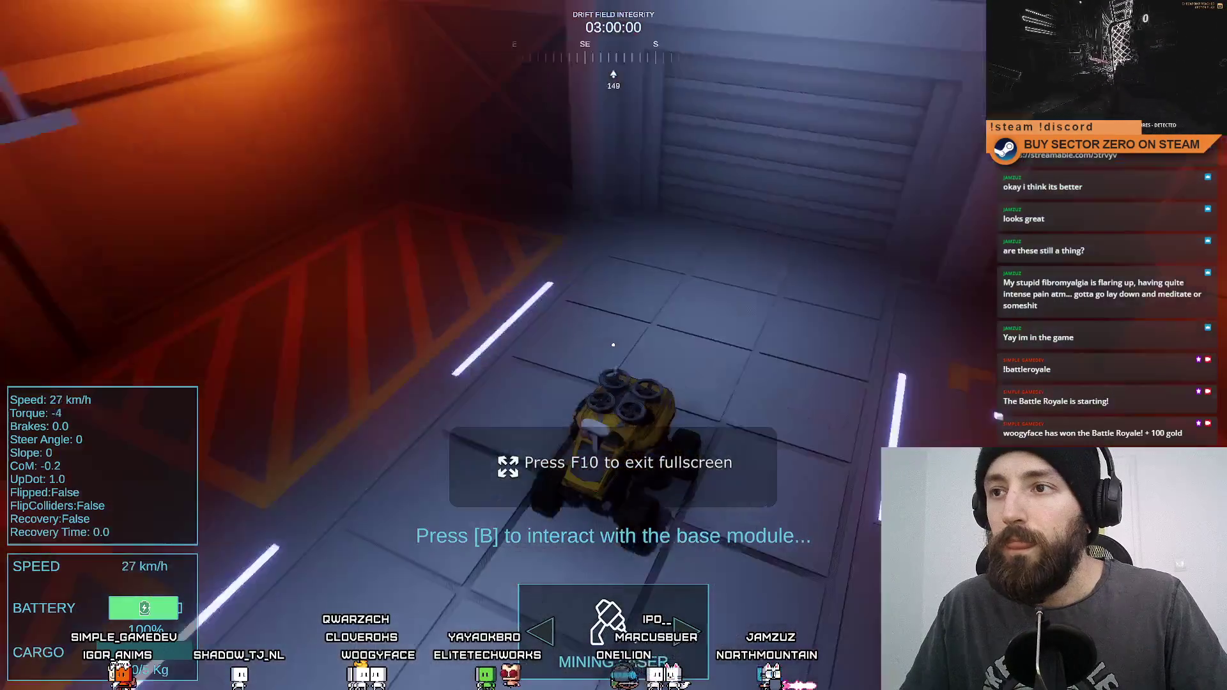
key(w)
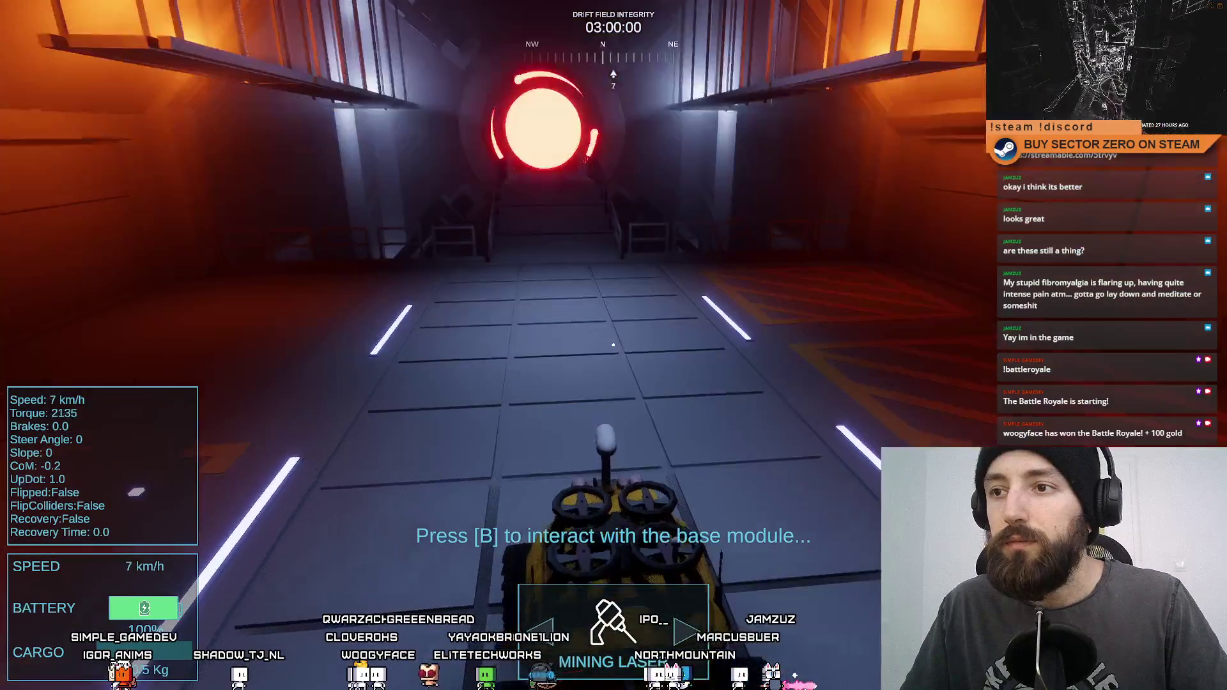
key(w)
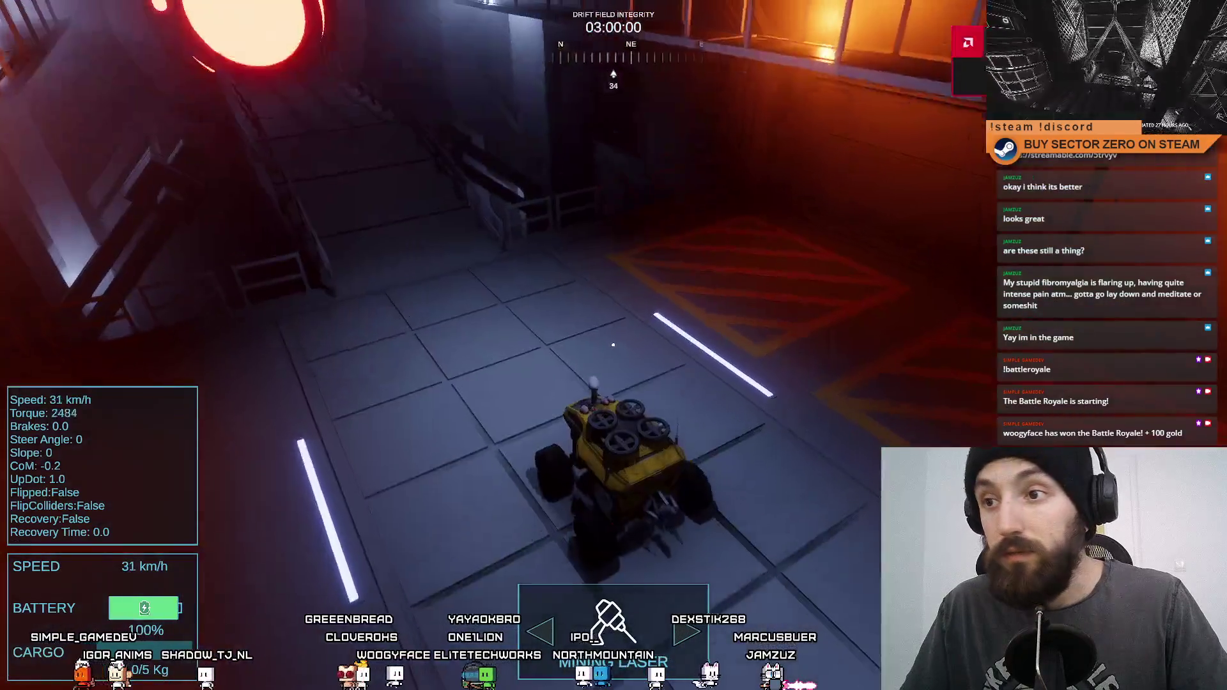
key(w)
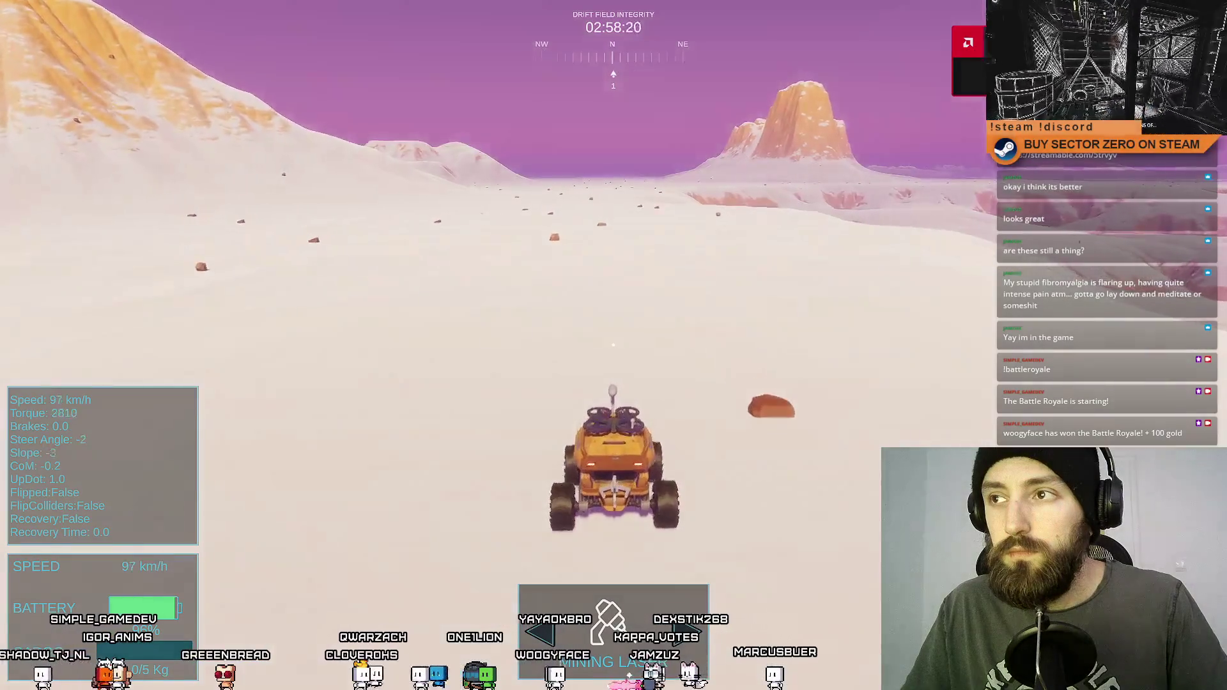
Step: Steer across the snowy map, up the ramp into the tunnel, then leave fullscreen
key(a)
key(a)
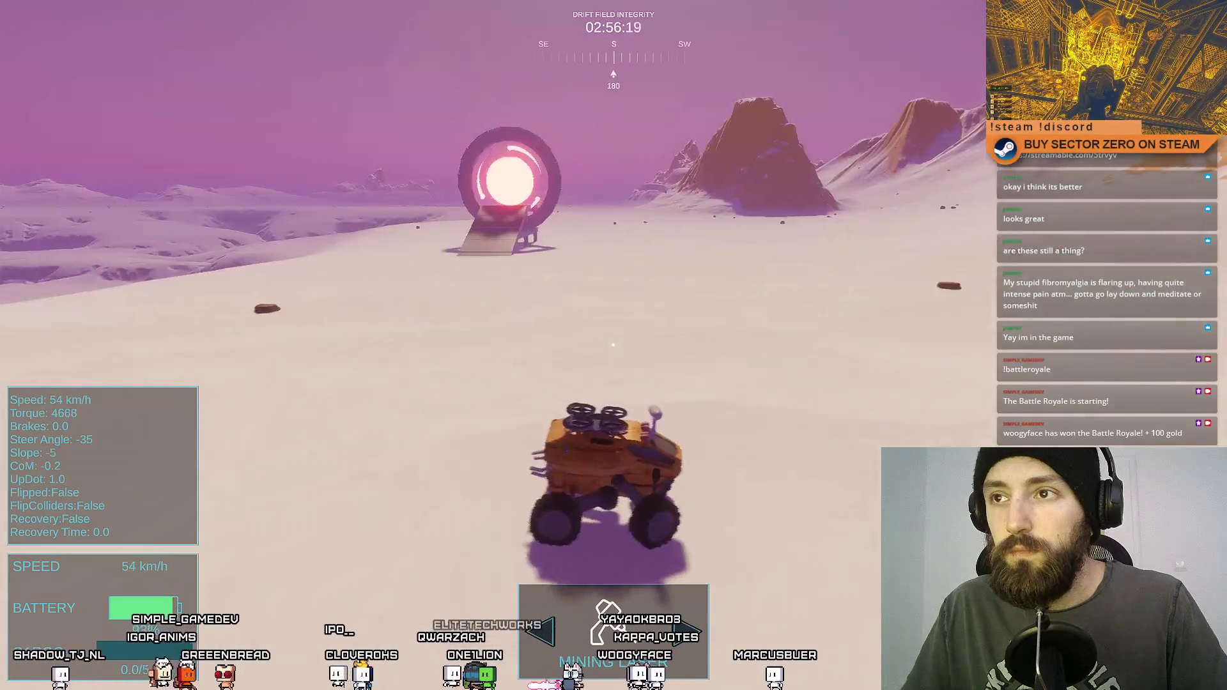
key(a)
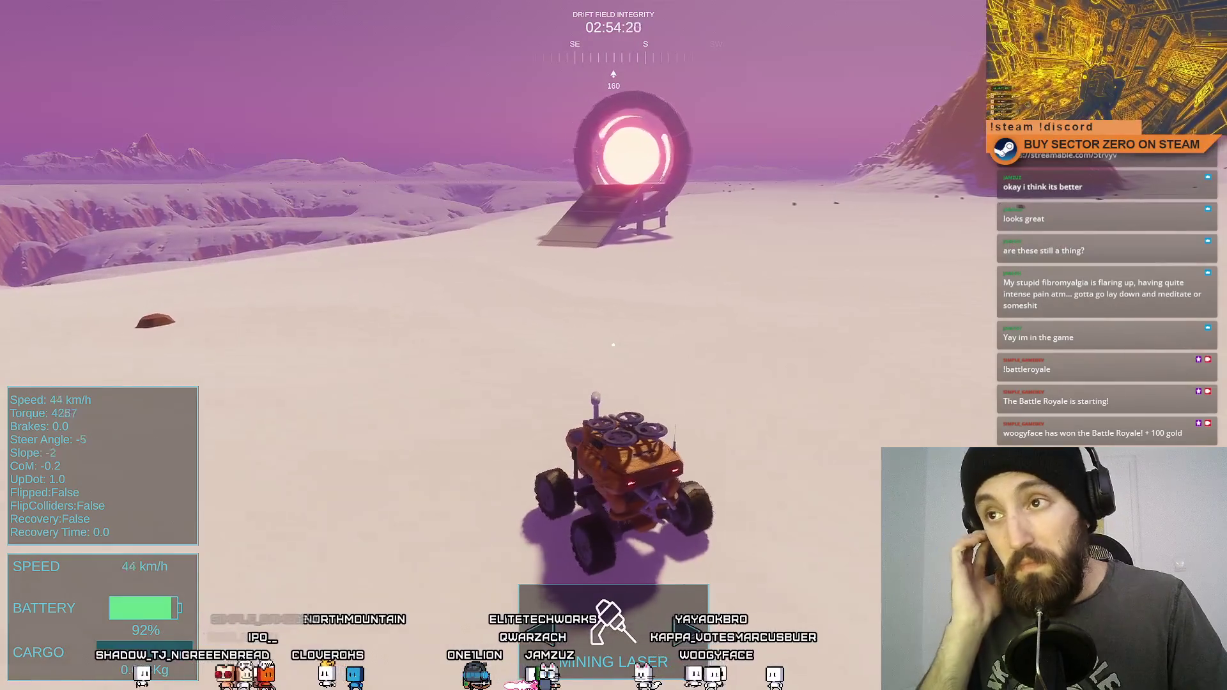
key(d)
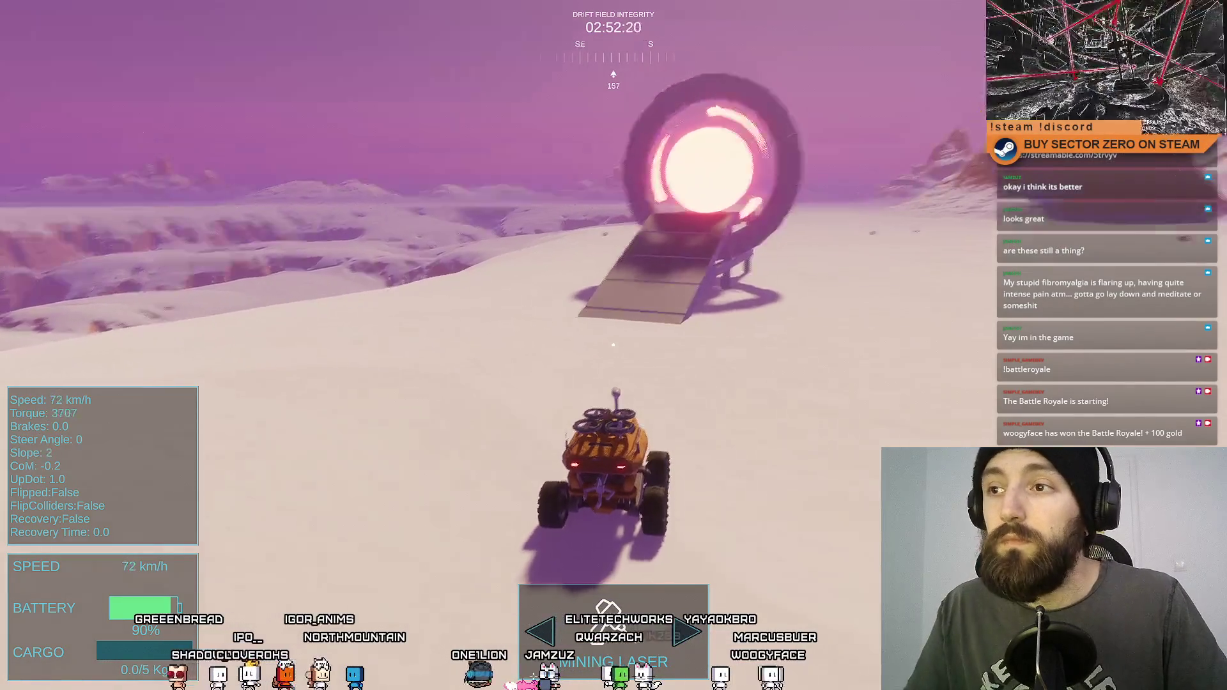
key(a)
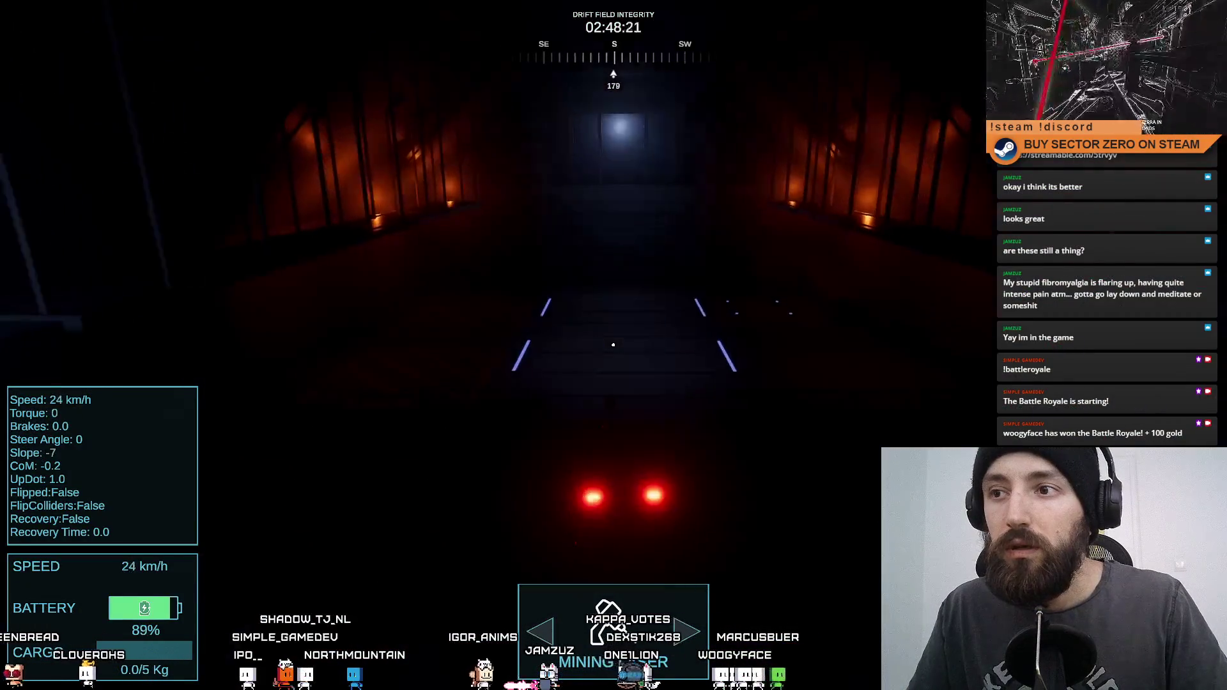
key(w)
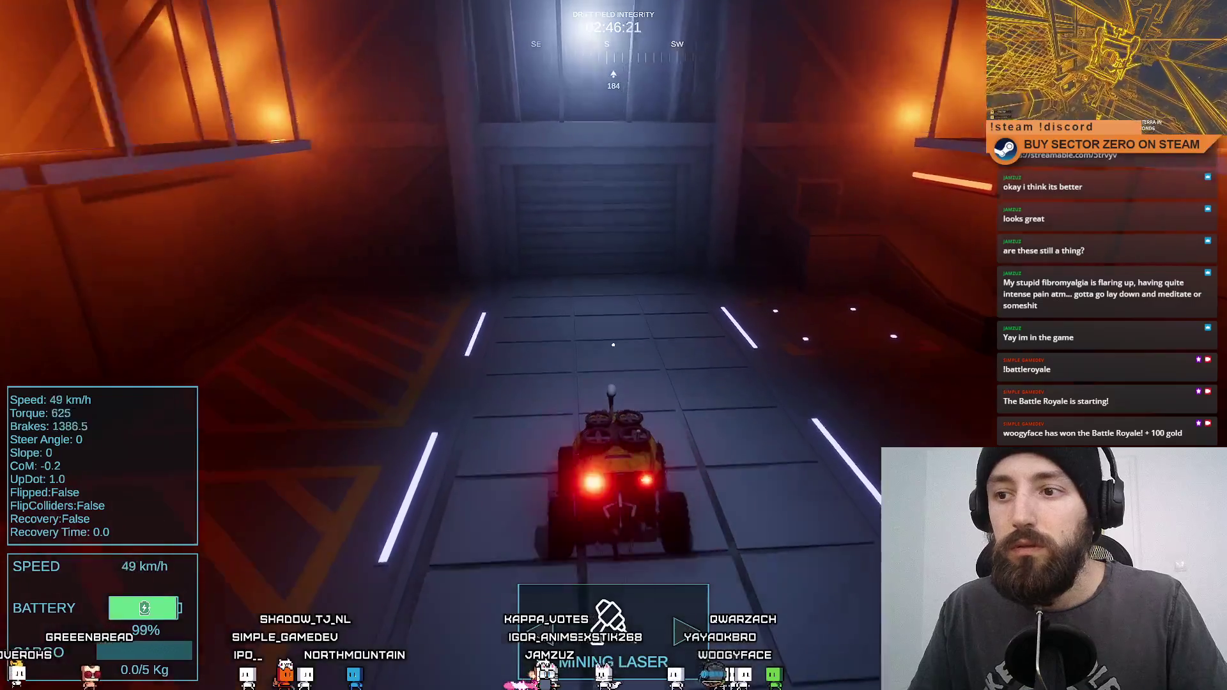
key(s)
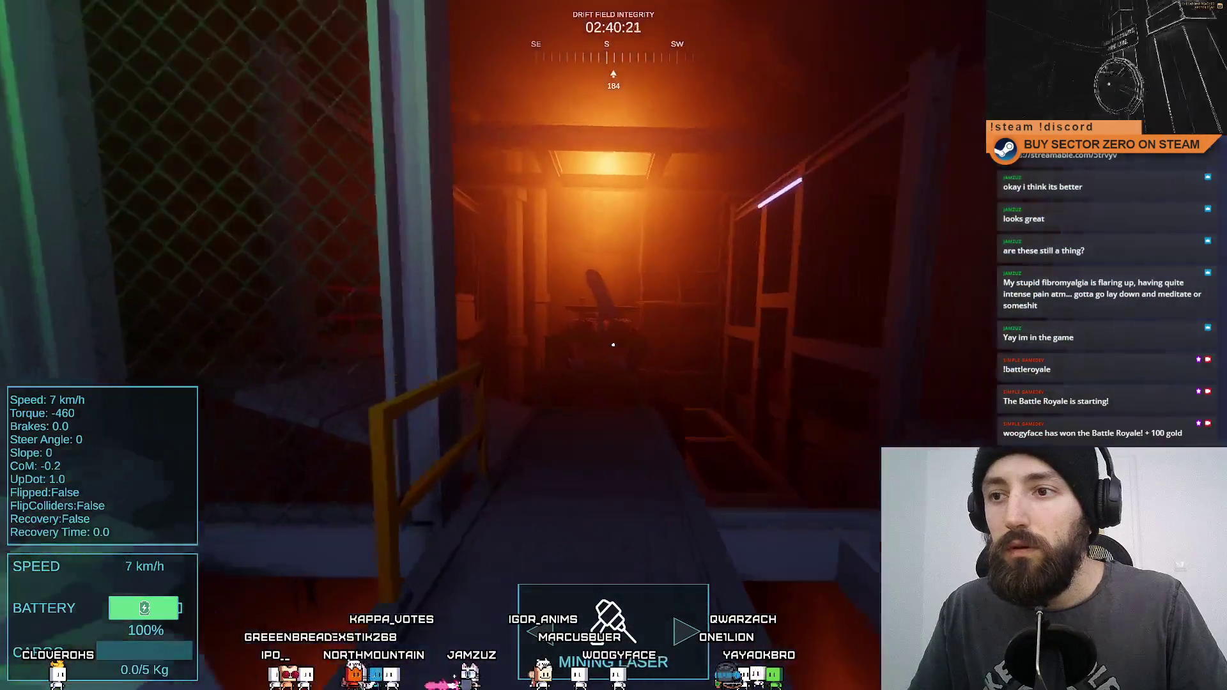
key(F11)
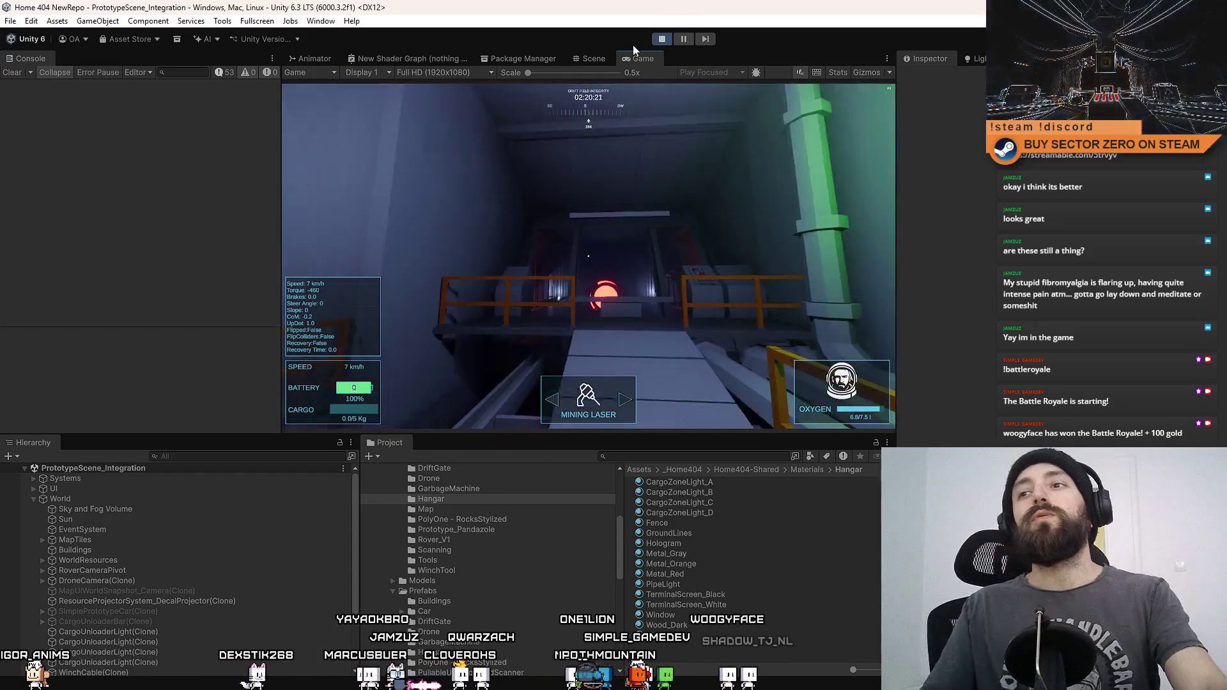
Step: Stop Play mode and return to the editable integration scene
click(658, 40)
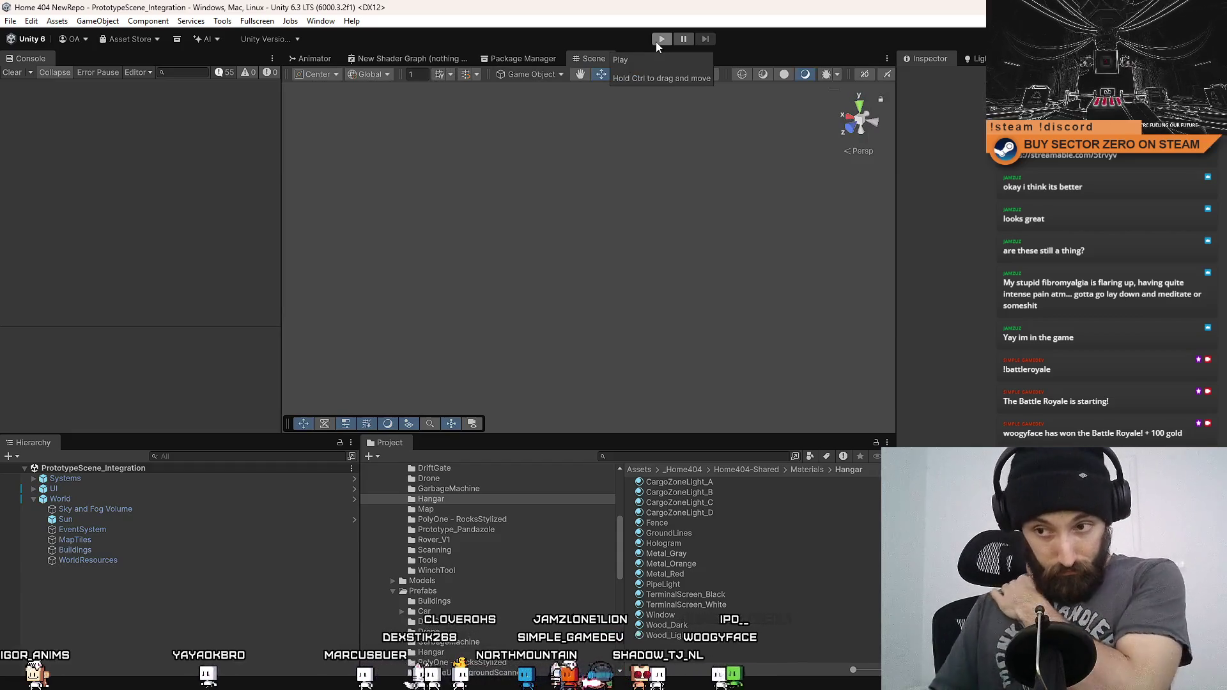
scroll(512, 552, up, 5)
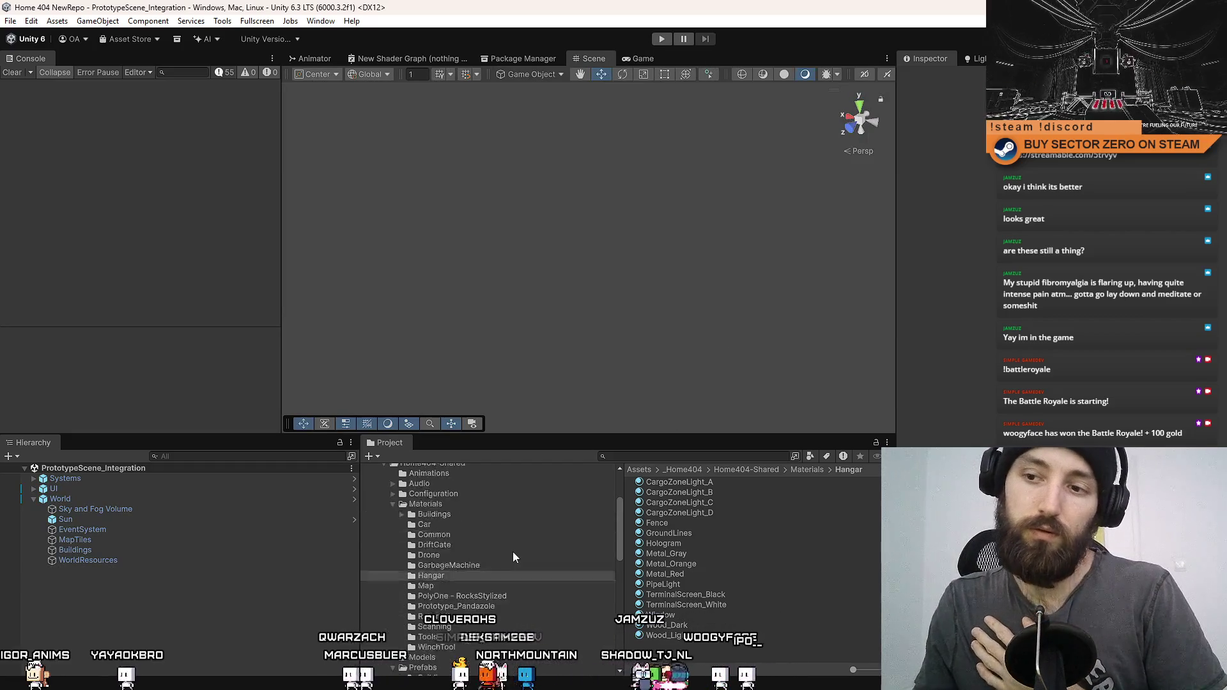
Step: Set WorldObjectsSpawnerSystem's Configuration to WorldObjectSpawnerConfiguration_TerrainBlendRocks under Systems > WorldGenerationOrchestrator
scroll(462, 489, down, 1)
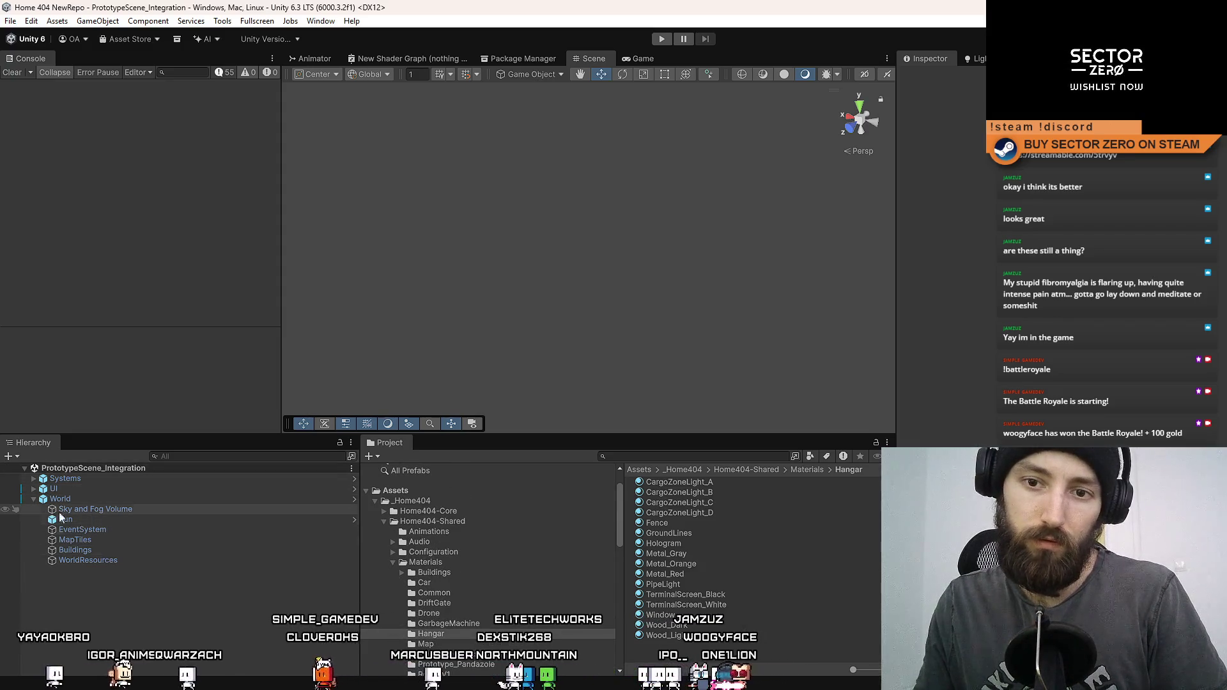
click(84, 561)
click(34, 501)
click(34, 478)
scroll(158, 536, down, 3)
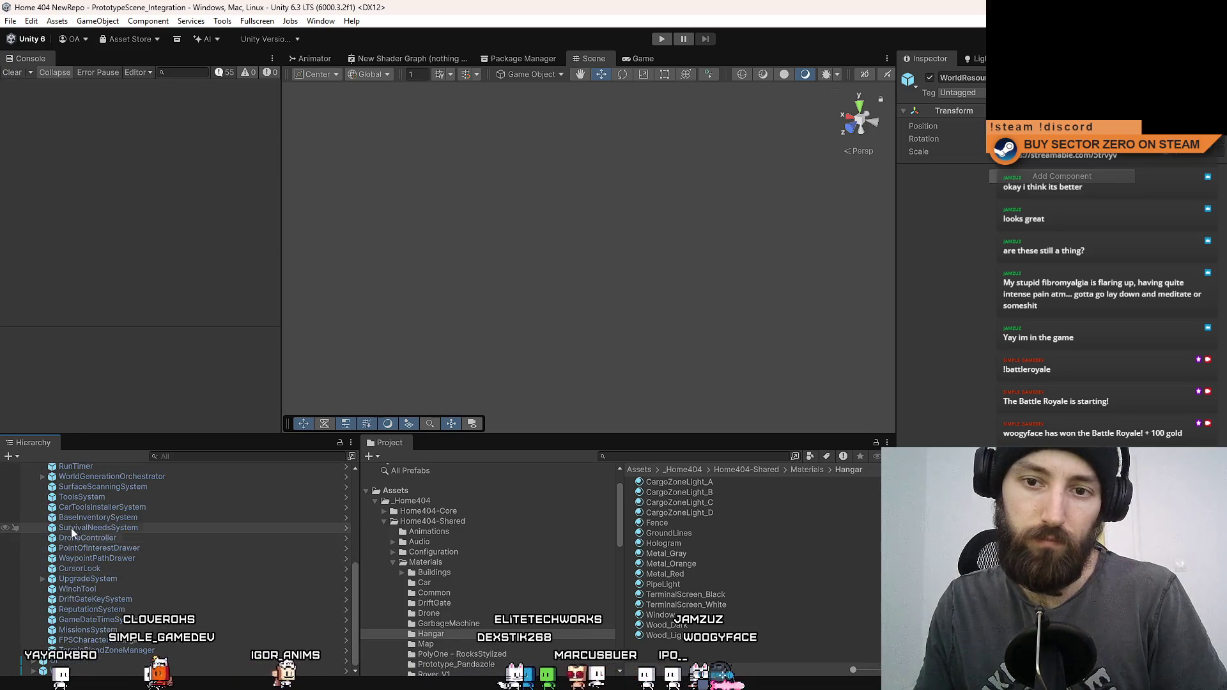
click(43, 477)
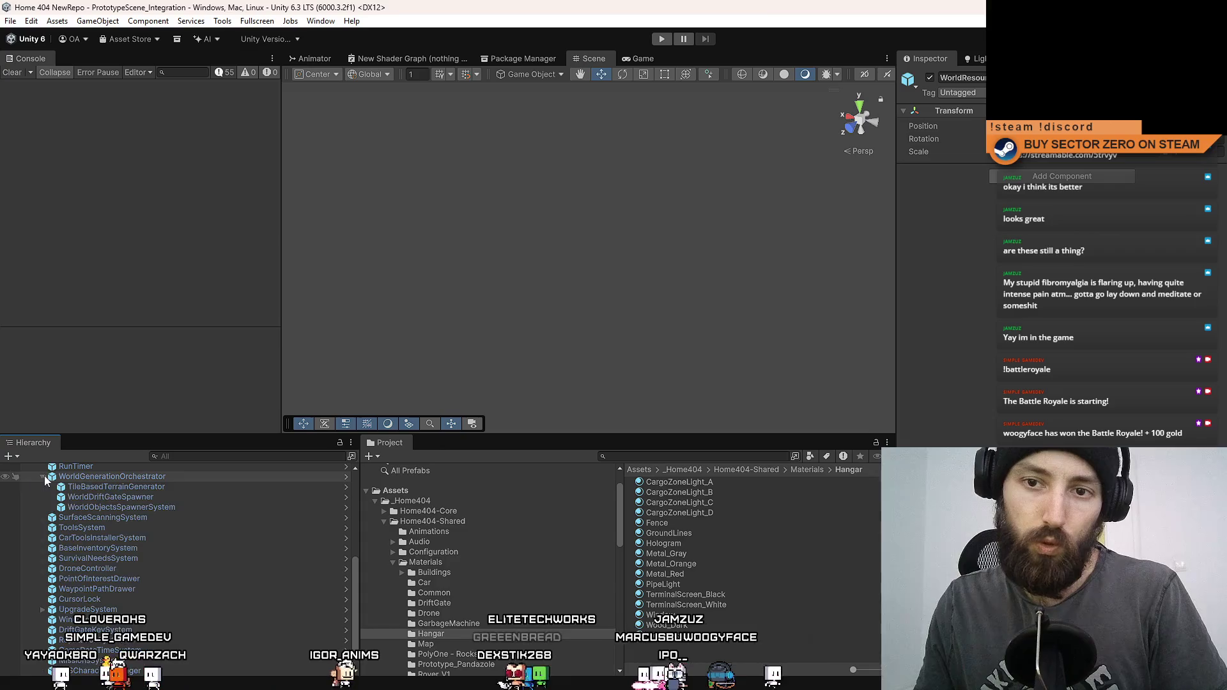
click(148, 506)
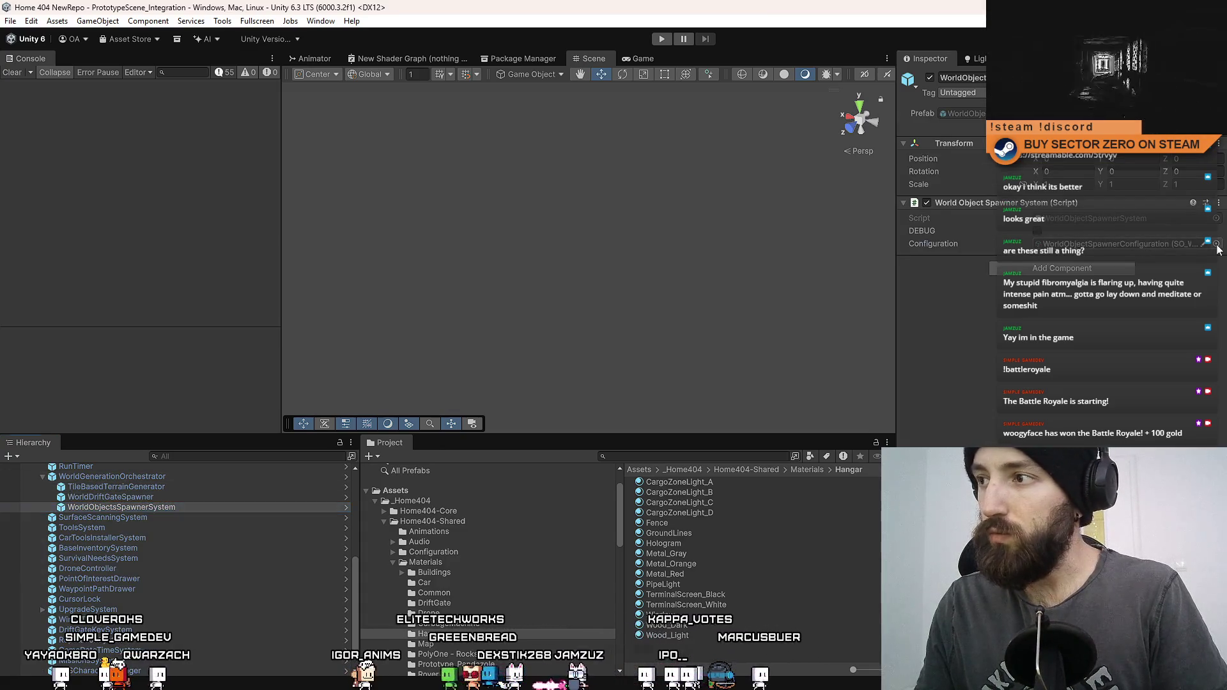
click(1217, 245)
double_click(625, 282)
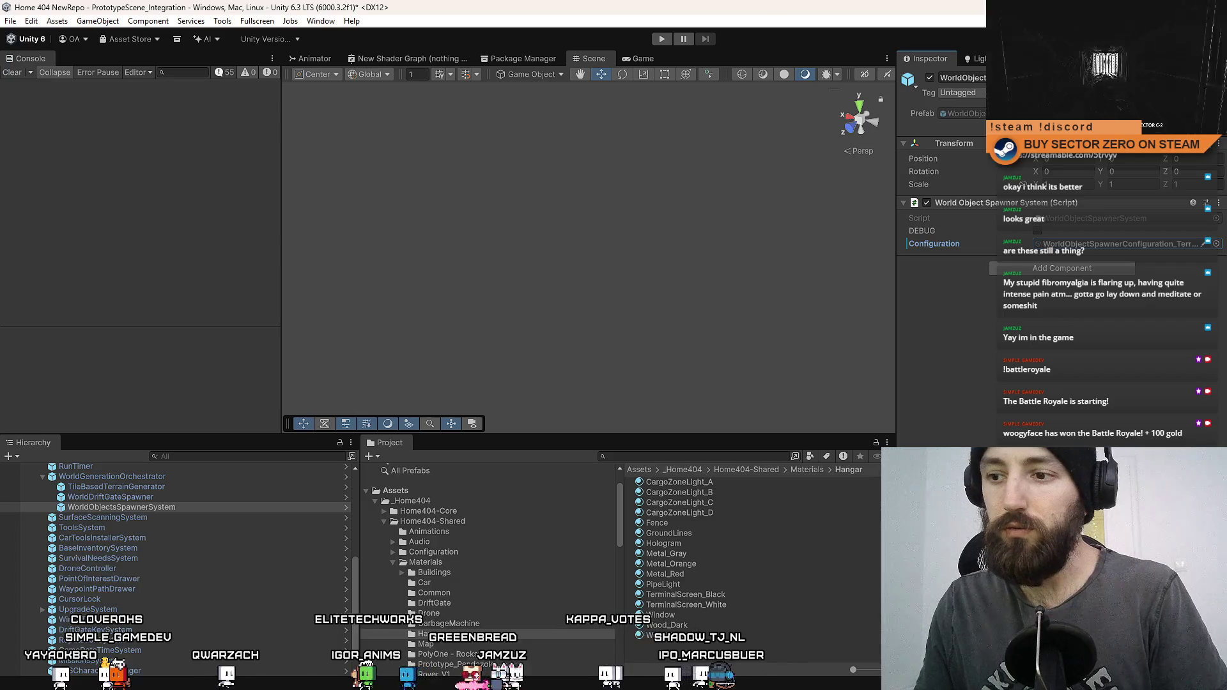
Step: Start Play mode, drive the rover down the tunnel fullscreen, then clear the console warnings
key(ctrl+p)
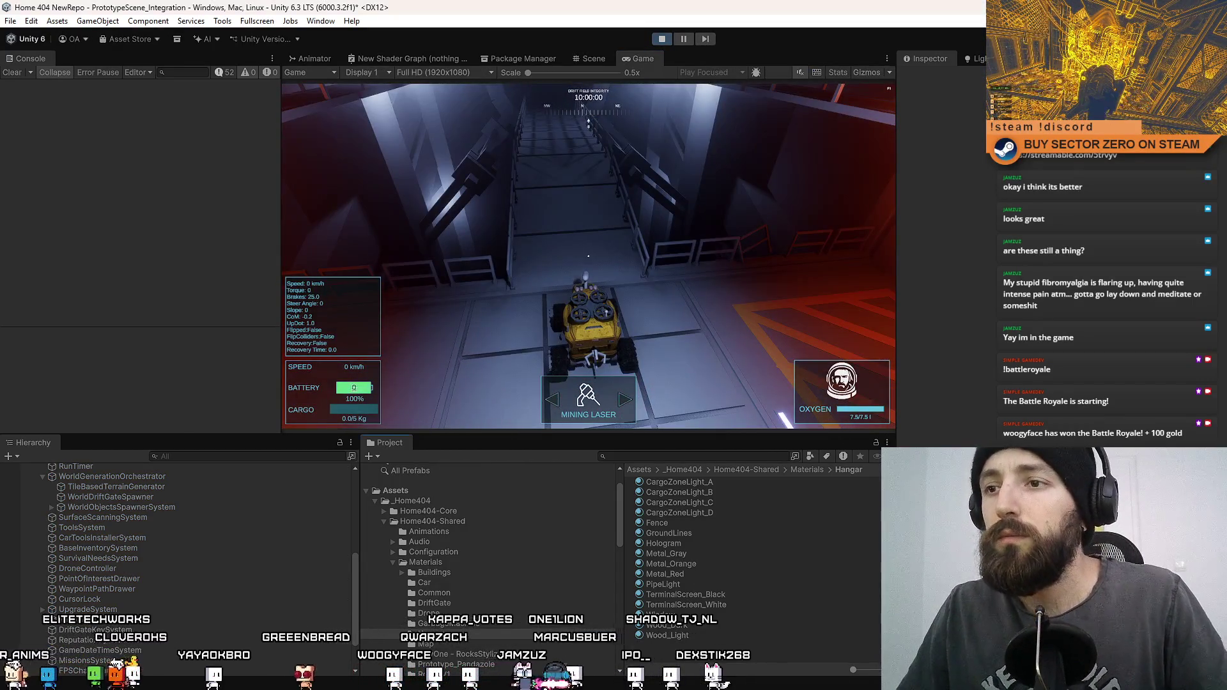
key(F10)
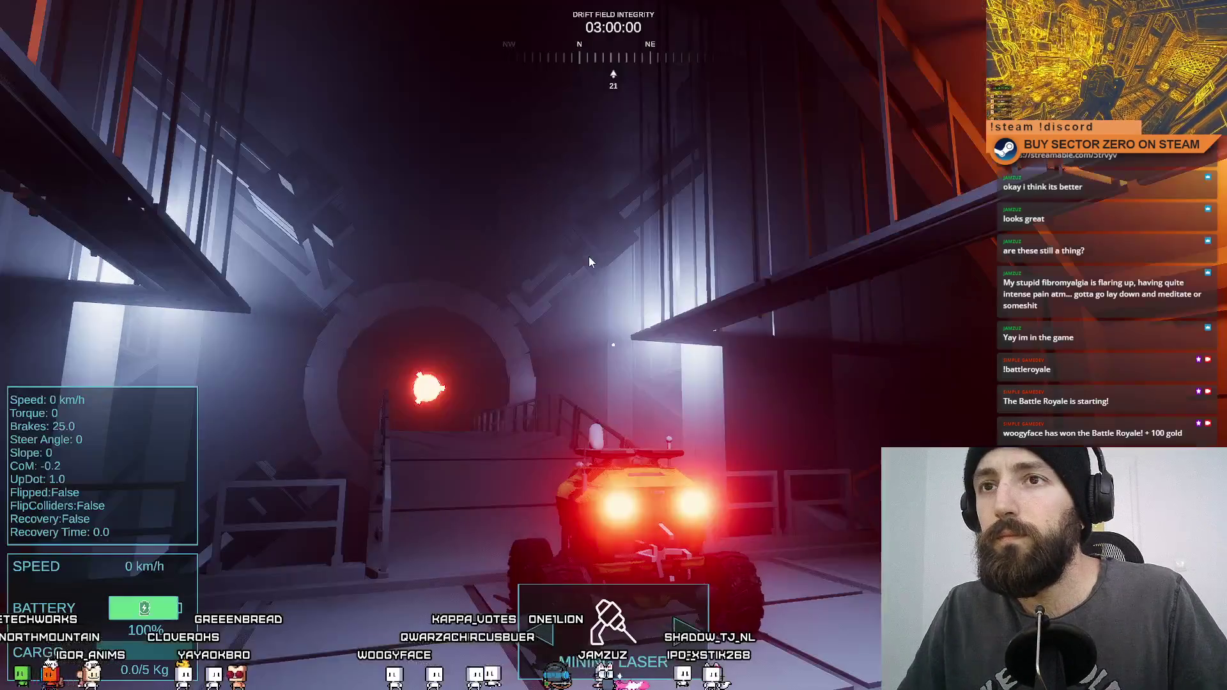
key(w)
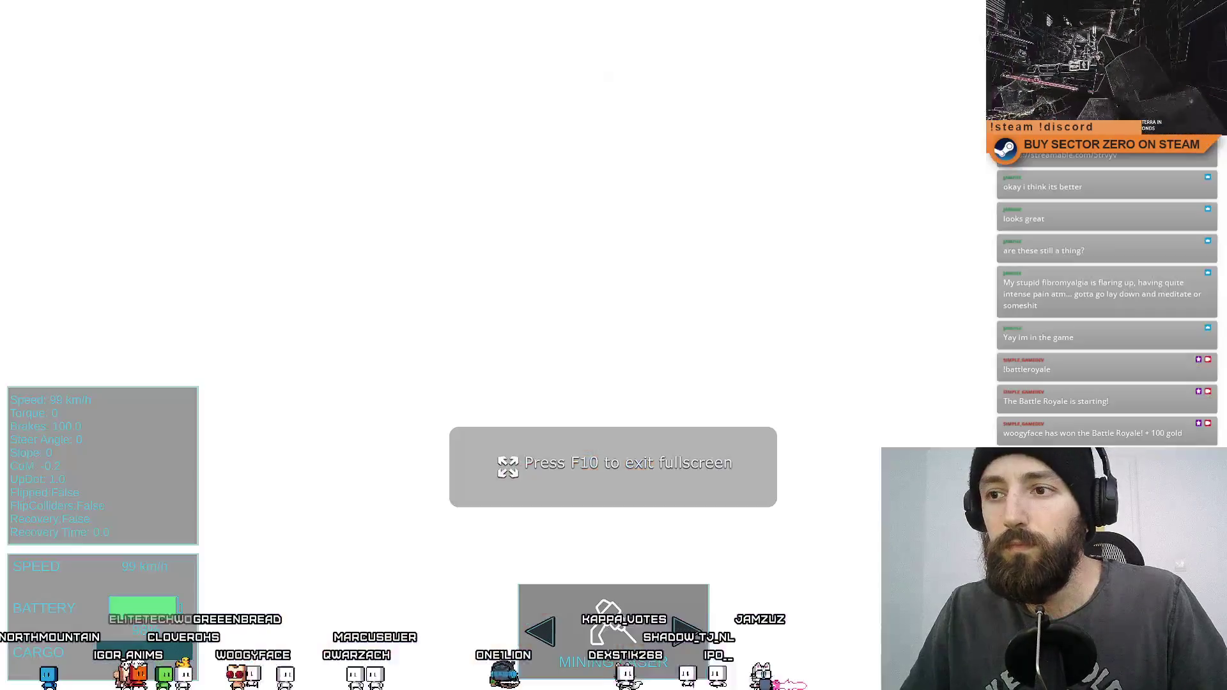
key(F10)
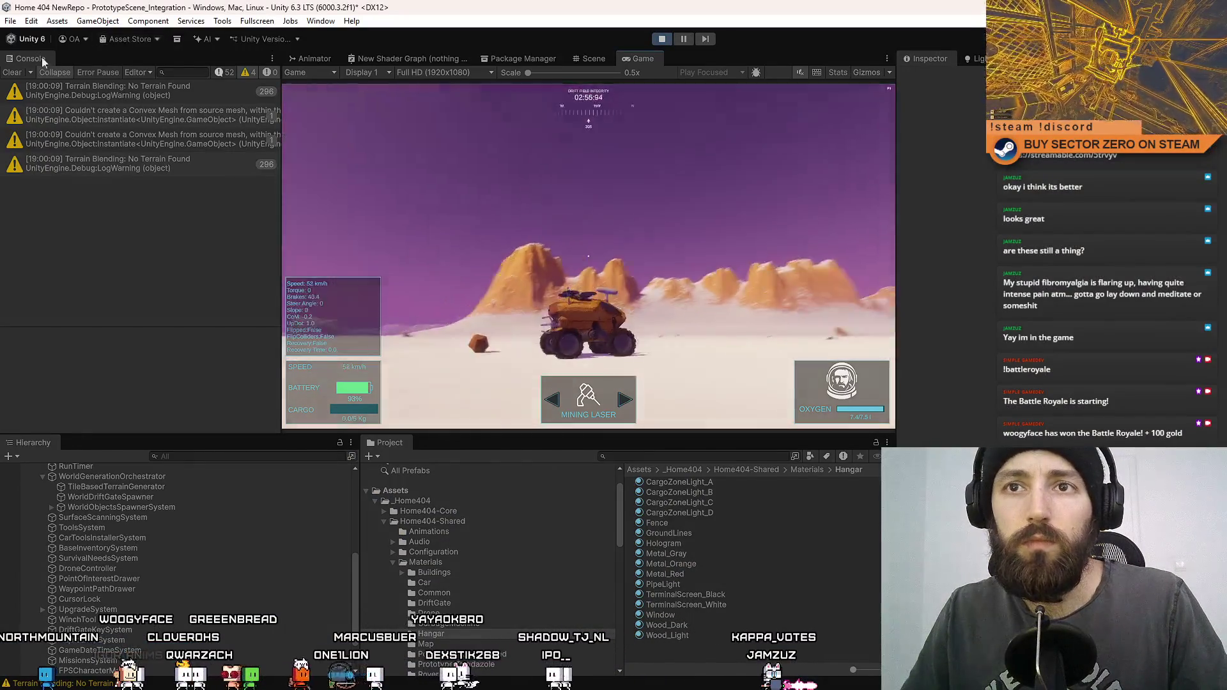
click(13, 73)
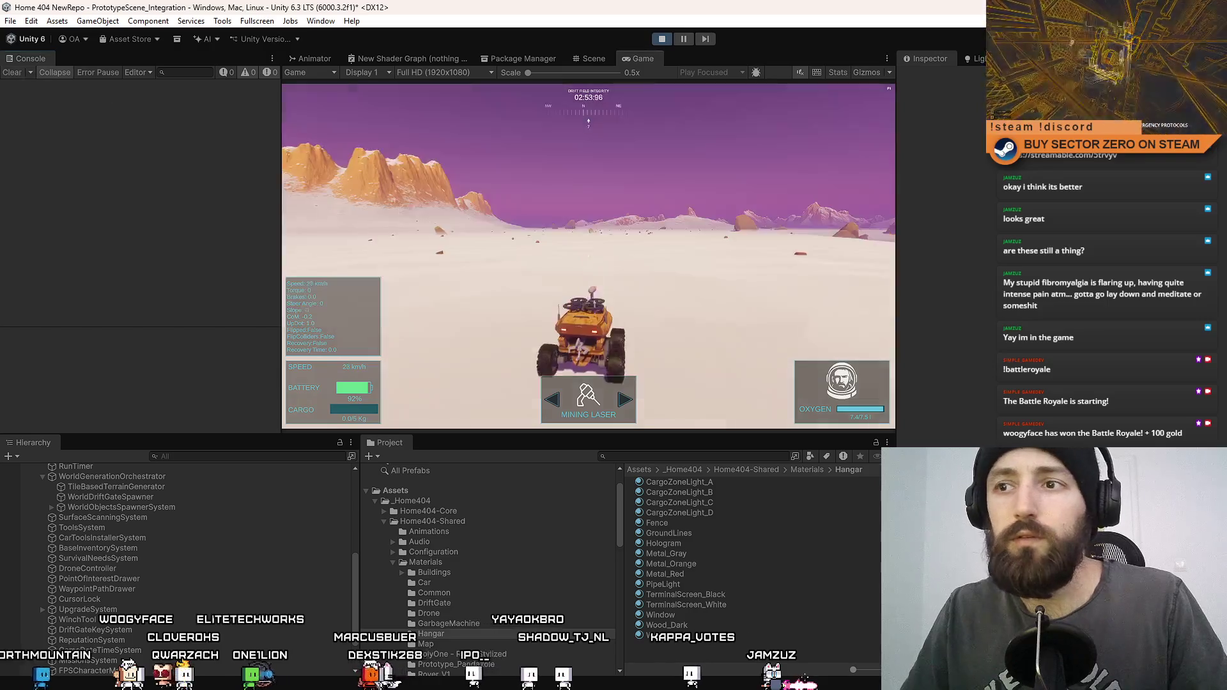
Step: Drive on fullscreen across the terrain, toggling the drone camera on and off, then exit fullscreen
key(F10)
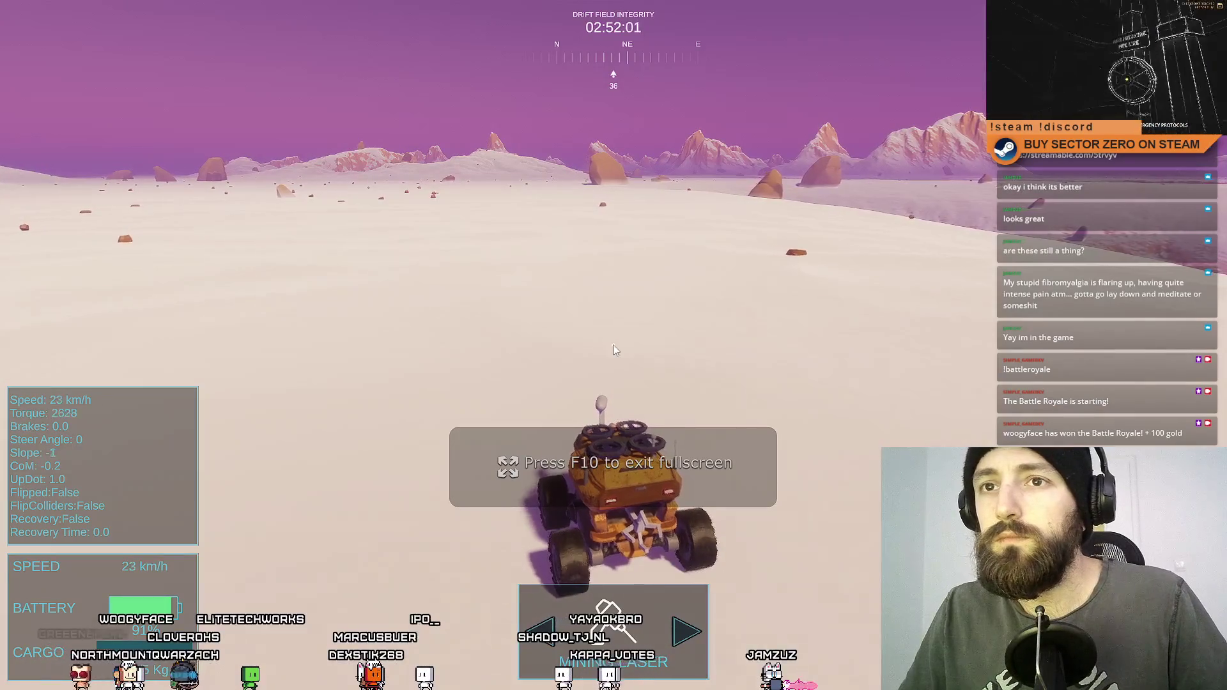
click(612, 350)
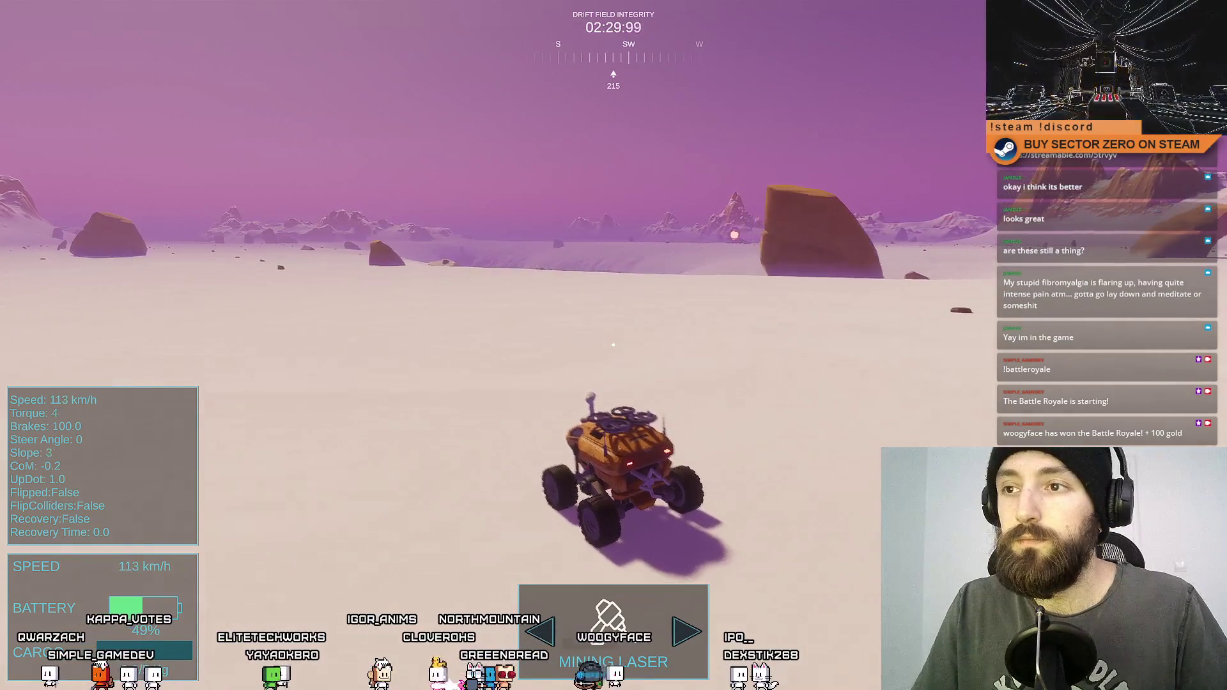
key(f)
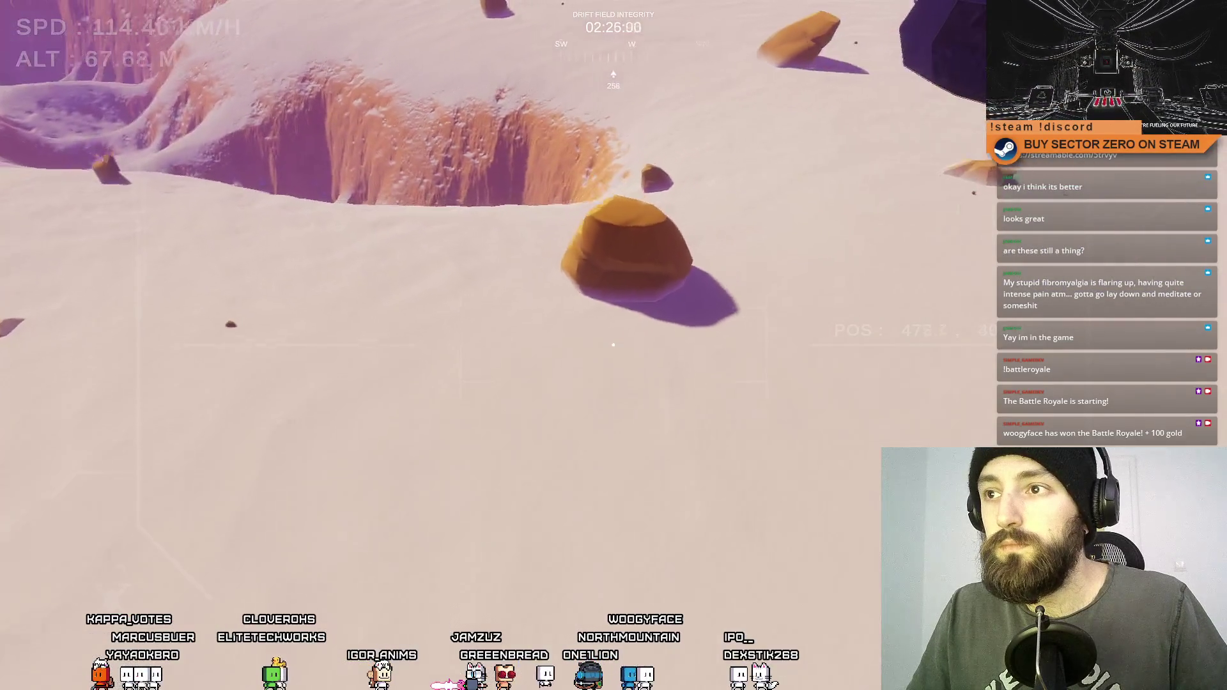
key(f)
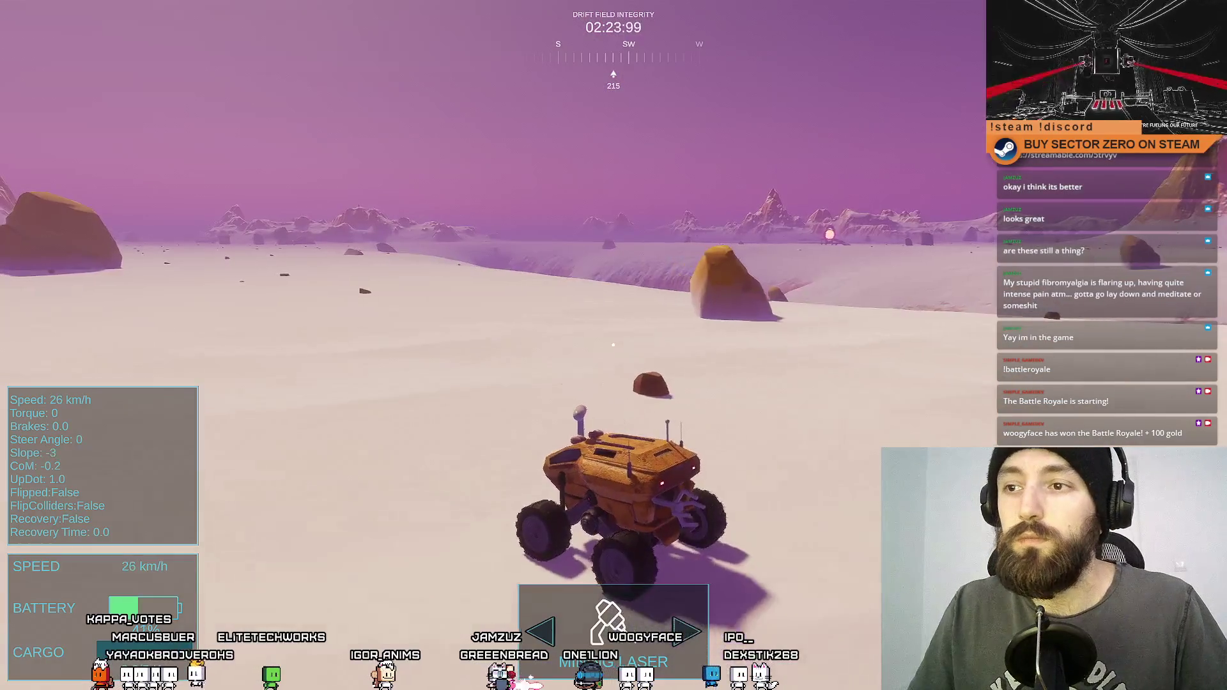
key(alt+Tab)
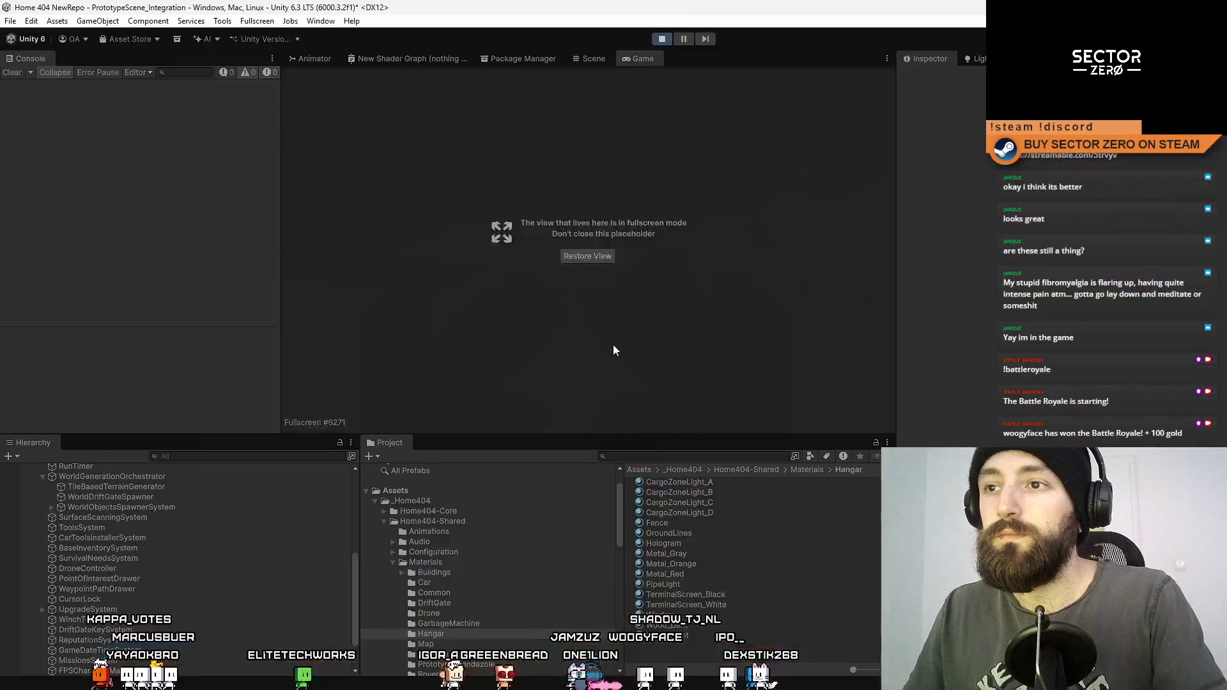
Step: Return the game to its editor tab, enable the Stats overlay, and switch to first-person view
key(F11)
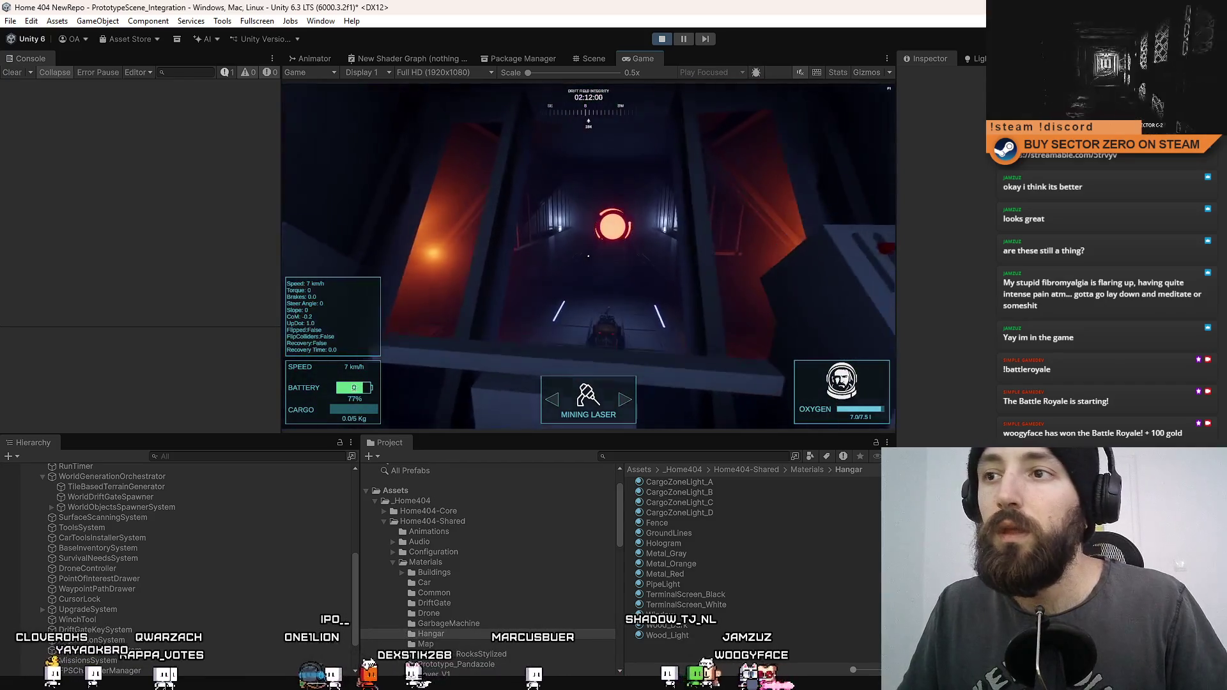
click(838, 73)
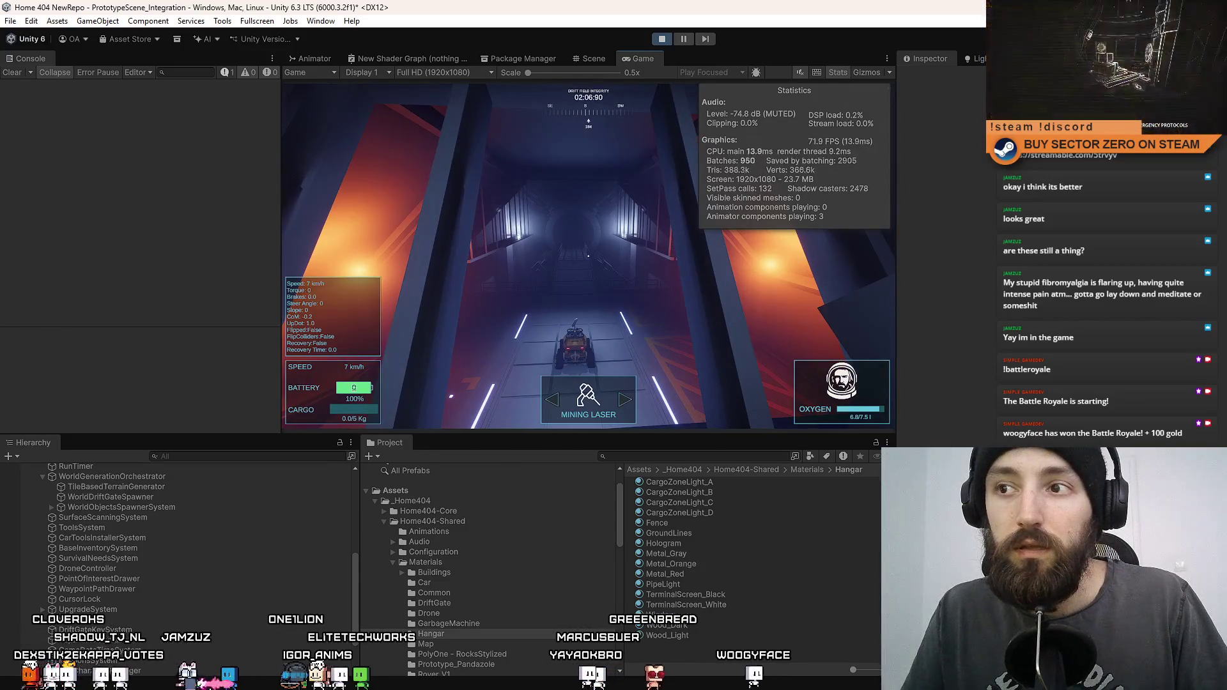
key(e)
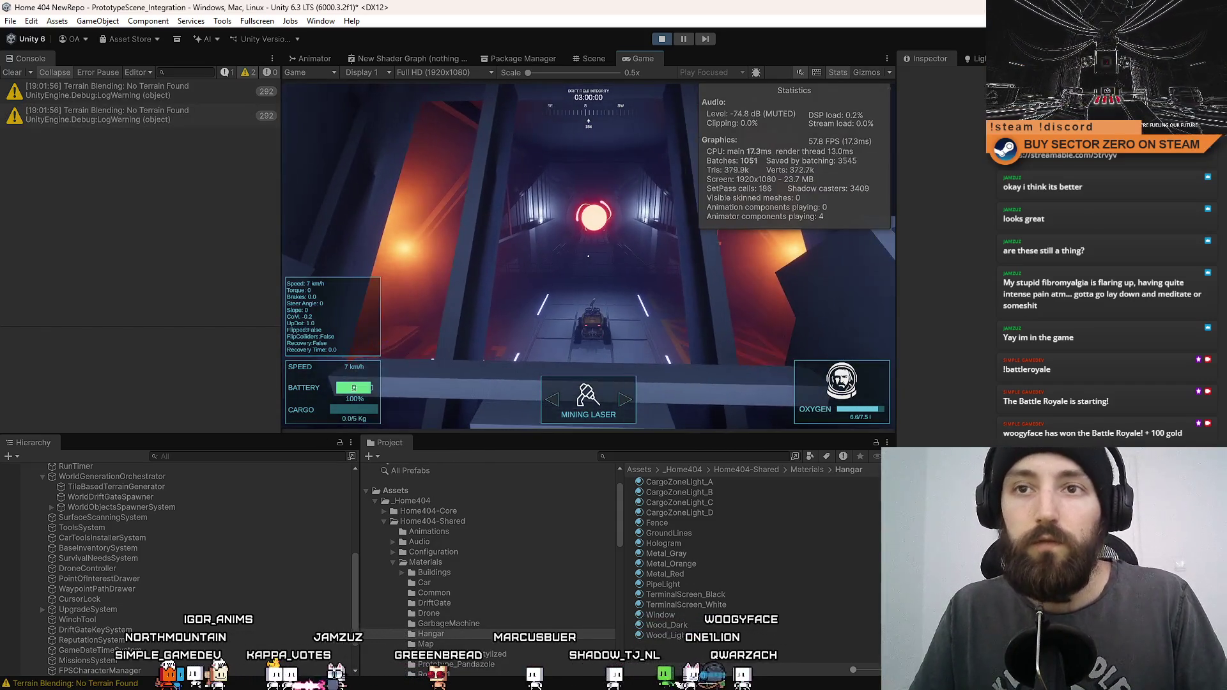
Step: Inspect CarToolsInstallerSystem, MapTiles and WorldResources in the Hierarchy while the game runs
click(226, 541)
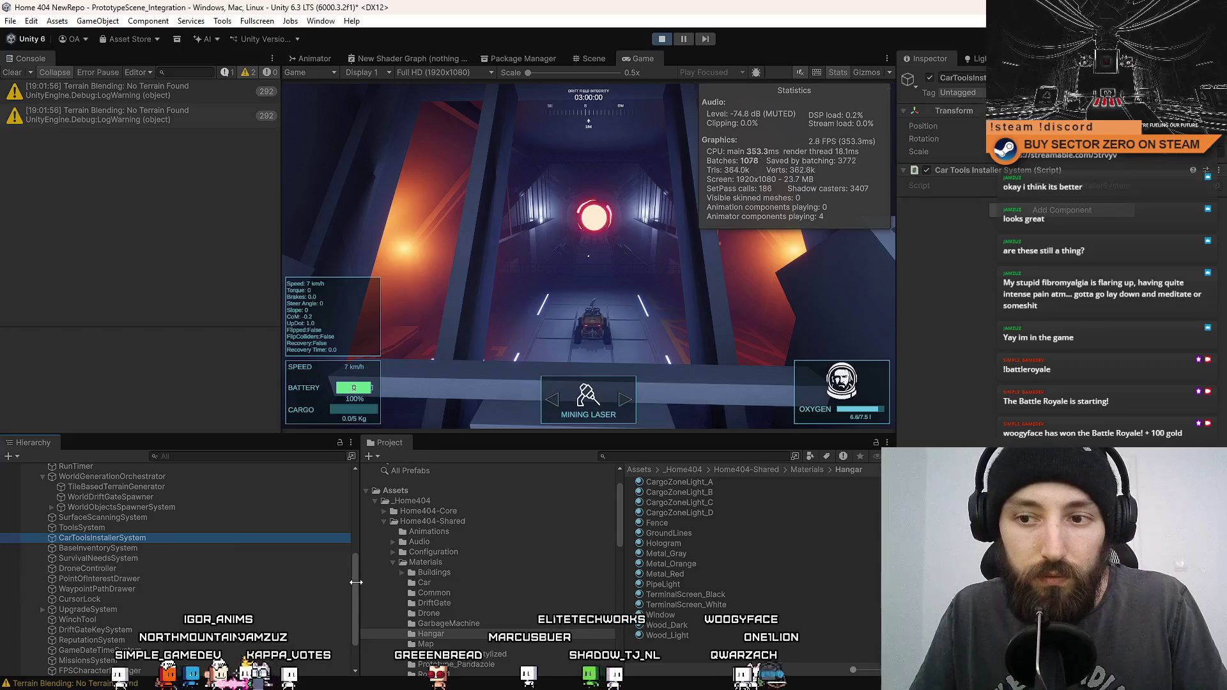
drag(351, 584, 354, 482)
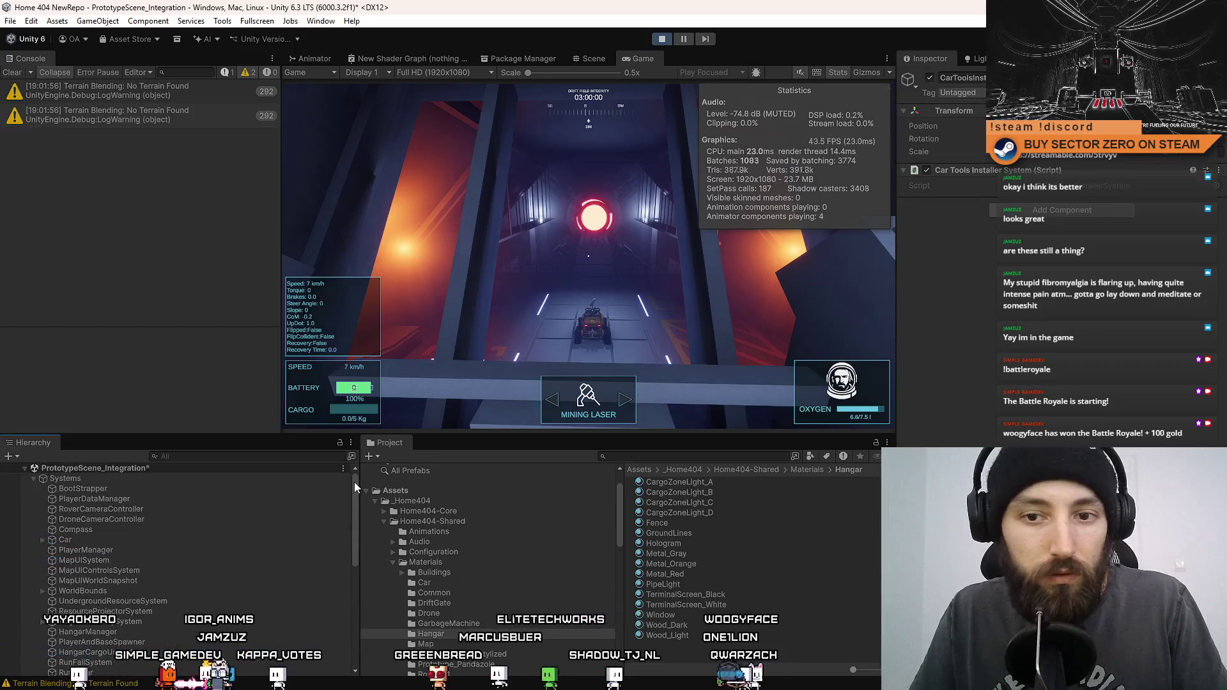
click(33, 478)
click(33, 499)
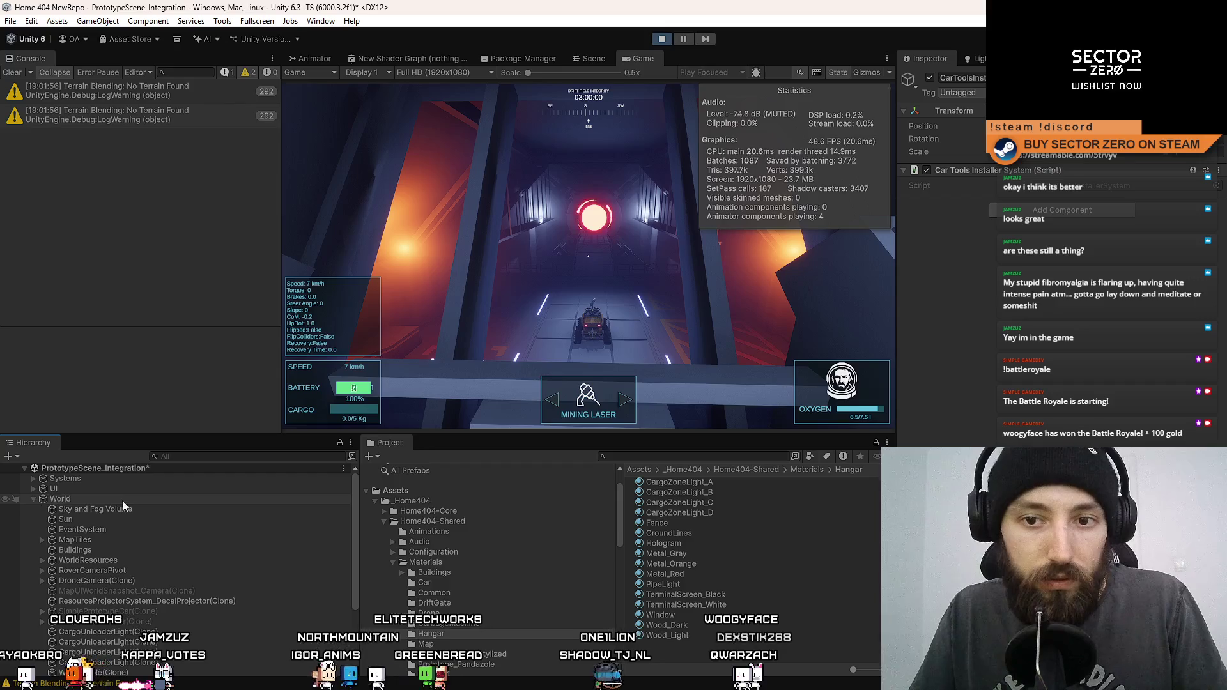
click(116, 540)
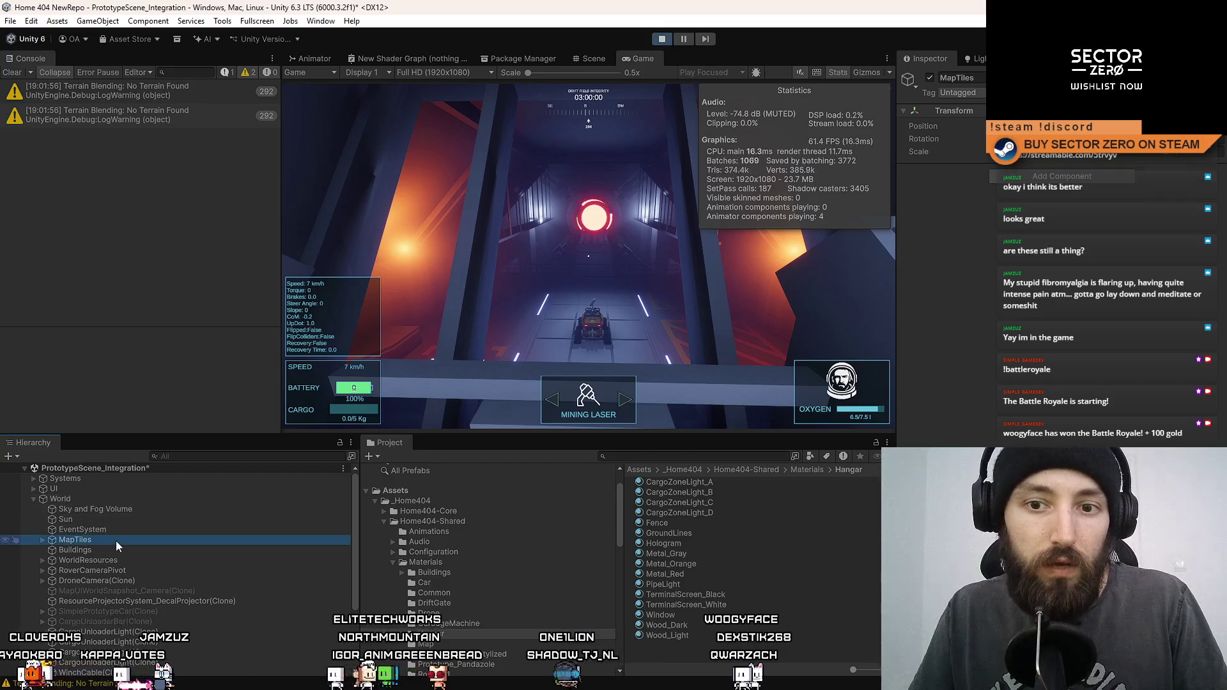
click(152, 559)
scroll(156, 564, down, 3)
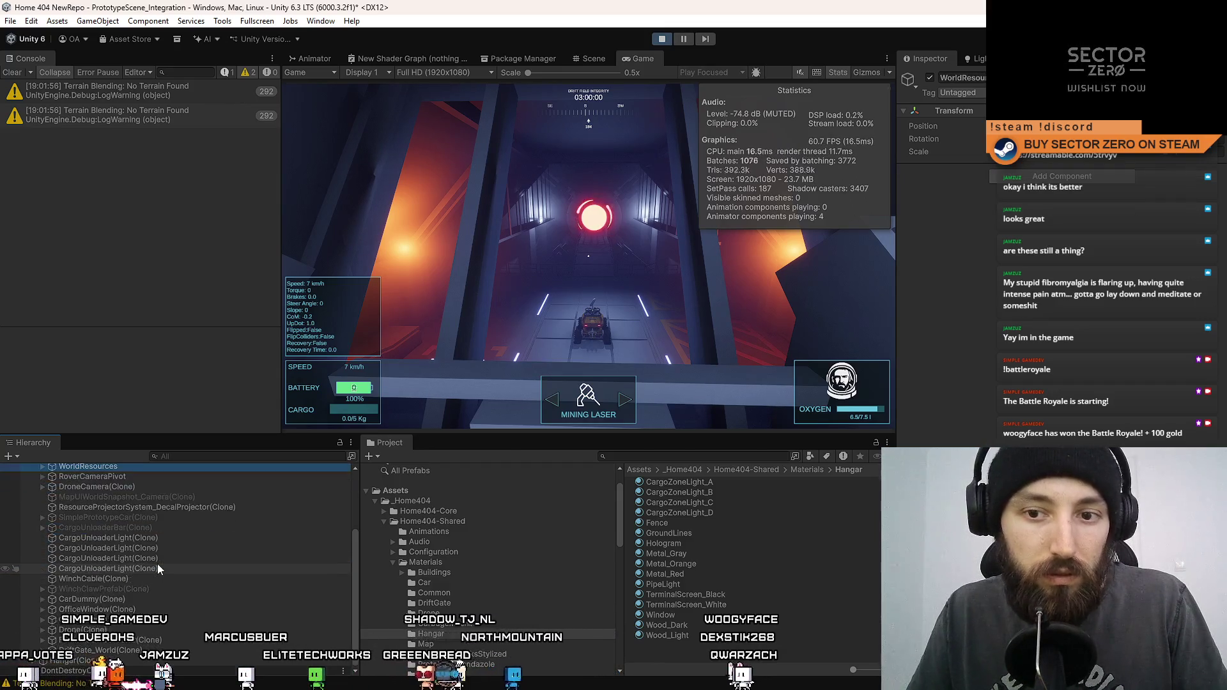
scroll(154, 559, up, 3)
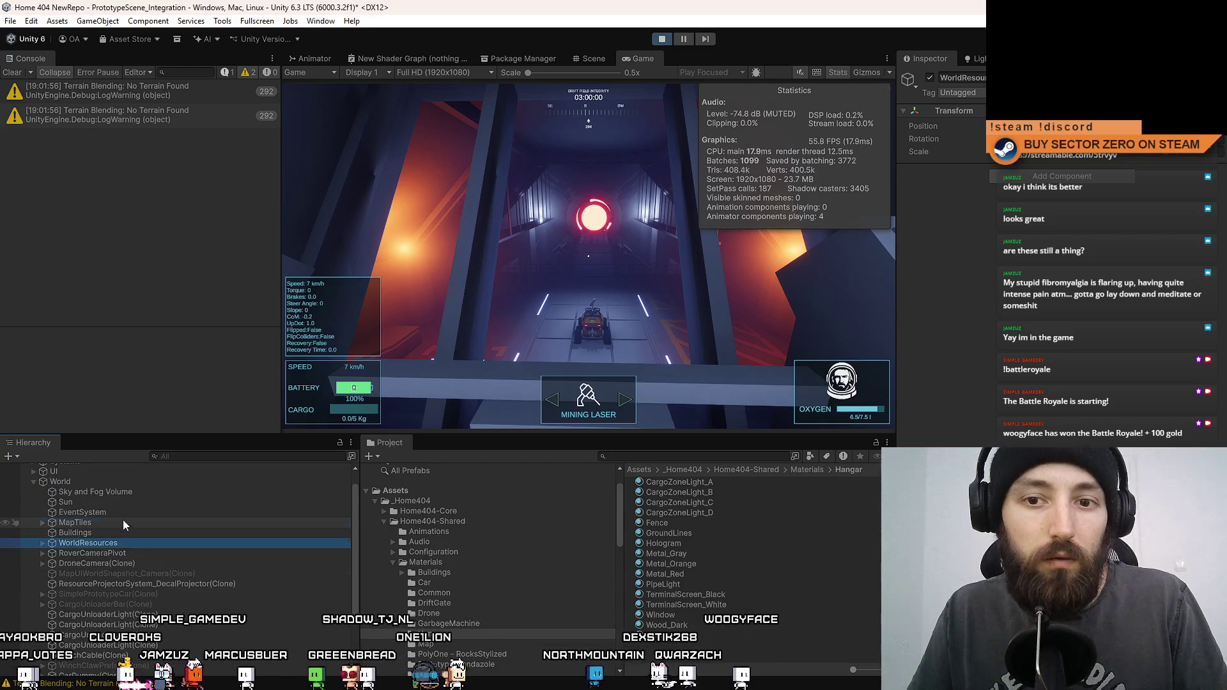
click(123, 521)
Step: Deactivate and reactivate MapTiles, then select WorldResources
click(929, 77)
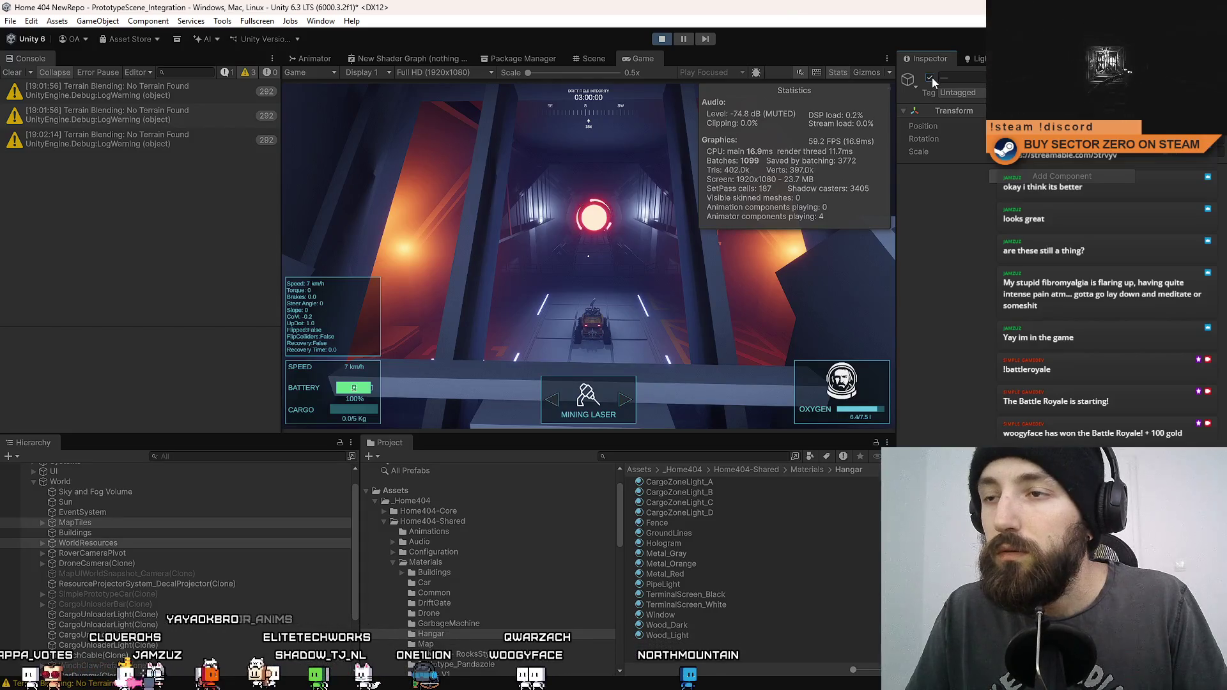
click(930, 78)
click(930, 77)
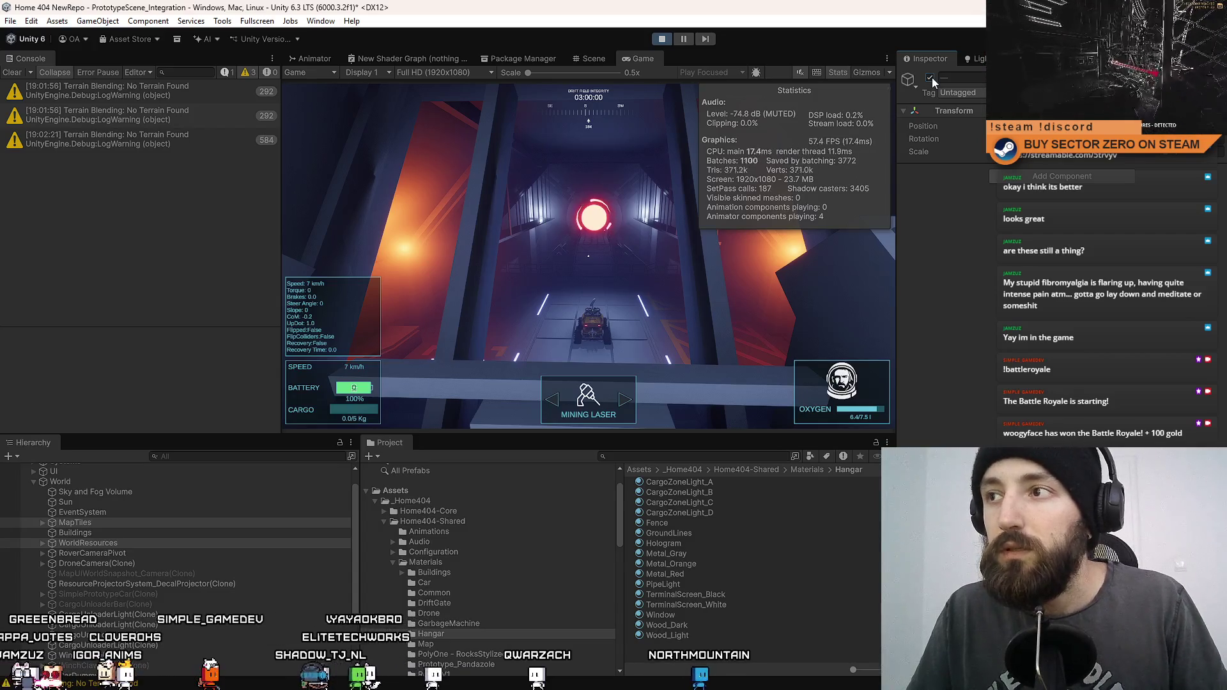
click(131, 542)
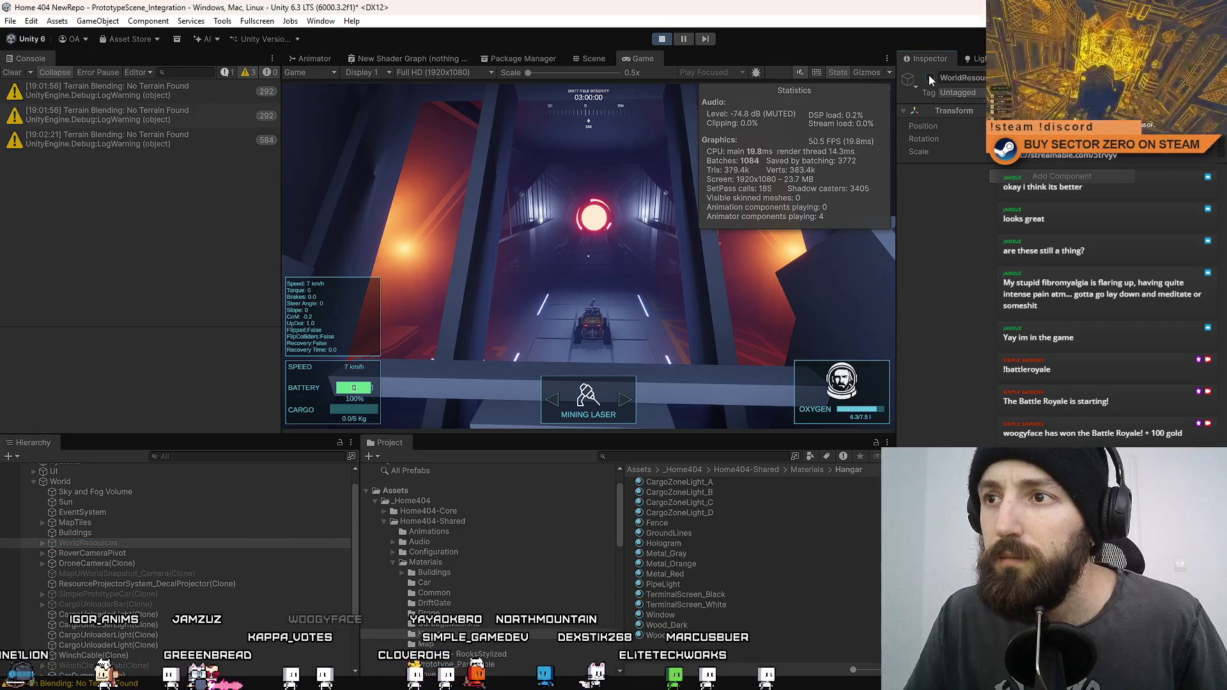
Step: Stop the game, clear the console warnings, and switch to the Git client
click(663, 40)
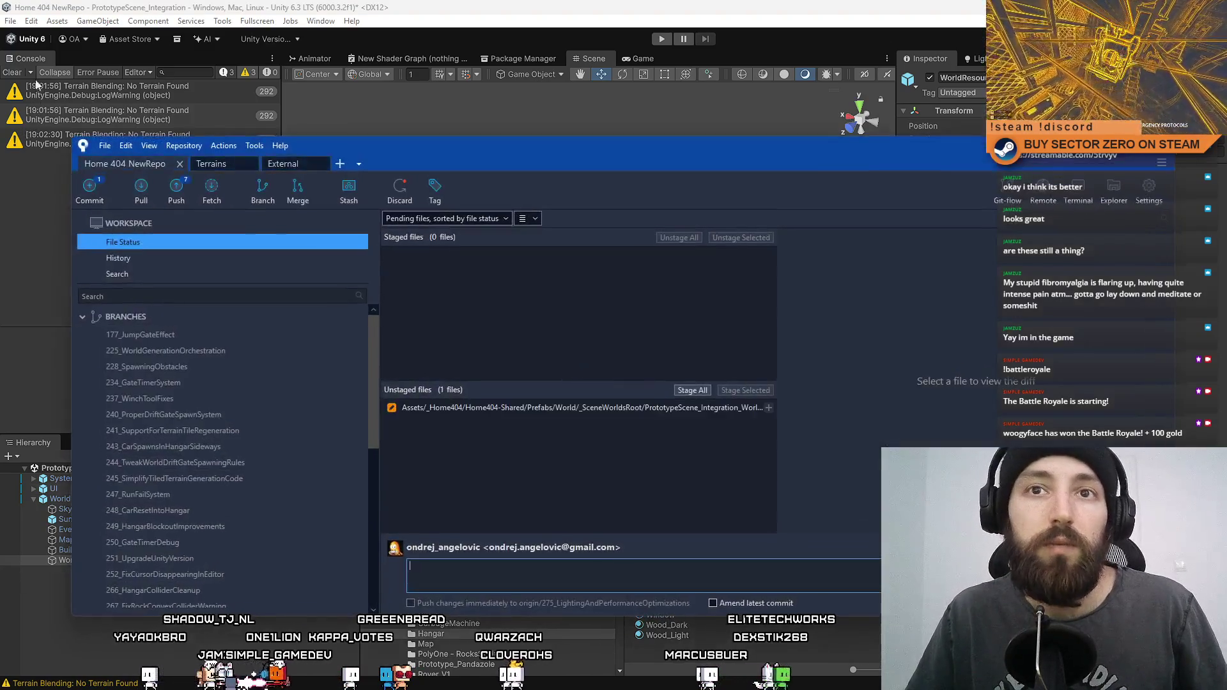
click(14, 71)
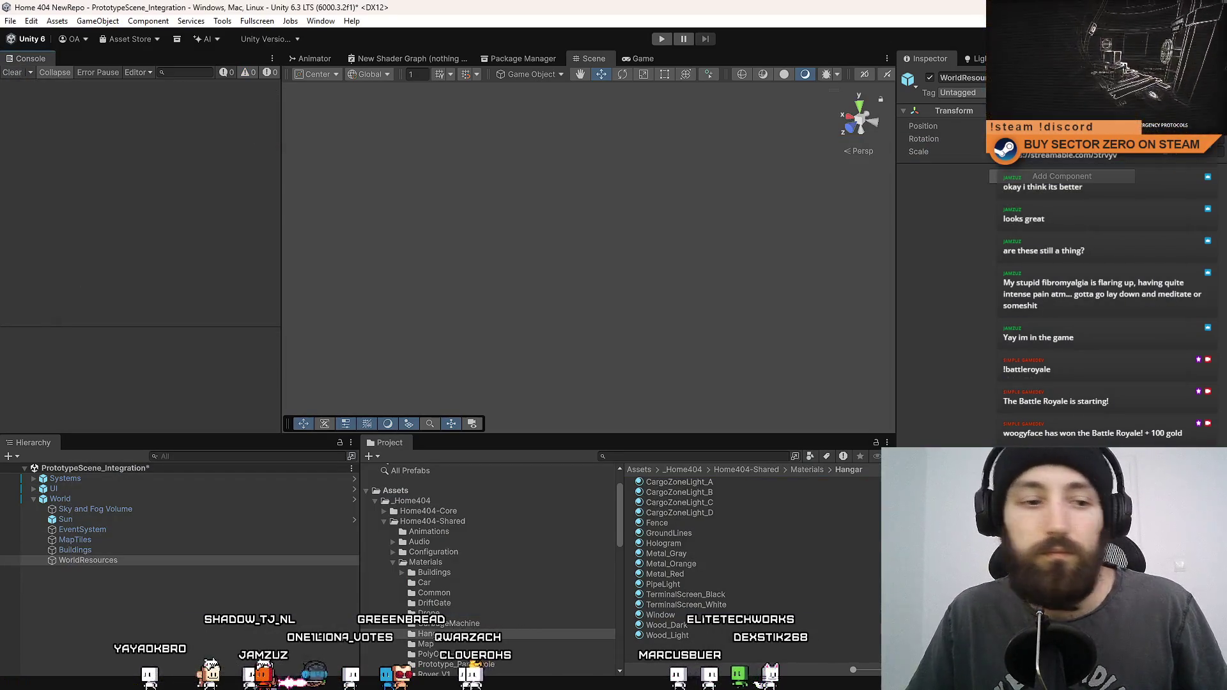
key(alt+Tab)
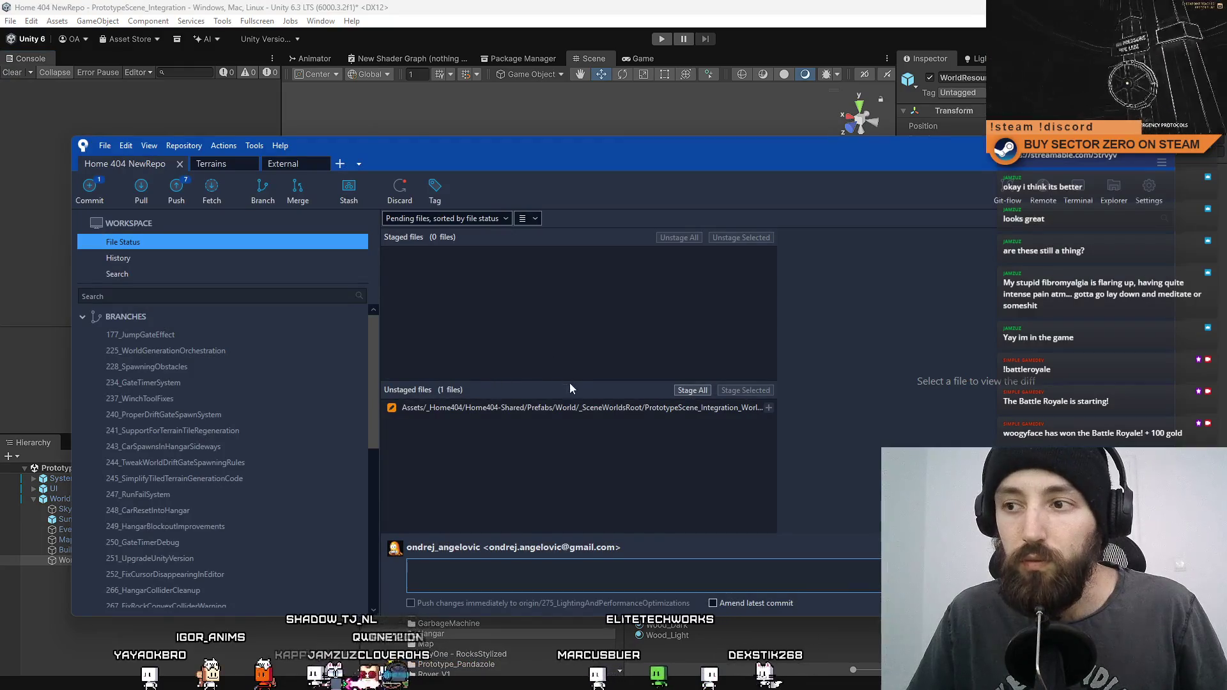
Step: Review the changed prefab's diff and the repository history in Sourcetree
click(553, 409)
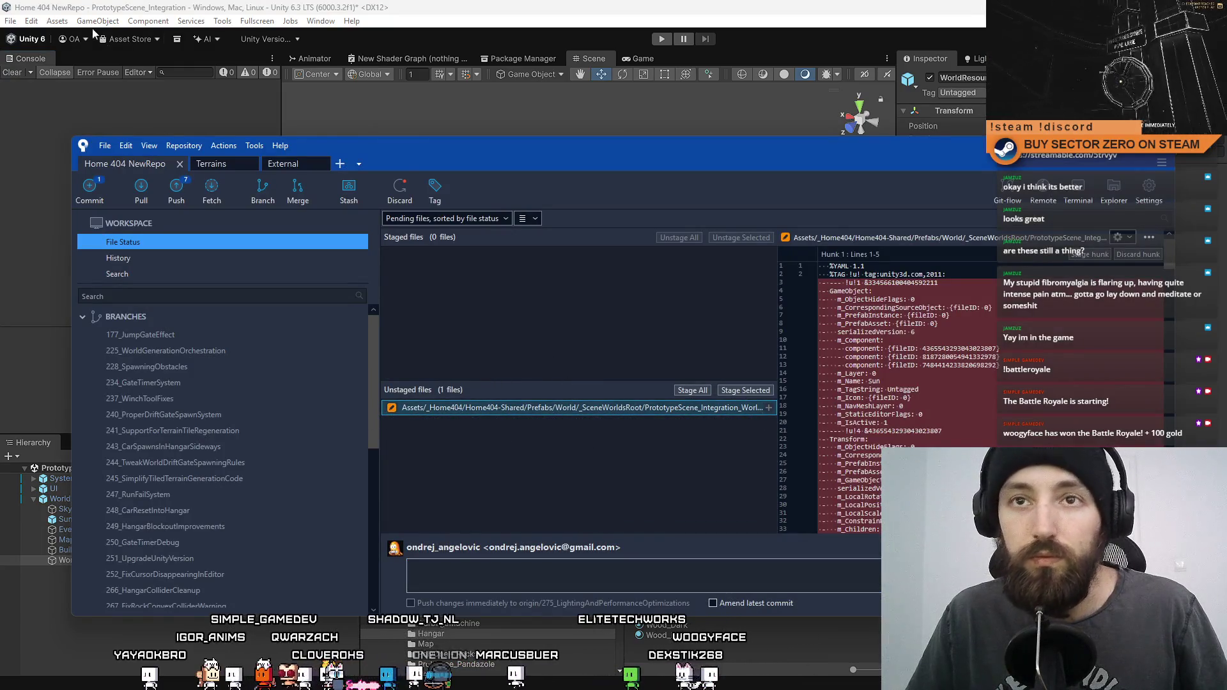
click(10, 21)
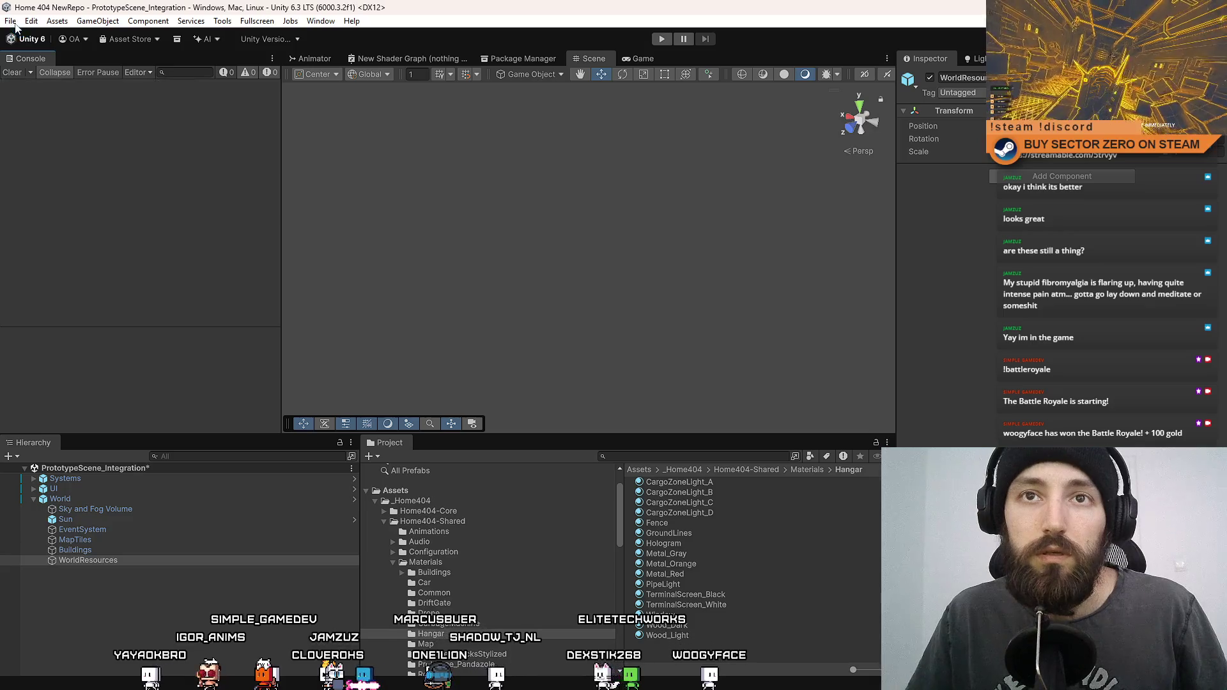
click(10, 21)
key(Escape)
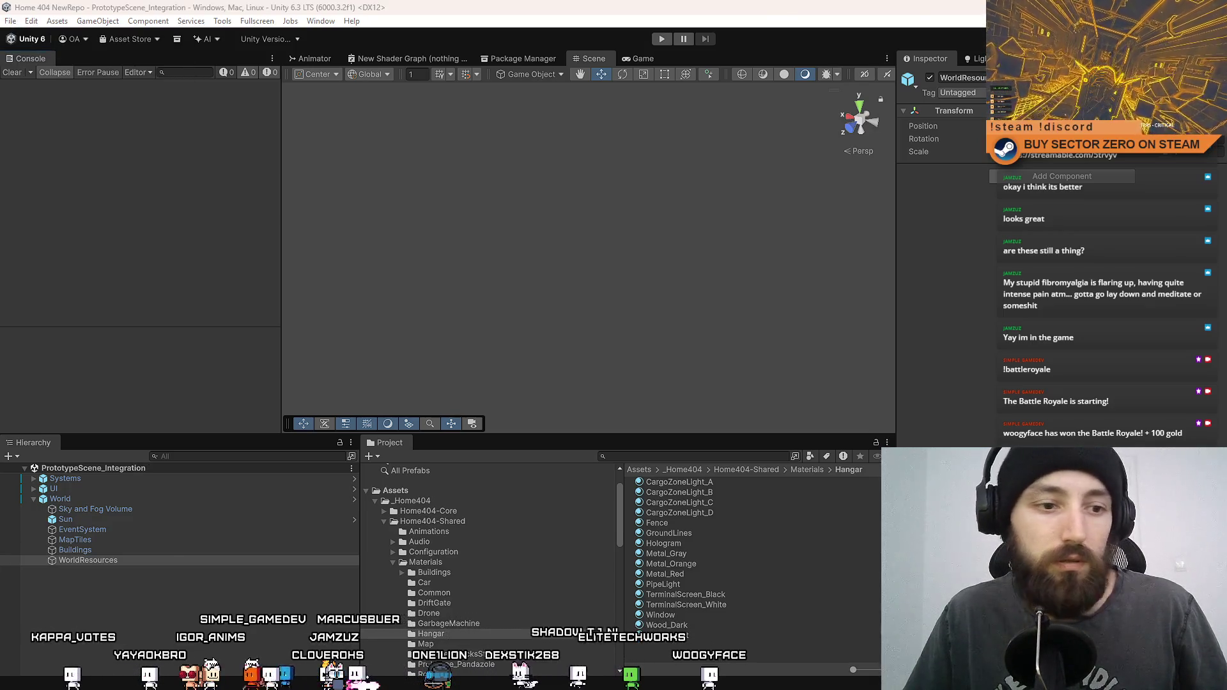
key(alt+Tab)
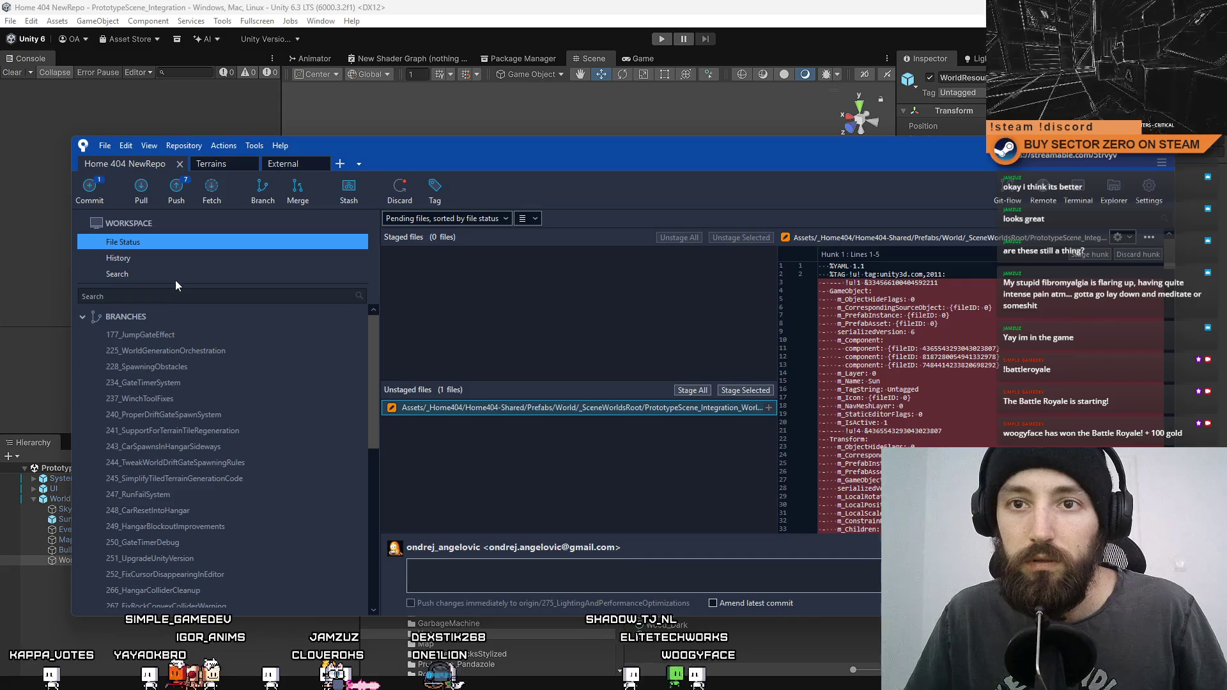
click(184, 258)
click(191, 243)
Step: Discard the changes to PrototypeScene_Integration.unity and return to Unity
click(572, 423)
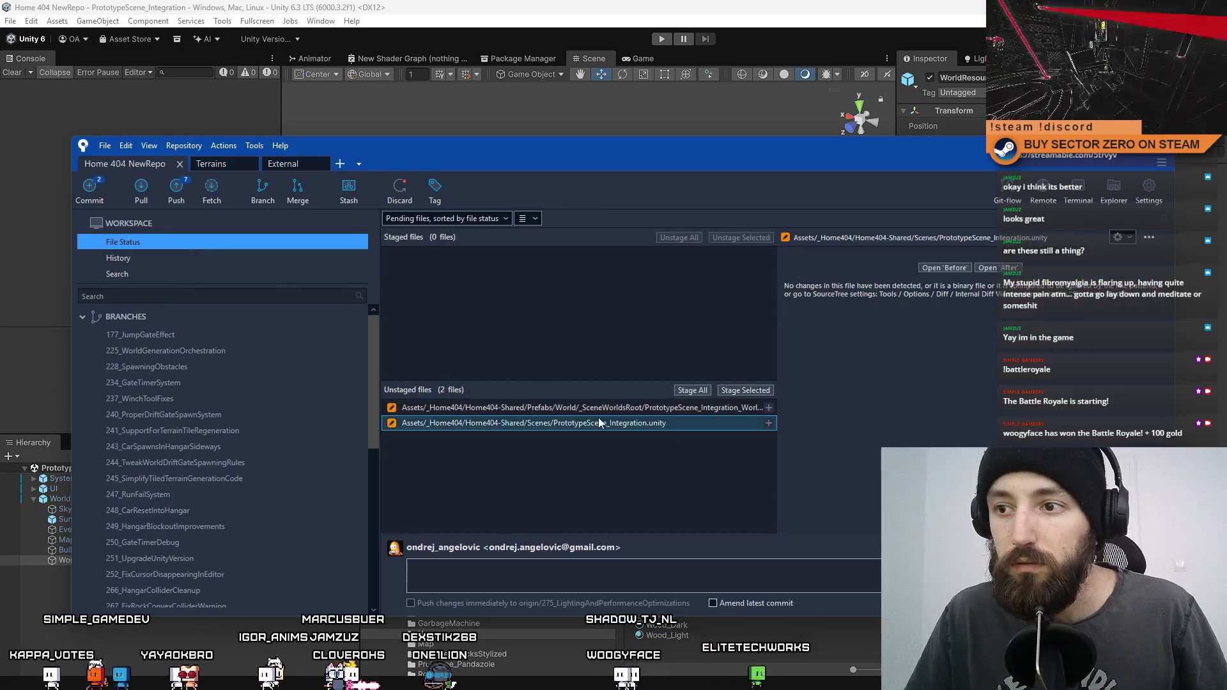
right_click(677, 423)
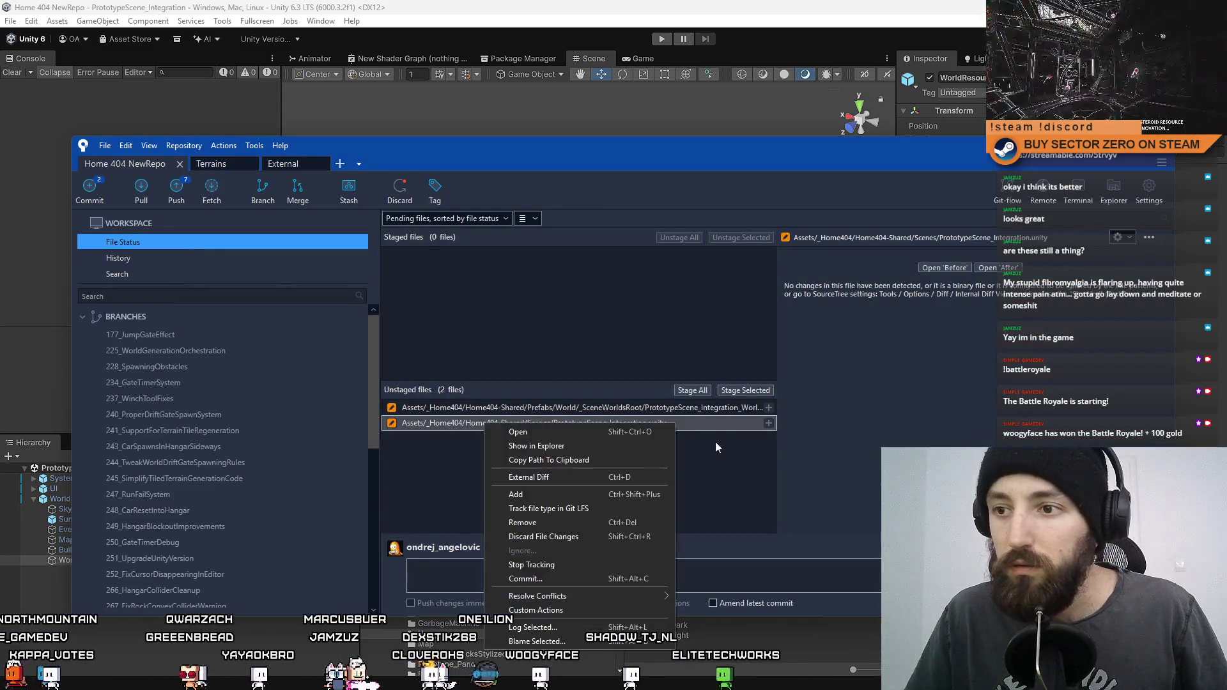
click(572, 538)
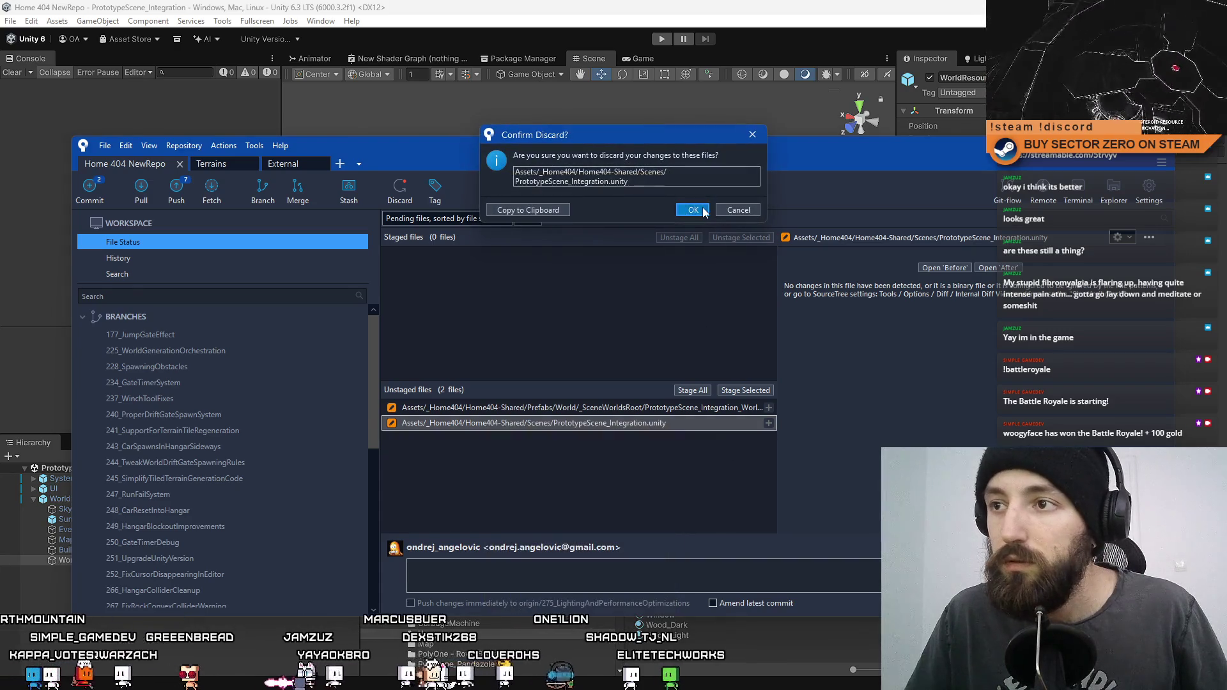
click(703, 207)
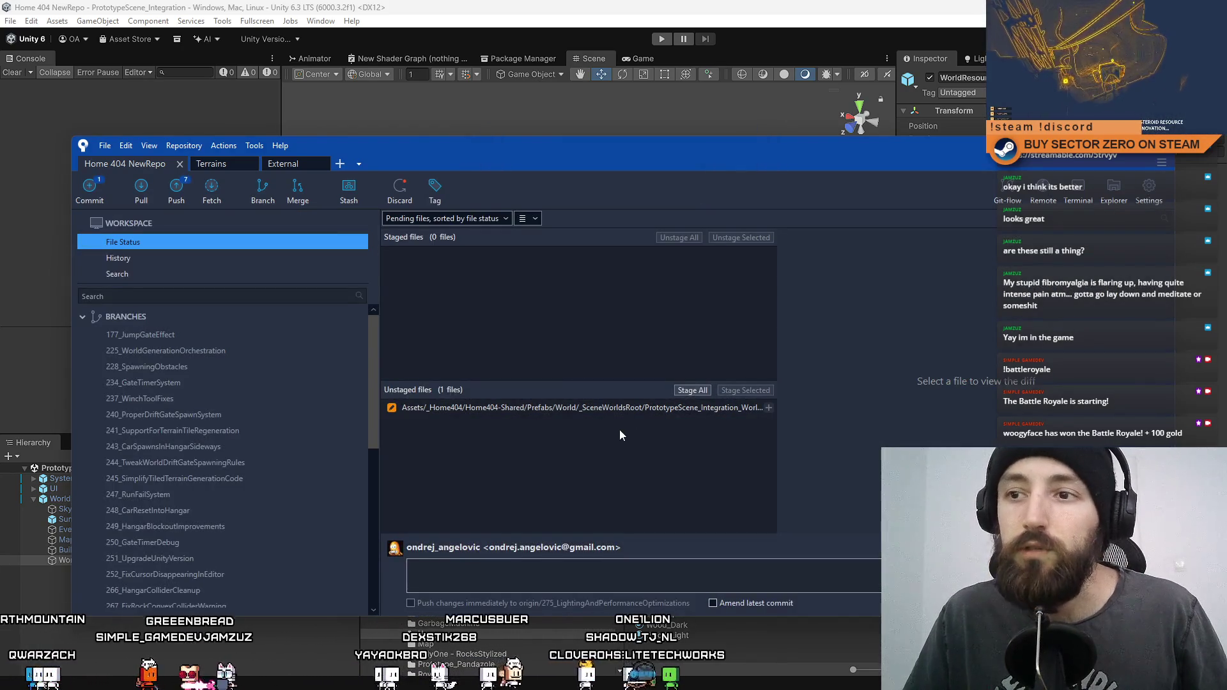
key(alt+Tab)
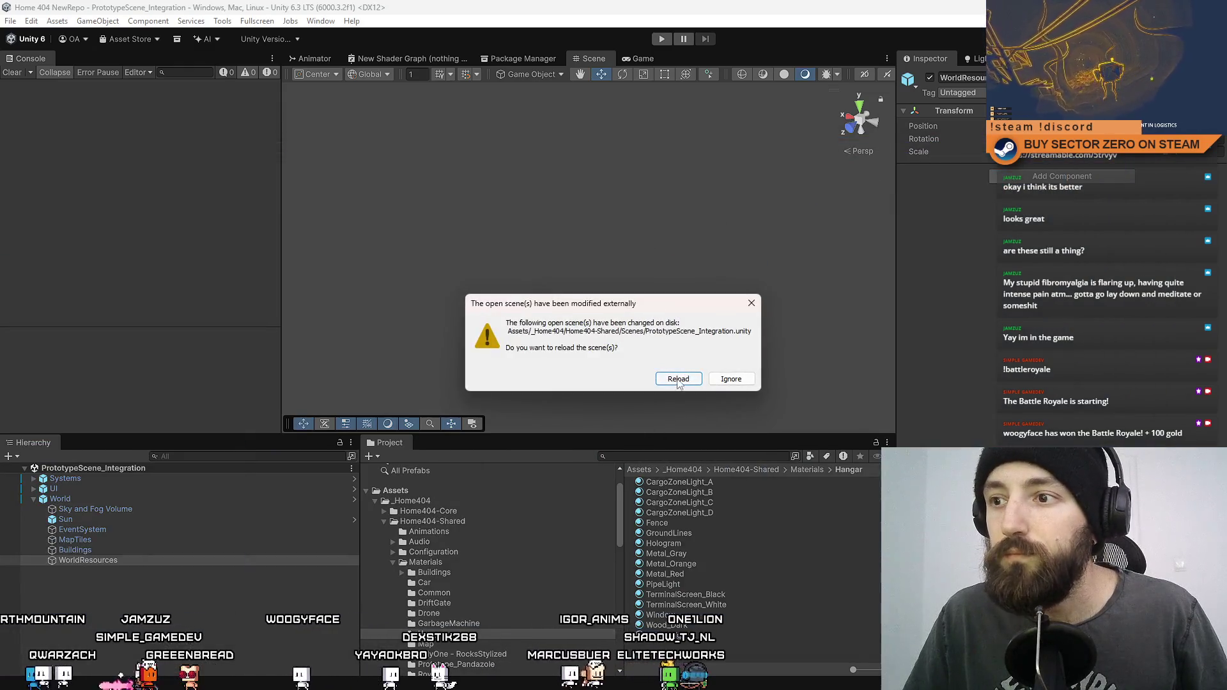
Step: Reload the reverted scene from disk, enter Play mode, and expand the World group
key(Return)
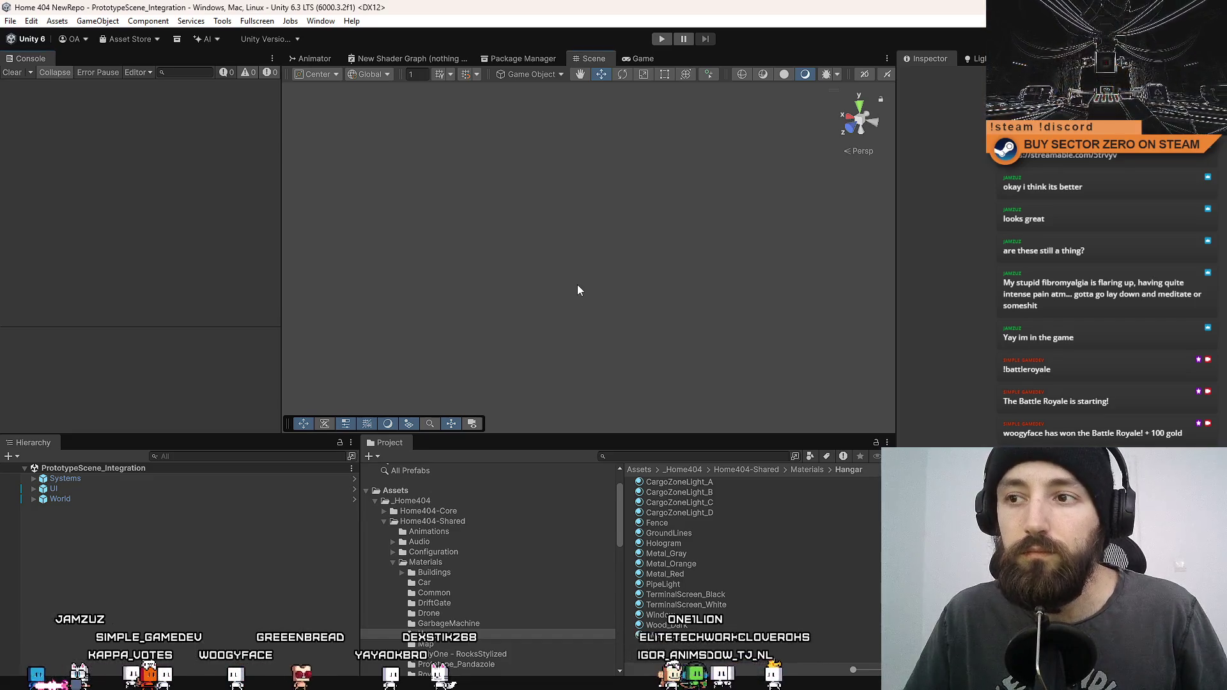
click(662, 39)
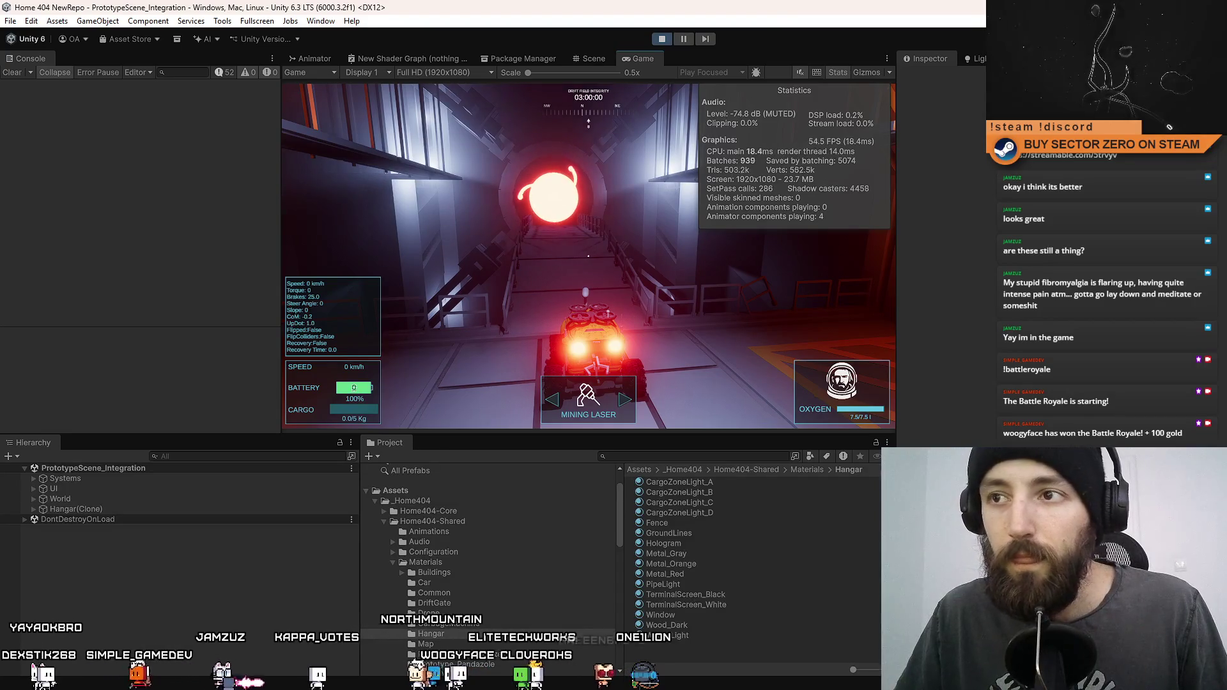
click(60, 499)
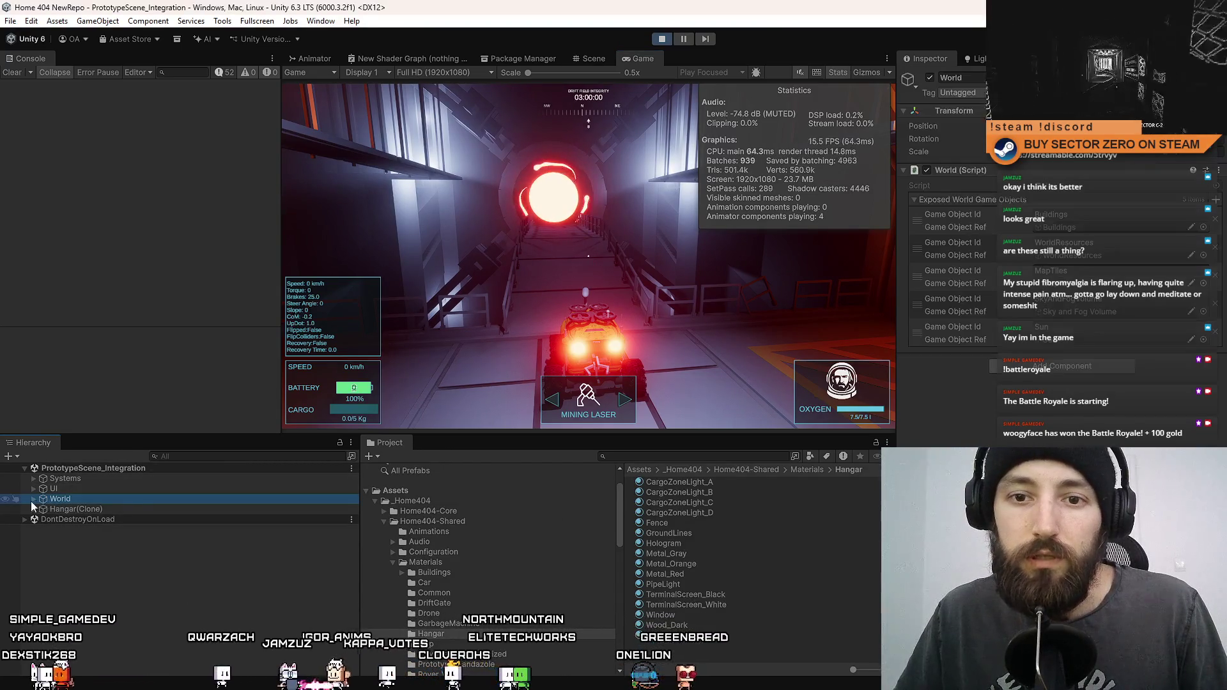
Step: Select MapTiles and WorldResources together and untick their active checkbox in the Inspector
click(32, 499)
click(119, 540)
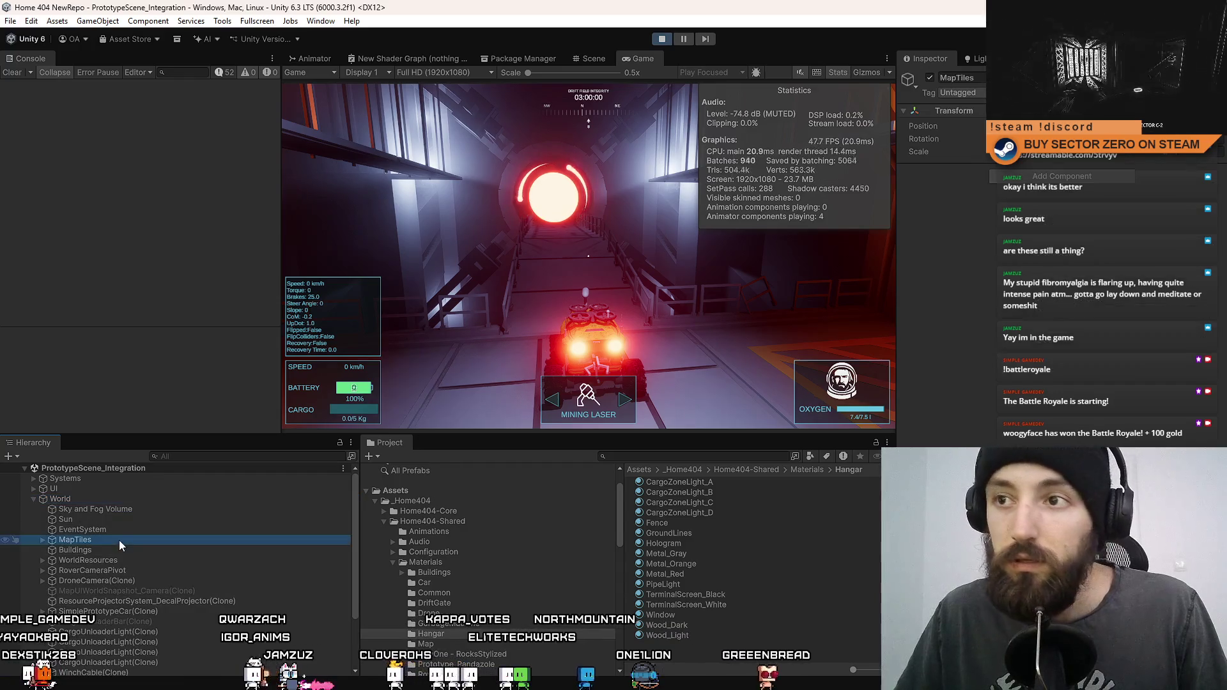
ctrl+click(134, 560)
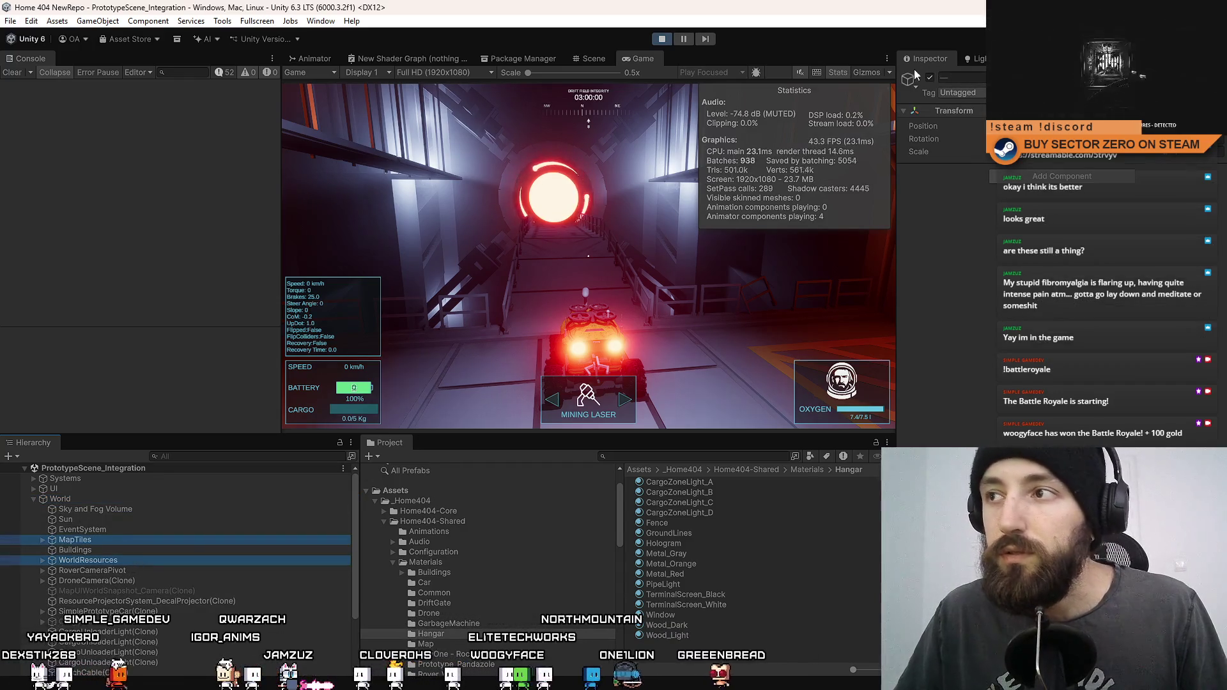
click(930, 77)
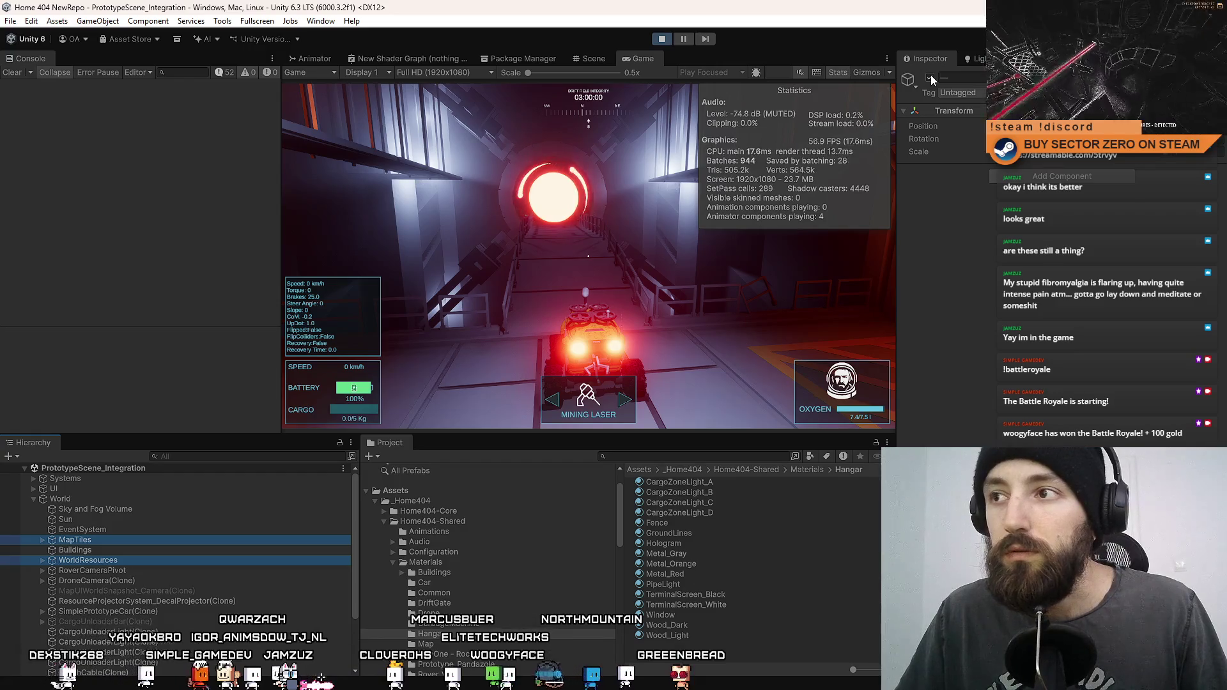
click(930, 77)
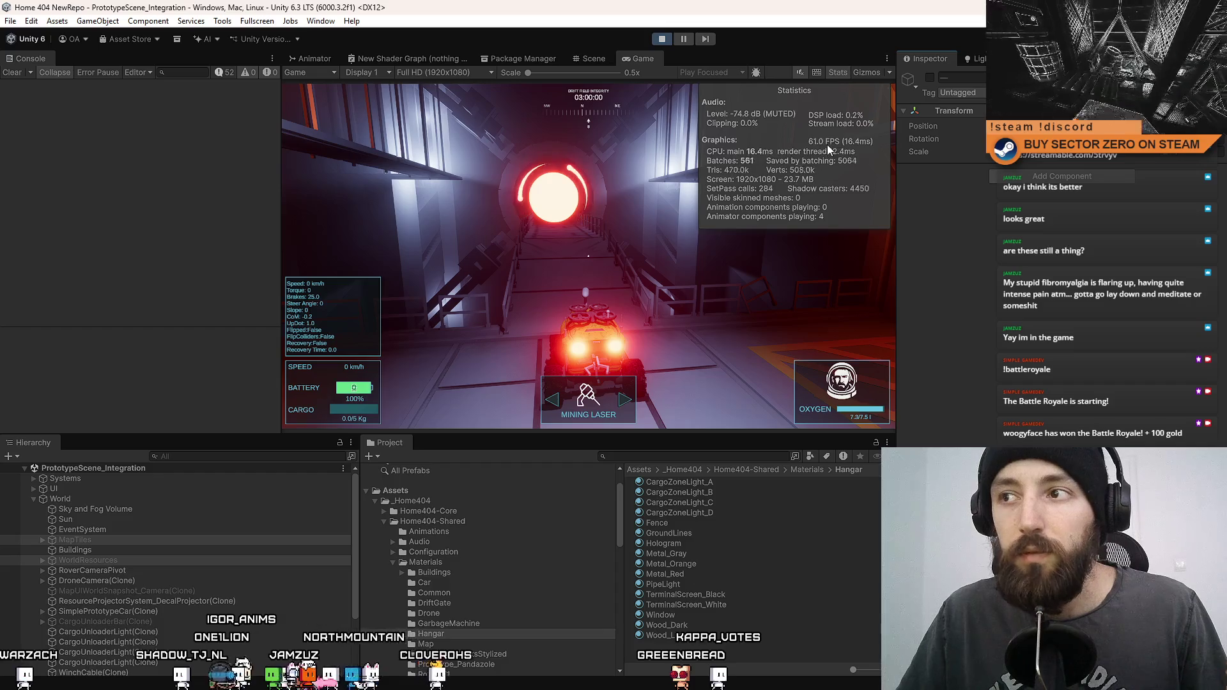
Step: Open the Profiler from Window > Analysis
click(323, 21)
mouse_move(406, 236)
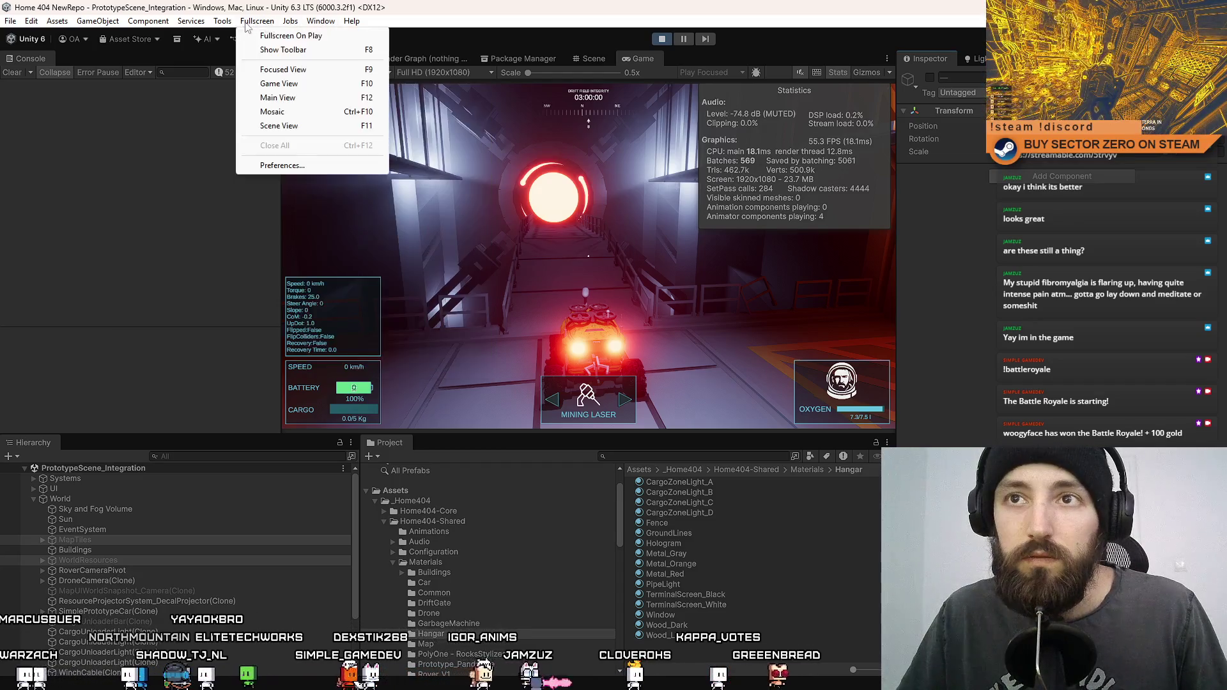
mouse_move(225, 23)
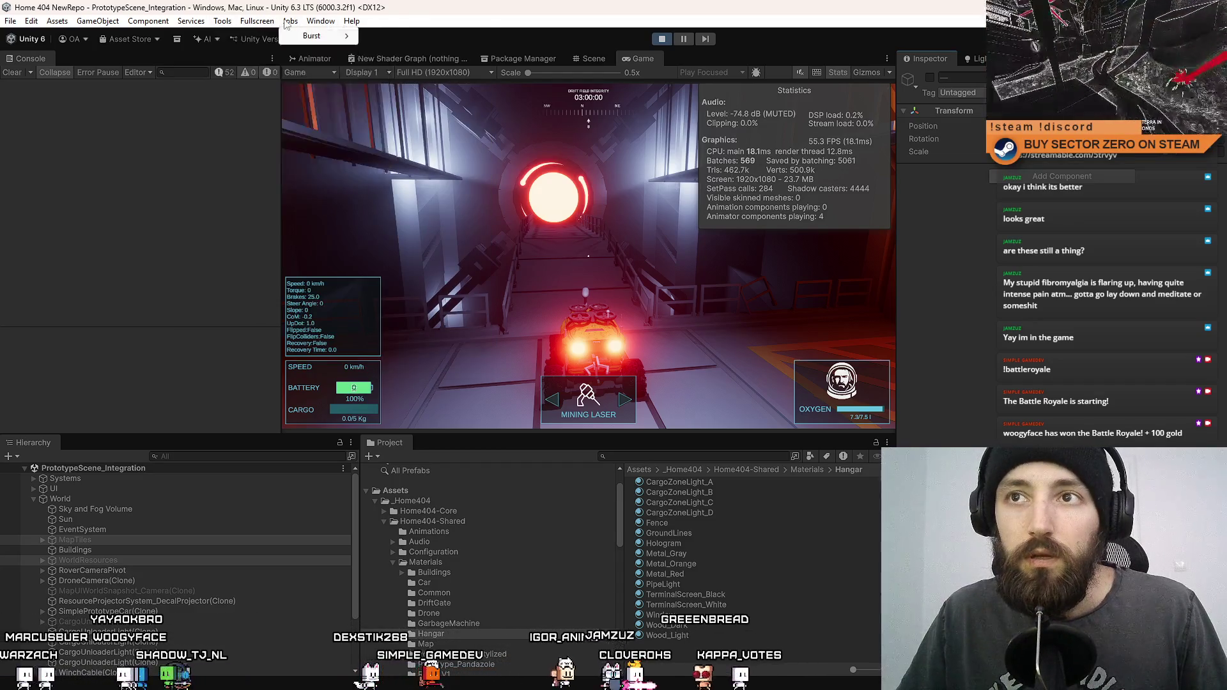
mouse_move(309, 23)
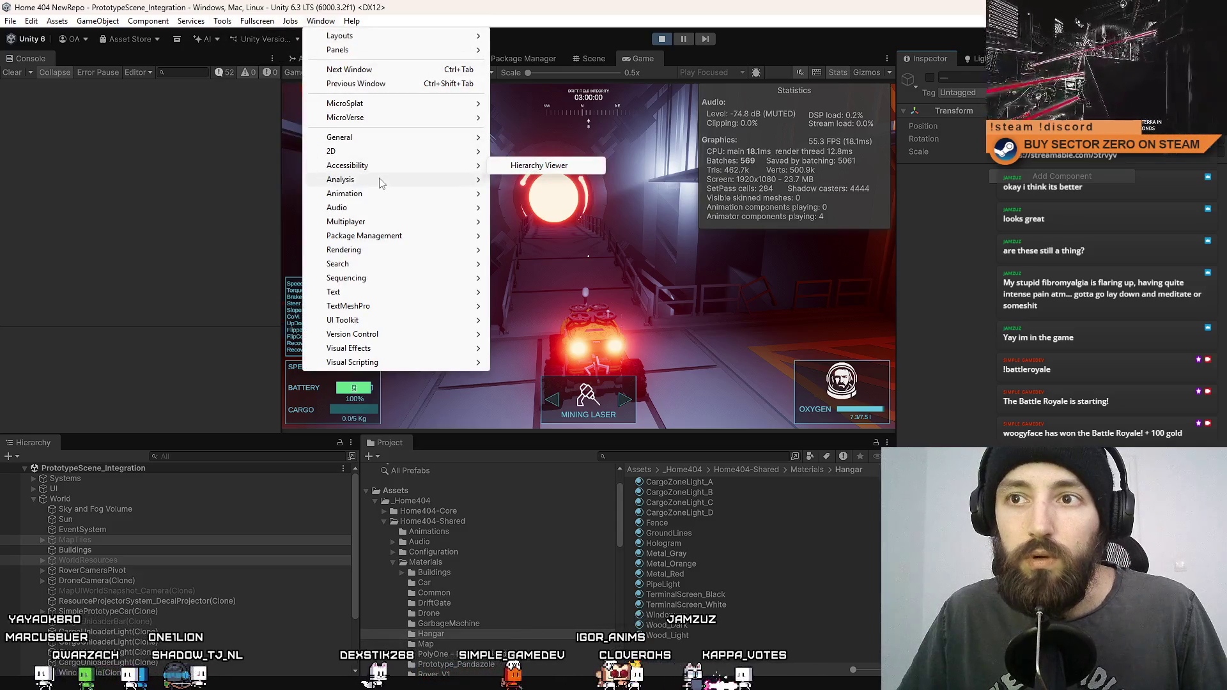
mouse_move(379, 181)
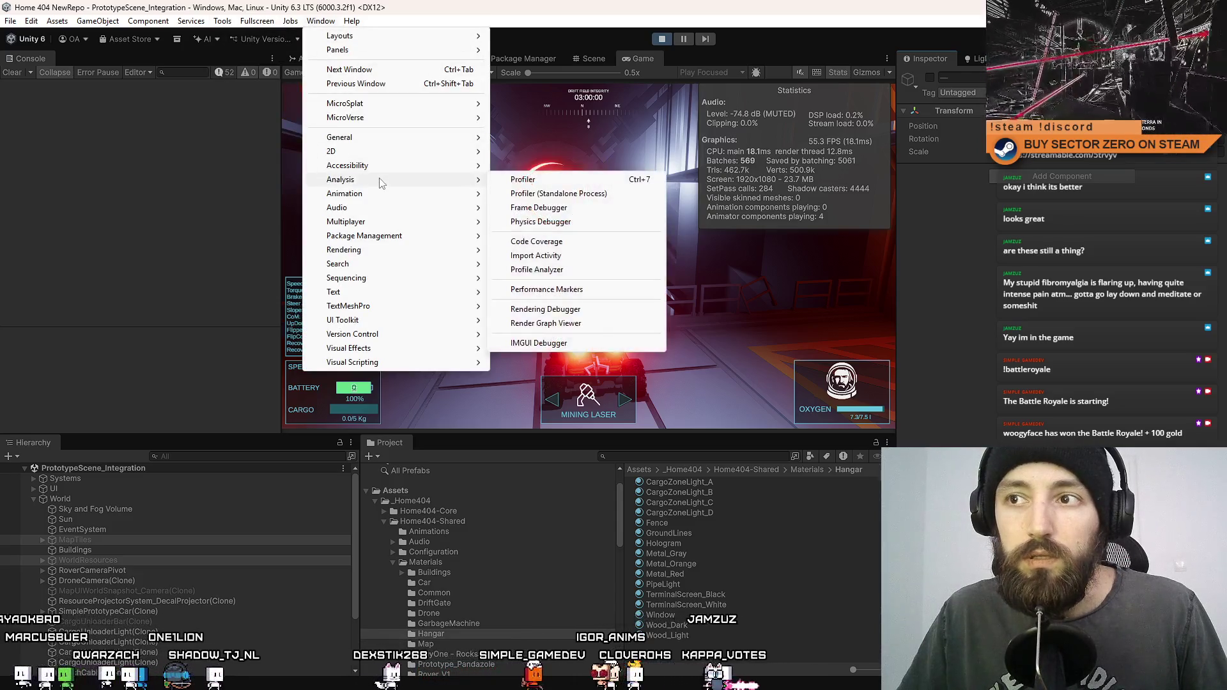
click(565, 185)
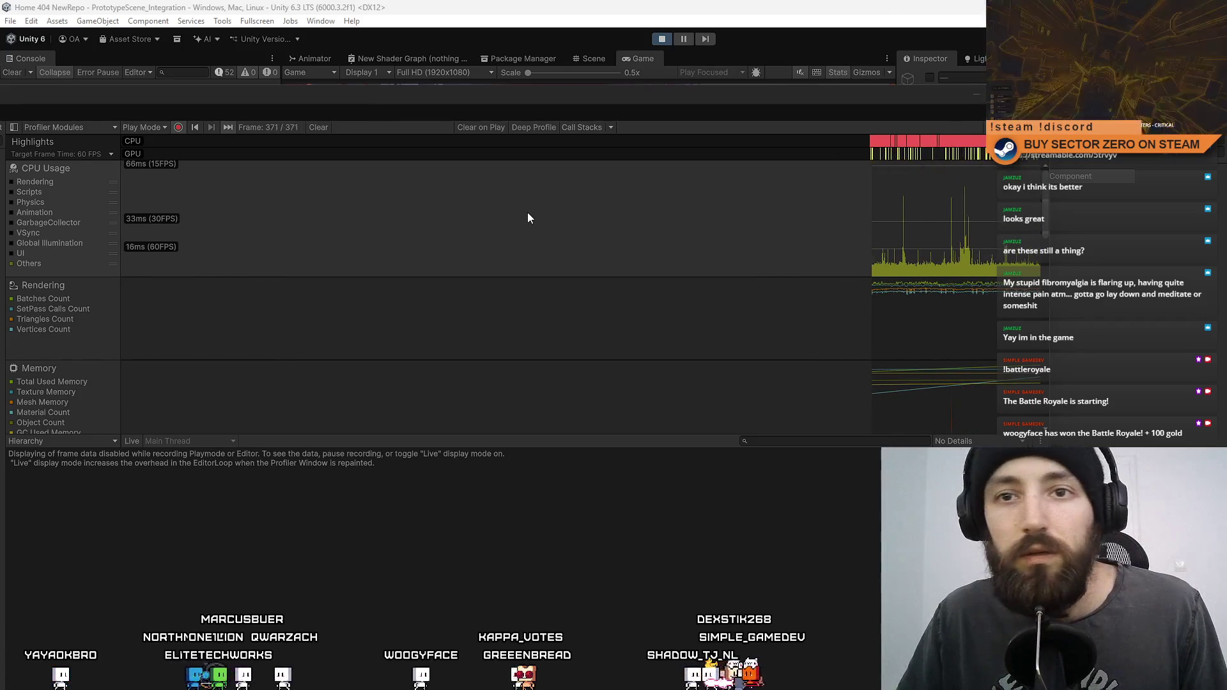
Step: Stop Profiler recording at 625 frames, reposition its floating window, and maximize it
click(178, 127)
mouse_move(401, 91)
mouse_down()
mouse_move(412, 386)
mouse_move(436, 331)
mouse_up()
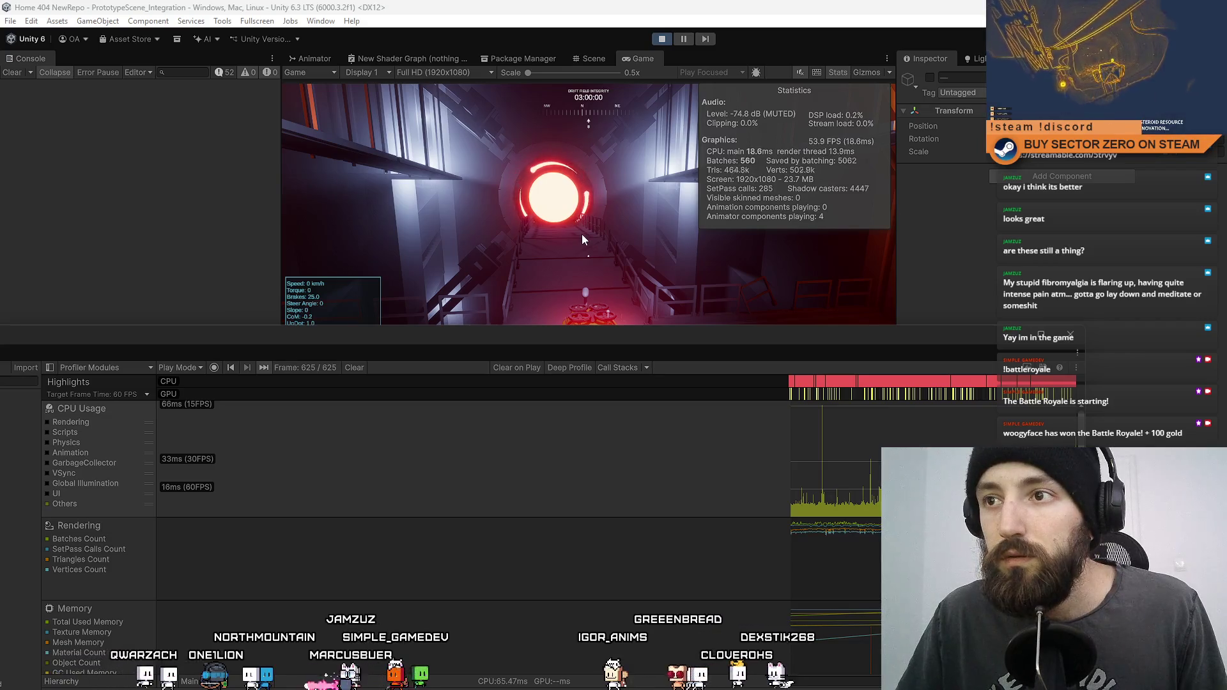
mouse_move(793, 330)
mouse_down()
mouse_move(489, 220)
mouse_move(773, 147)
mouse_up()
double_click(740, 154)
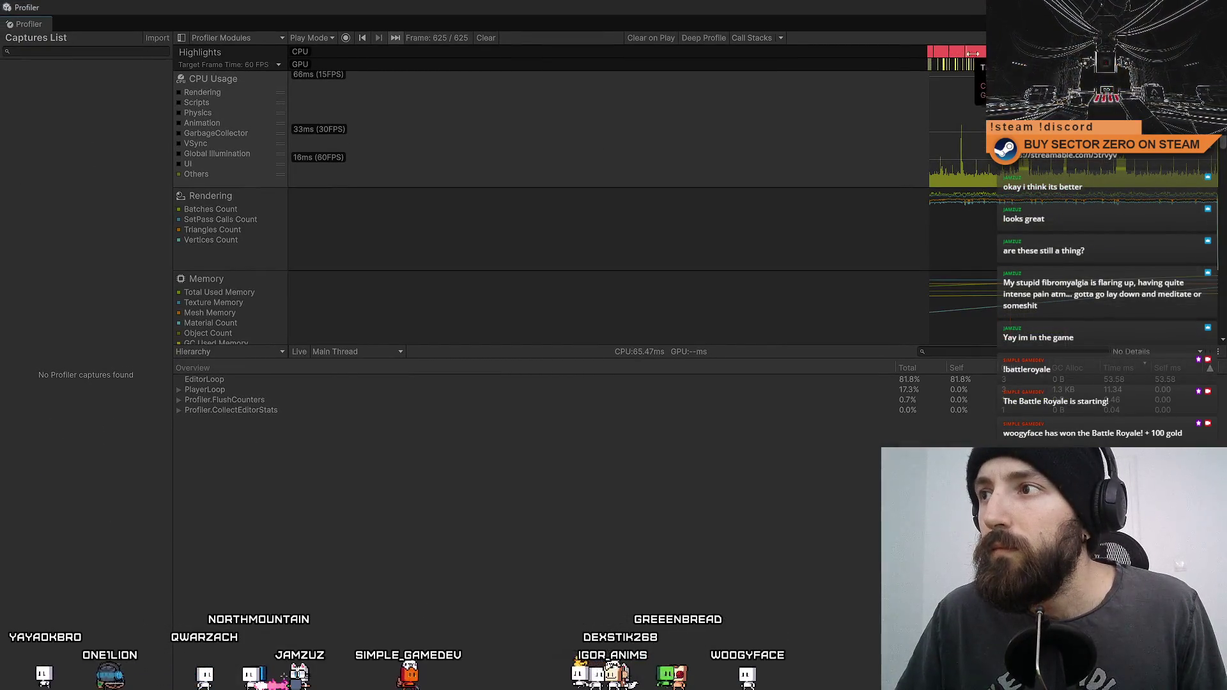
Step: Review the Highlights module for frames 100–138, then widen the analysed range to frames 25–264
click(200, 53)
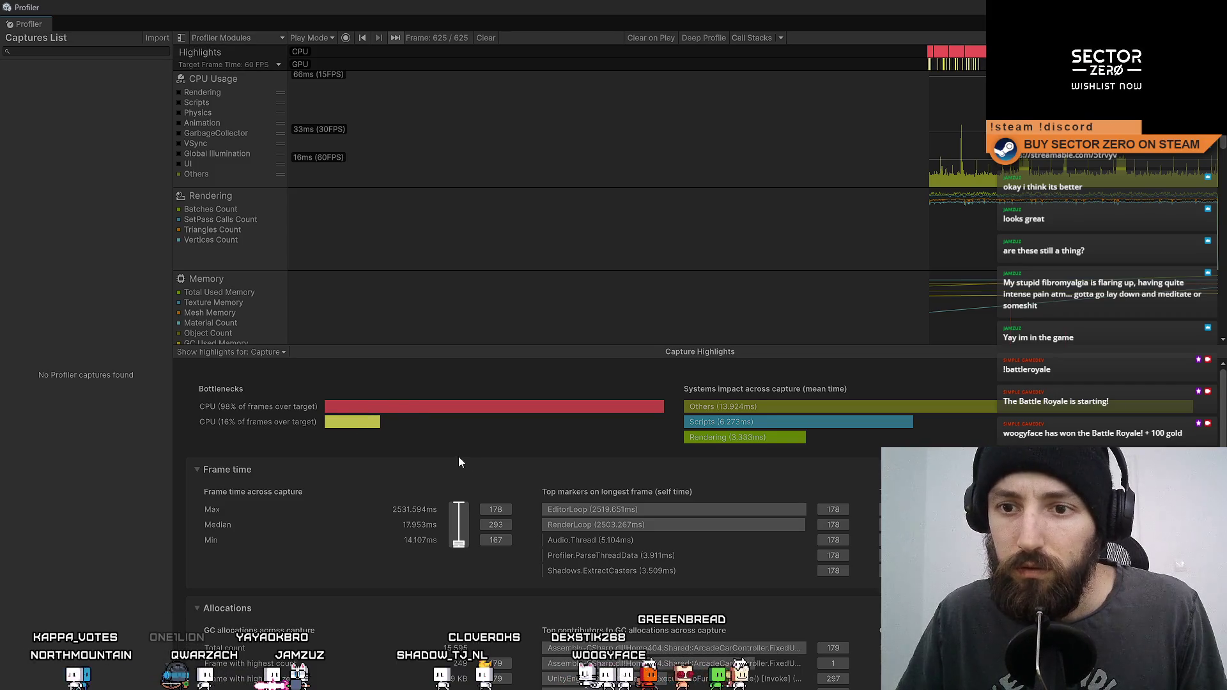
scroll(463, 452, down, 1)
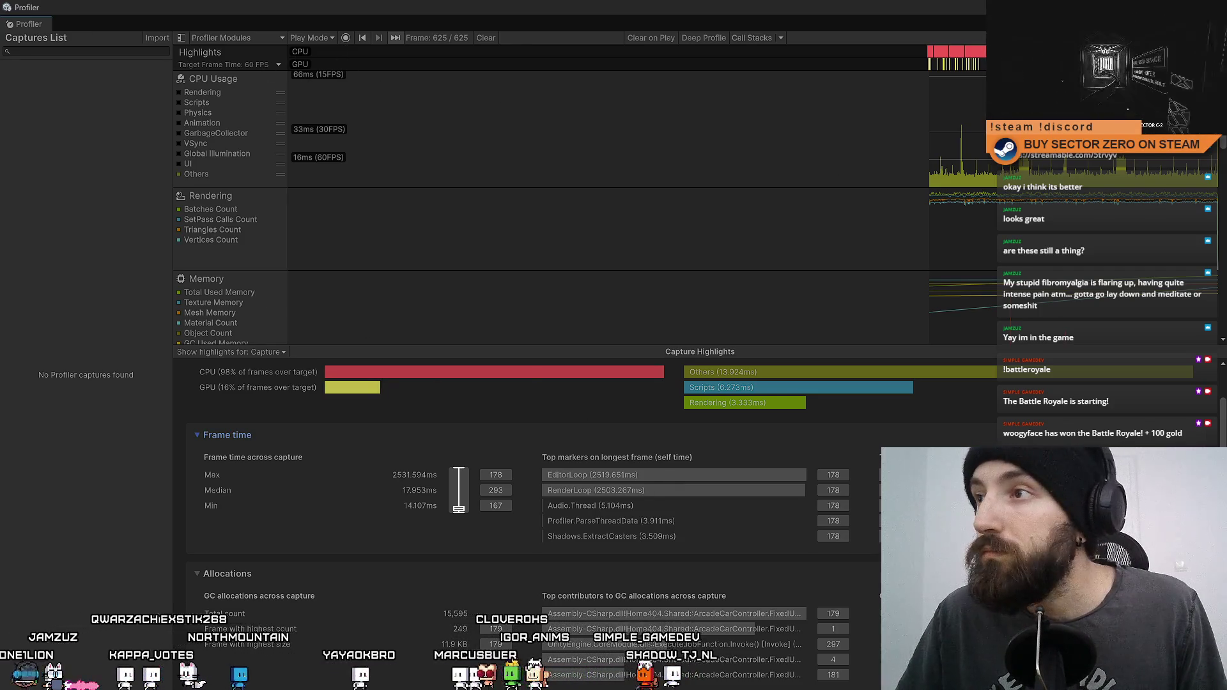
click(975, 54)
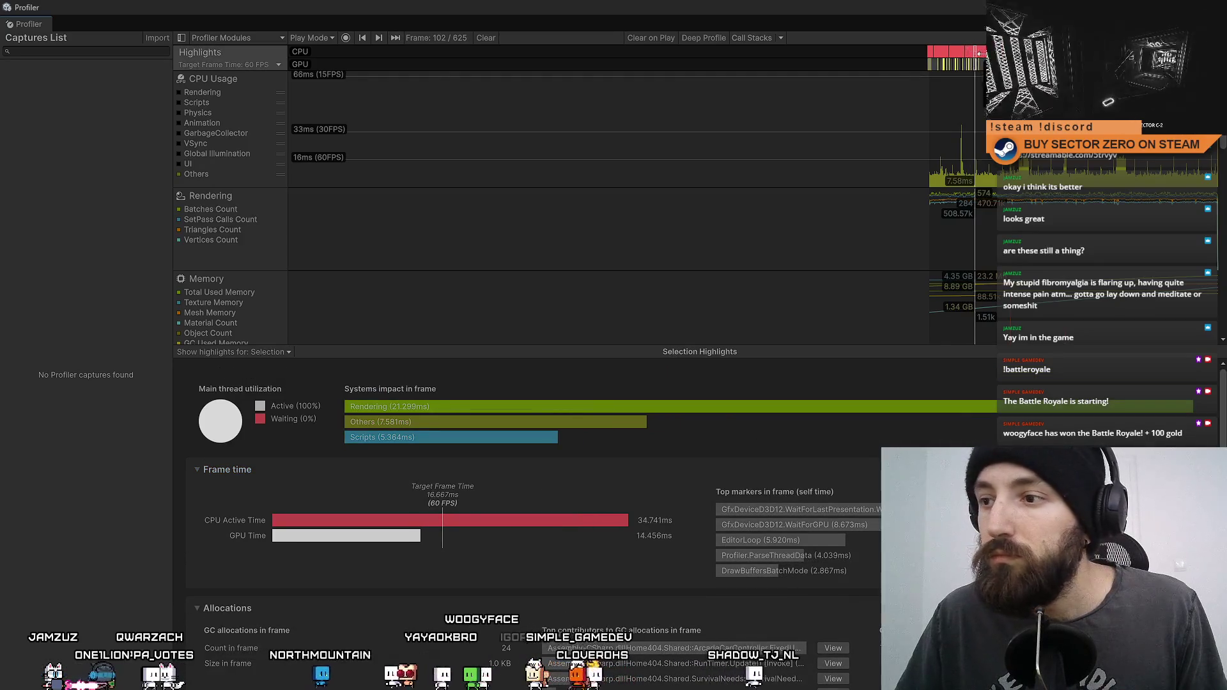
drag(981, 54, 988, 54)
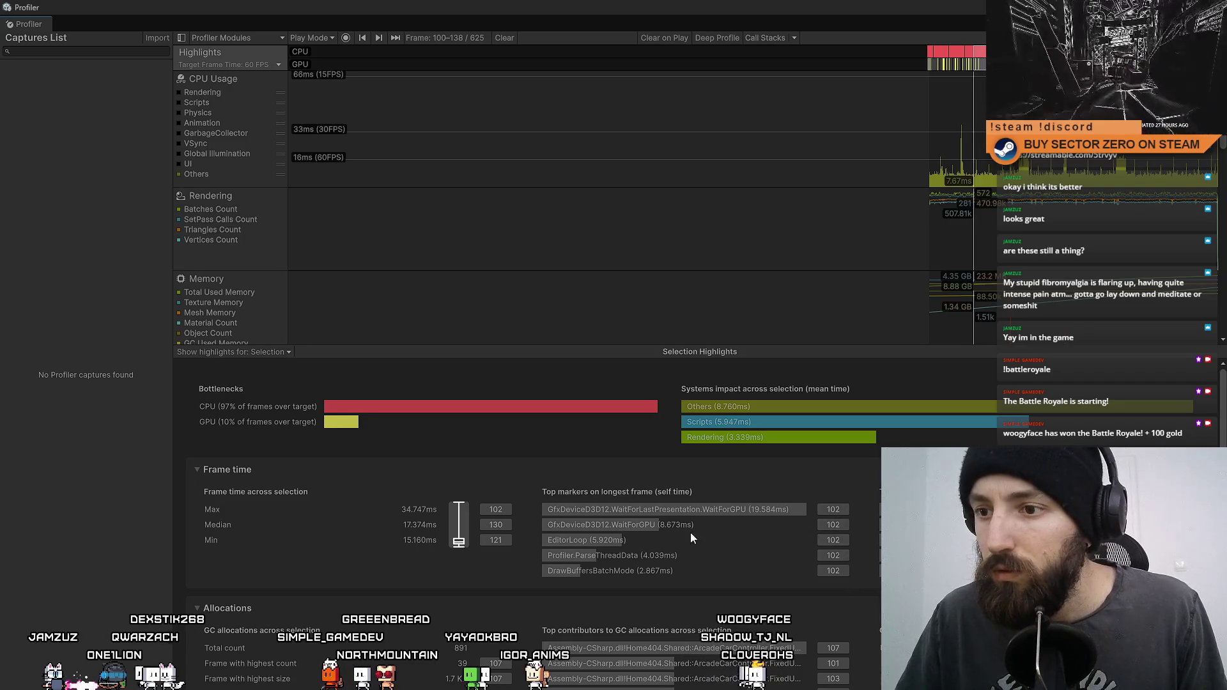
scroll(717, 553, down, 2)
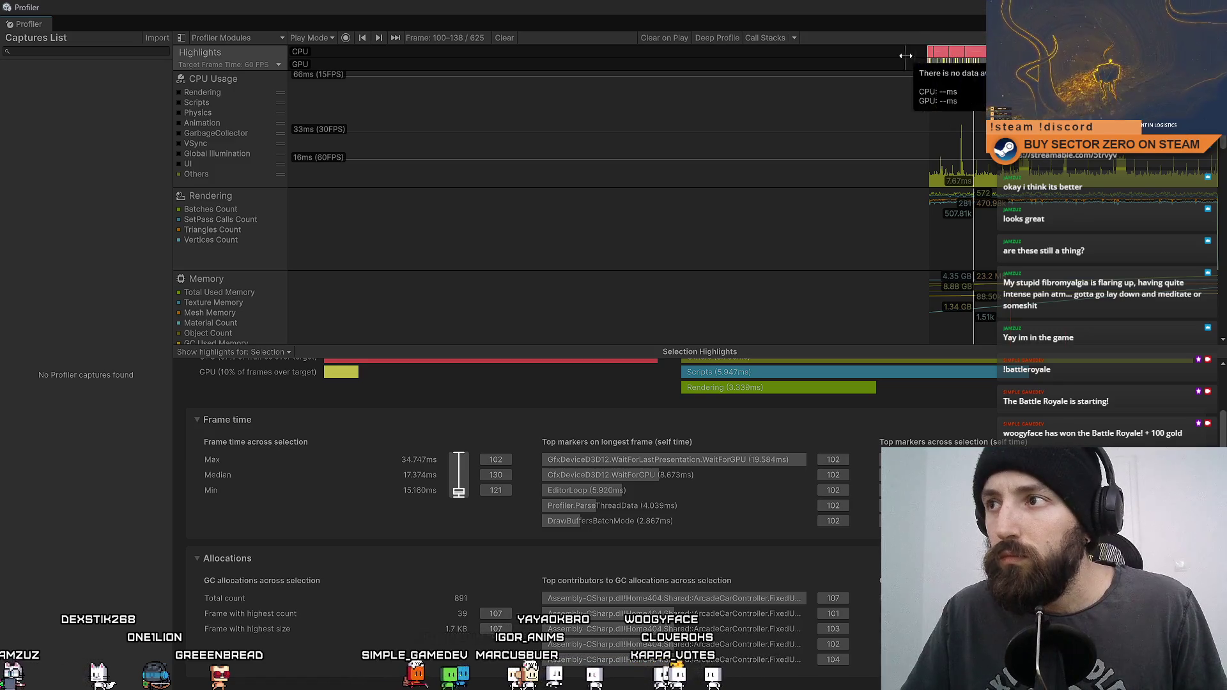
drag(935, 58, 907, 59)
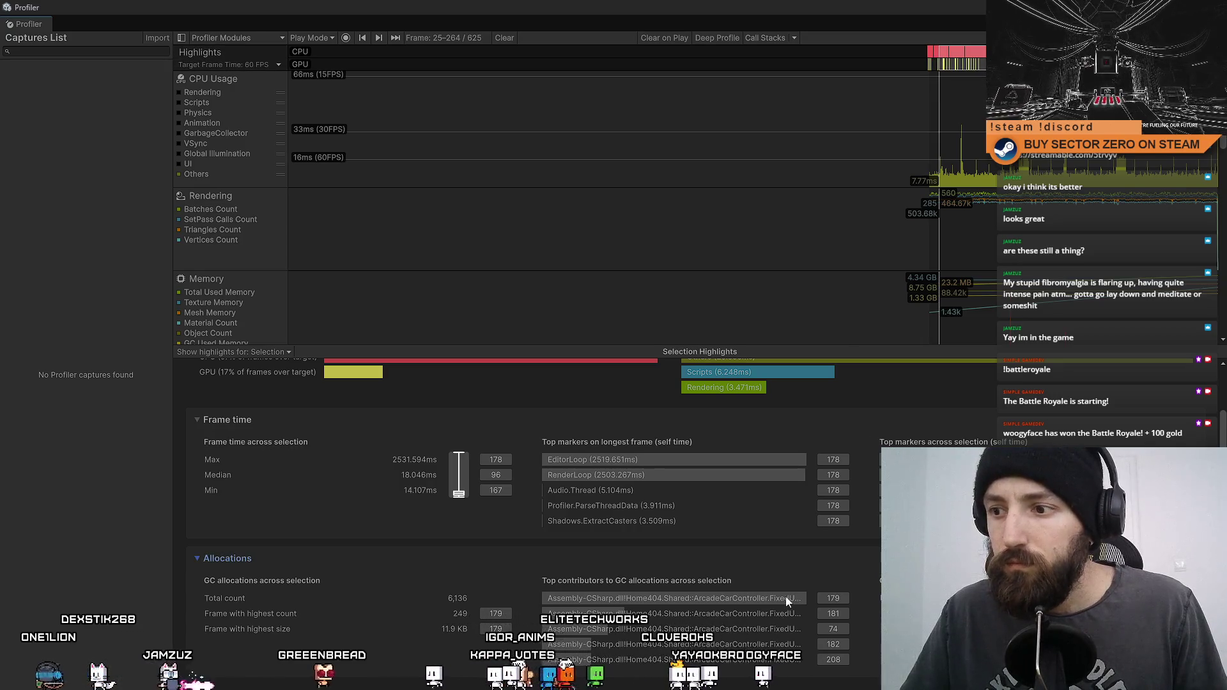
Step: Inspect frame 179's CPU Usage costs, including RenderShadowMaps, and move the Profiler off the editor
click(830, 597)
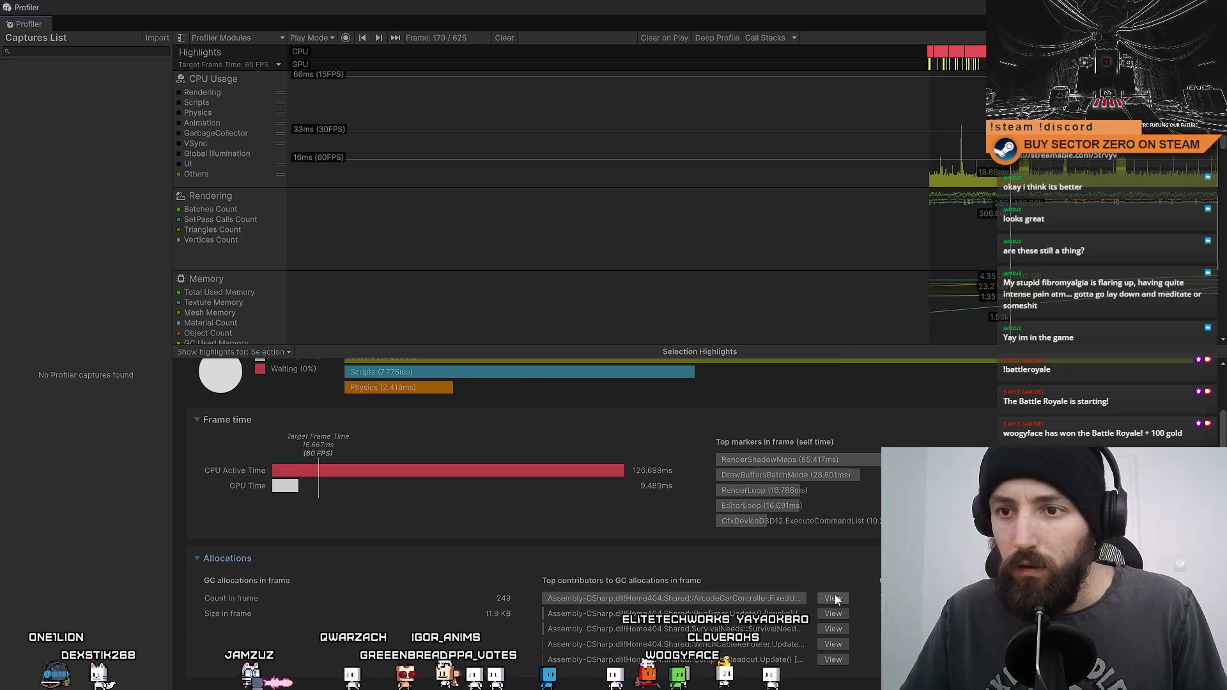
scroll(557, 405, up, 2)
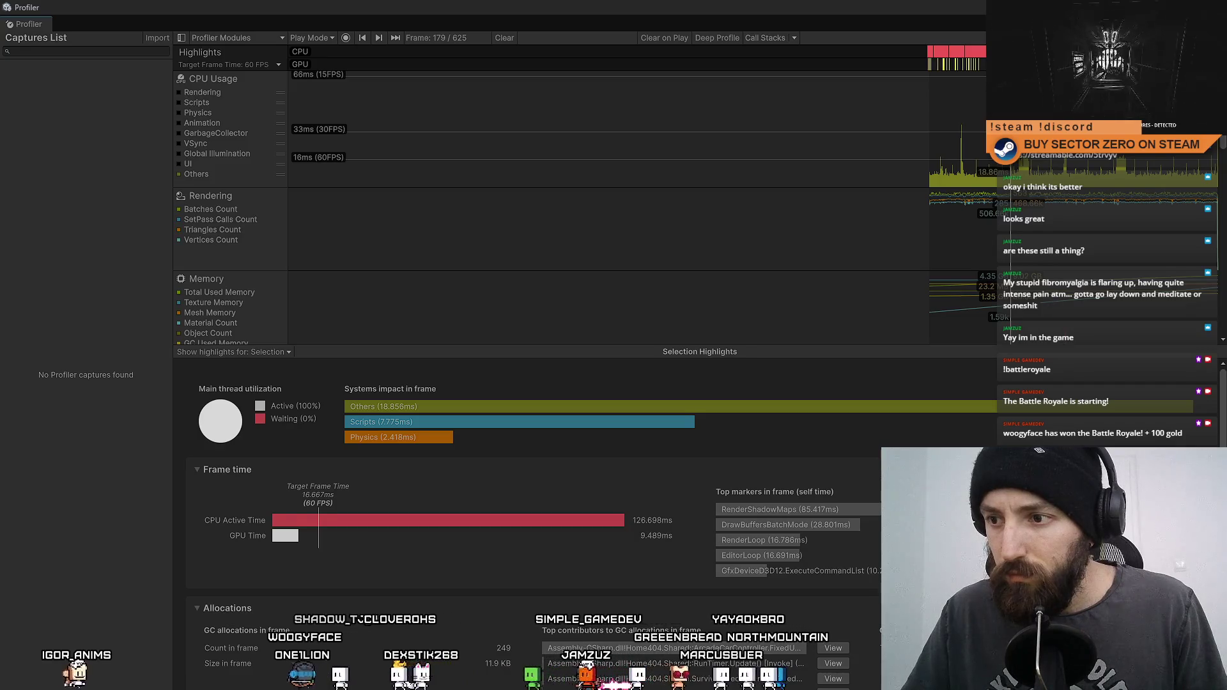
click(213, 78)
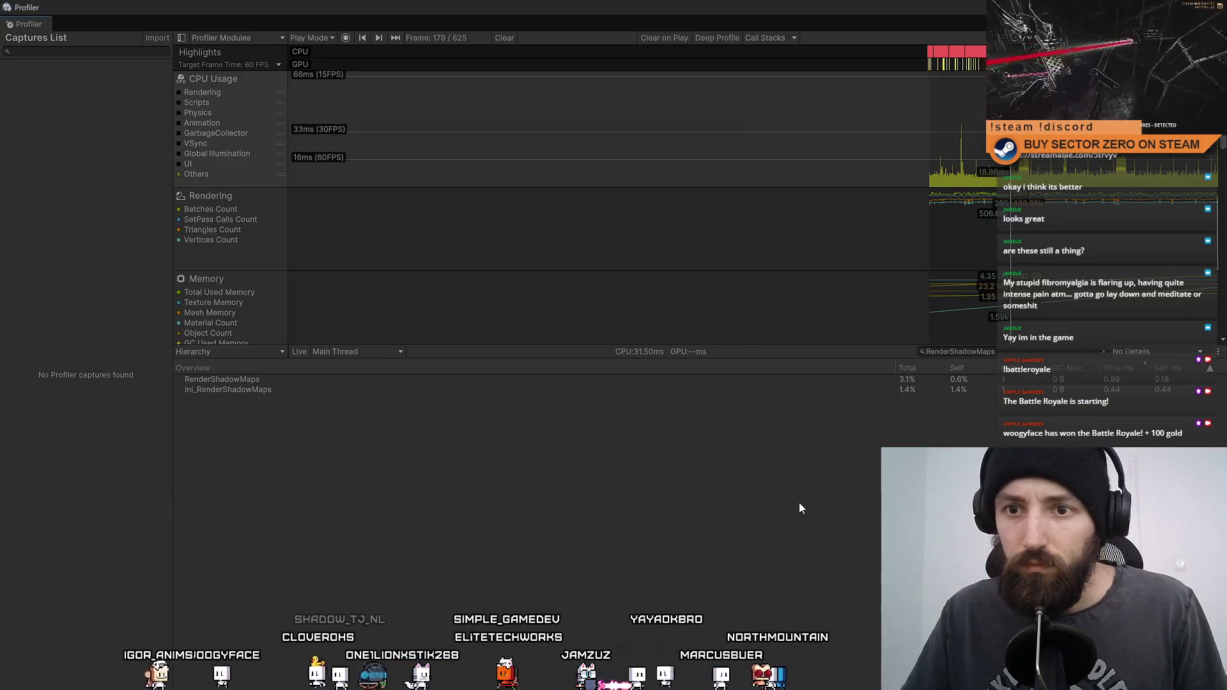
mouse_move(724, 21)
mouse_down()
mouse_move(839, 173)
mouse_move(850, 167)
mouse_up()
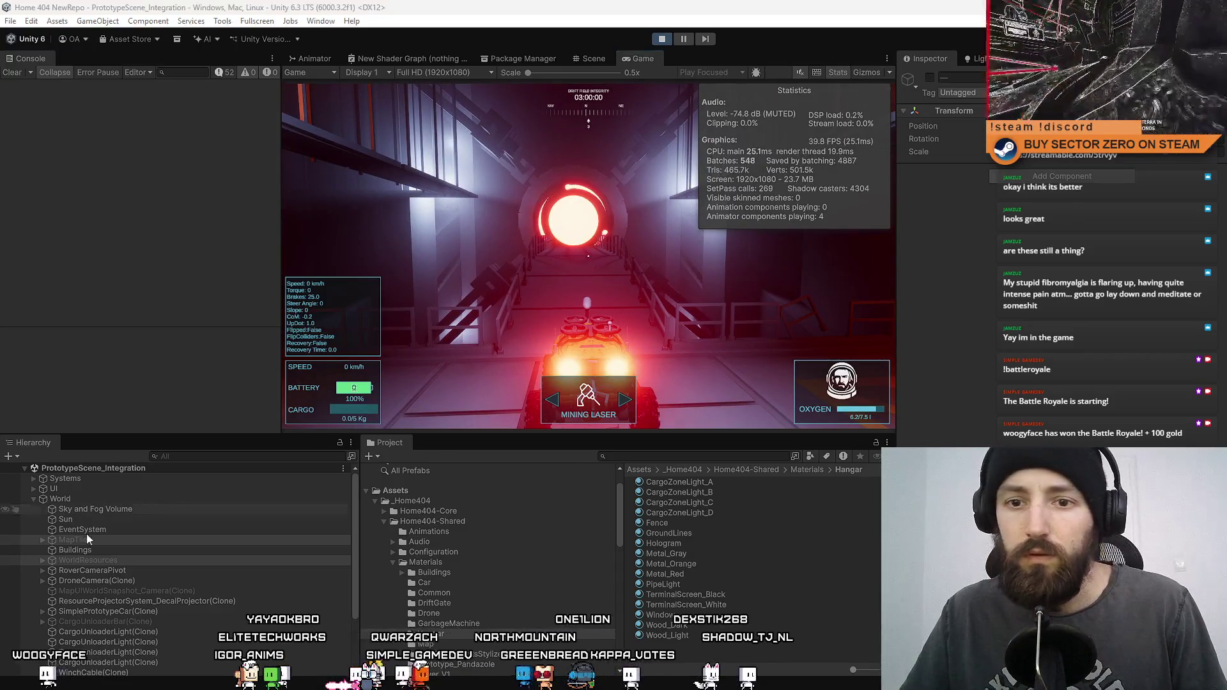
Step: Search the Hierarchy for 'prototype', select SimplePrototypeCar(Clone), and disable its Arcade Car Controller
click(226, 456)
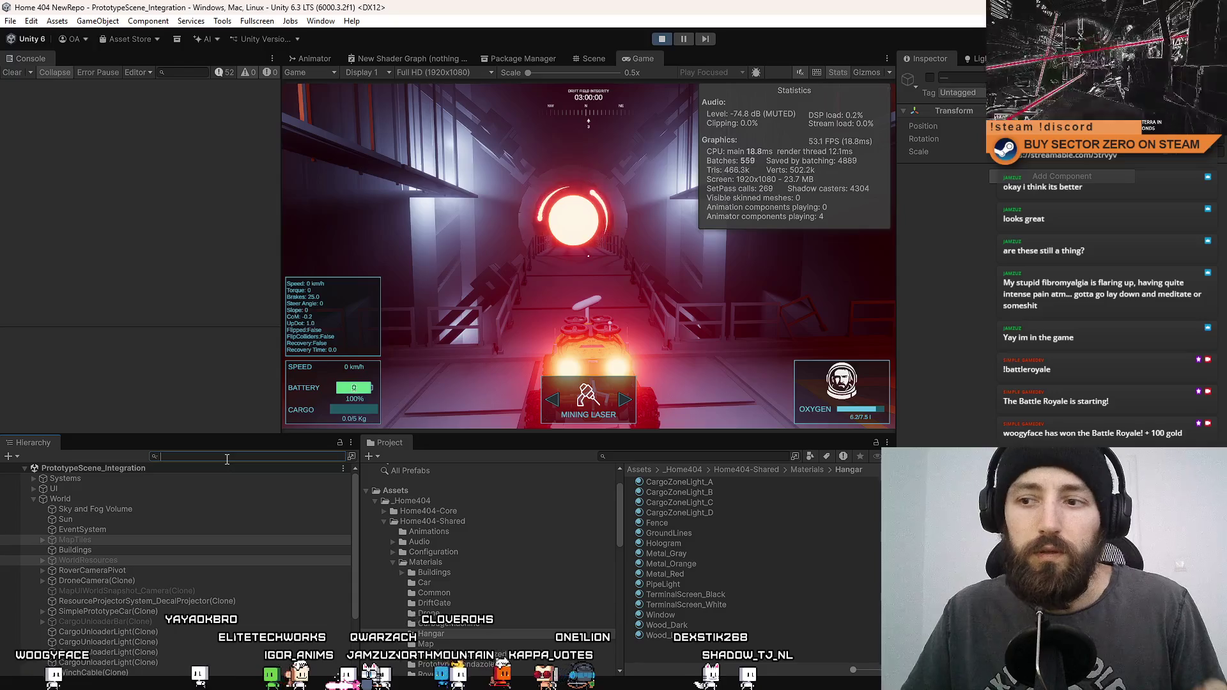
click(657, 651)
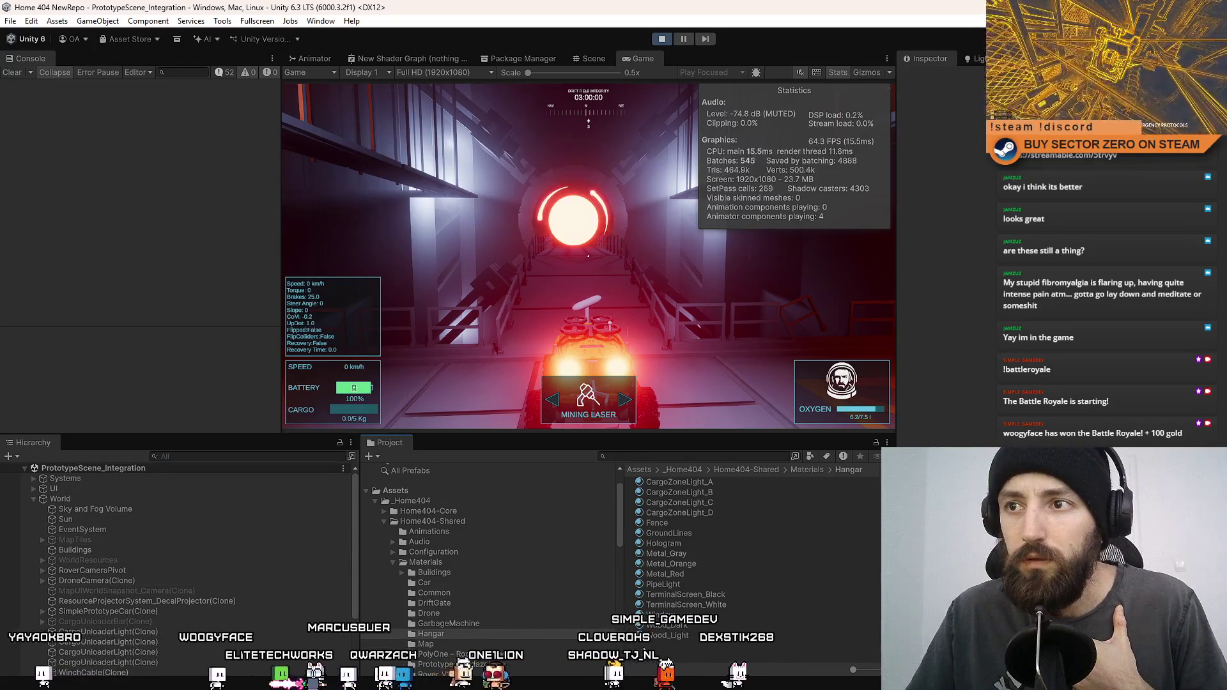
click(178, 457)
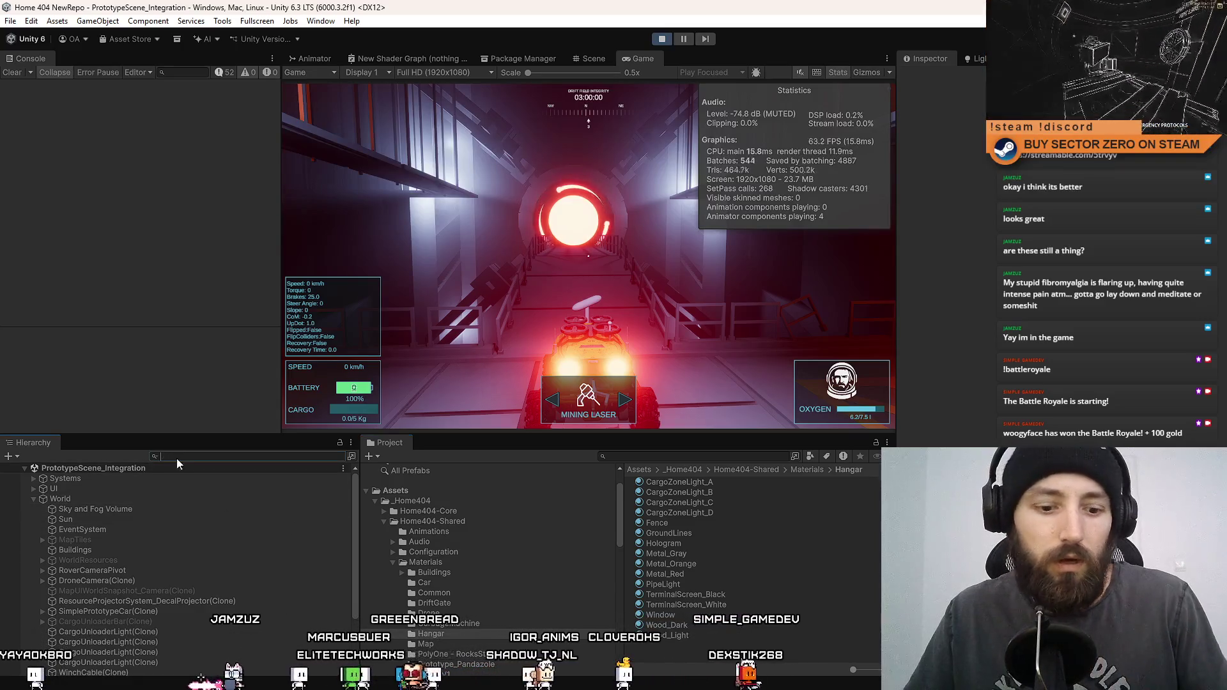
text(p)
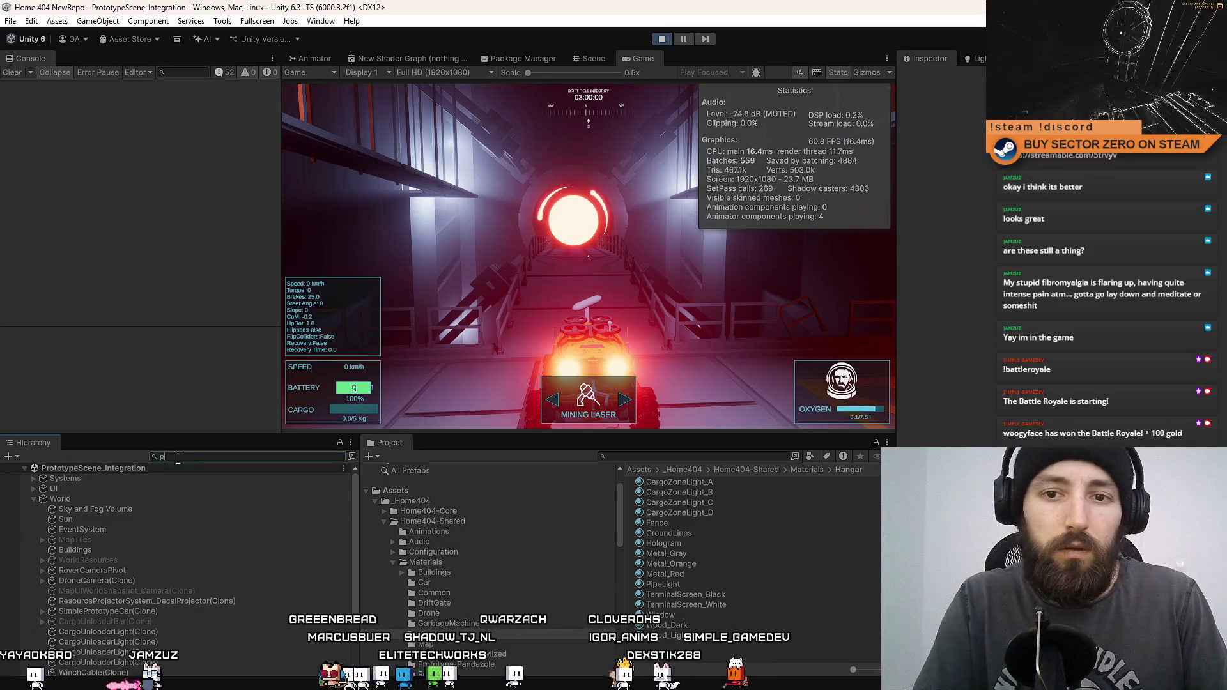
text(rototype)
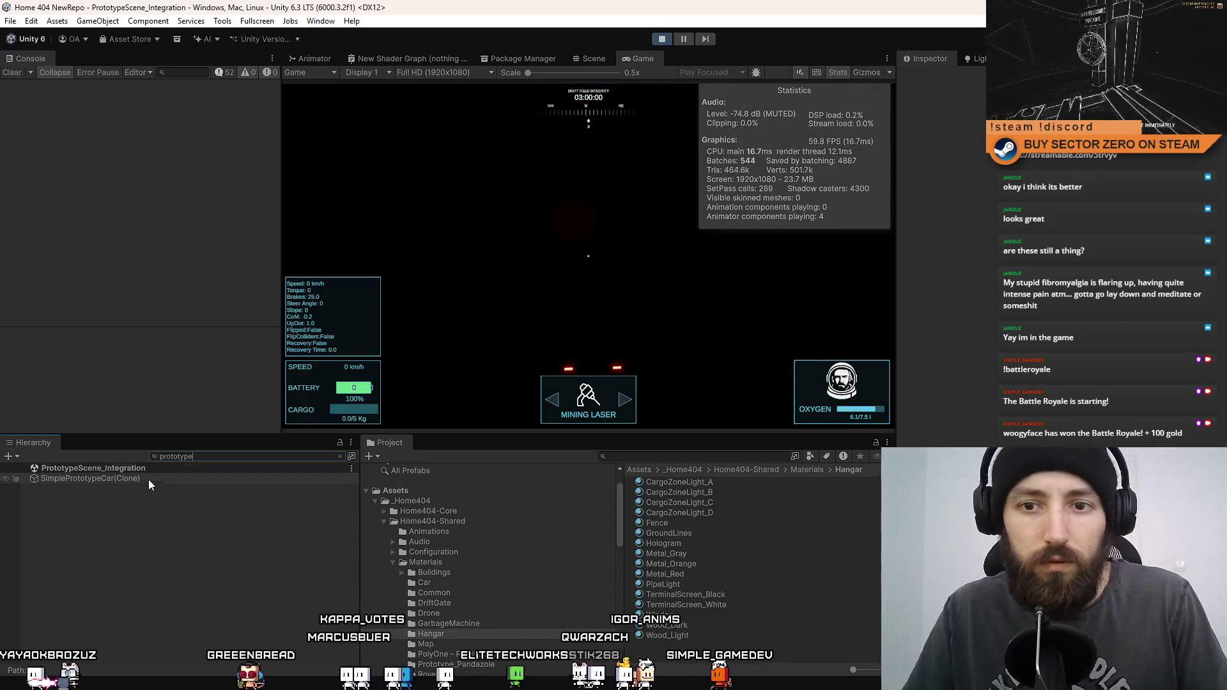
click(96, 479)
click(339, 456)
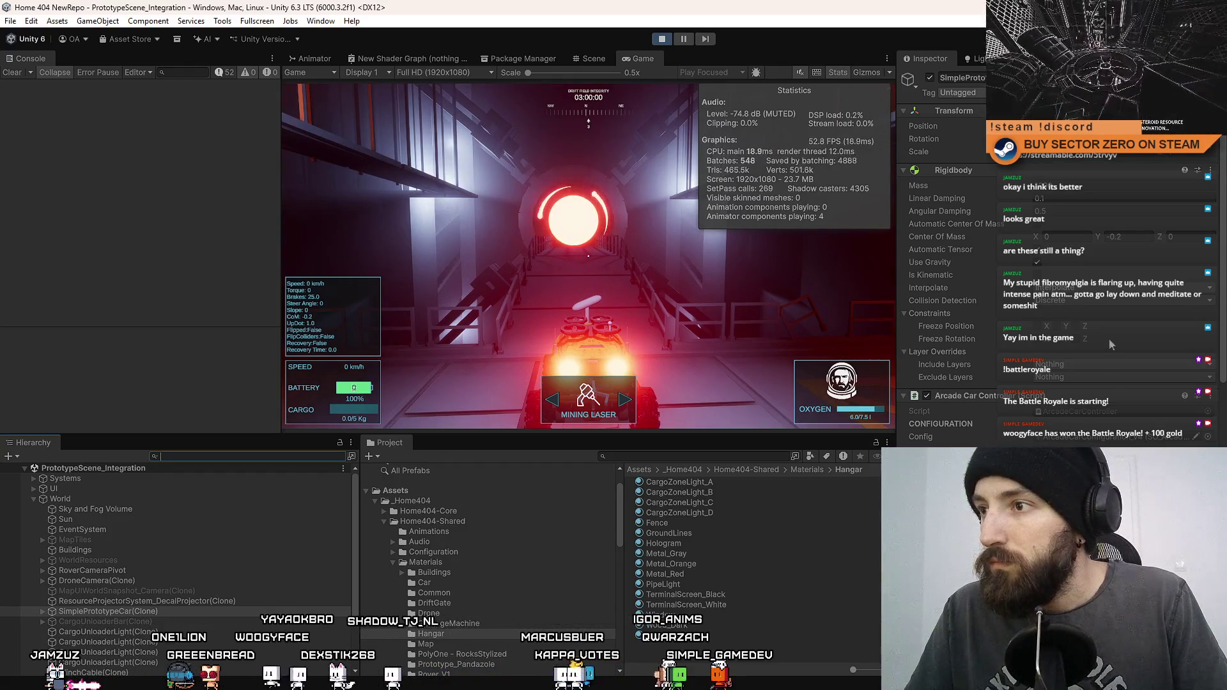
click(927, 397)
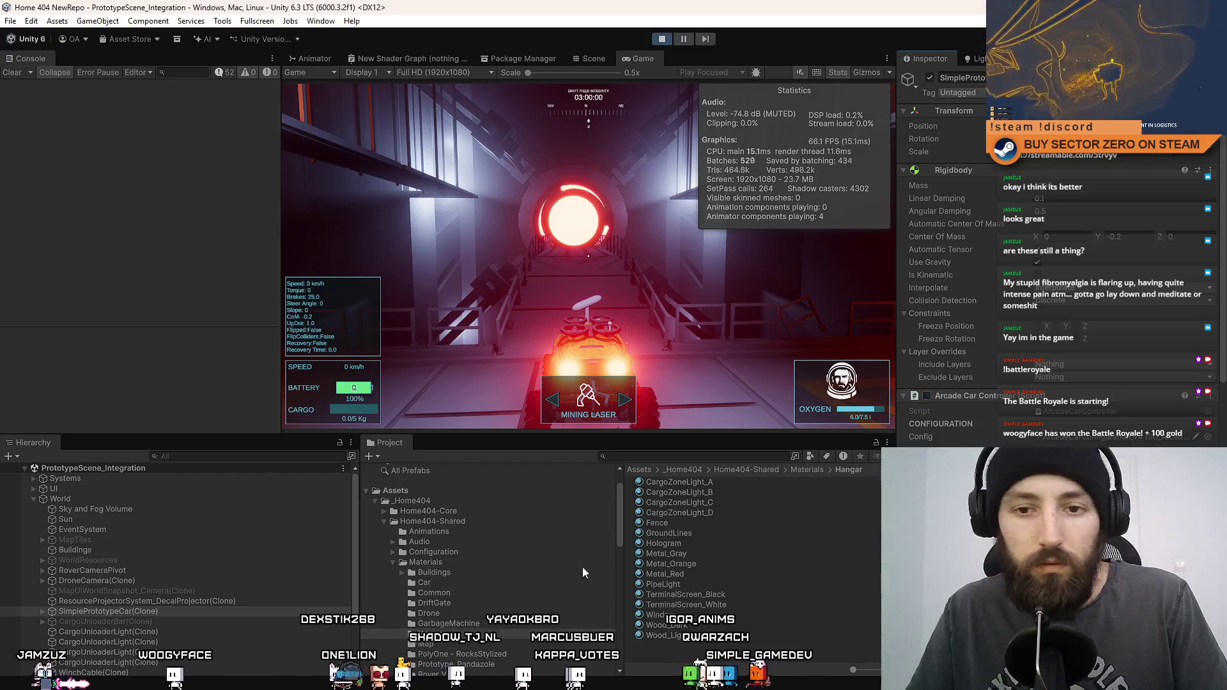
Step: Select all the rover's child objects, from Drone(Clone) up, and deactivate them
click(43, 611)
scroll(137, 623, down, 3)
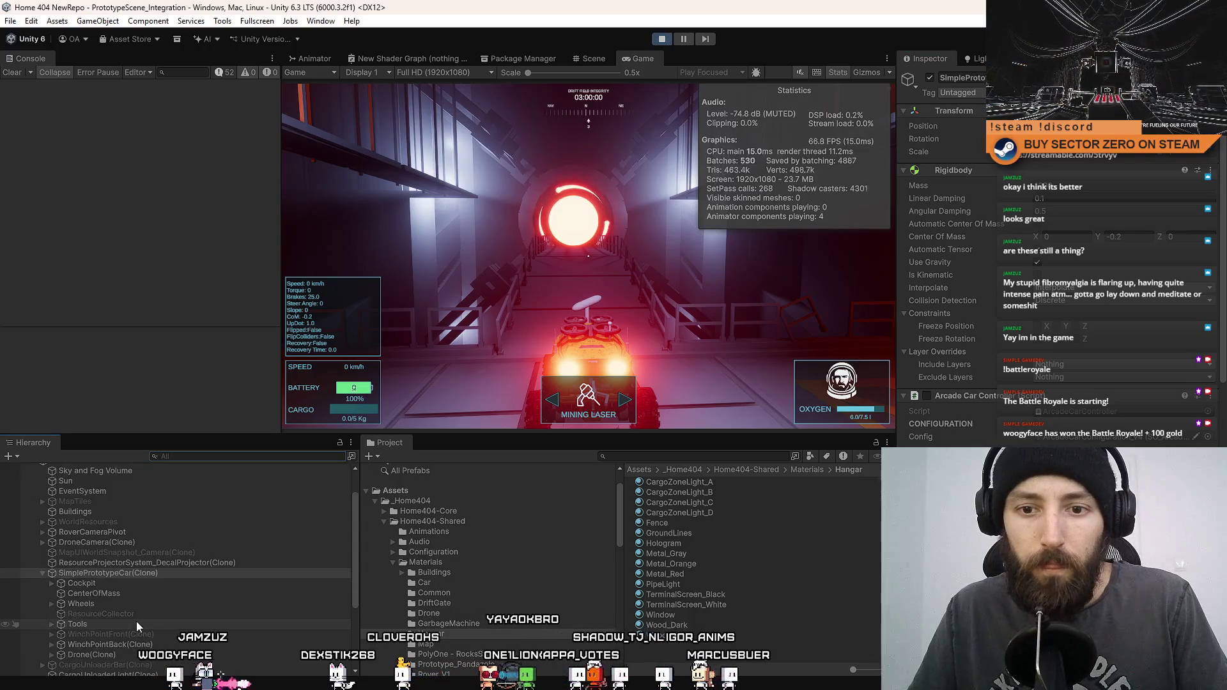
click(119, 653)
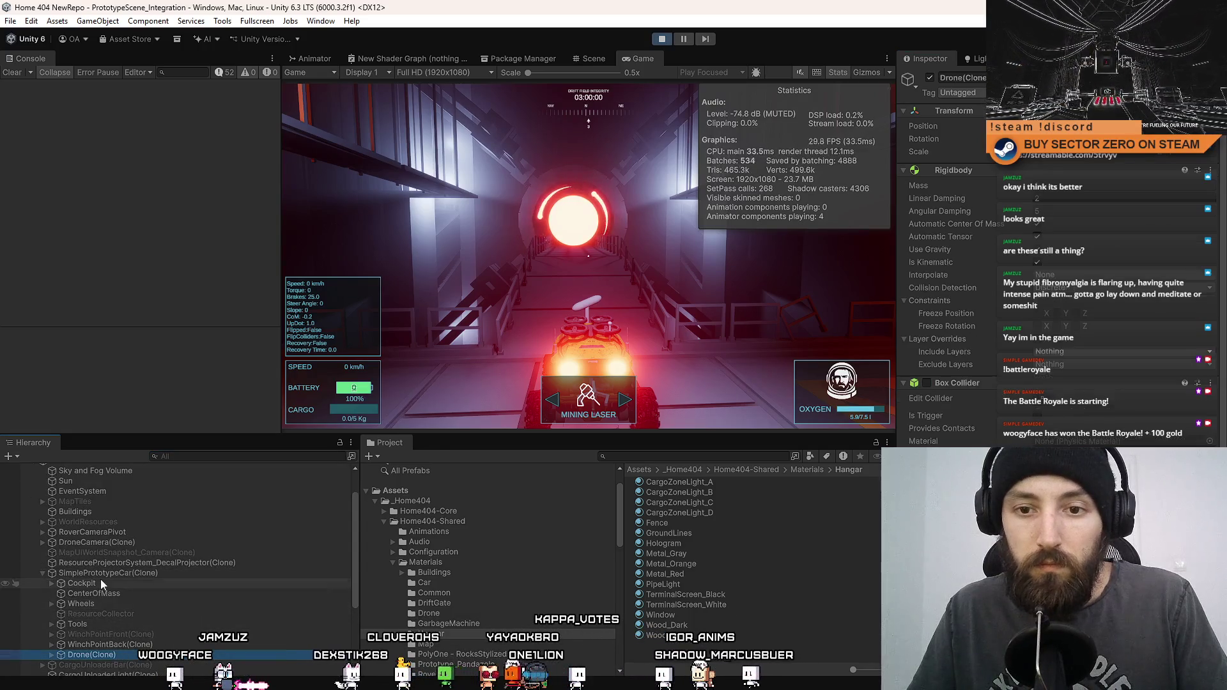
shift+click(123, 583)
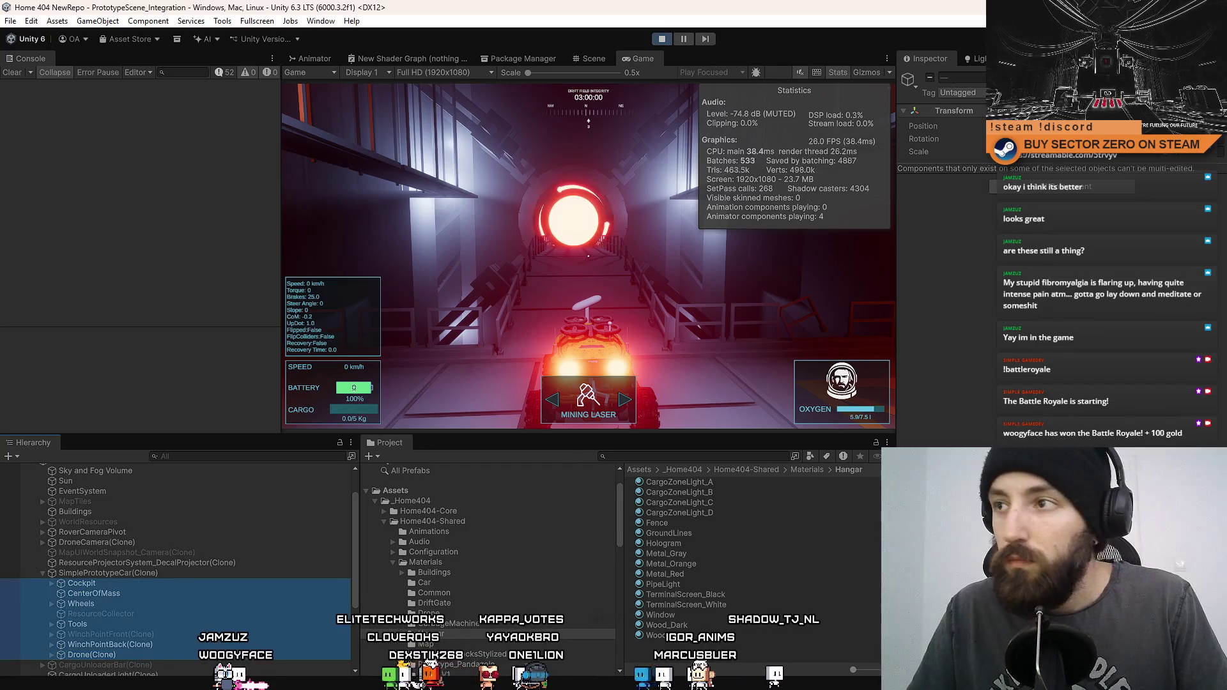
click(930, 77)
click(931, 81)
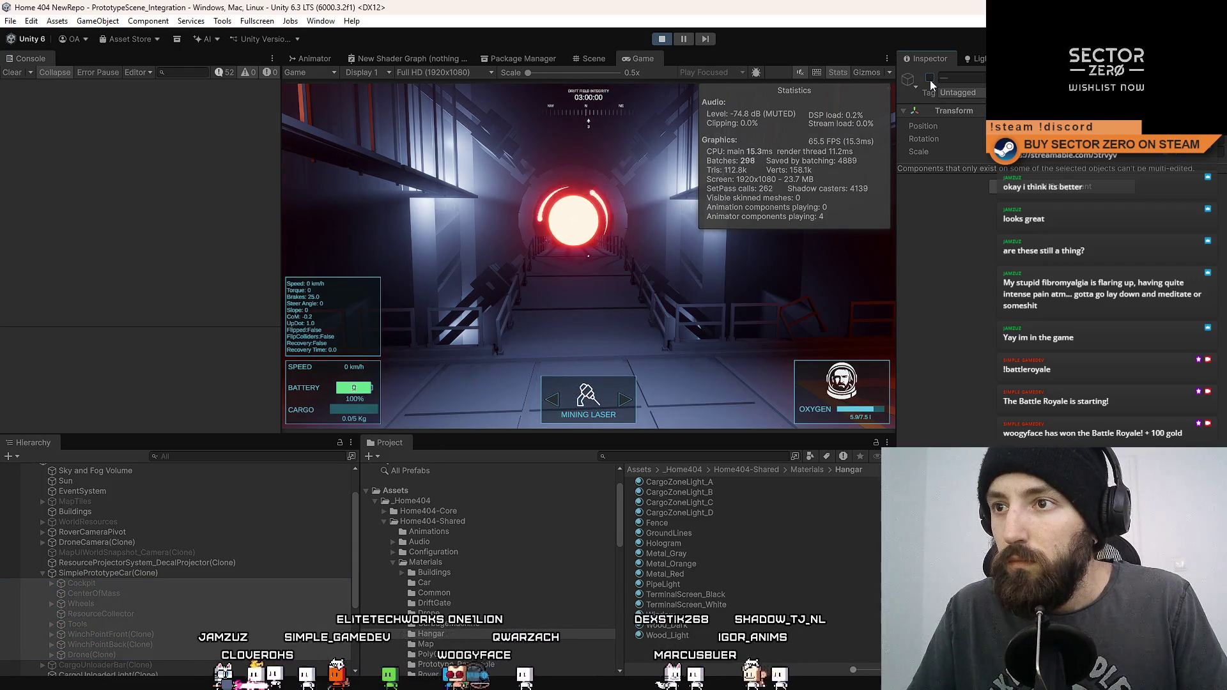
click(678, 631)
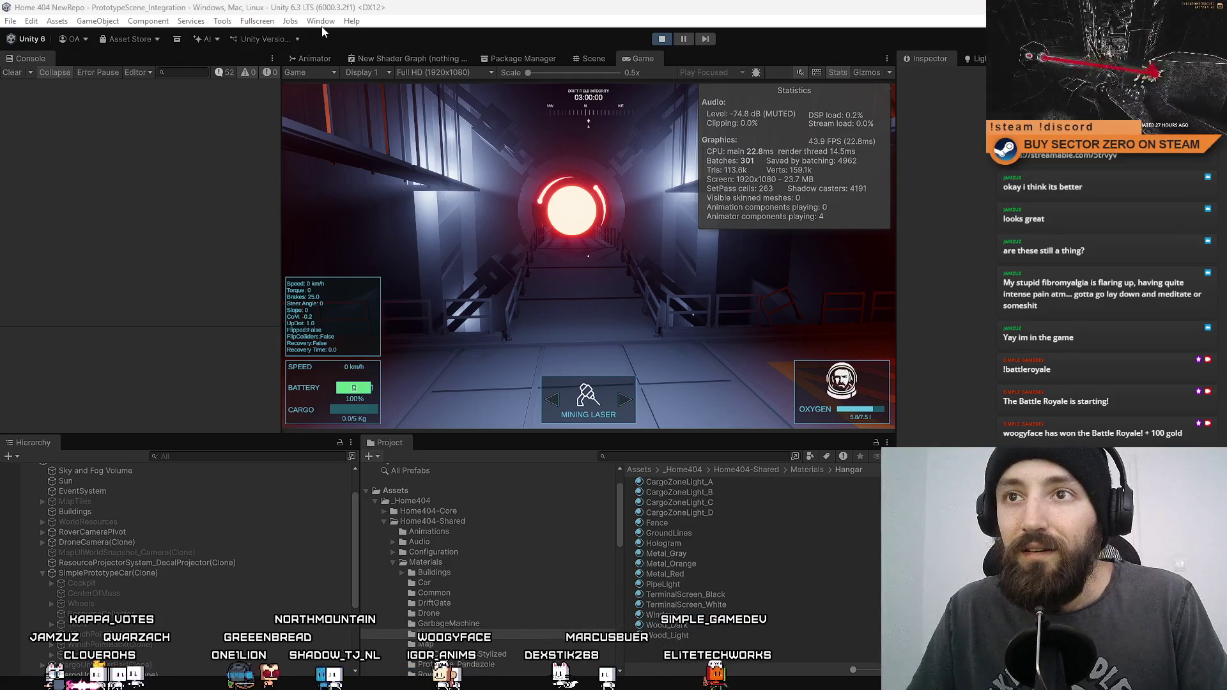
Step: Glance at the Profiler, put it away, turn toward the red-lit tunnel, and pause the game
click(321, 21)
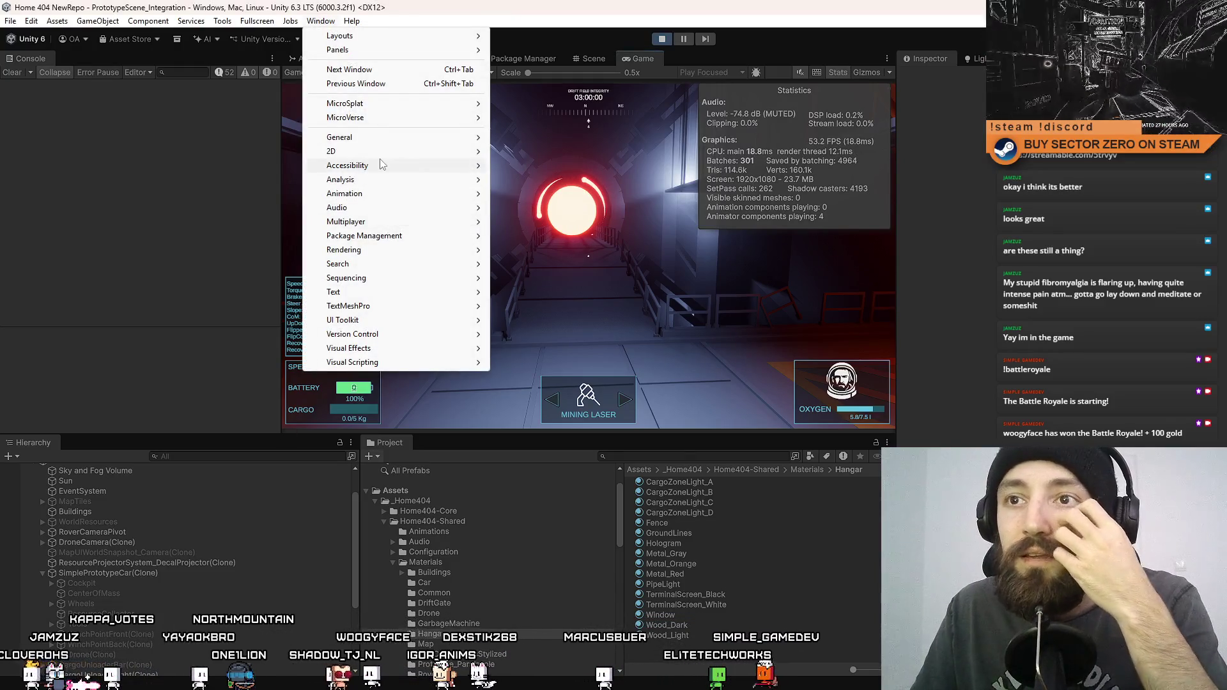
mouse_move(447, 180)
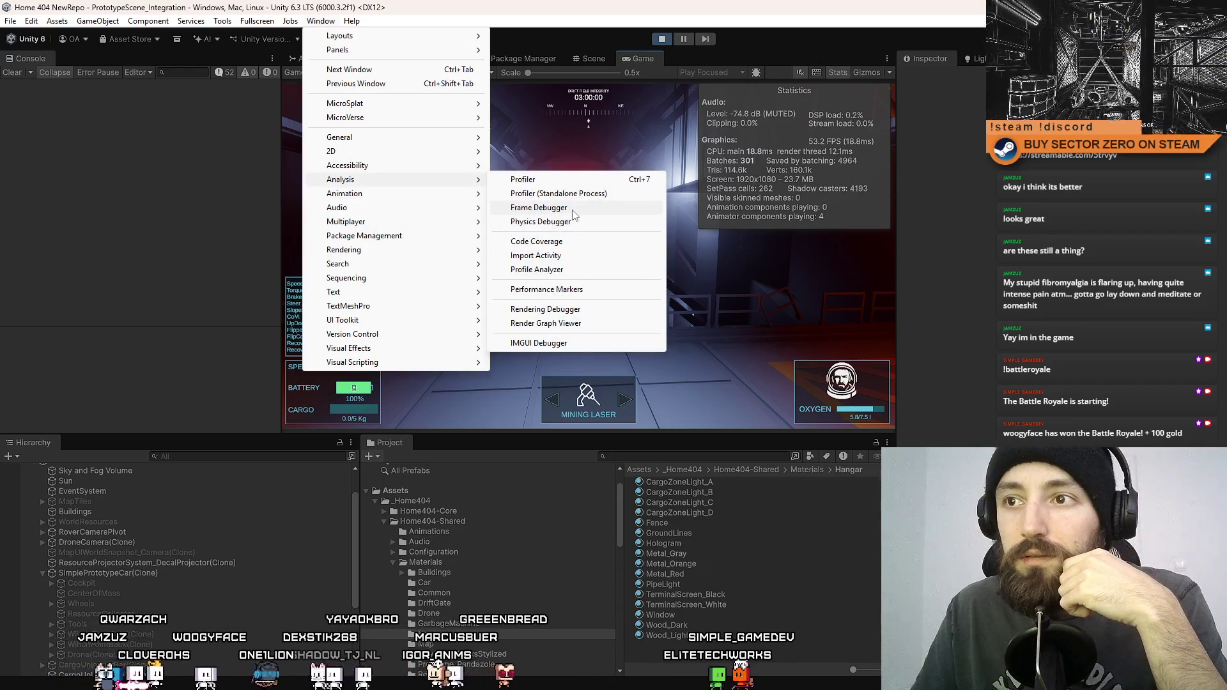
click(578, 179)
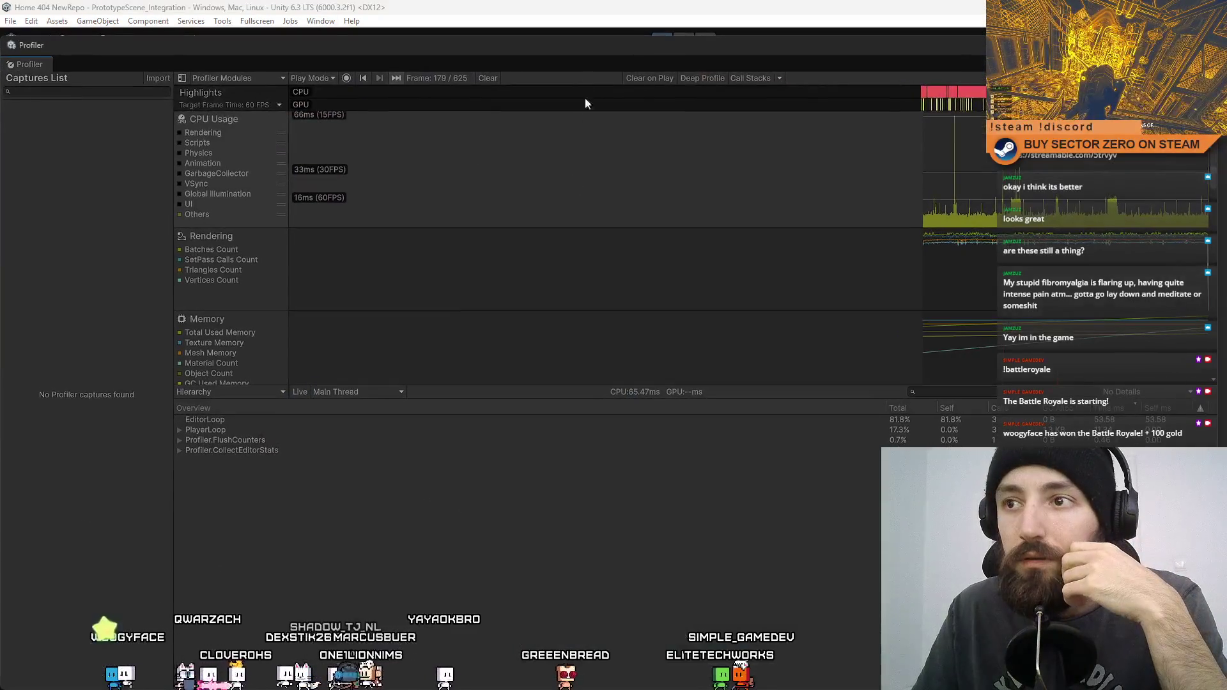
drag(185, 48, 0, 52)
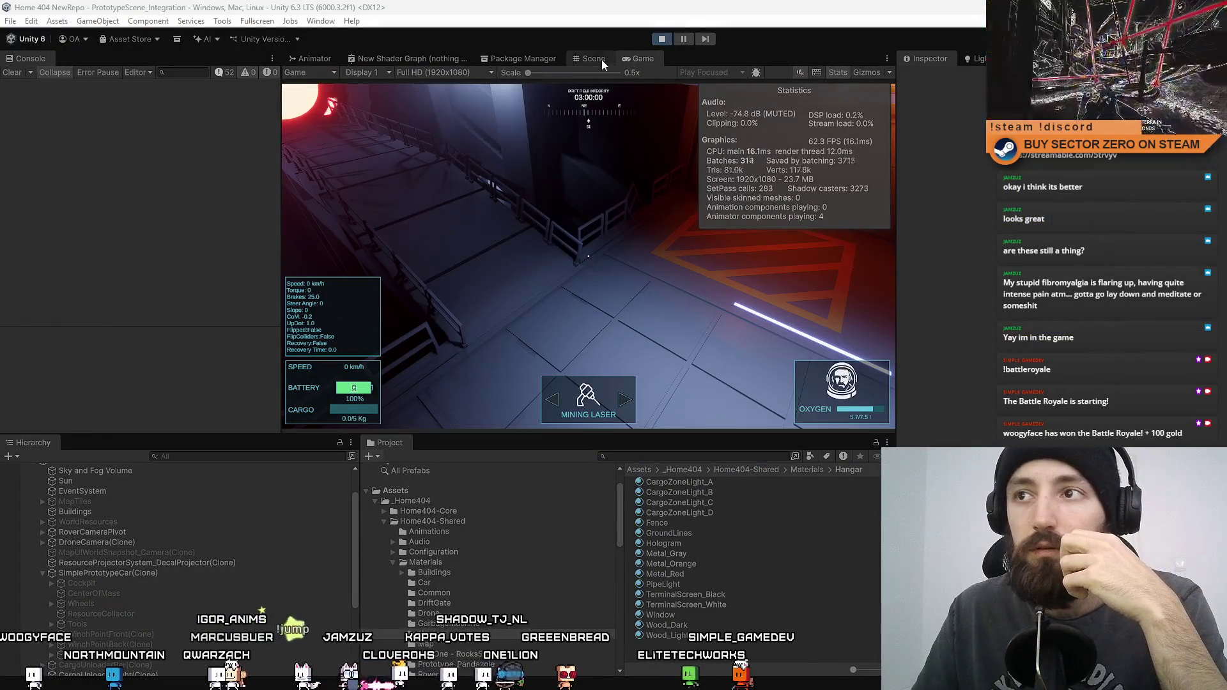
click(650, 252)
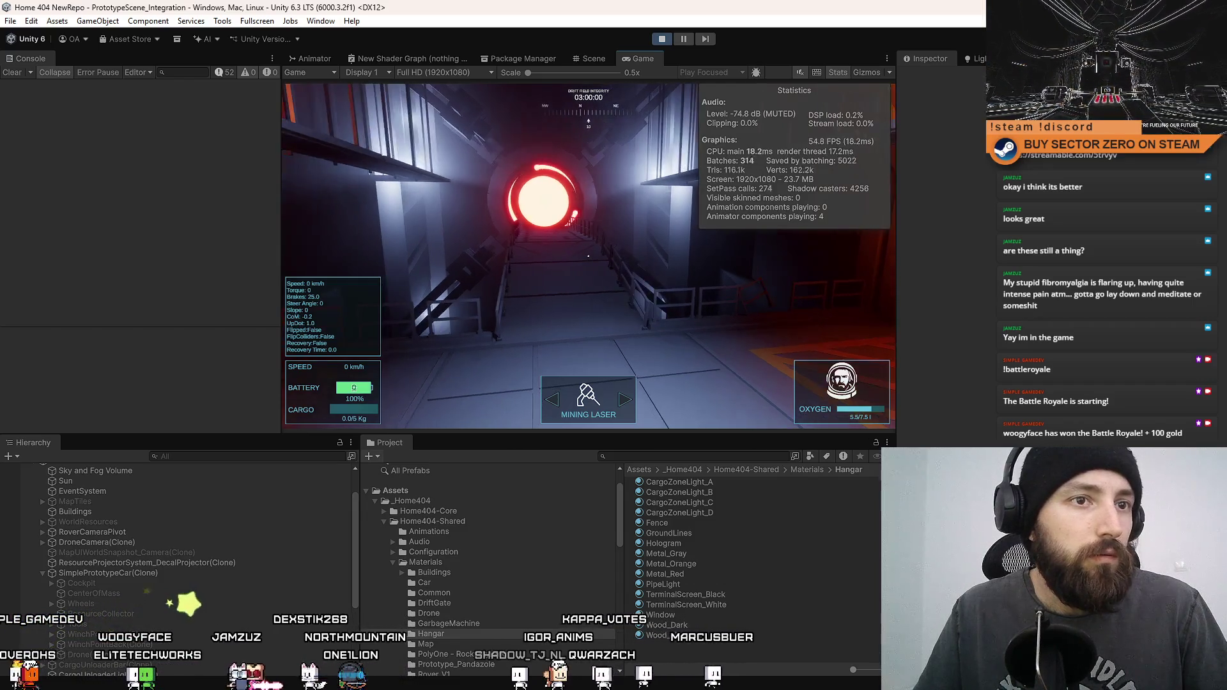
click(684, 39)
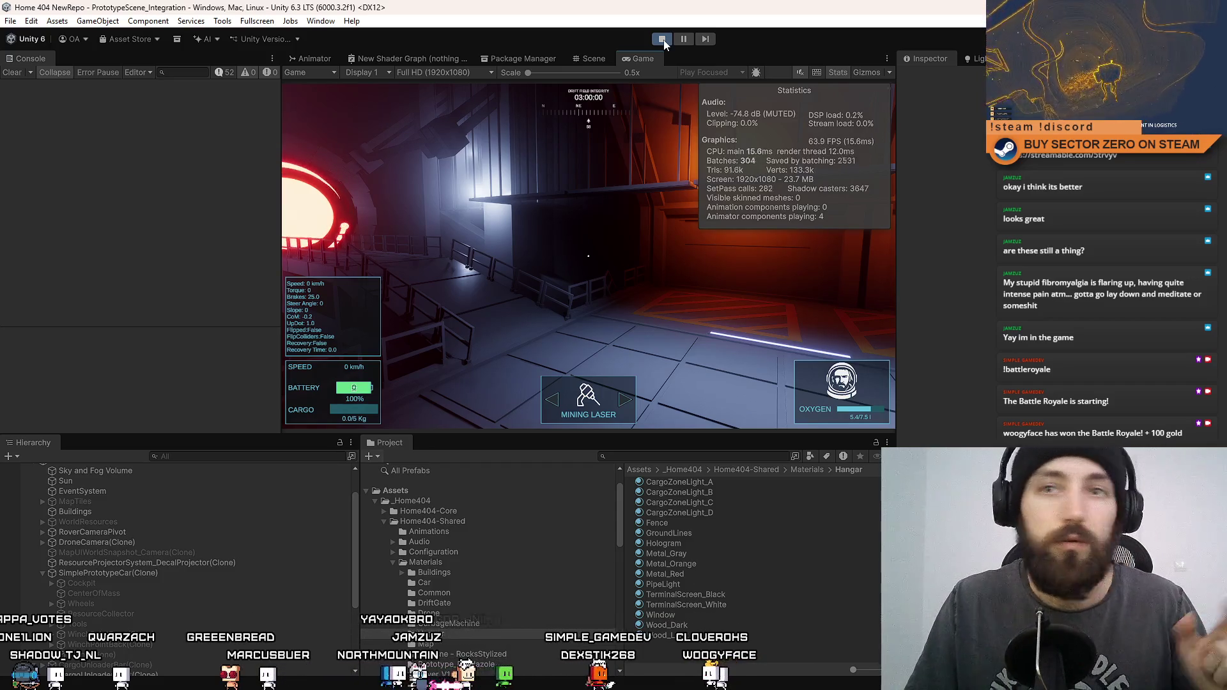
Step: Exit Play mode and minimise the Unity editor with Super+D
click(663, 40)
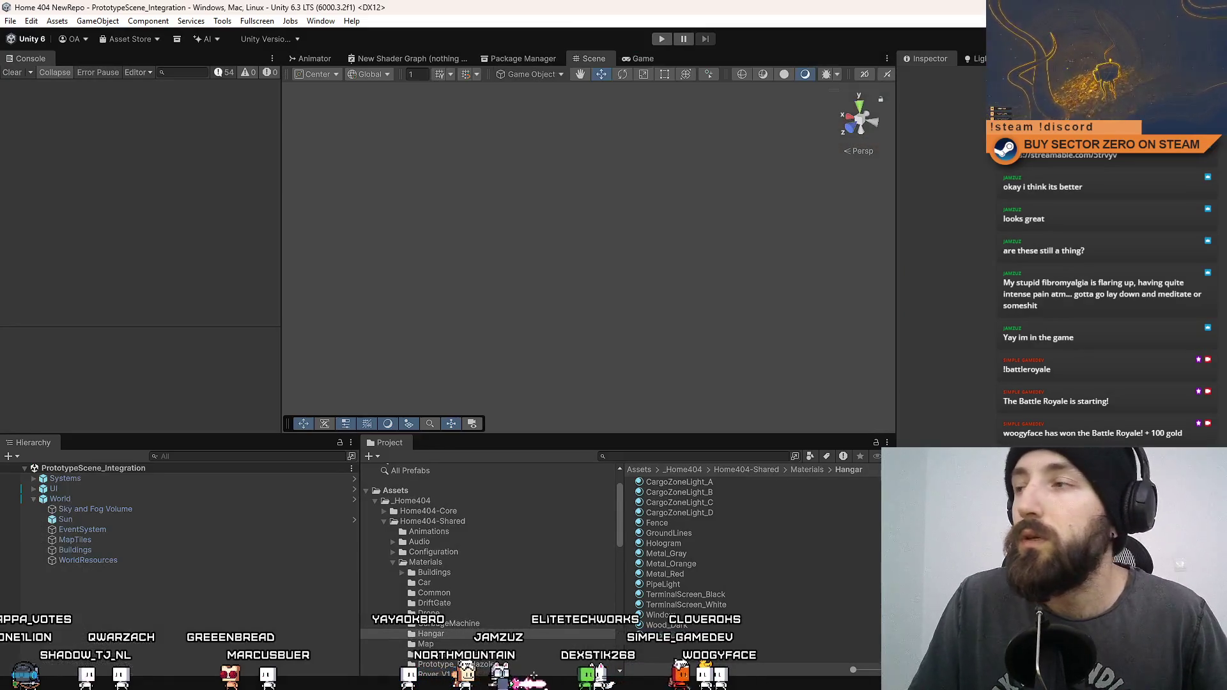
key(super+d)
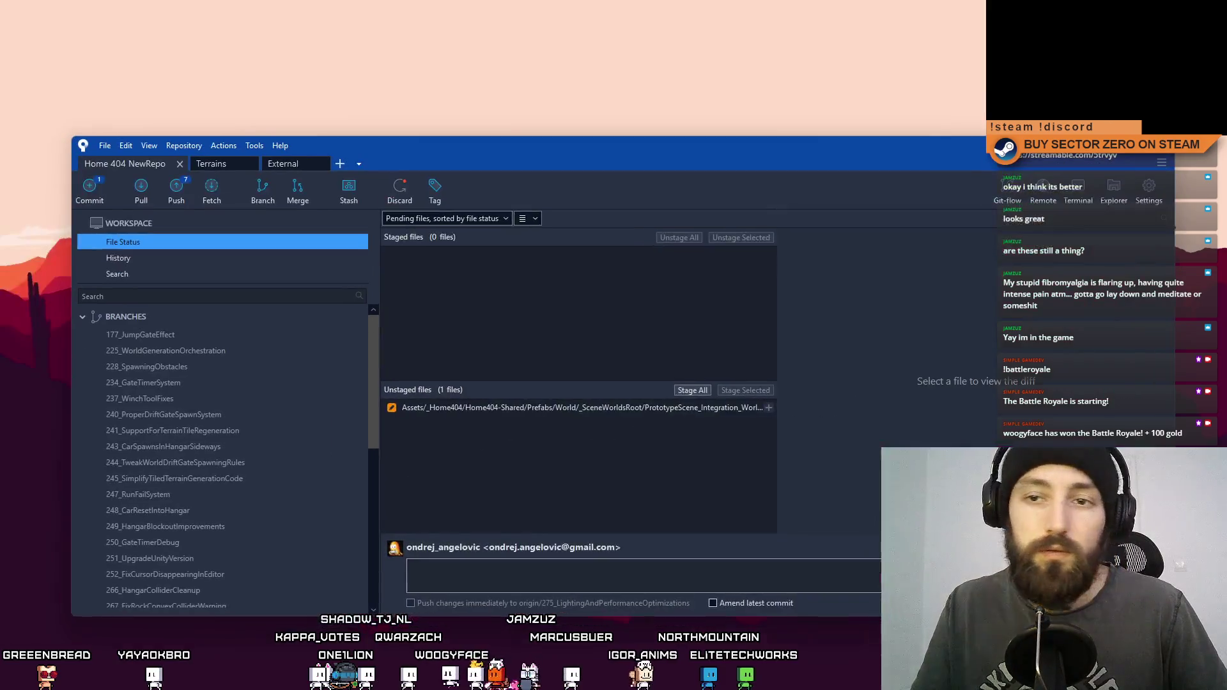
Step: View the unstaged prefab diff in Sourcetree, then return to the repository history
click(682, 407)
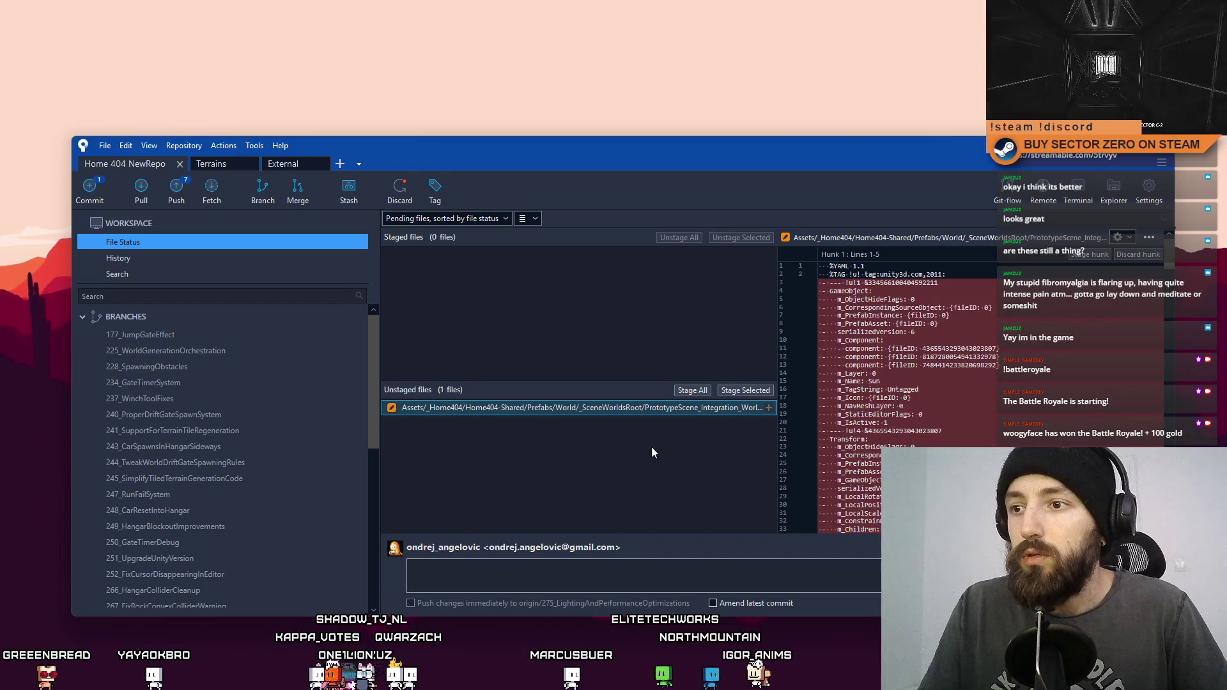
key(super+d)
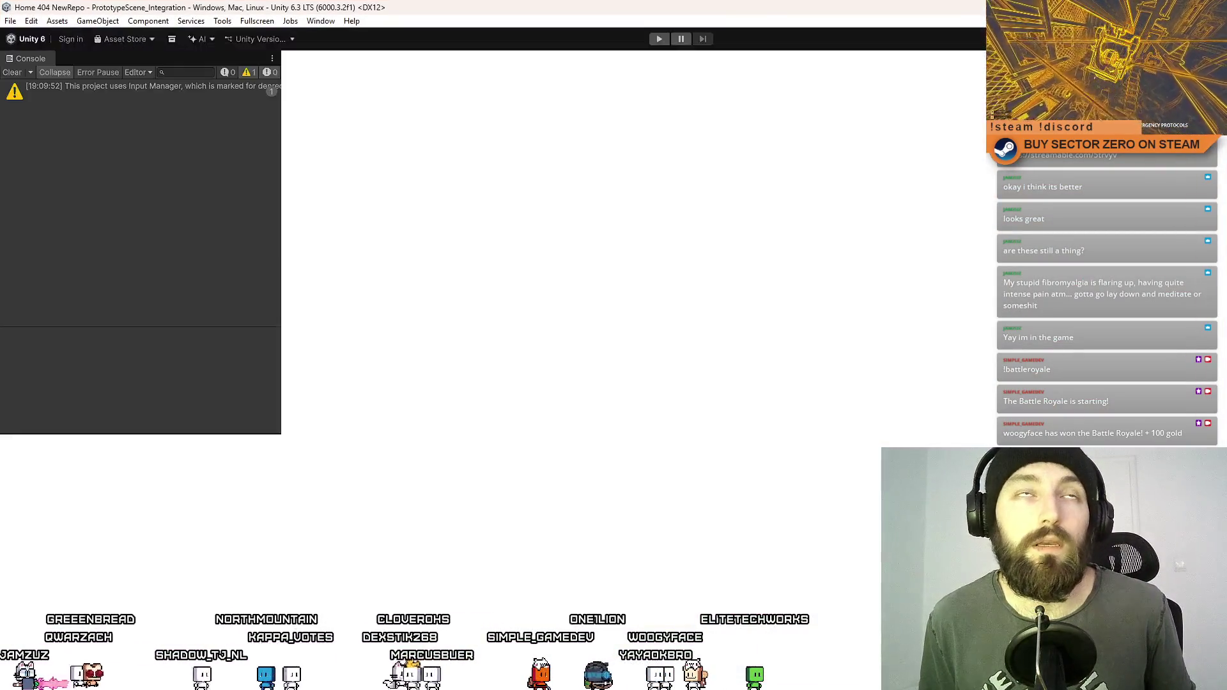
key(alt+Tab)
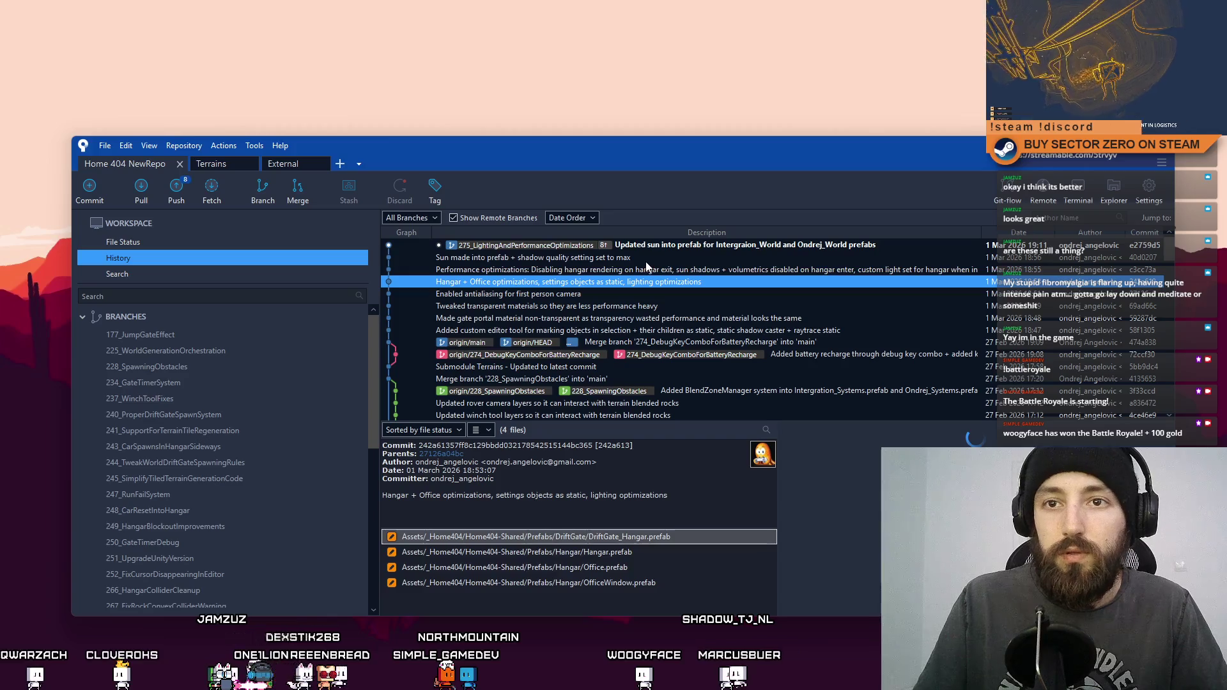
Step: Push 275_LightingAndPerformanceOptimizations to origin from the Hangar + Office optimizations commit, then minimise Sourcetree
click(615, 283)
click(176, 189)
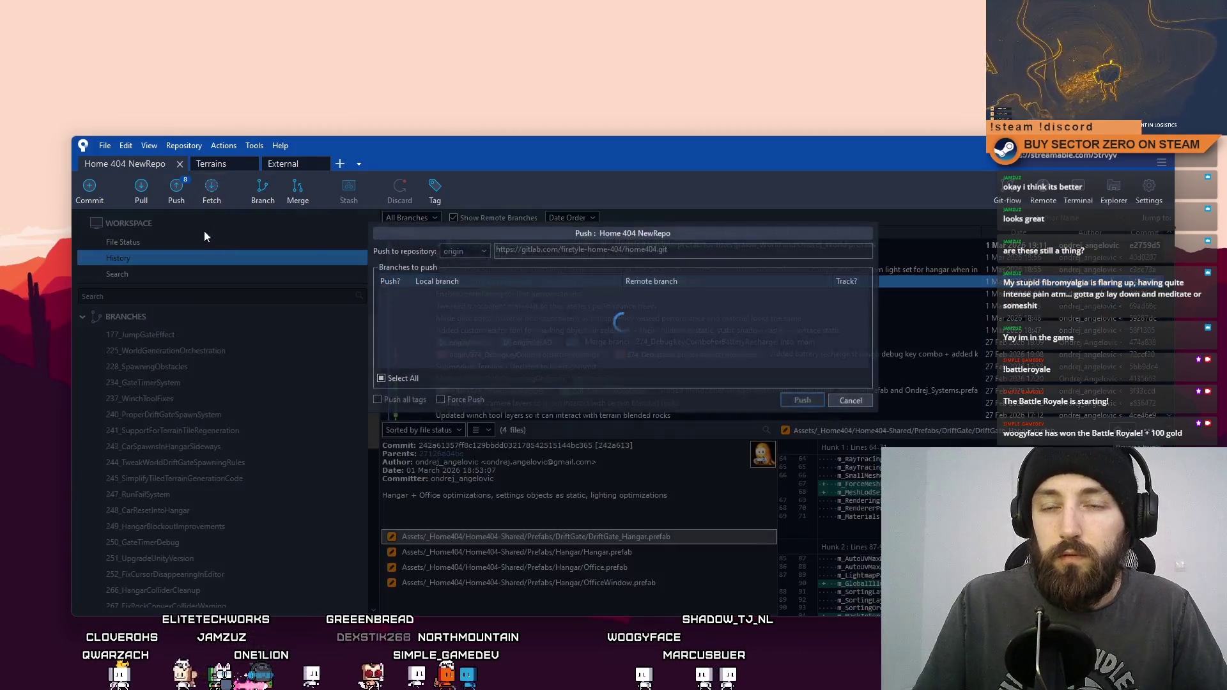
scroll(783, 455, down, 3)
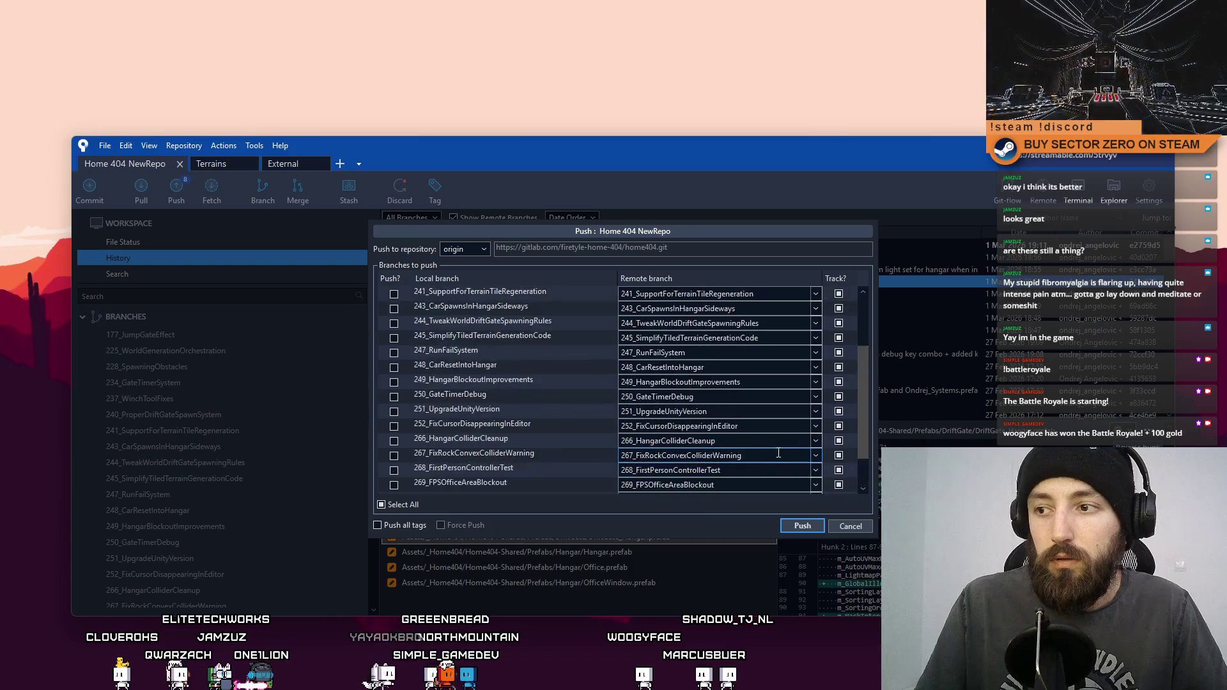
click(801, 525)
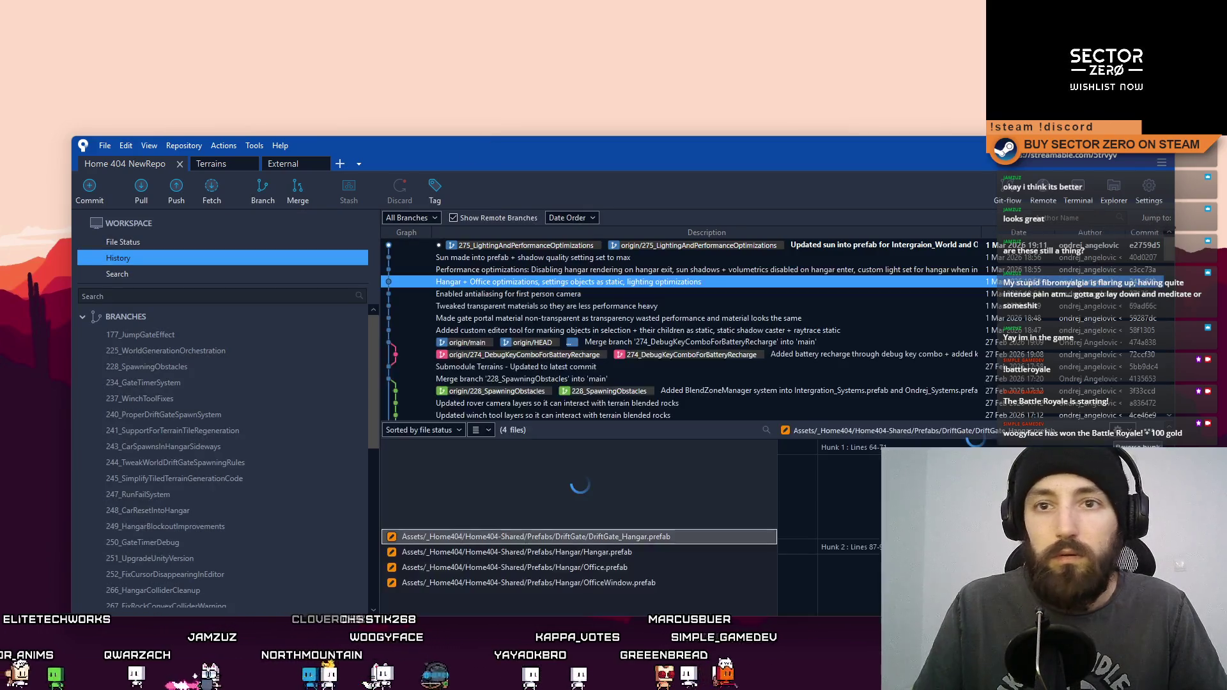
key(super+d)
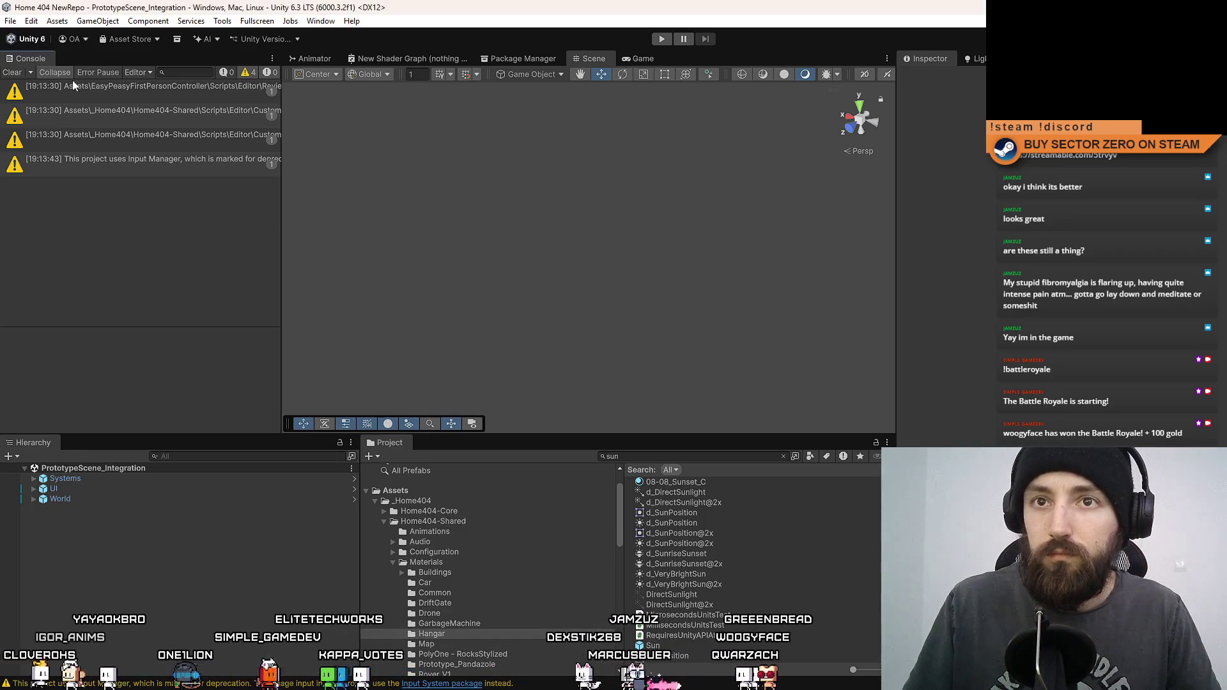
Step: Select the ReviewWindowEditor obsolete-API warning CS0618 in the Console to read its details
click(182, 97)
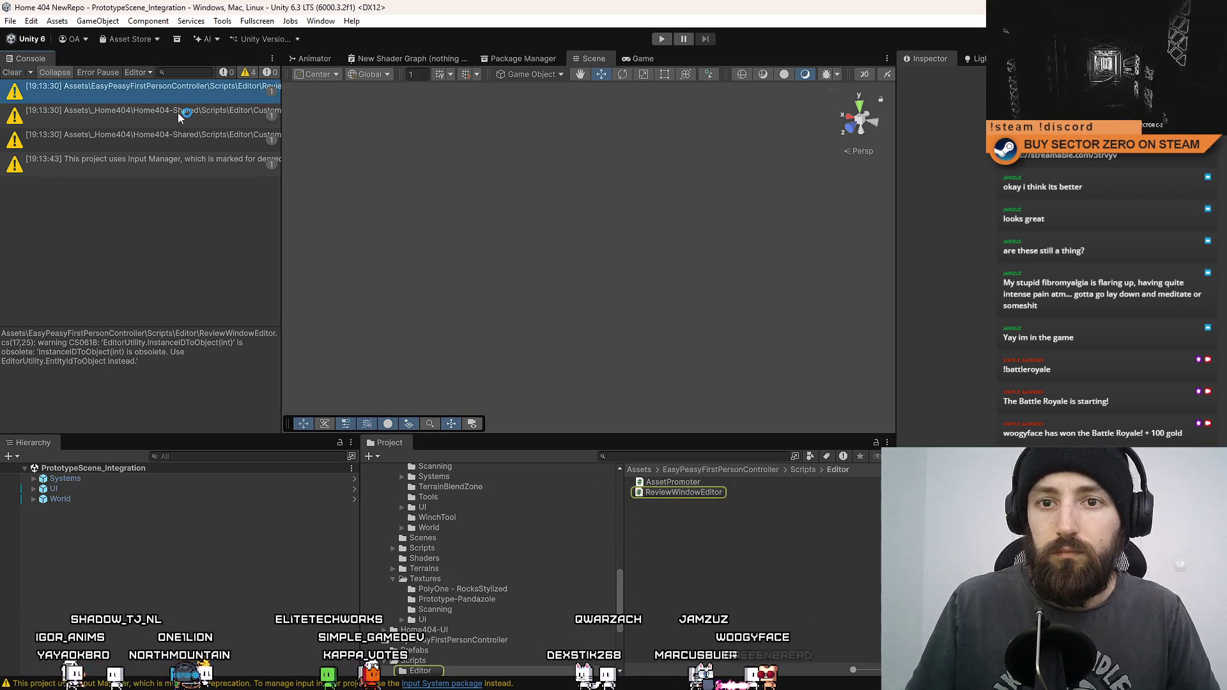
Step: Read the MarkSelectedAsStatic and Input Manager deprecation warnings, then clear the Console
click(178, 113)
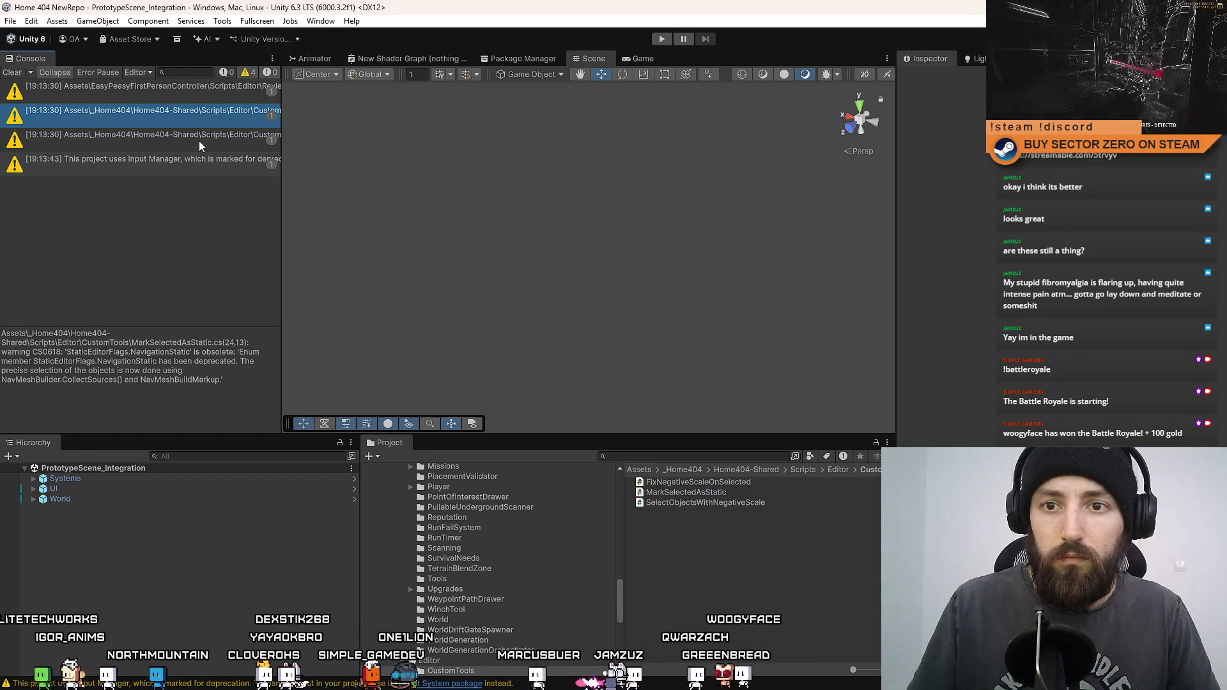
click(199, 146)
click(202, 161)
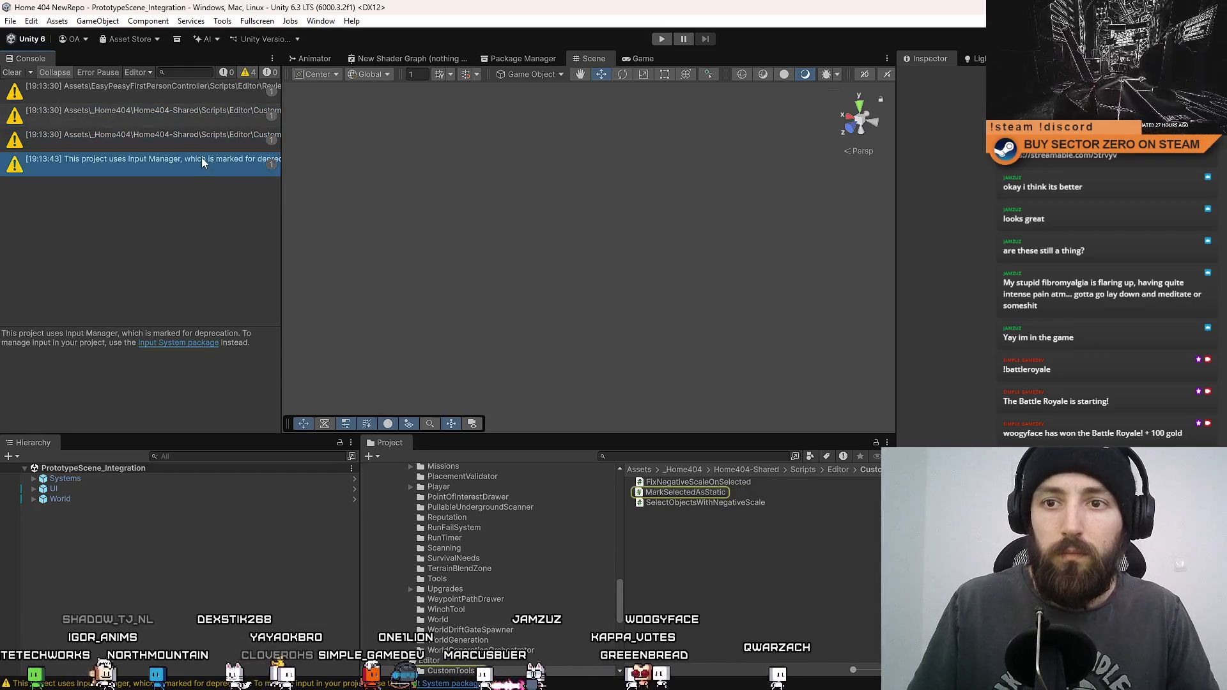
click(221, 142)
click(212, 156)
click(13, 73)
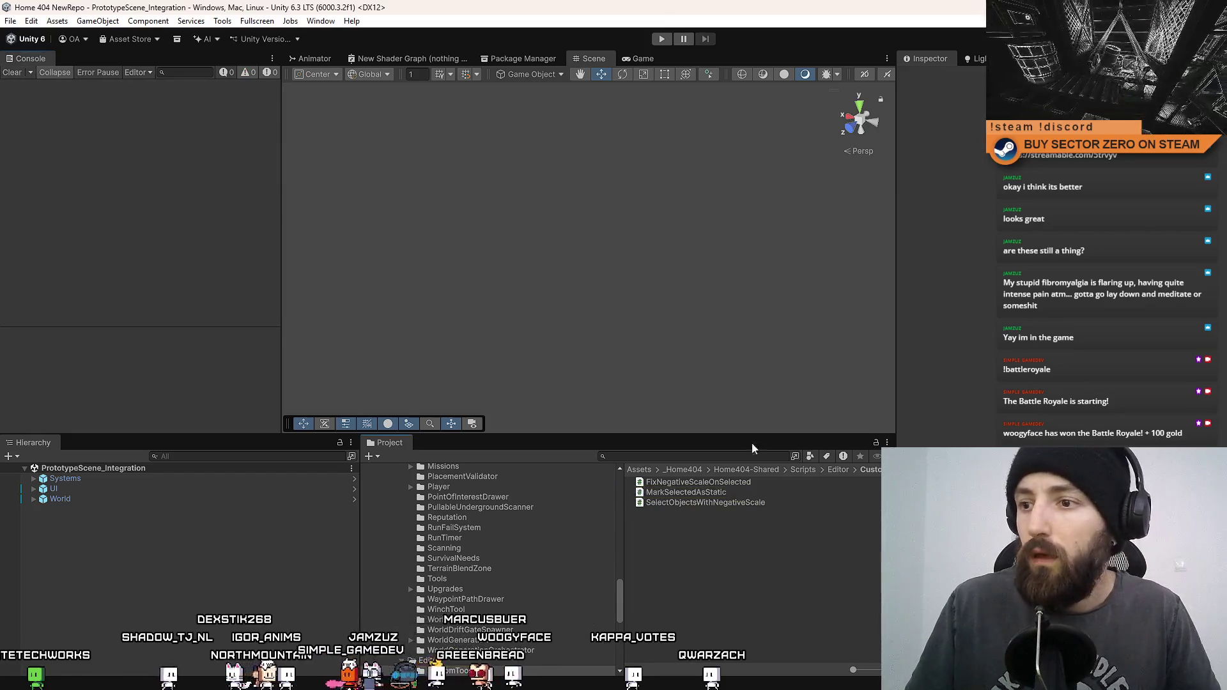
Step: Start Play mode with the Stats overlay hidden and the Game view fullscreen
click(662, 39)
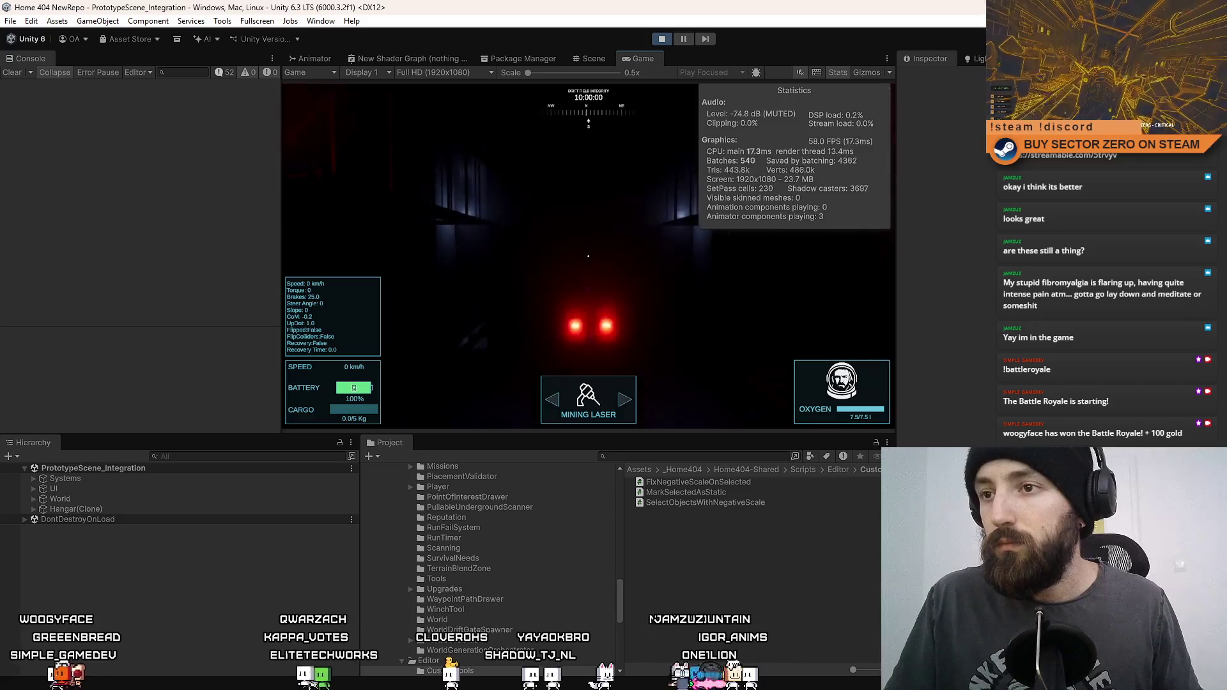
click(850, 73)
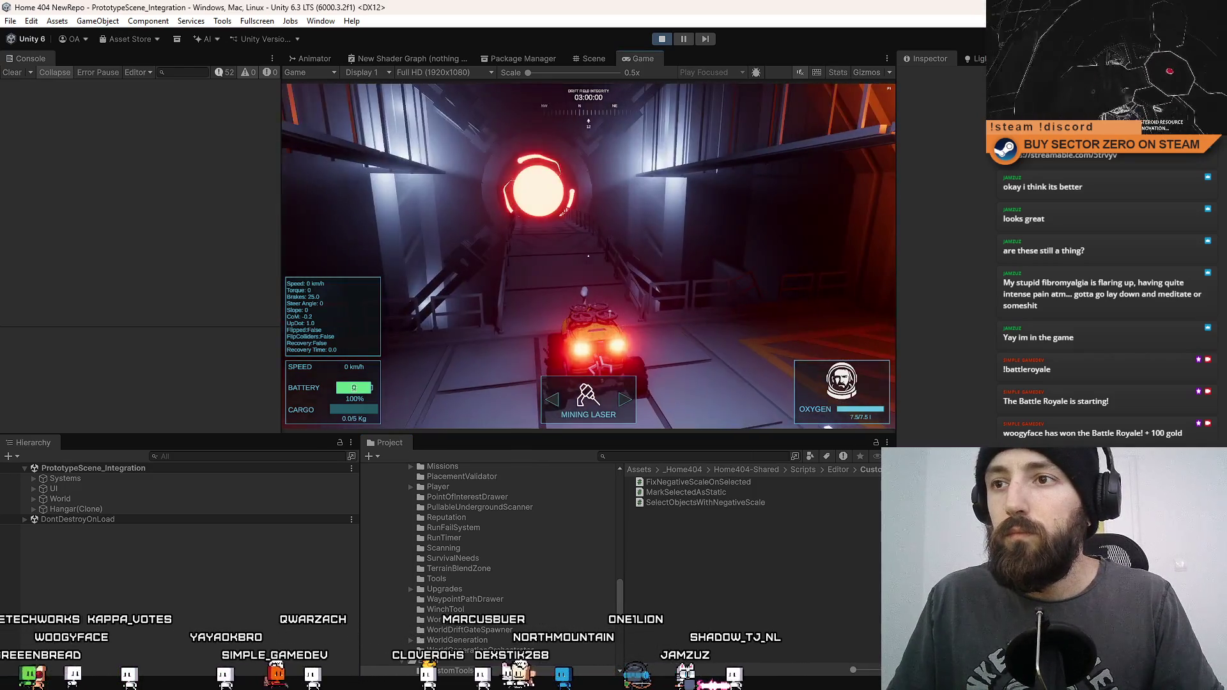
key(F10)
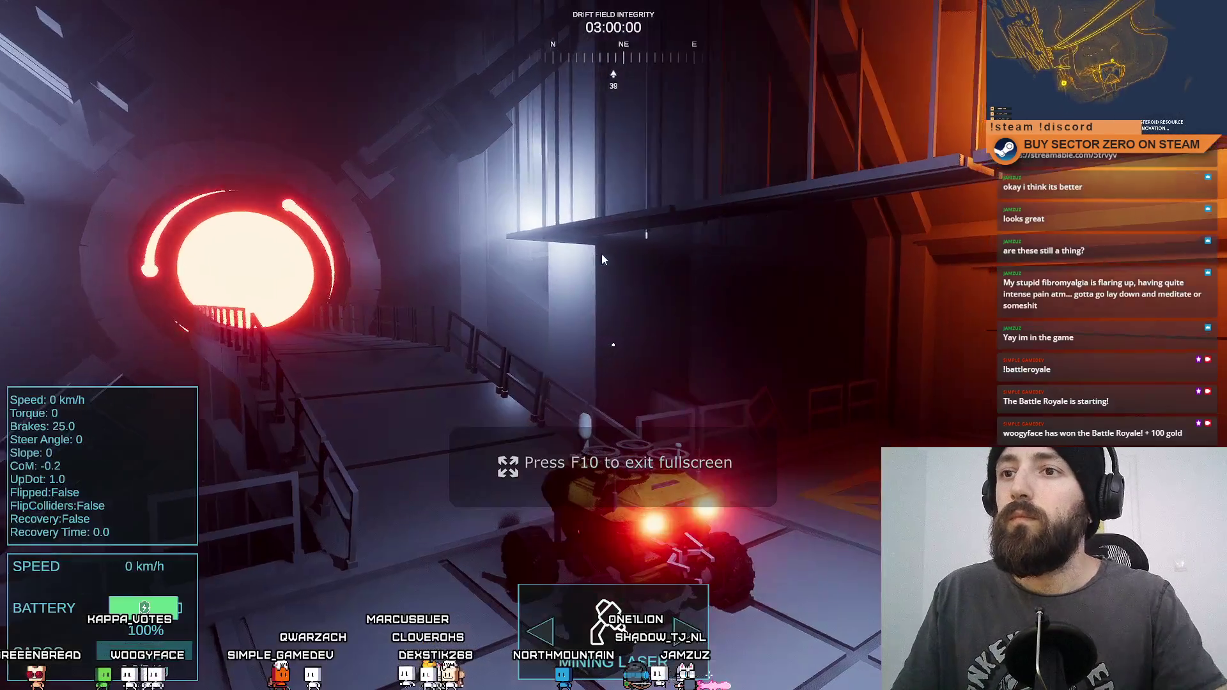
Step: Drive the rover forward and steer it to face the base tunnel, then exit fullscreen
key(w)
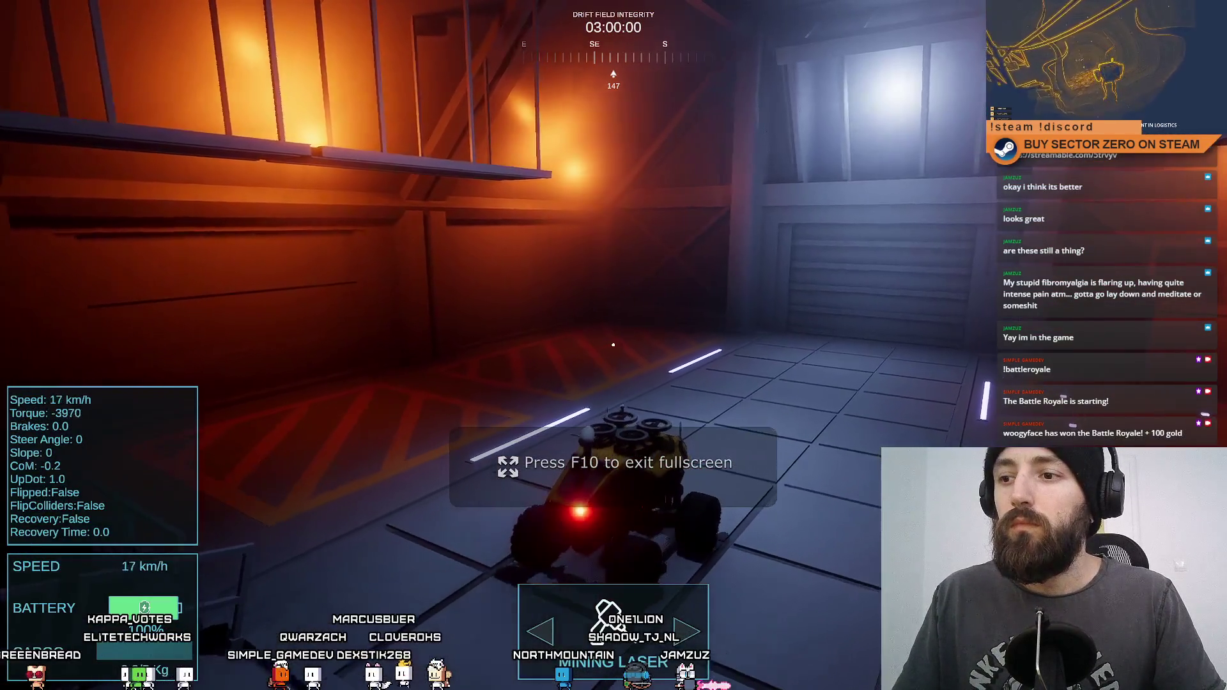
key(a)
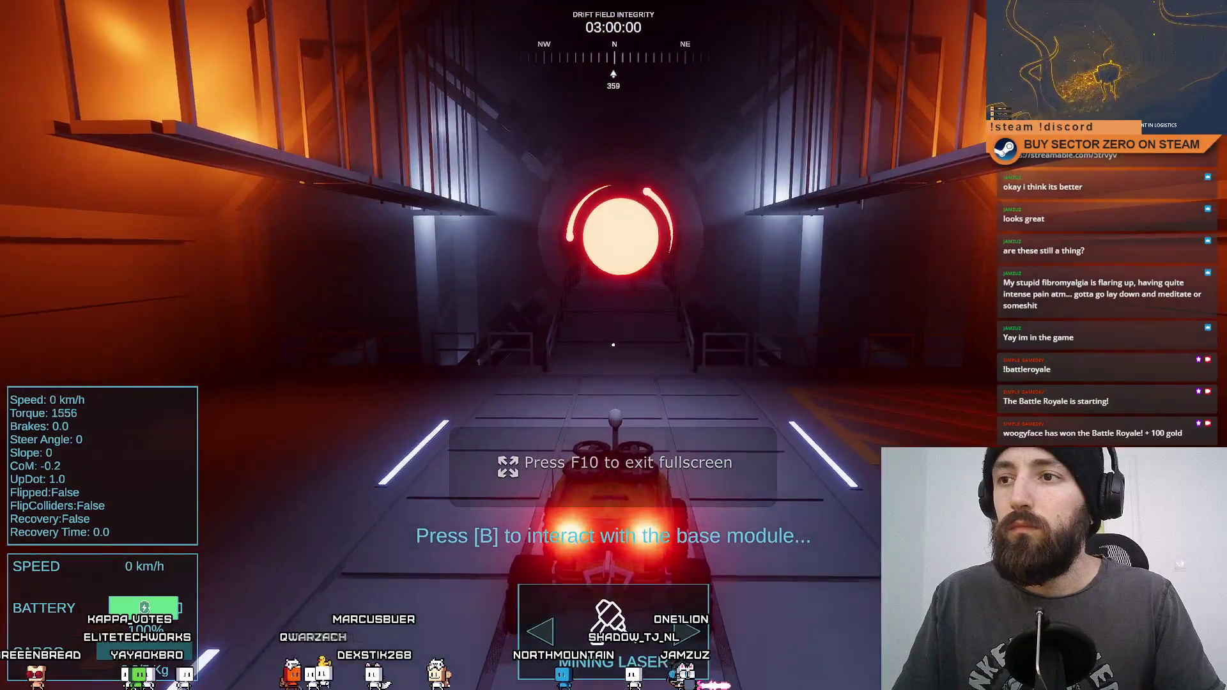
key(F10)
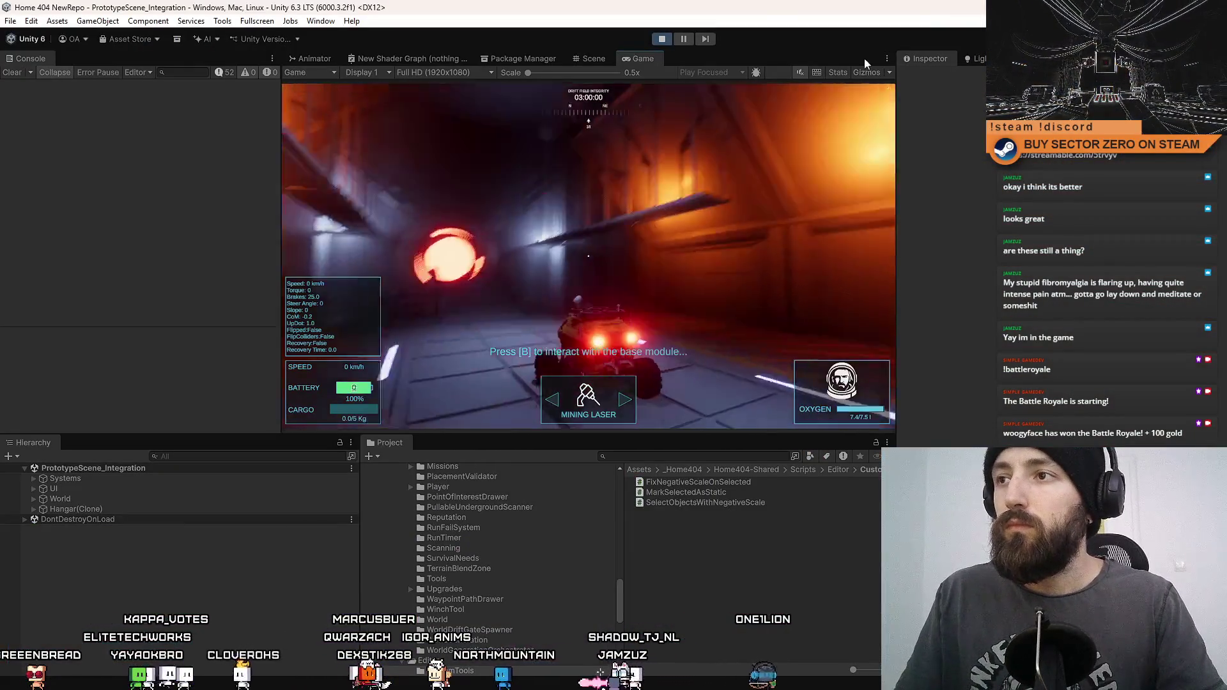
Step: Show the Stats overlay and drive the rover through the tunnel's red portal onto the snowy terrain
click(838, 72)
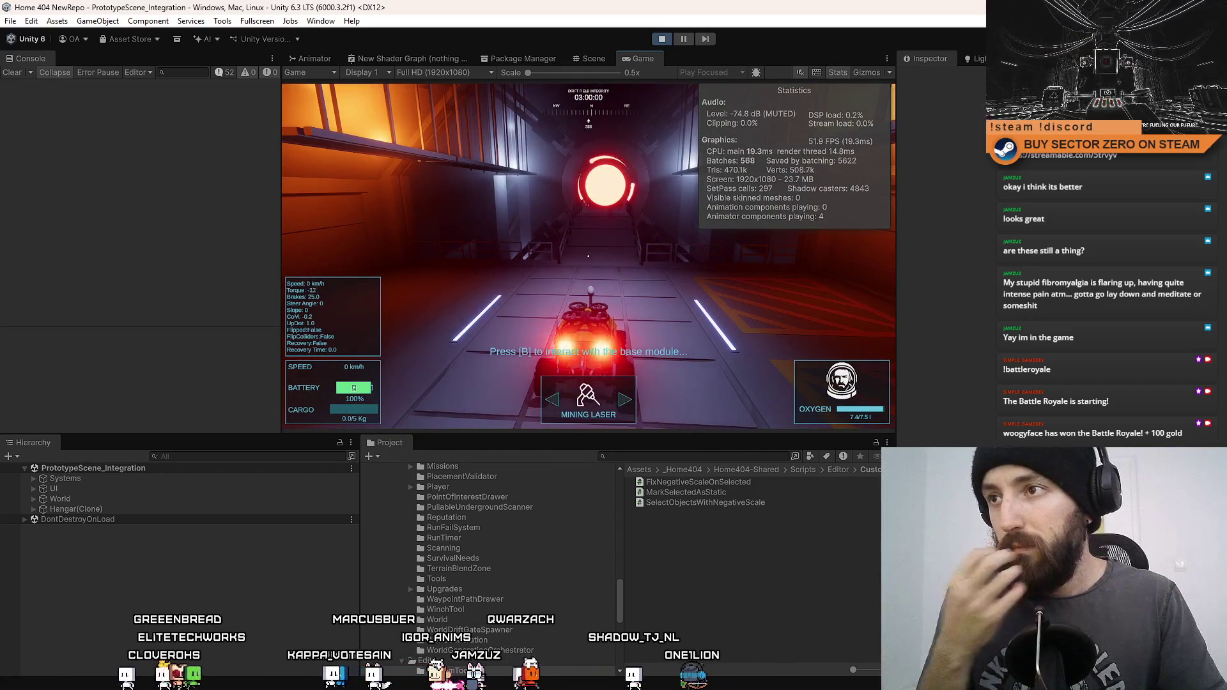
key(w)
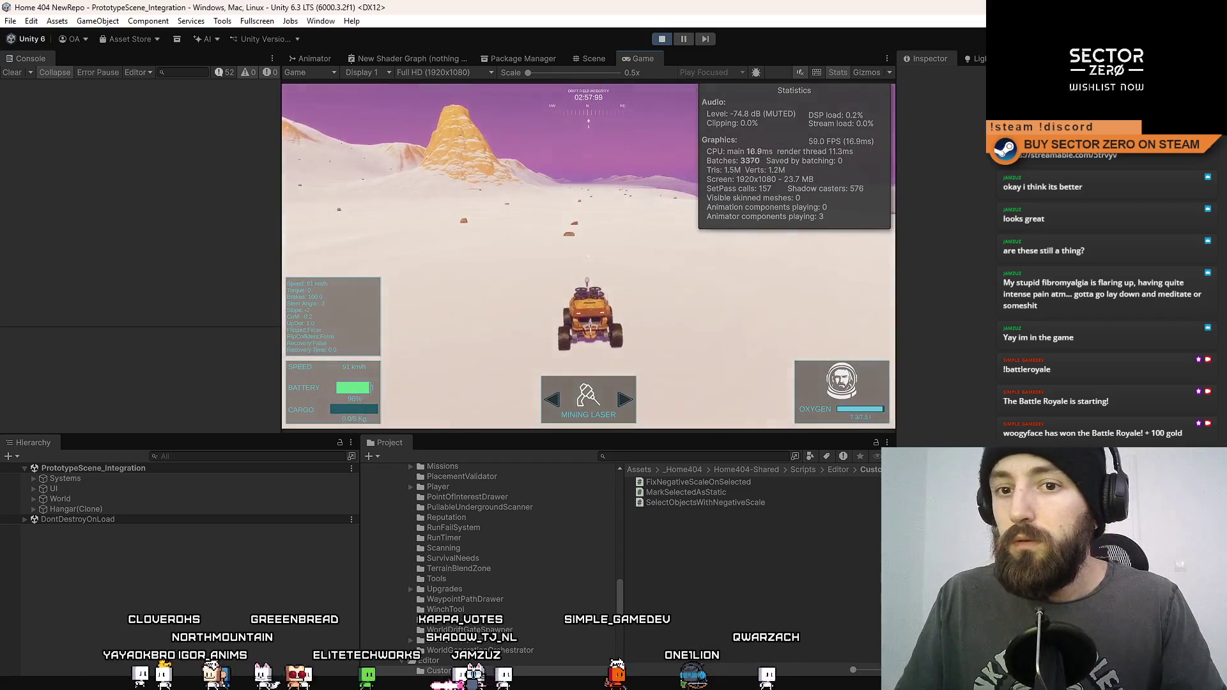
key(w)
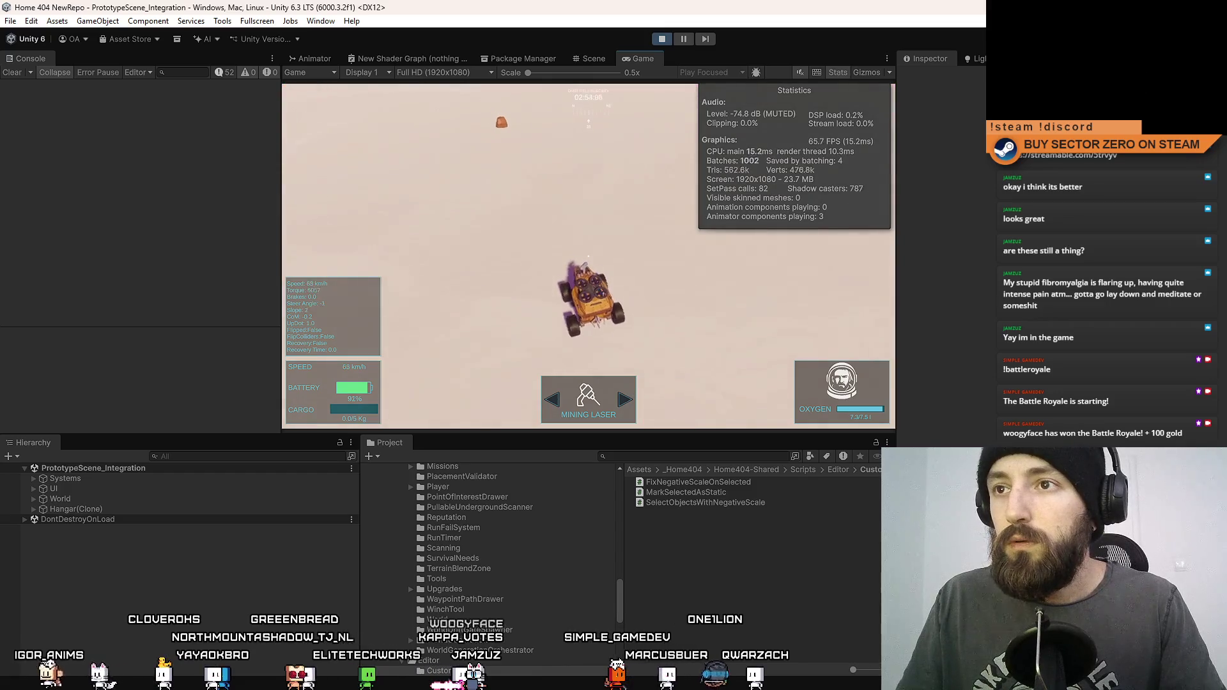
key(w)
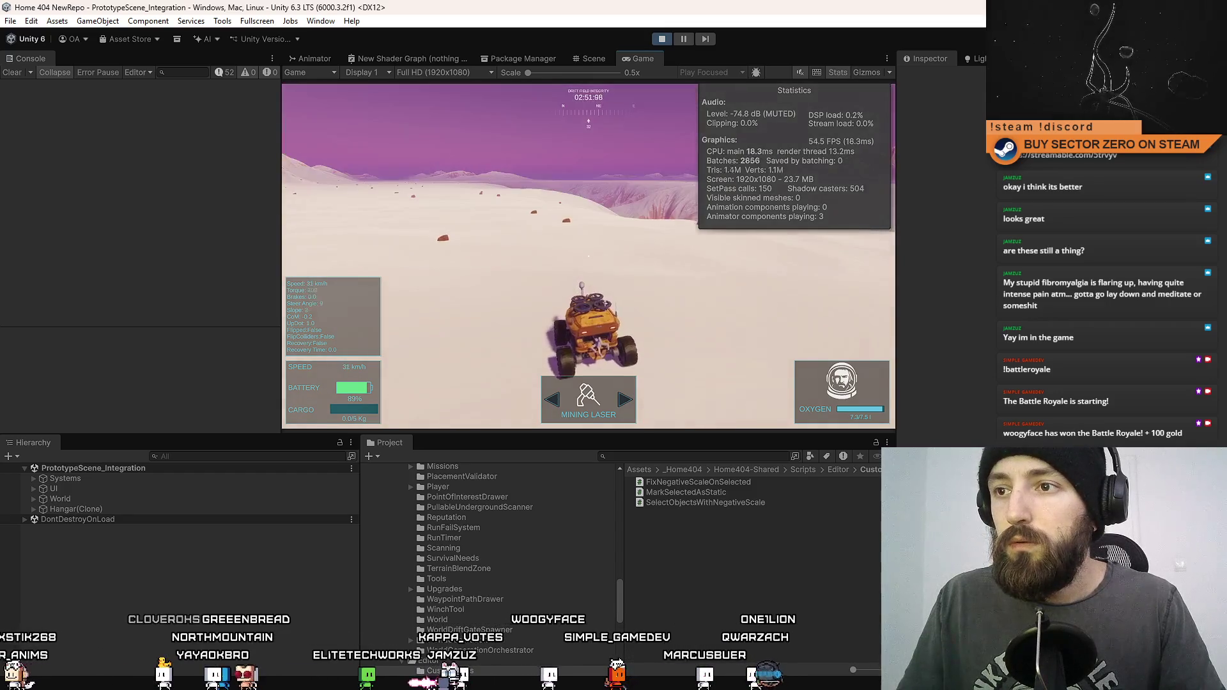